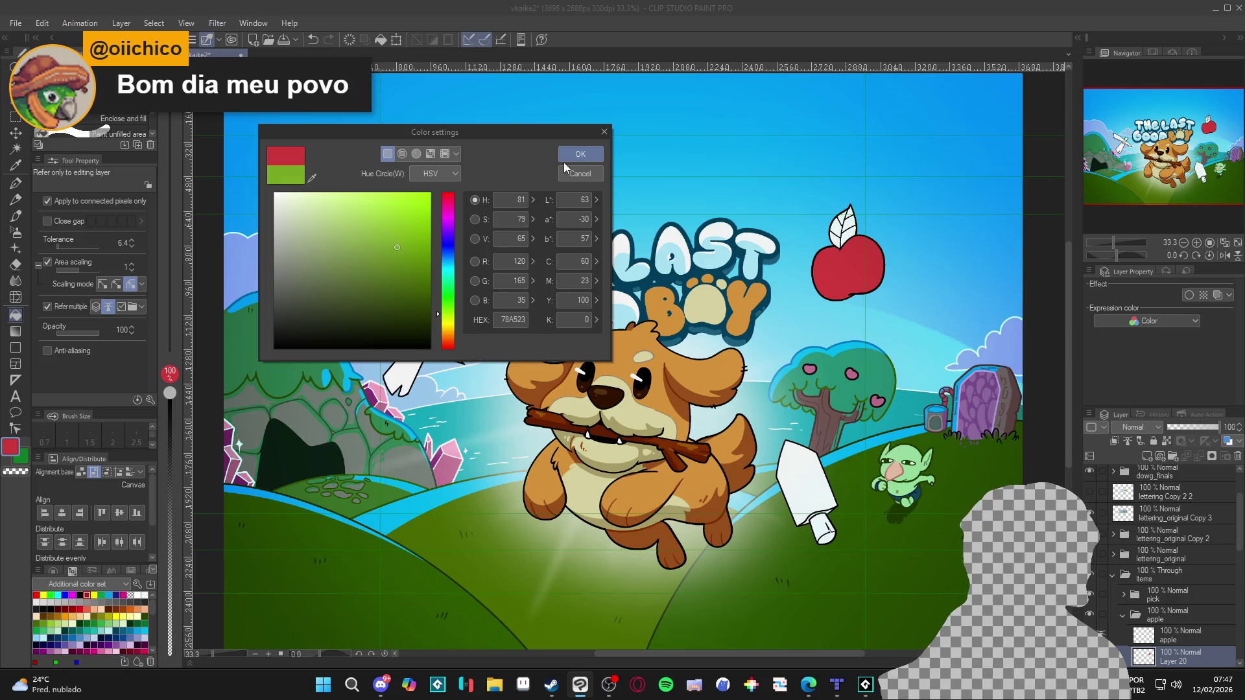
Fill the apple's white leaf with green and collapse the apple layer group.
click(851, 230)
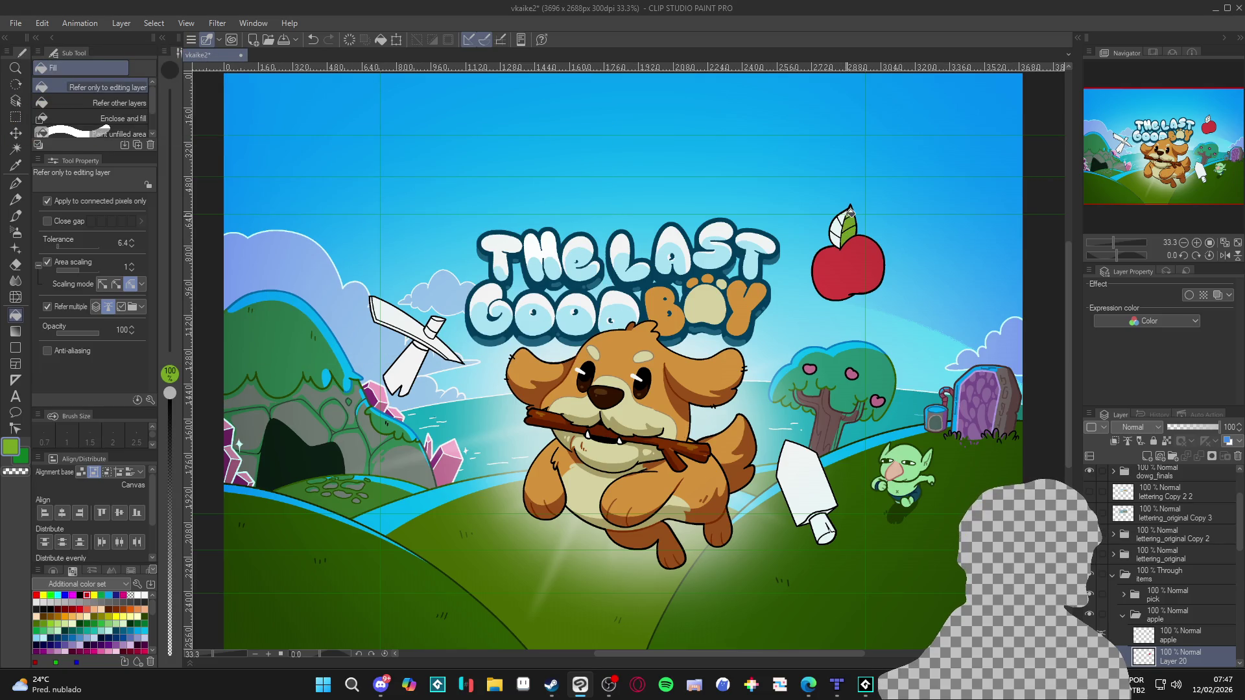
click(837, 228)
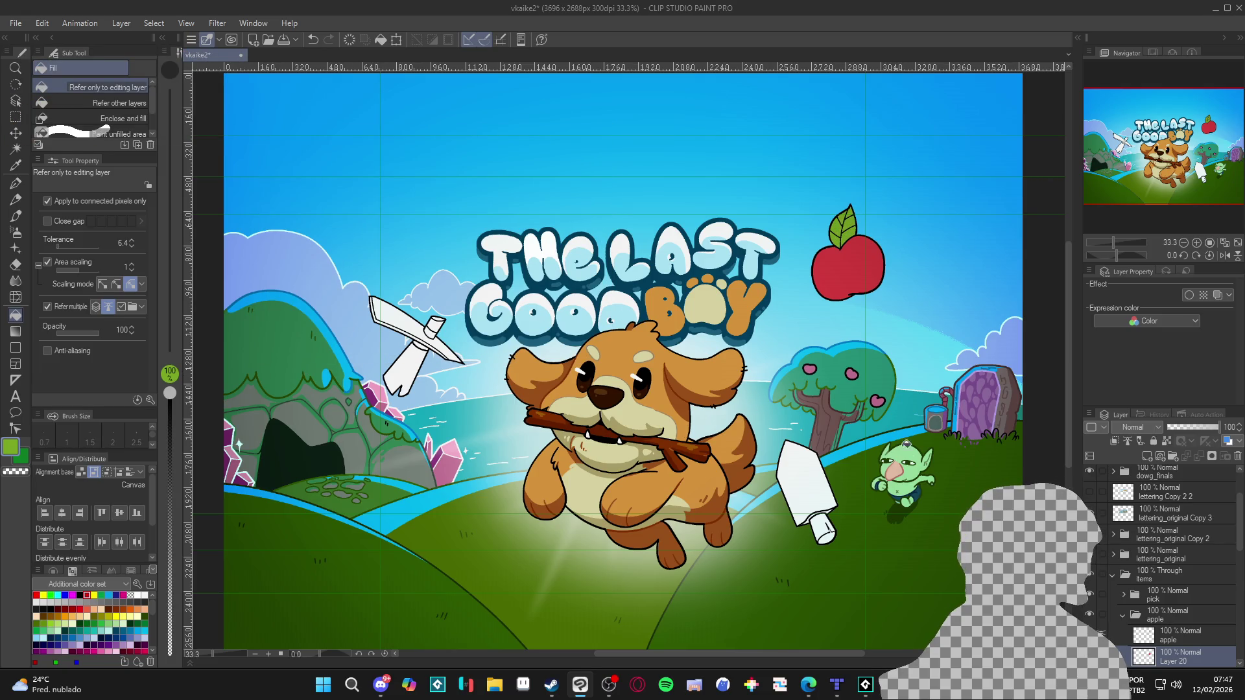
click(1123, 615)
Expand the pick layer group and make the pick layer active.
click(1124, 595)
click(1141, 616)
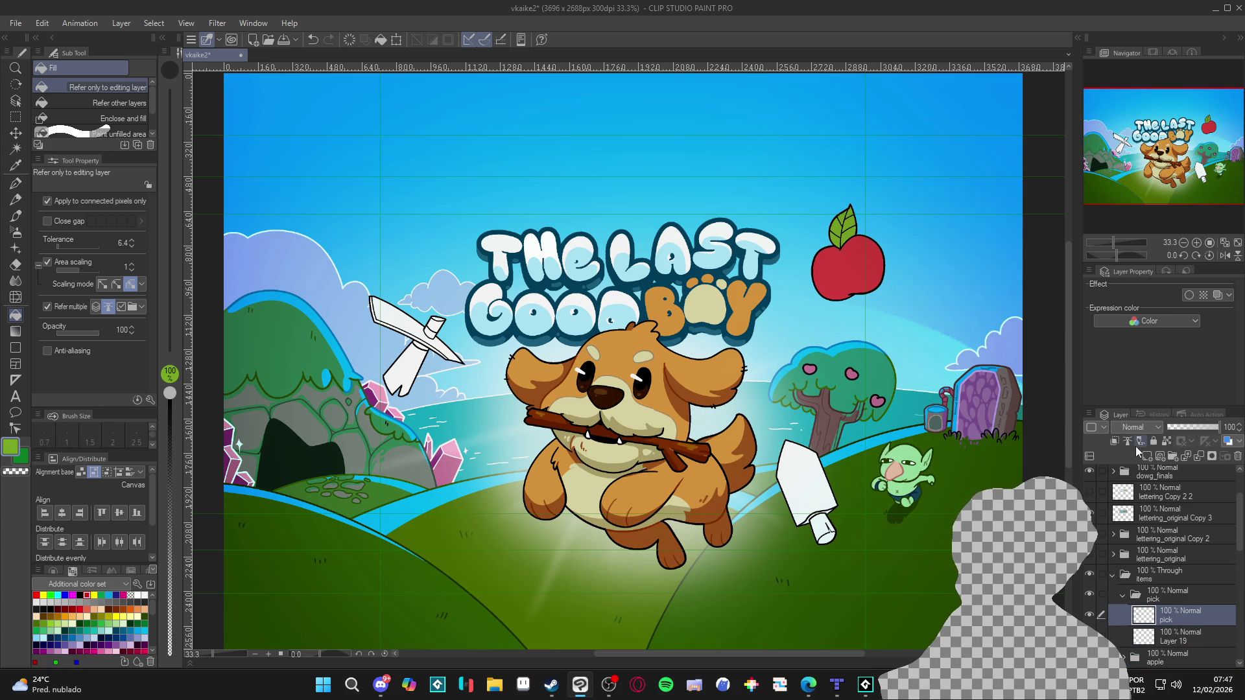
drag(667, 469, 649, 445)
scroll(761, 503, down, 2)
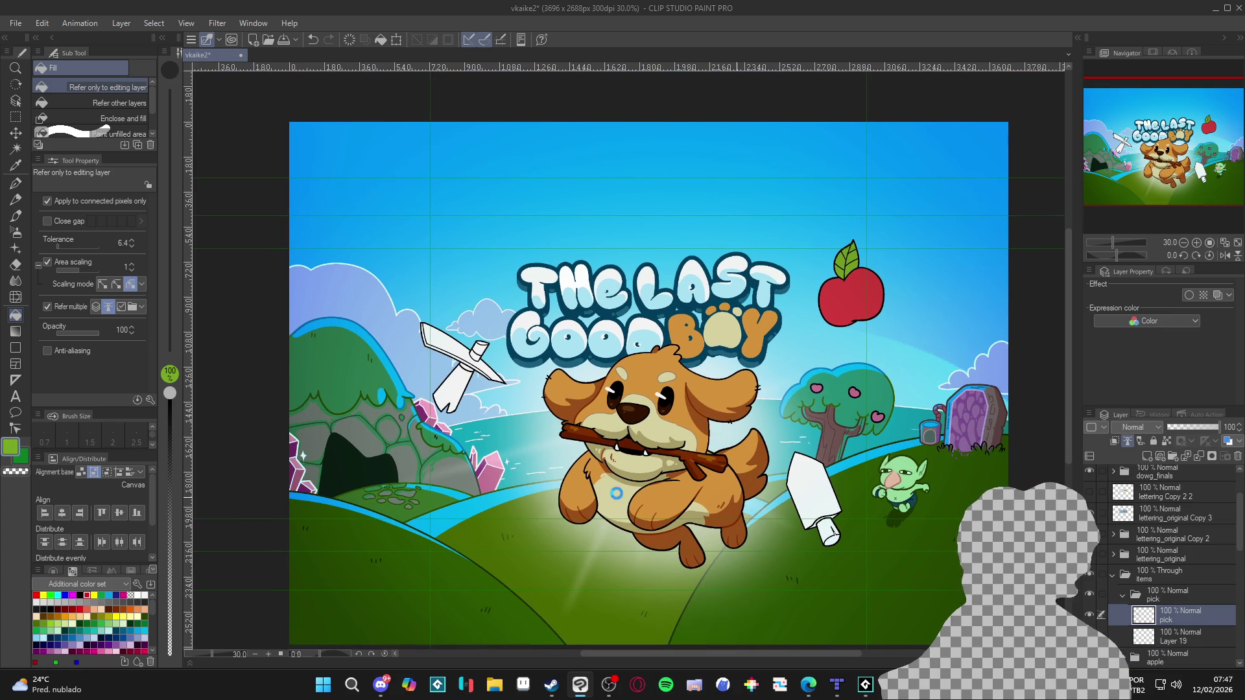
scroll(762, 504, up, 2)
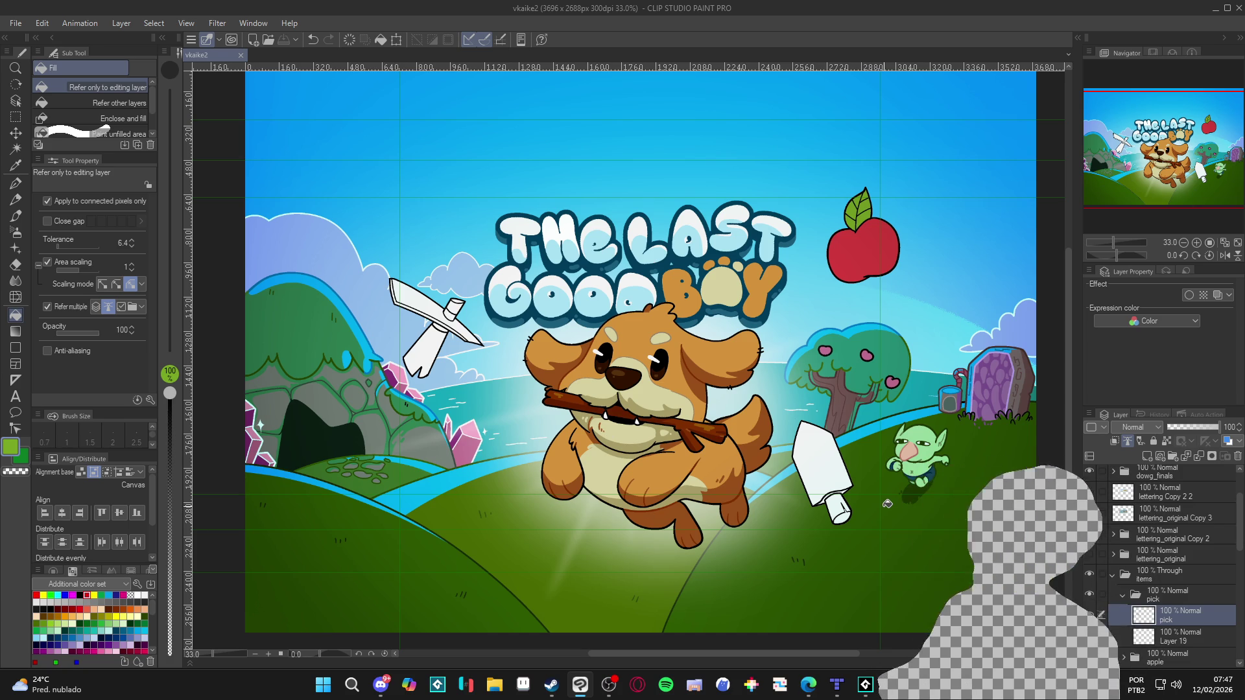
click(1060, 594)
Make Layer 19 in the pick group active and save the cover file.
drag(620, 524, 626, 526)
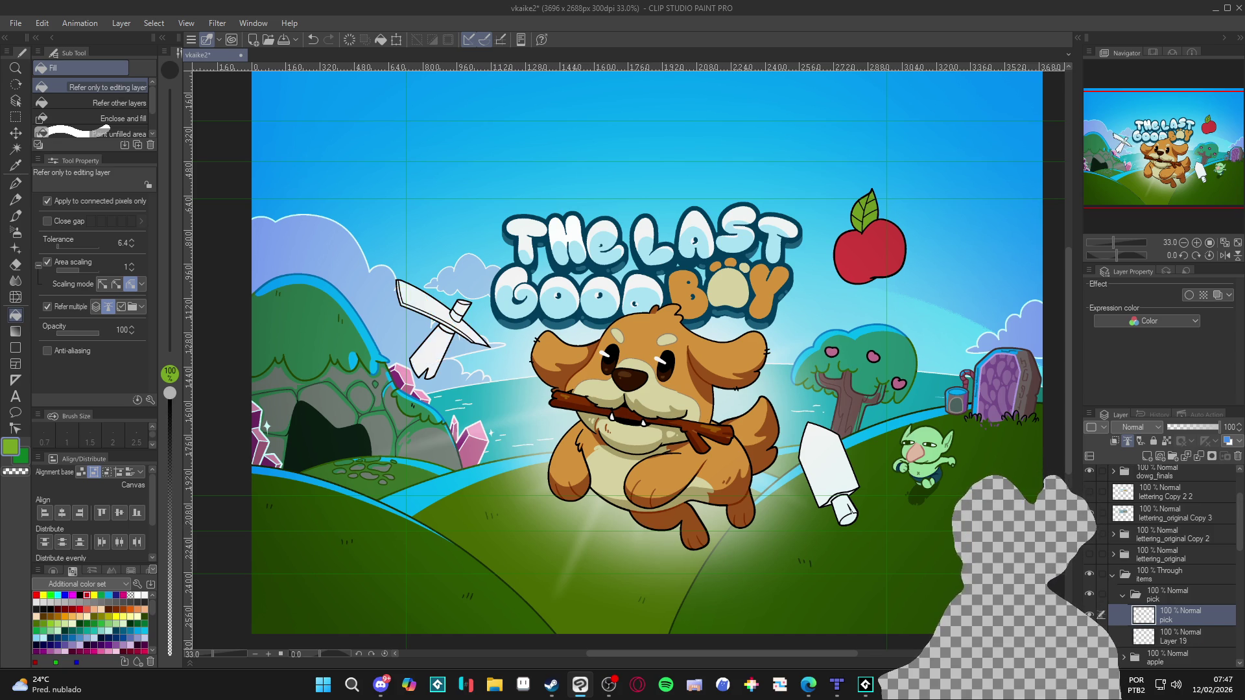
click(1153, 642)
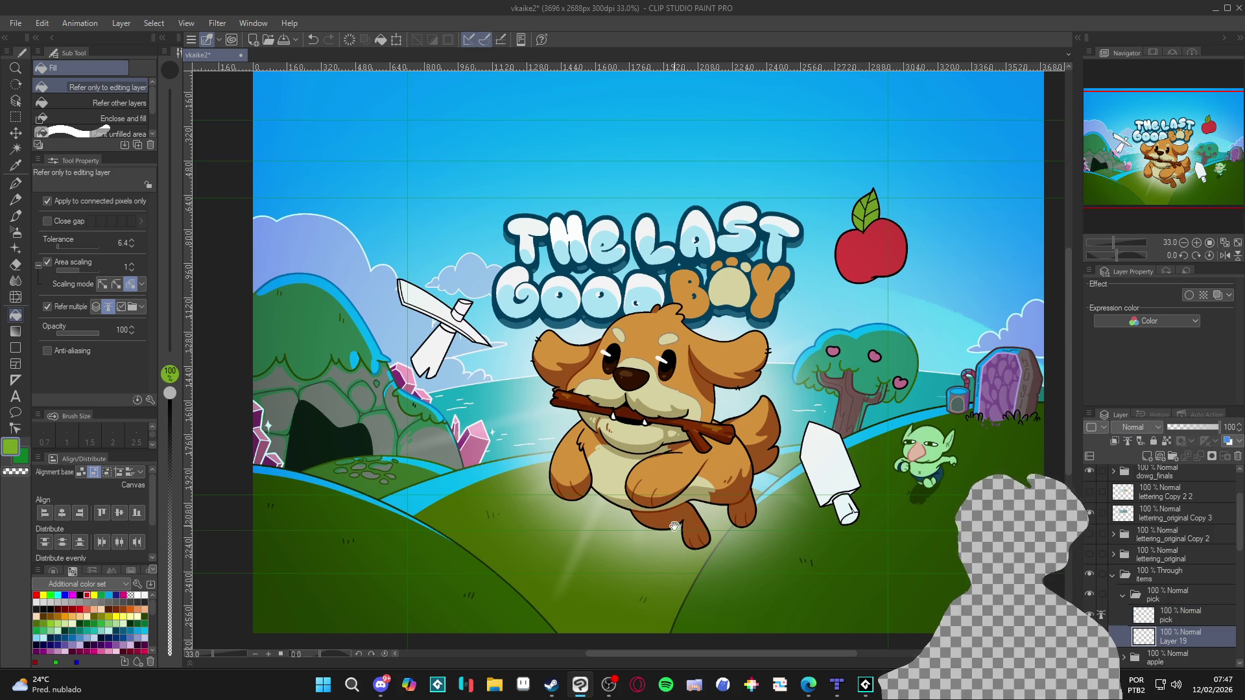
key(ctrl+s)
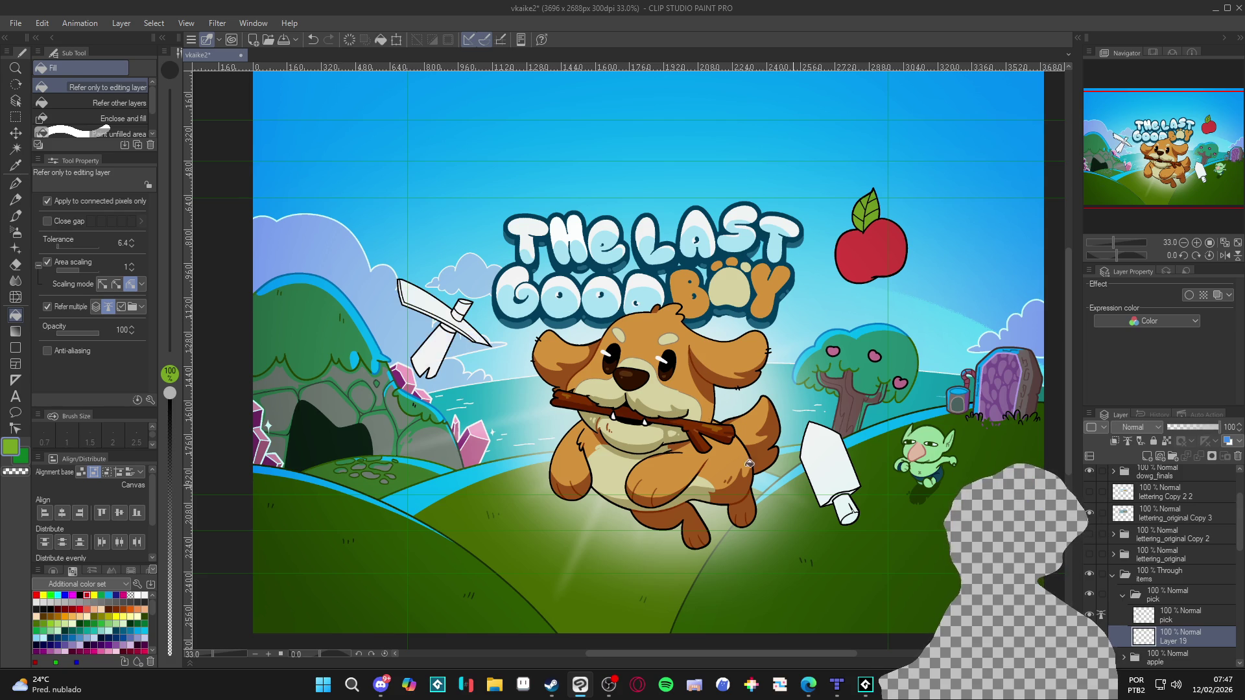
drag(370, 383, 405, 391)
key(ctrl+s)
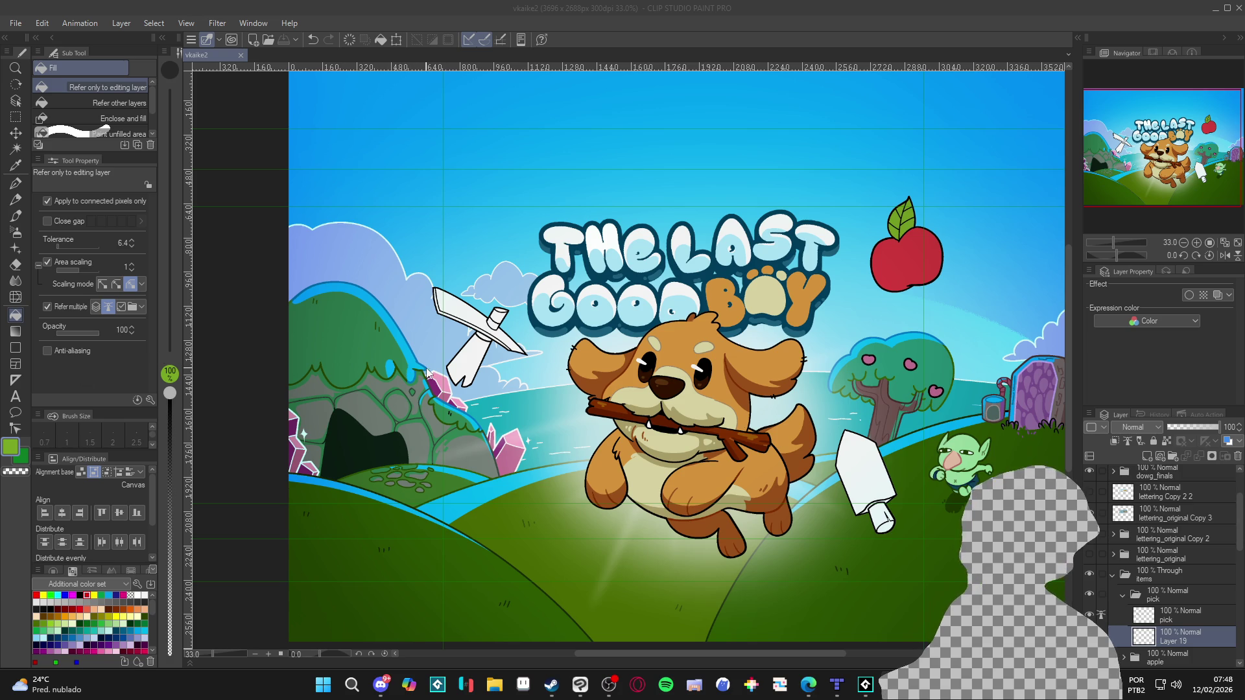
Eyedrop the stick's brown and fill the pickaxe handle, undoing a stray full-layer fill.
alt+click(620, 409)
click(474, 364)
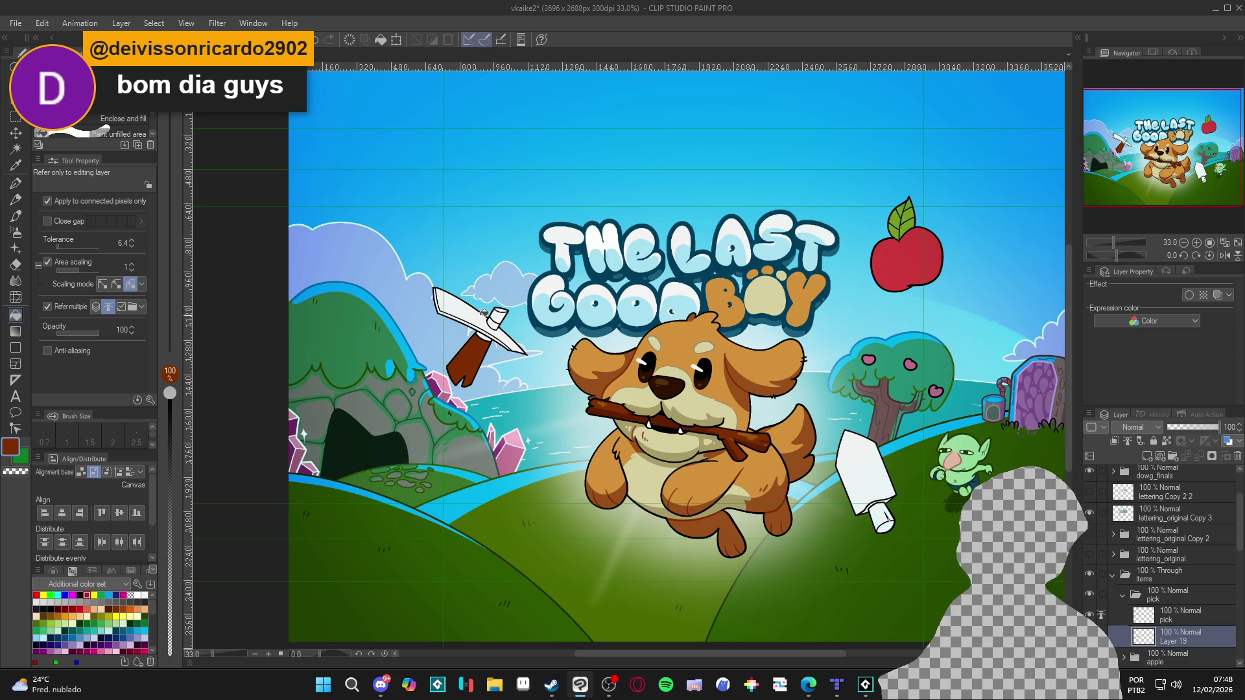
click(511, 304)
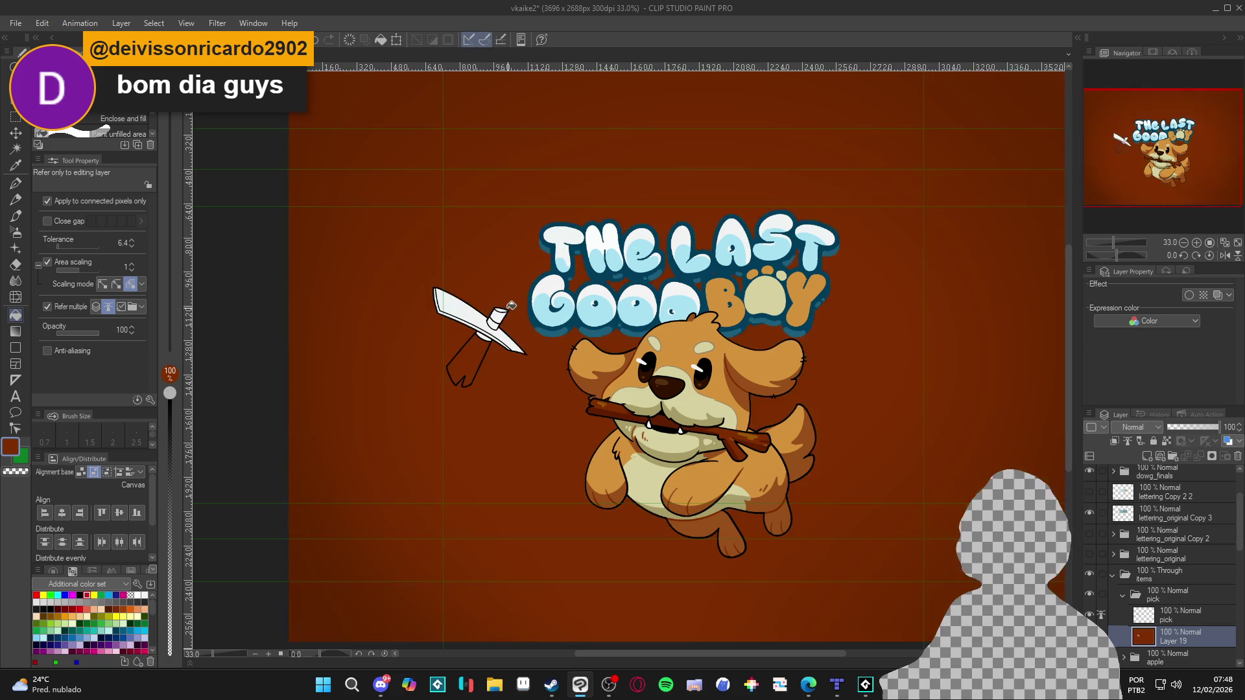
key(ctrl+z)
scroll(498, 313, up, 1)
scroll(498, 313, down, 2)
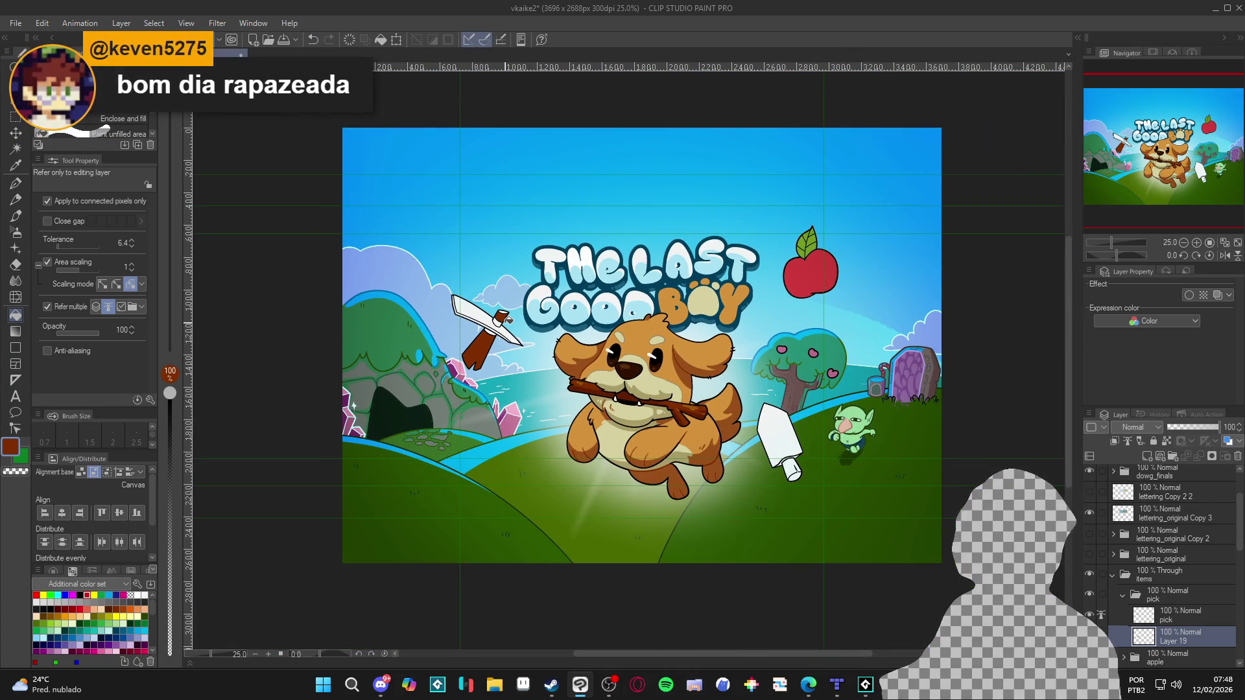
scroll(498, 314, up, 1)
scroll(498, 313, up, 1)
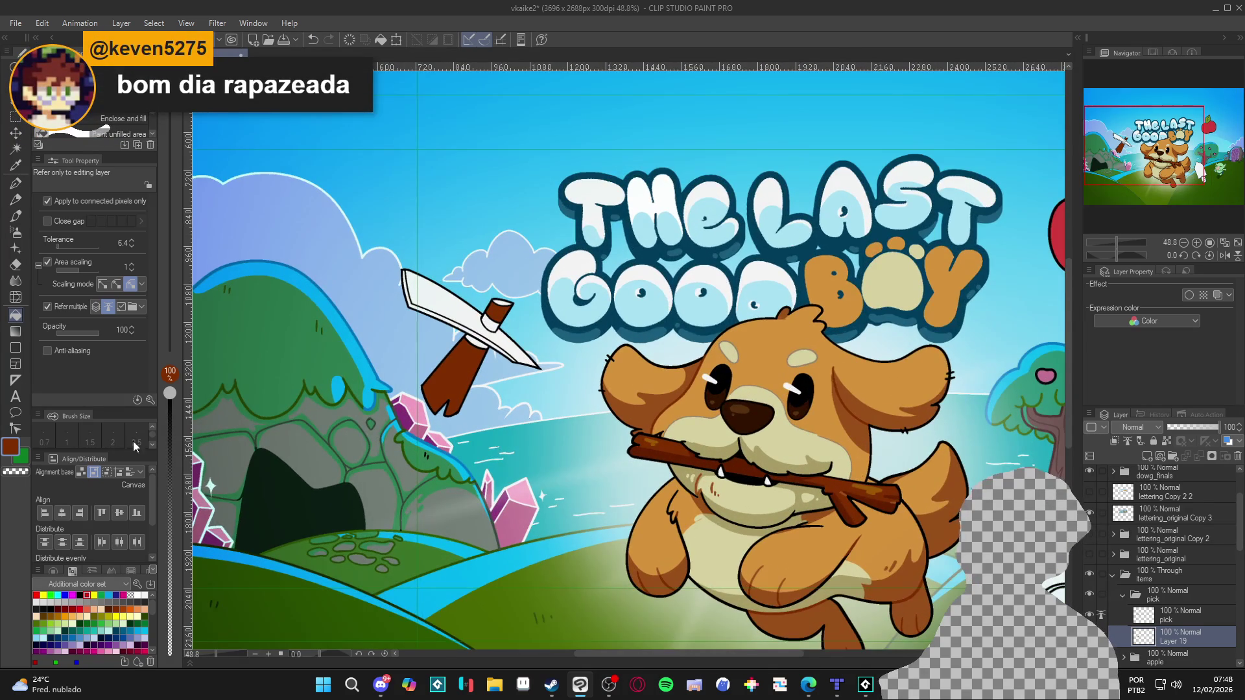
Brighten the brown slightly in Color settings, then sample the dog's fur and stick colours.
click(12, 454)
drag(428, 261, 426, 255)
click(580, 154)
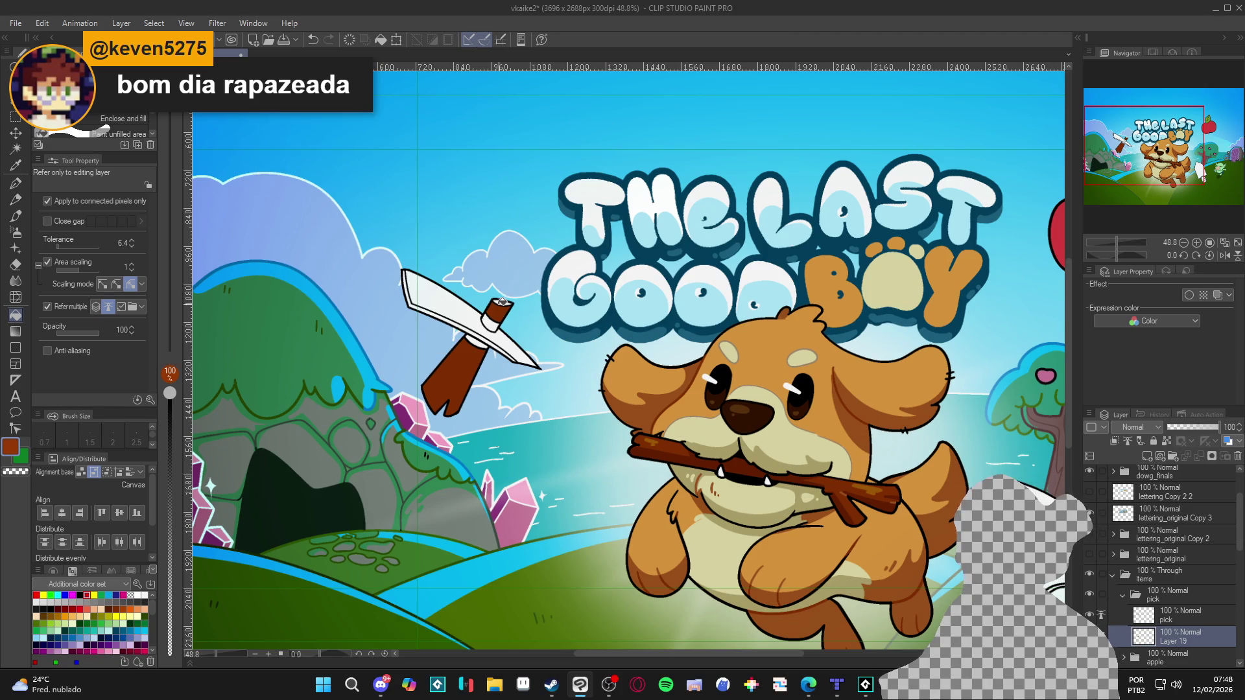
scroll(504, 299, down, 2)
scroll(504, 300, up, 3)
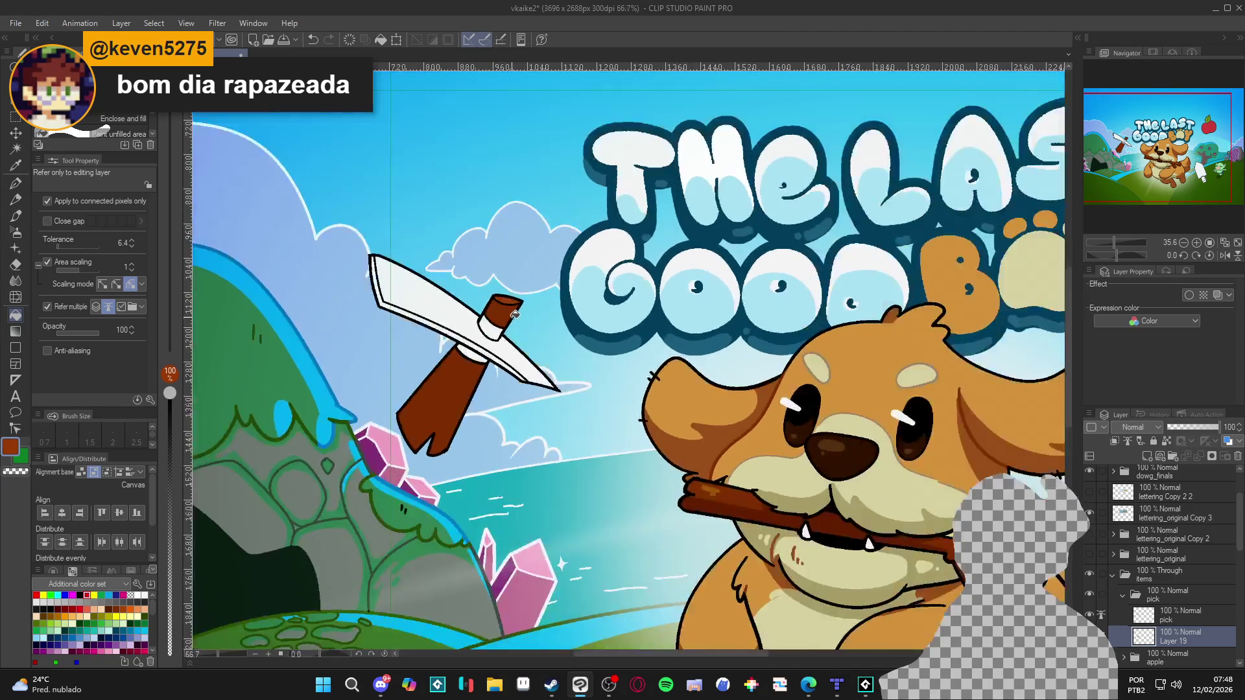
alt+click(707, 425)
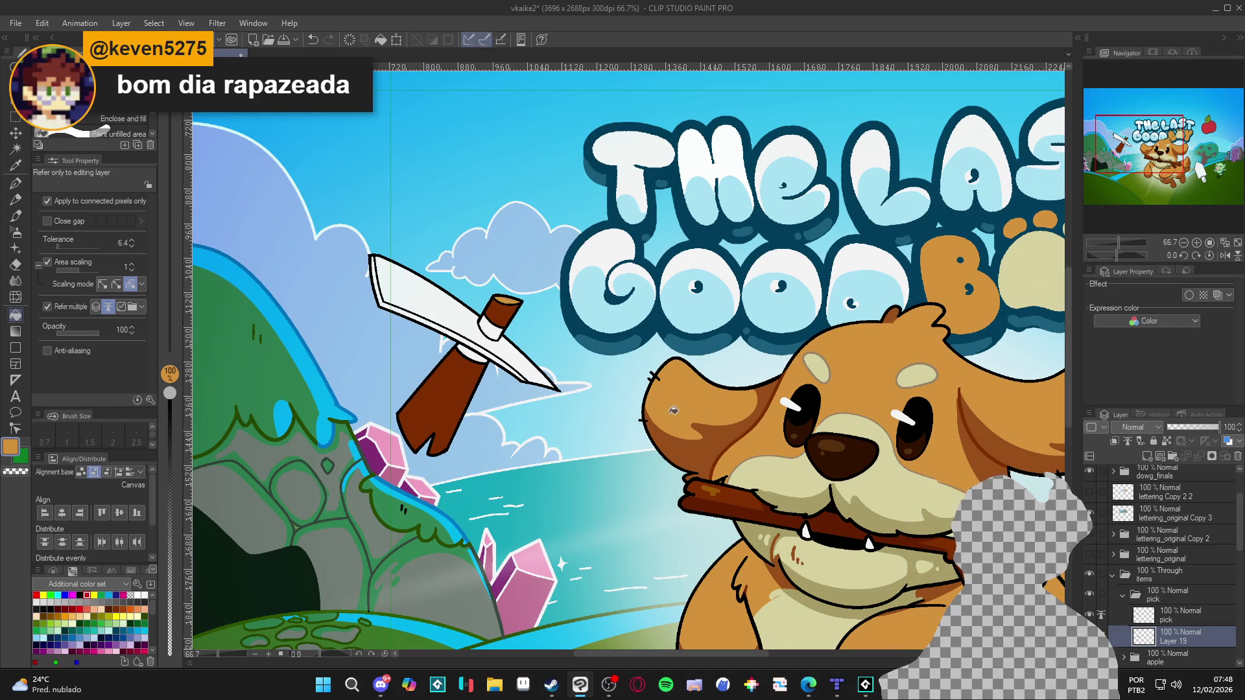
alt+click(697, 490)
scroll(512, 298, down, 2)
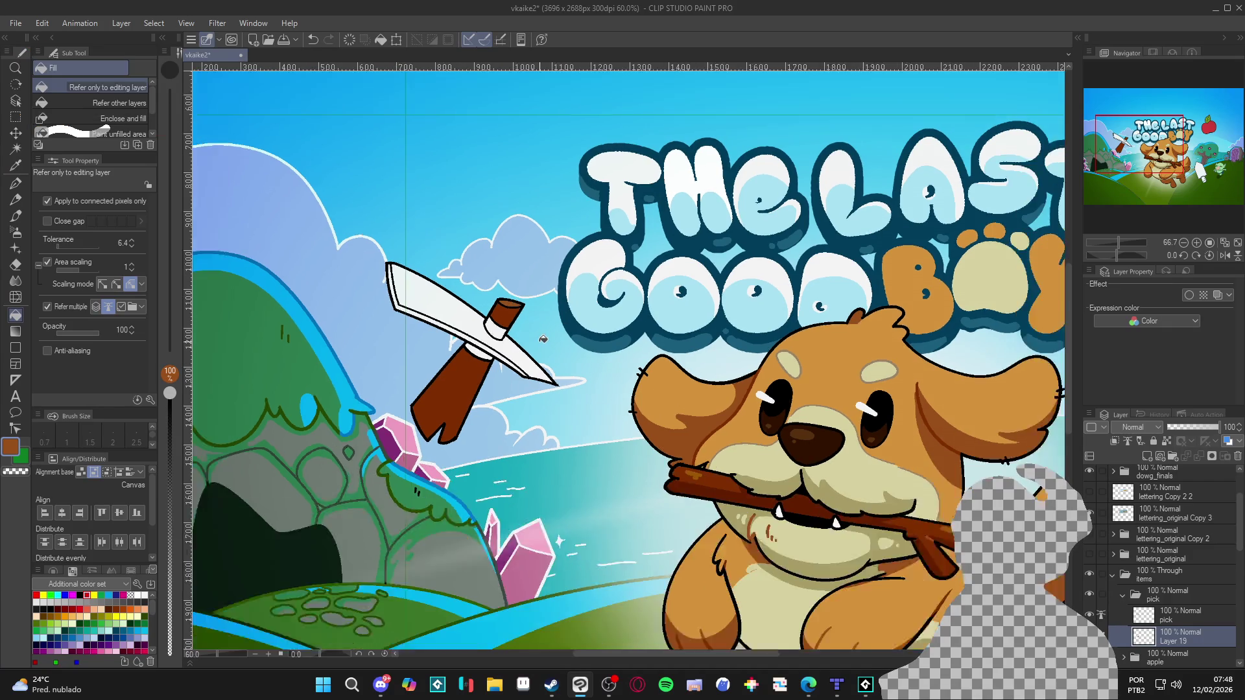
scroll(402, 363, up, 2)
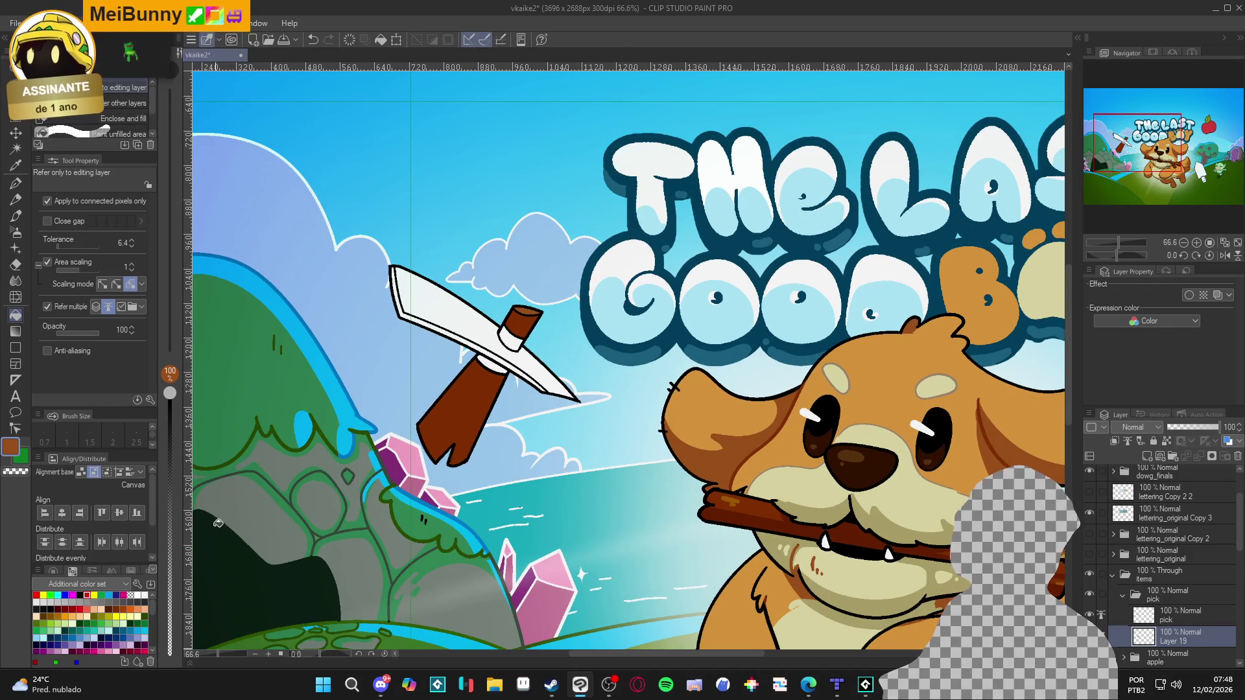
click(14, 450)
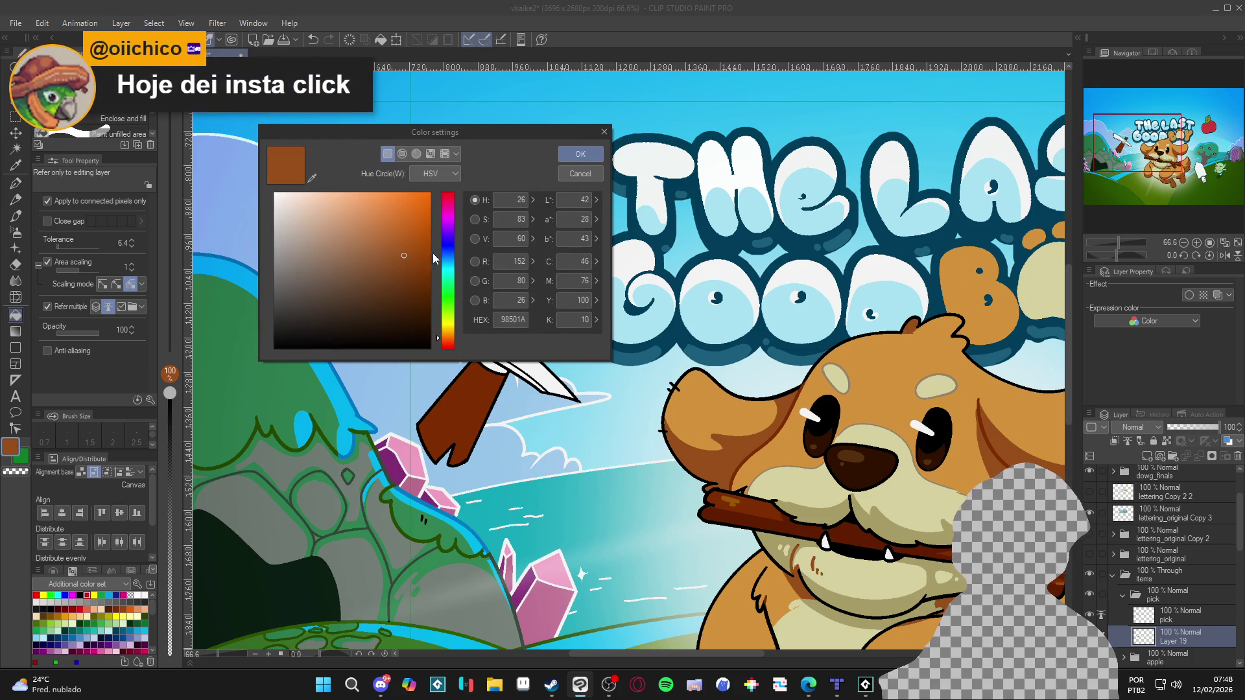
Set the drawing colour to the lighter warm brown B26023 and save the cover.
click(400, 239)
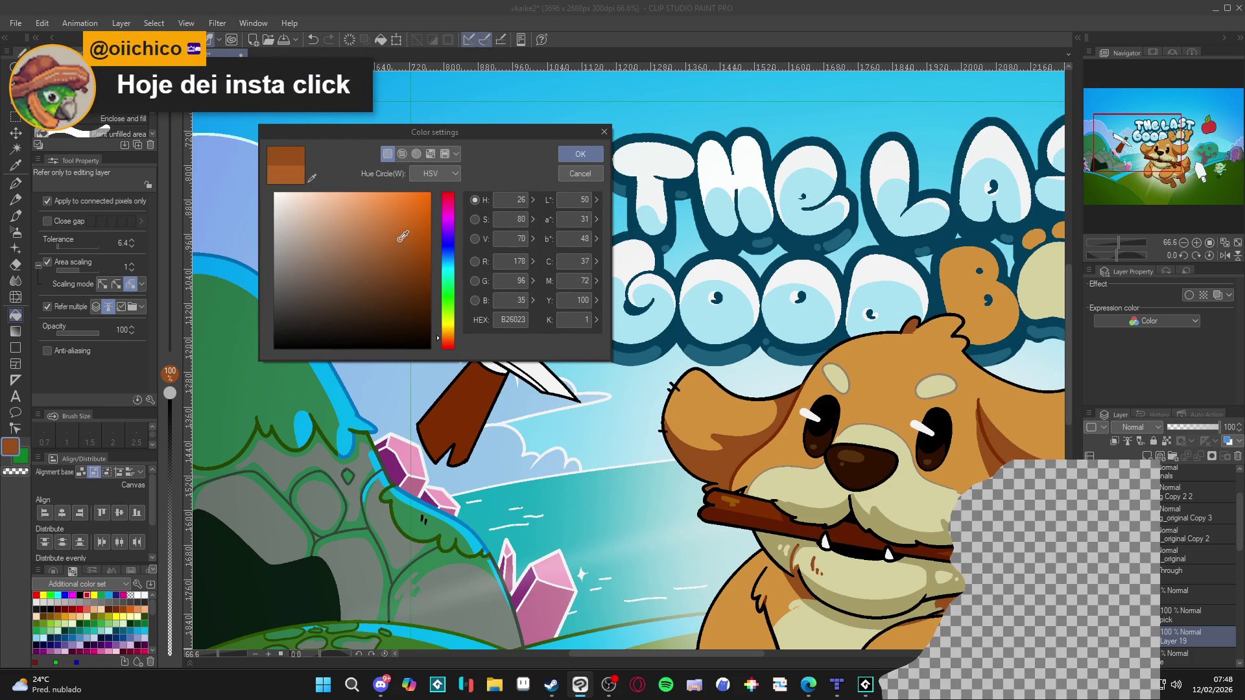
click(580, 156)
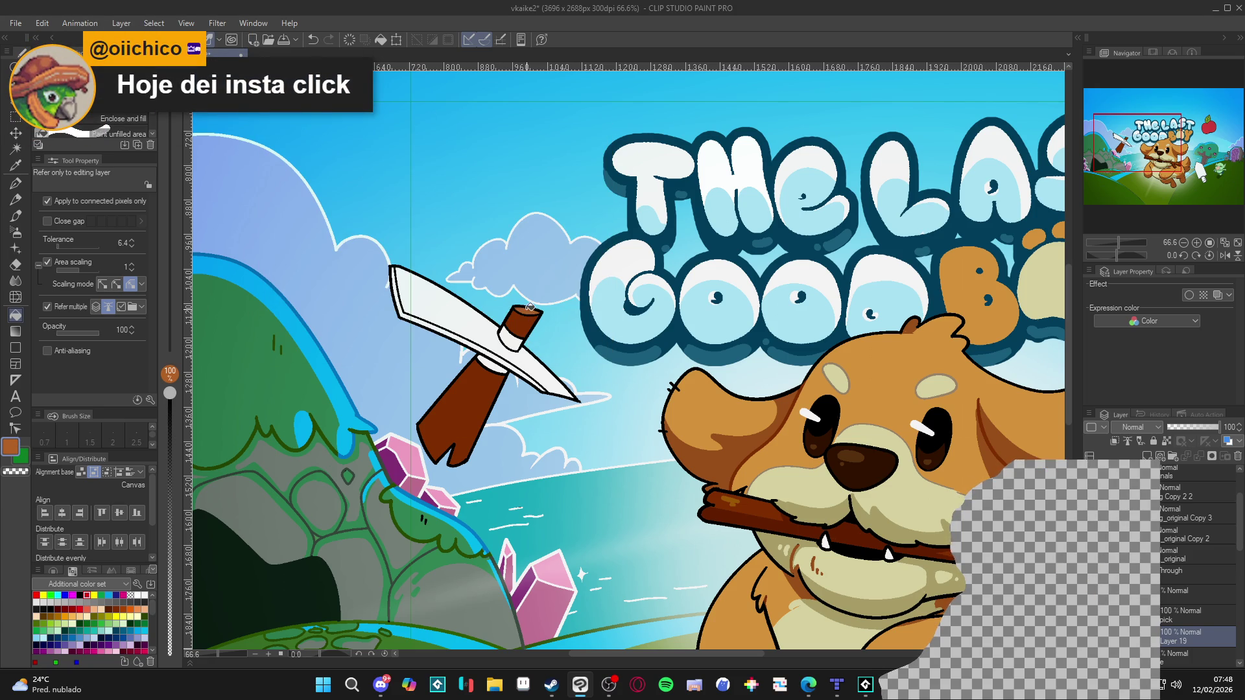
scroll(532, 308, down, 2)
scroll(519, 363, left, 2)
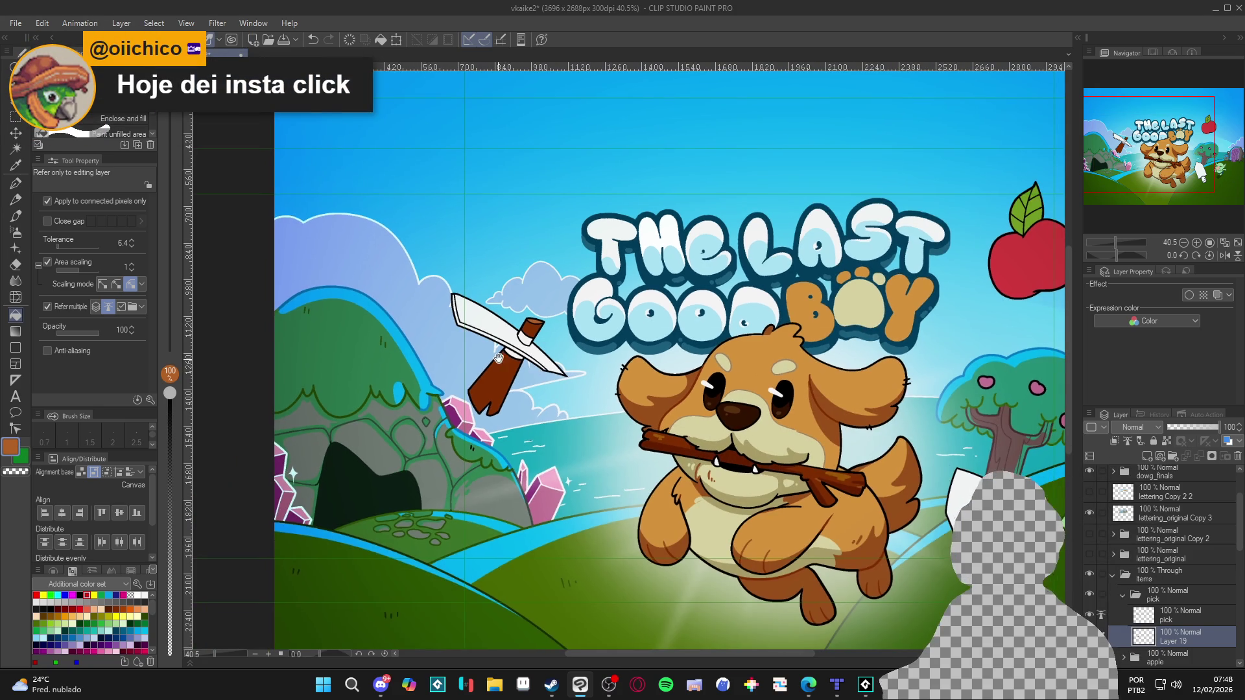
key(ctrl+s)
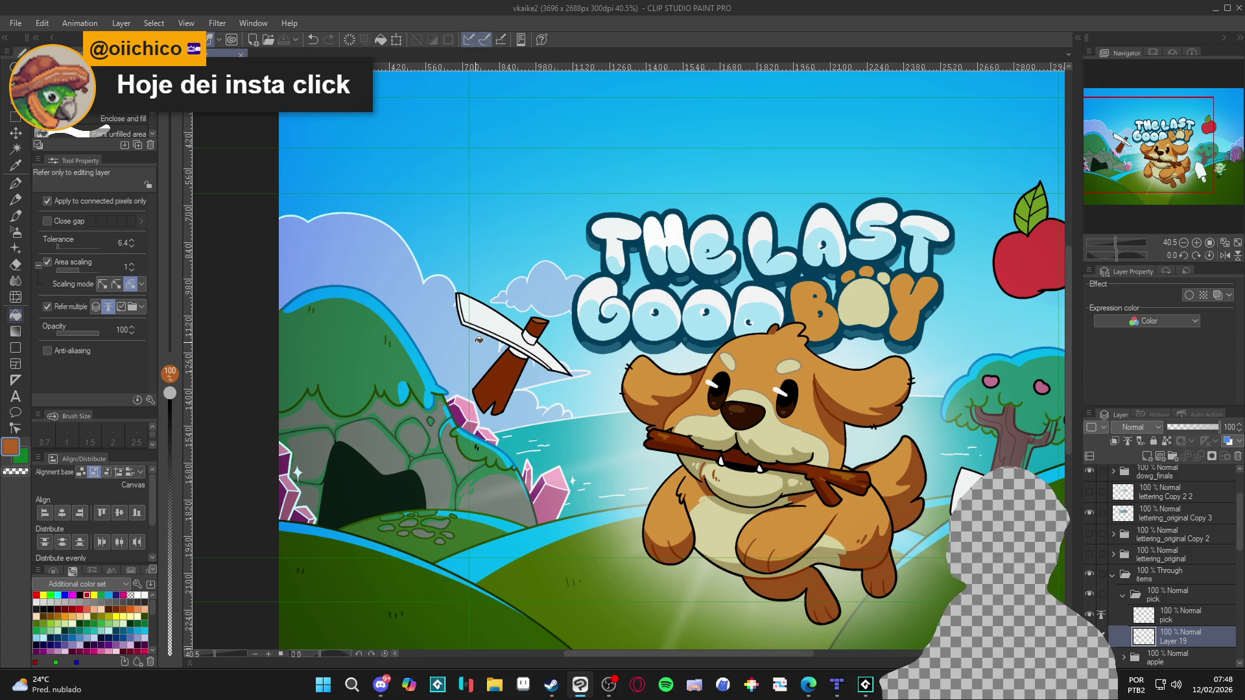
Switch from the artwork over to the Steam window.
scroll(479, 340, down, 1)
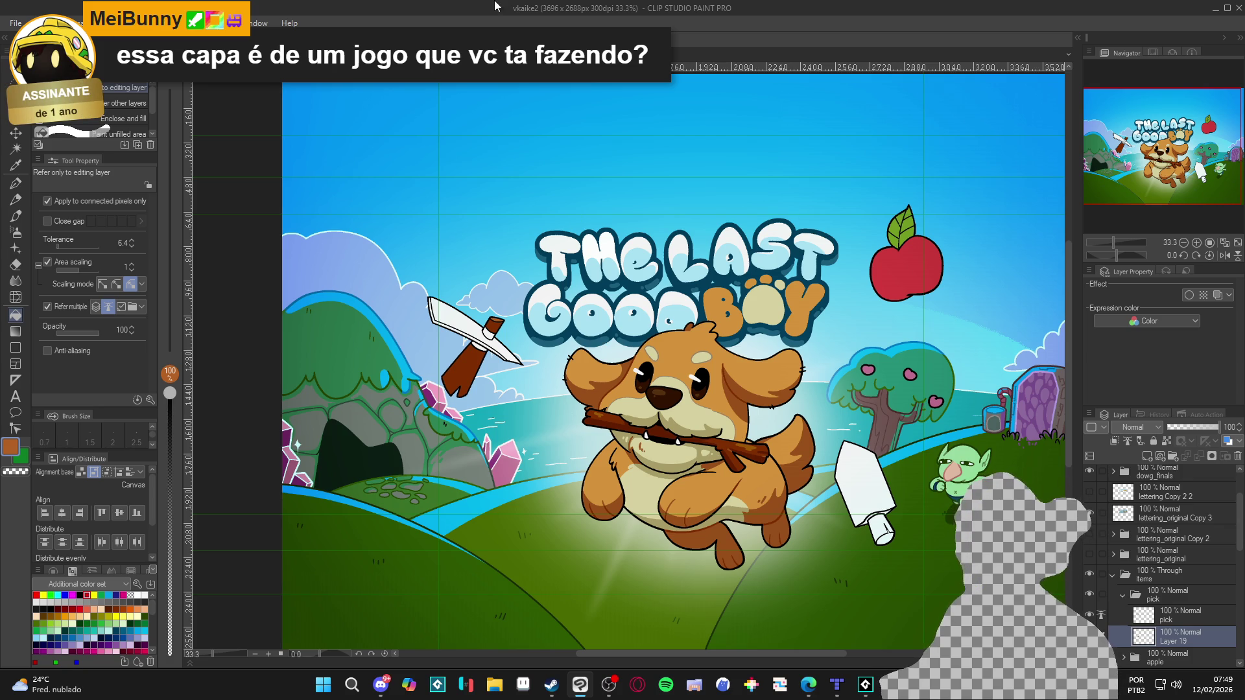
scroll(496, 321, up, 1)
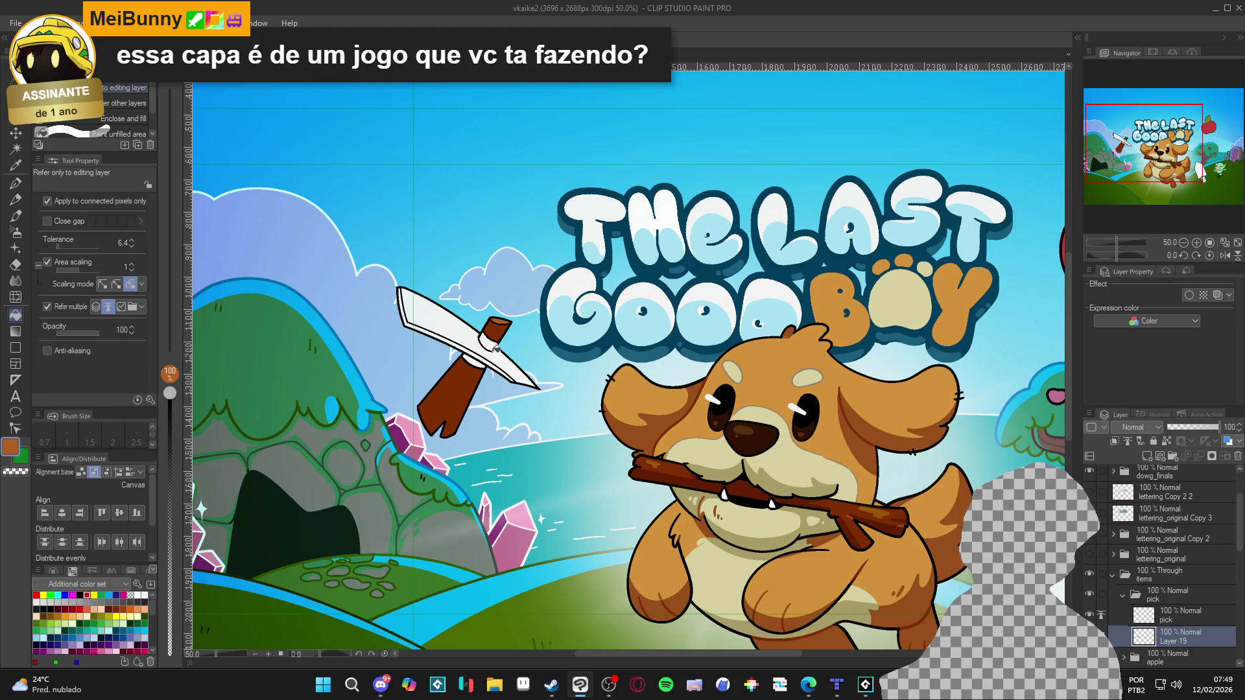
scroll(489, 352, up, 1)
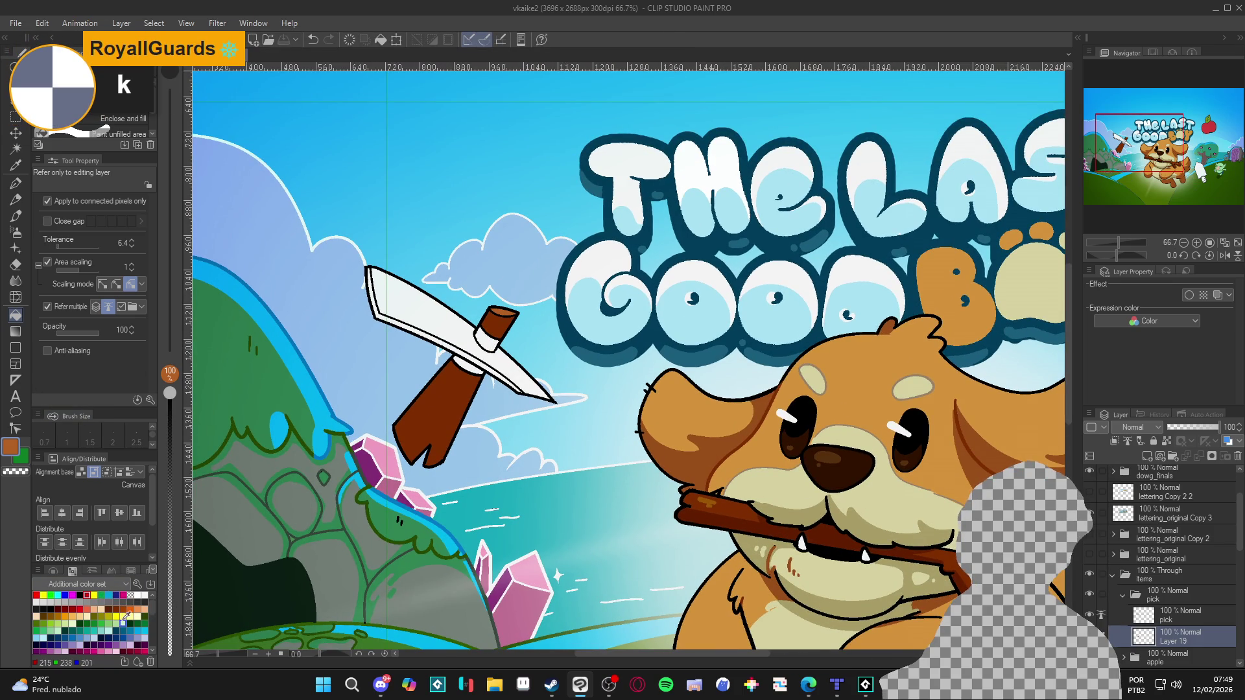
scroll(499, 363, down, 2)
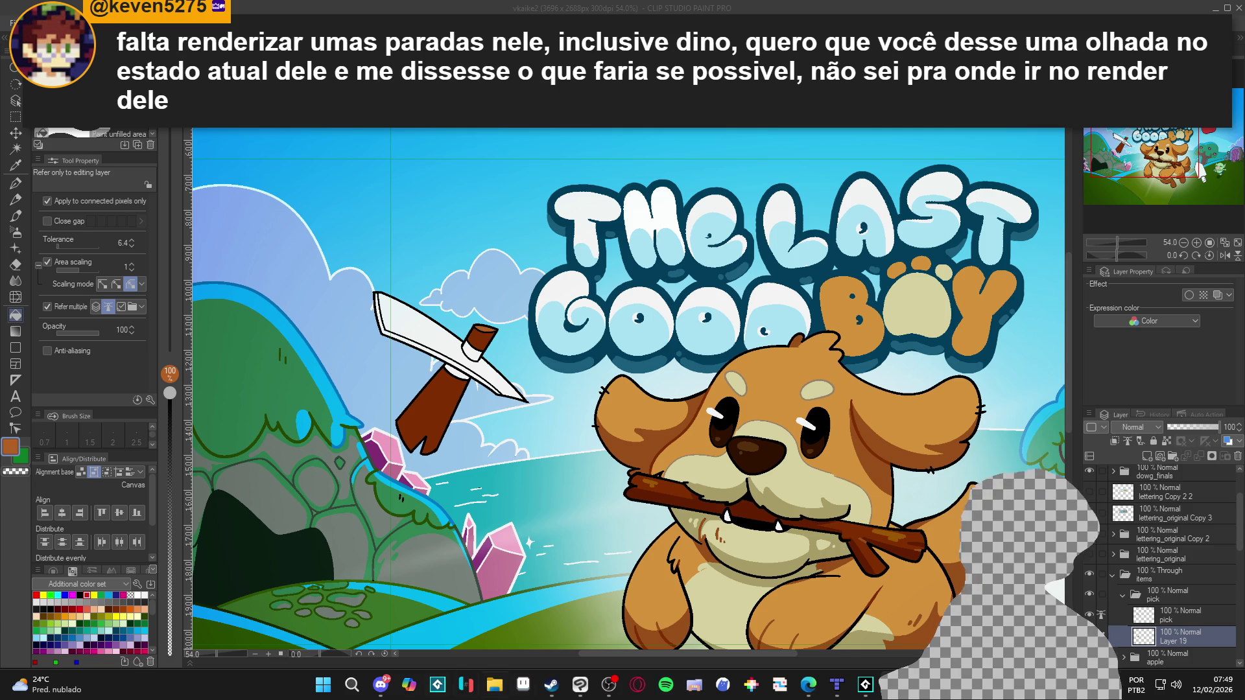
click(551, 684)
Search the Steam store for 'the last good boy' and open its Demo page.
click(65, 35)
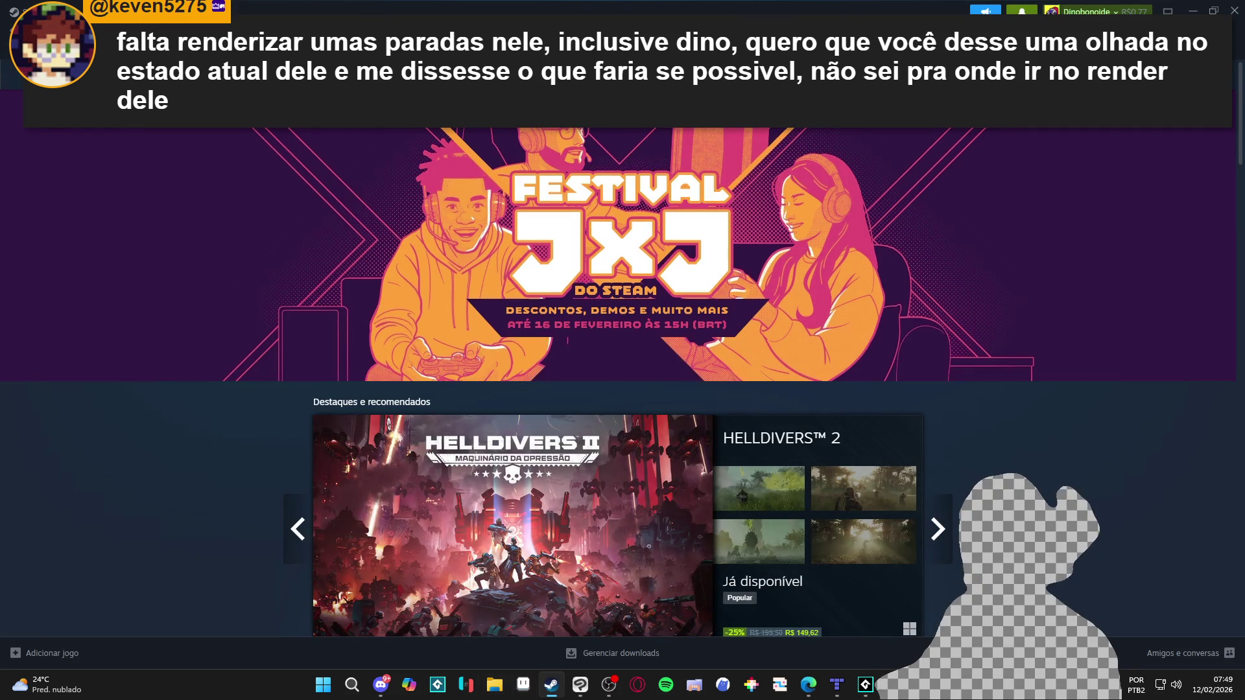
click(746, 74)
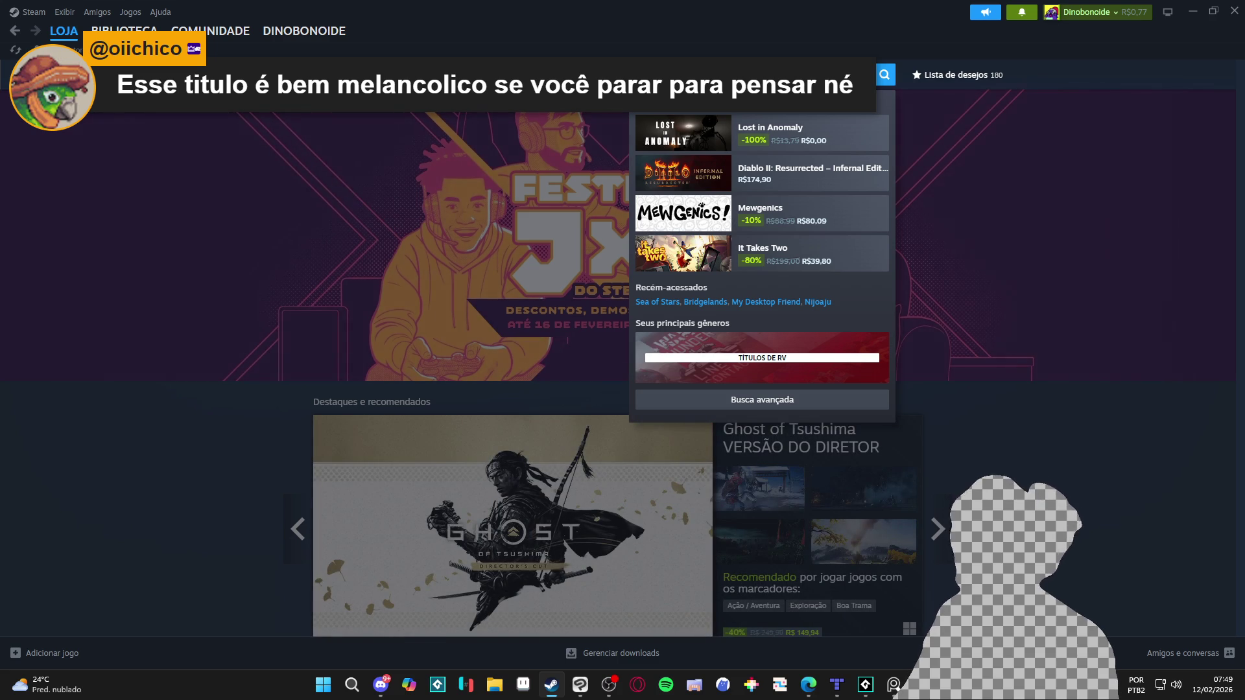
text(the last)
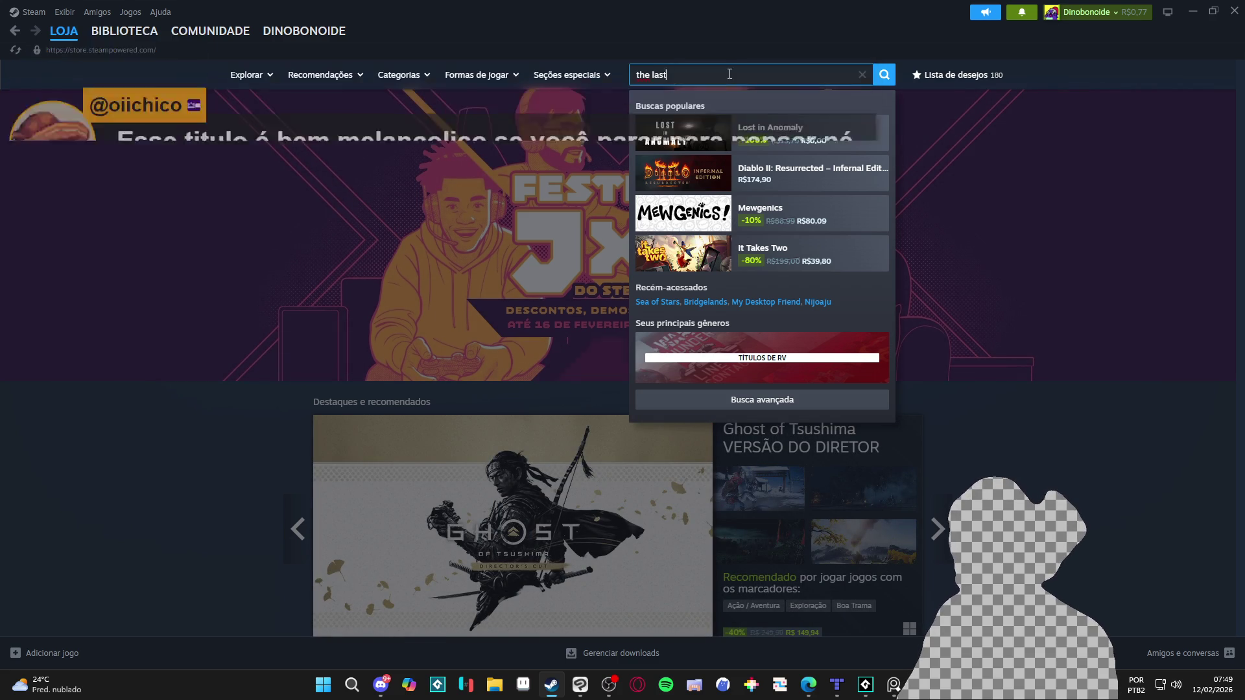
text( good boy)
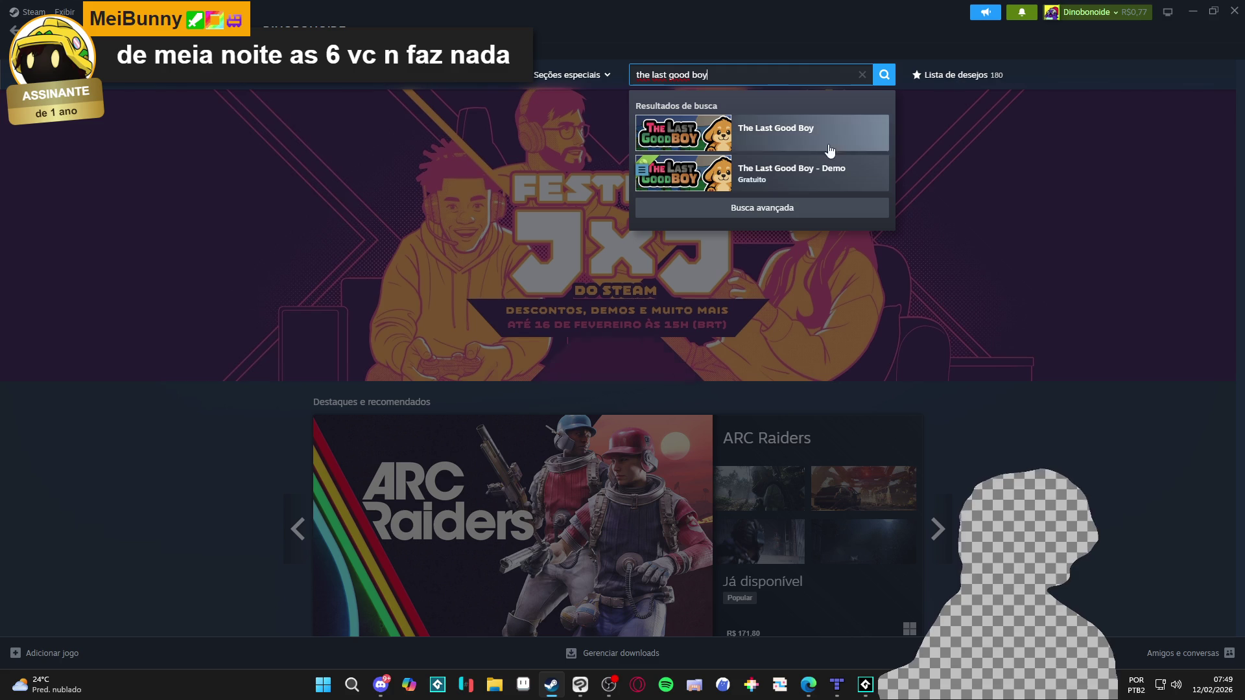
click(724, 159)
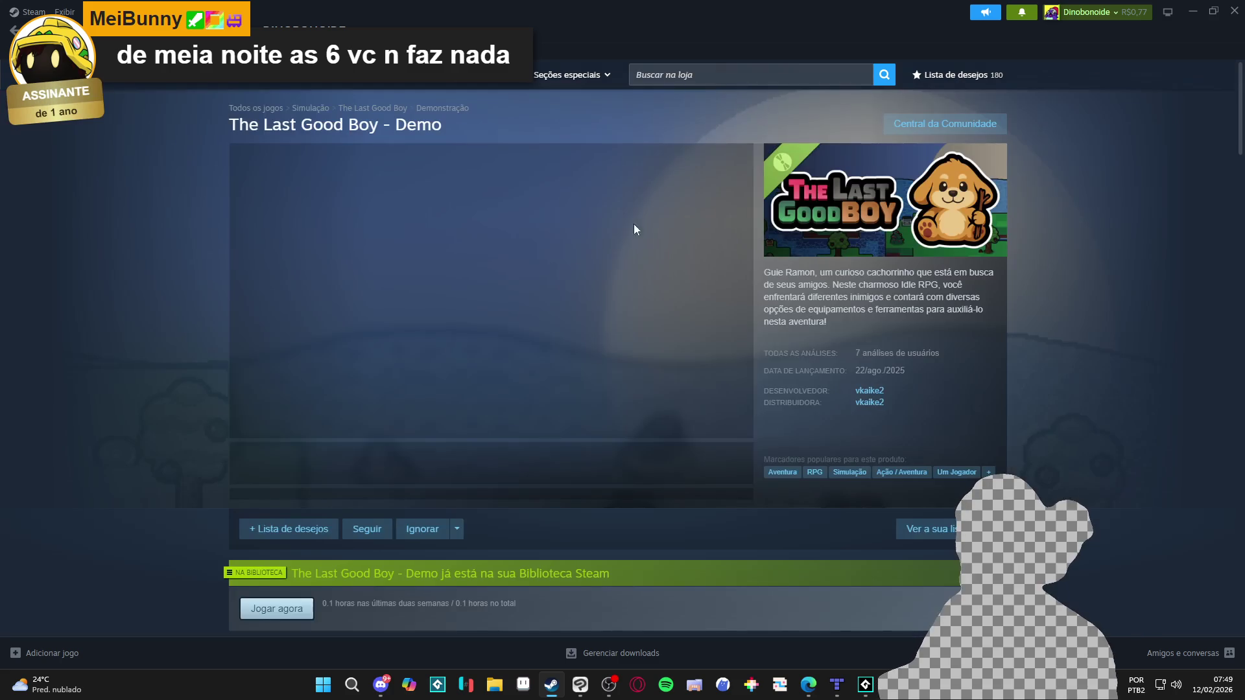
Browse the demo's store page, then return to the cover in Clip Studio Paint.
scroll(177, 324, down, 4)
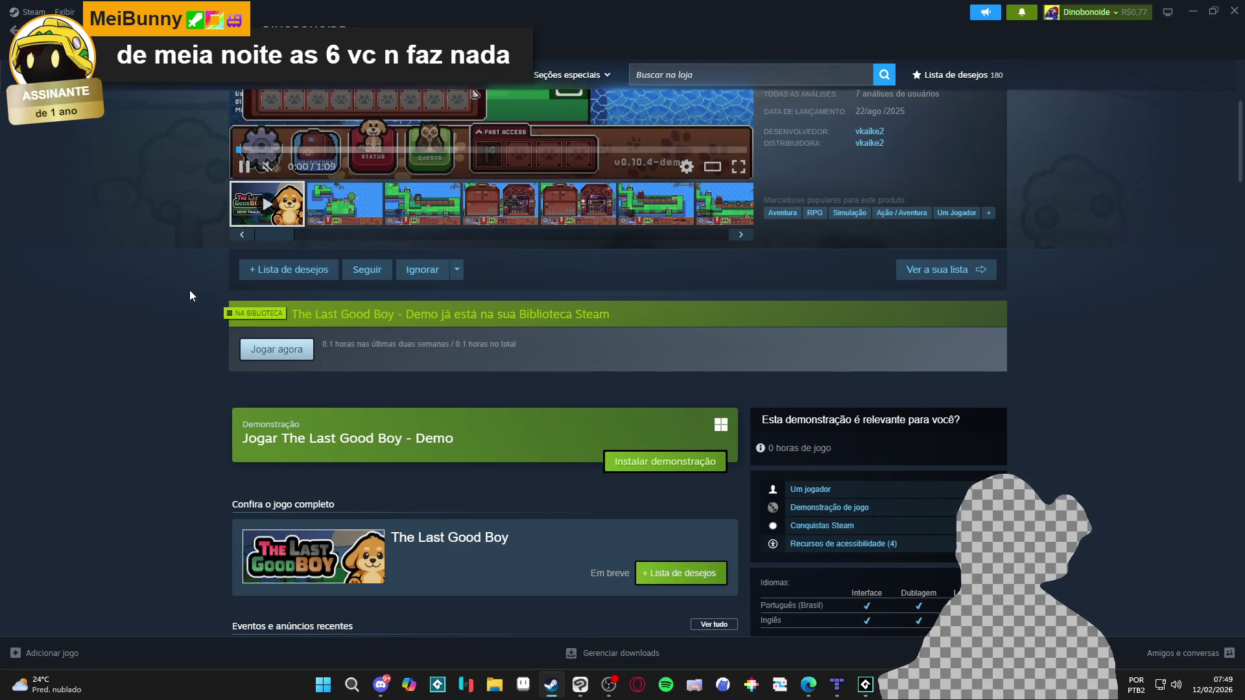
scroll(196, 287, down, 2)
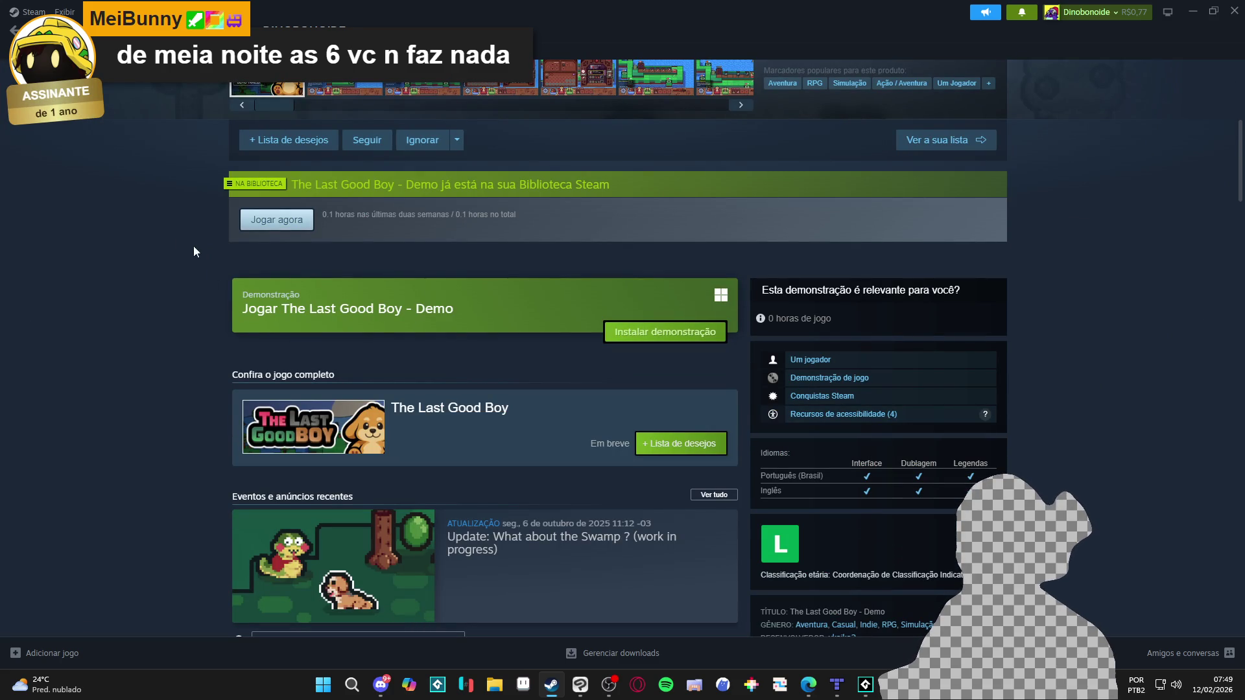
right_click(176, 219)
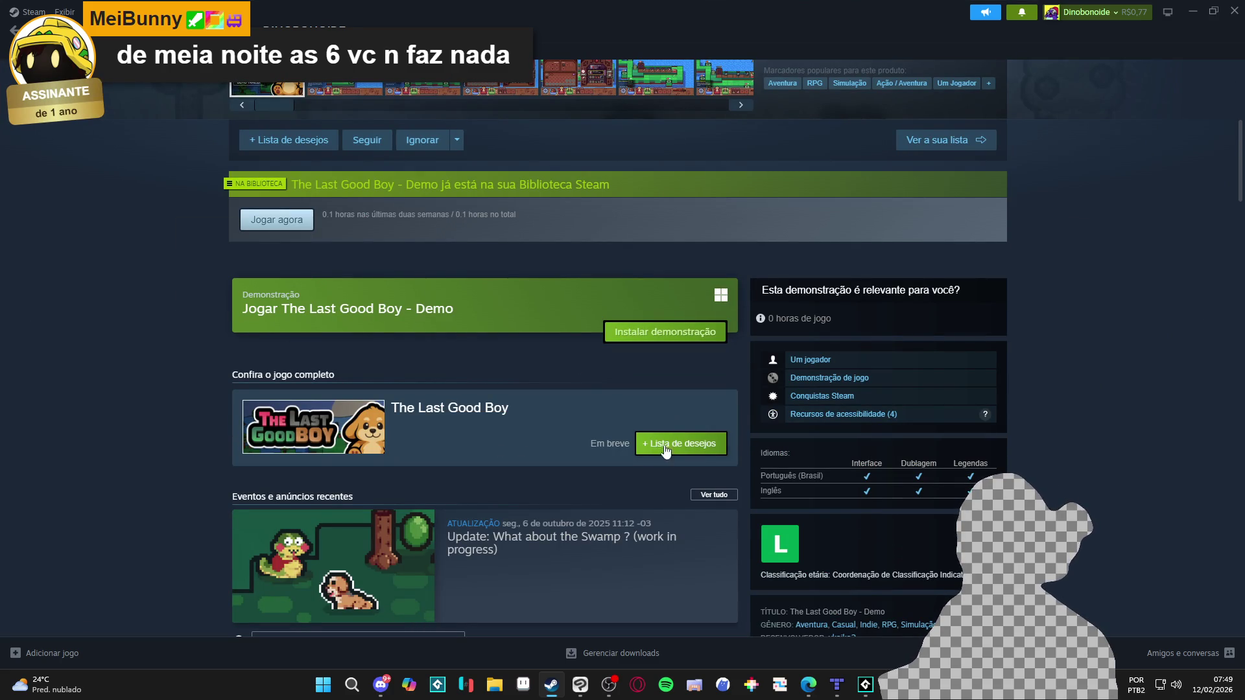
right_click(180, 275)
click(214, 366)
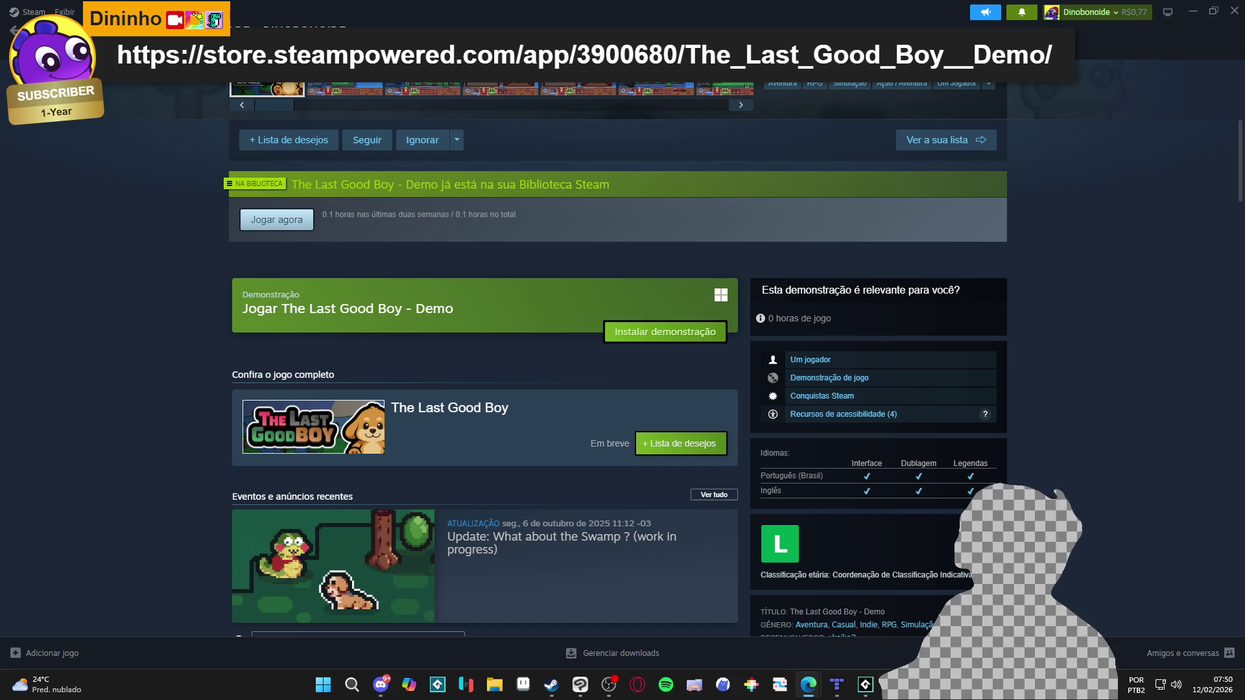
click(1193, 11)
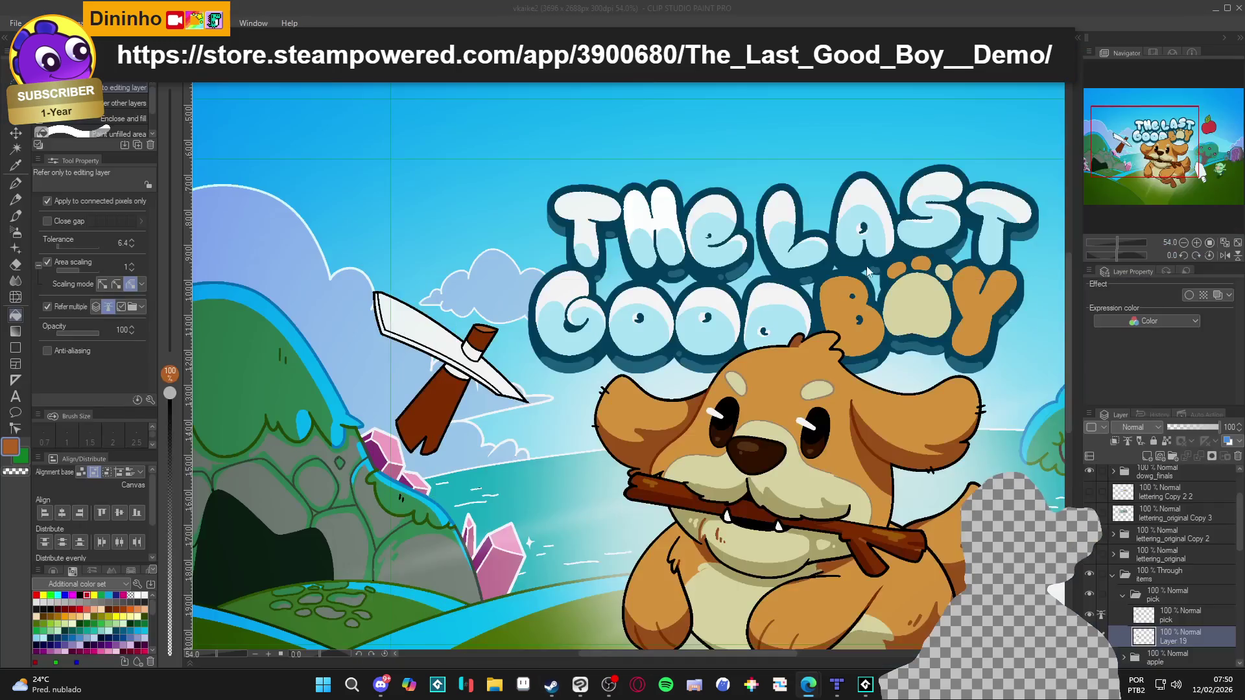
Zoom out and fill the pickaxe blade with the lavender swatch from the color set.
key(ctrl+minus)
key(ctrl+minus)
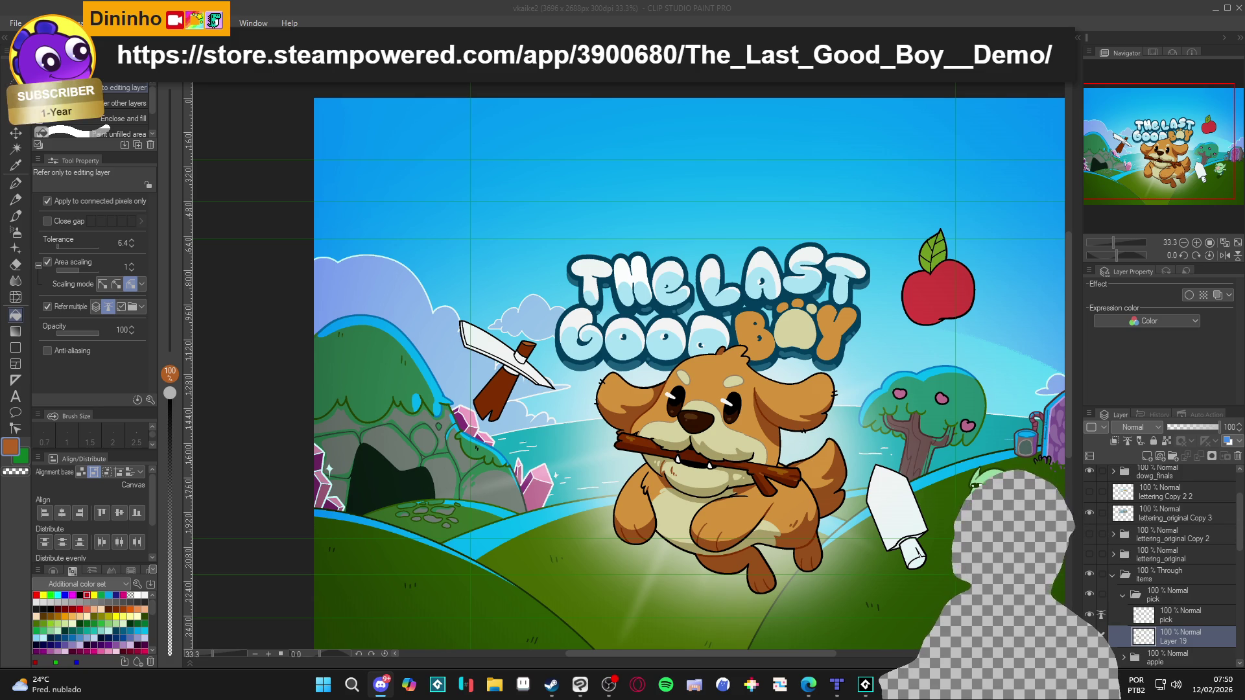
click(681, 5)
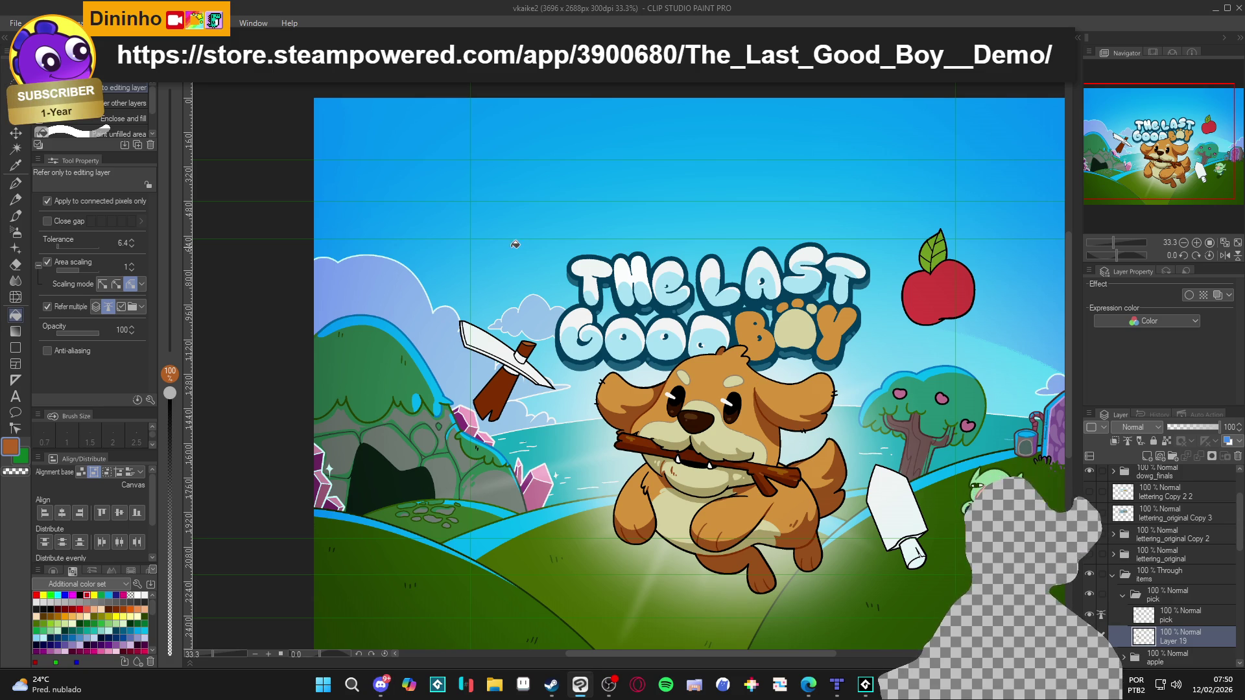
scroll(505, 328, up, 1)
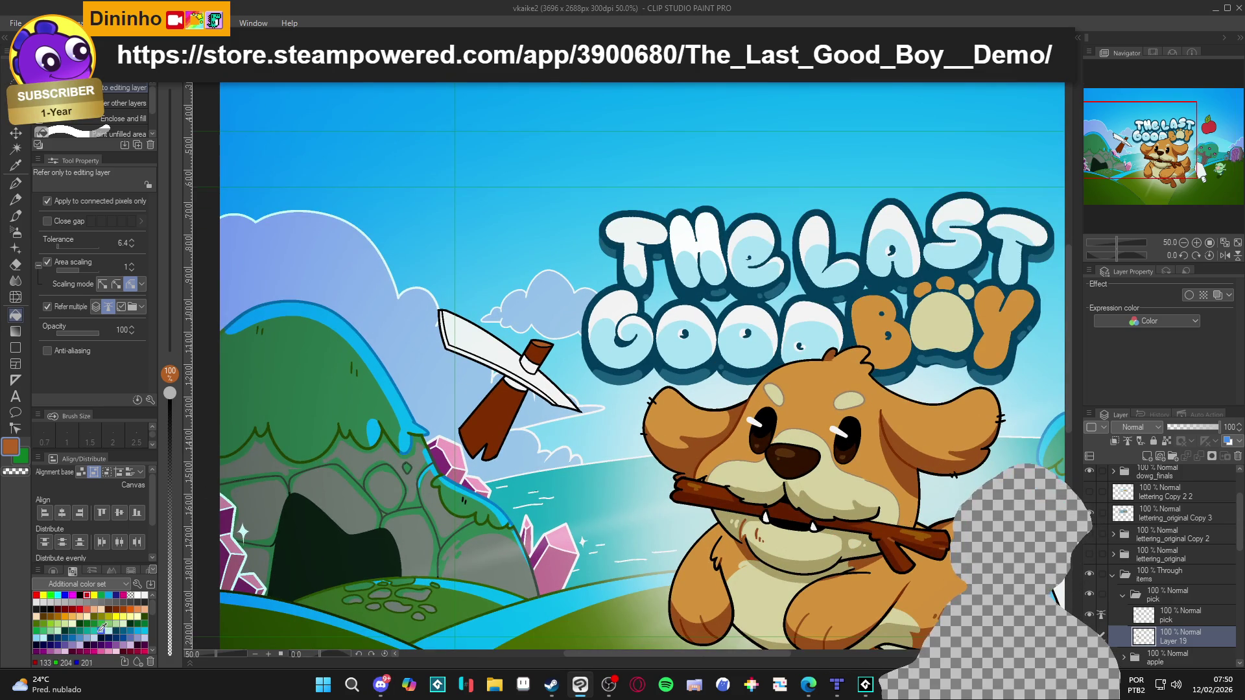
click(144, 638)
click(483, 344)
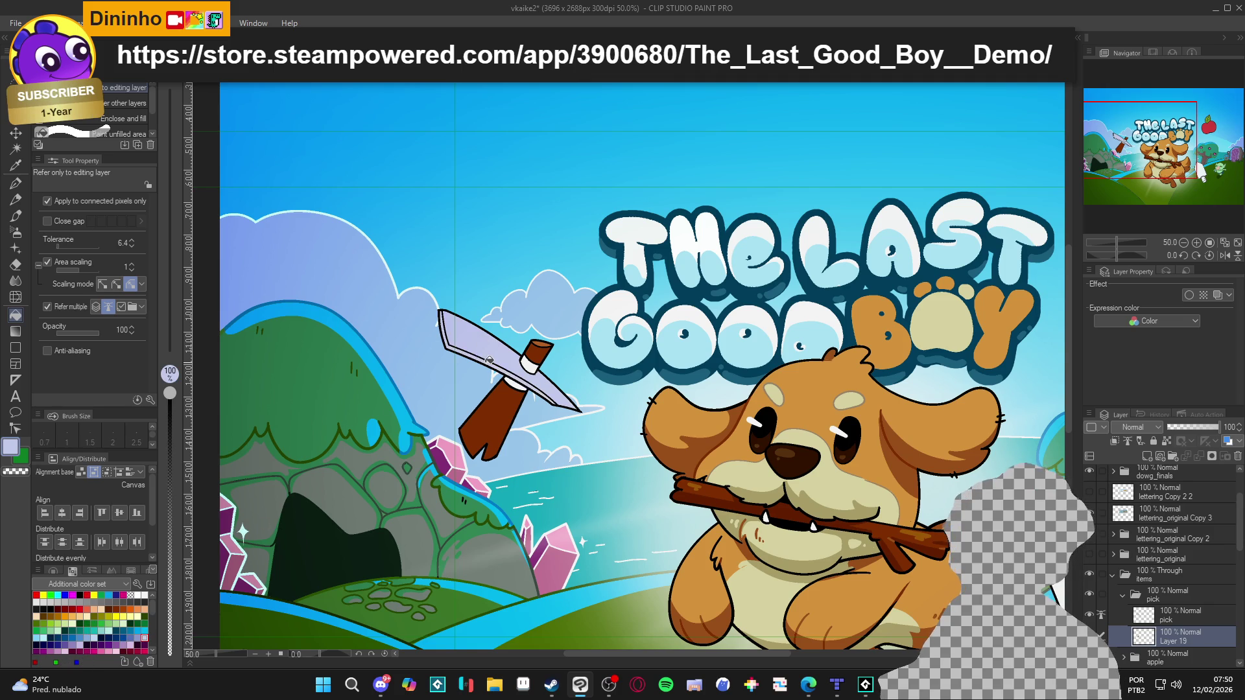
scroll(497, 362, up, 1)
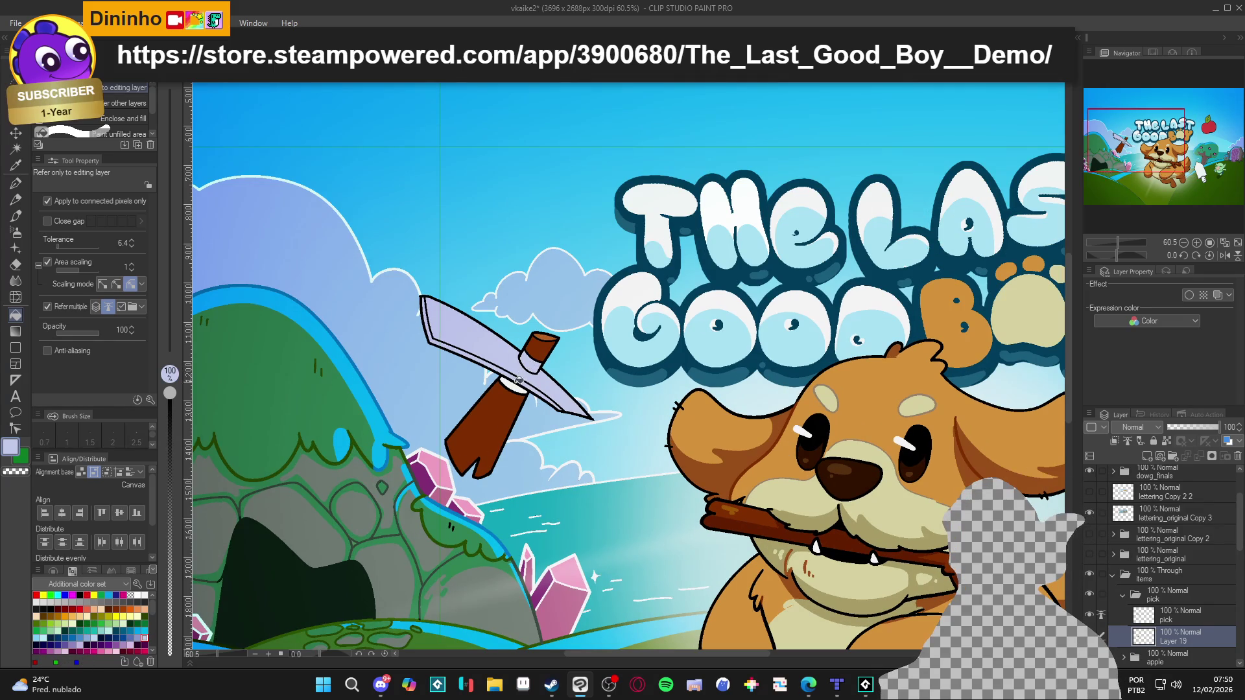
scroll(538, 383, down, 3)
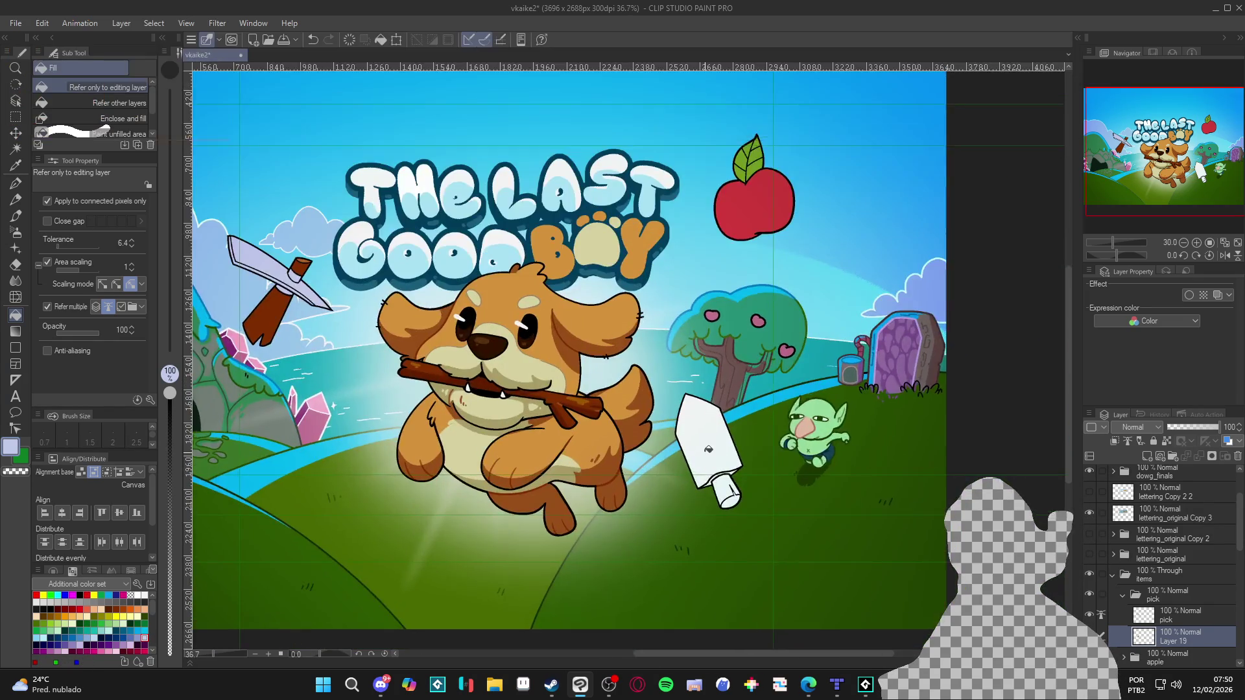
Undo the stray lavender background fill and a misplaced fill on the sword layer.
scroll(727, 468, up, 3)
click(727, 468)
key(ctrl+z)
scroll(1214, 664, down, 3)
click(1180, 555)
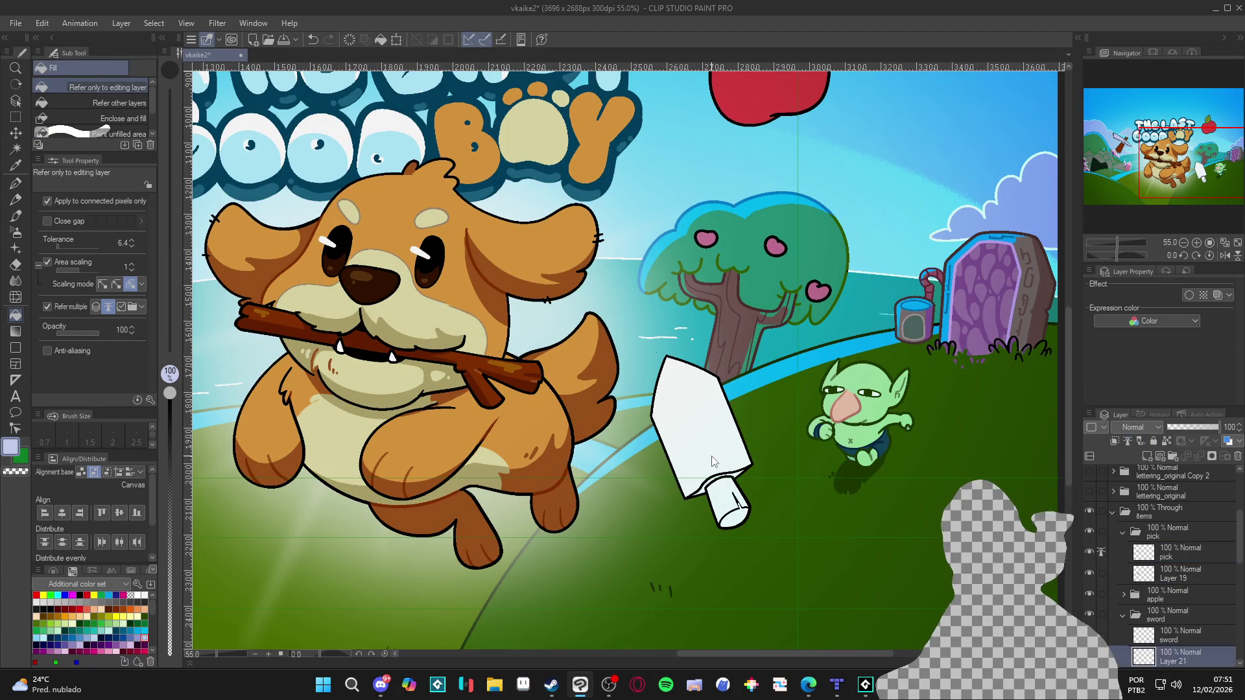
click(1168, 657)
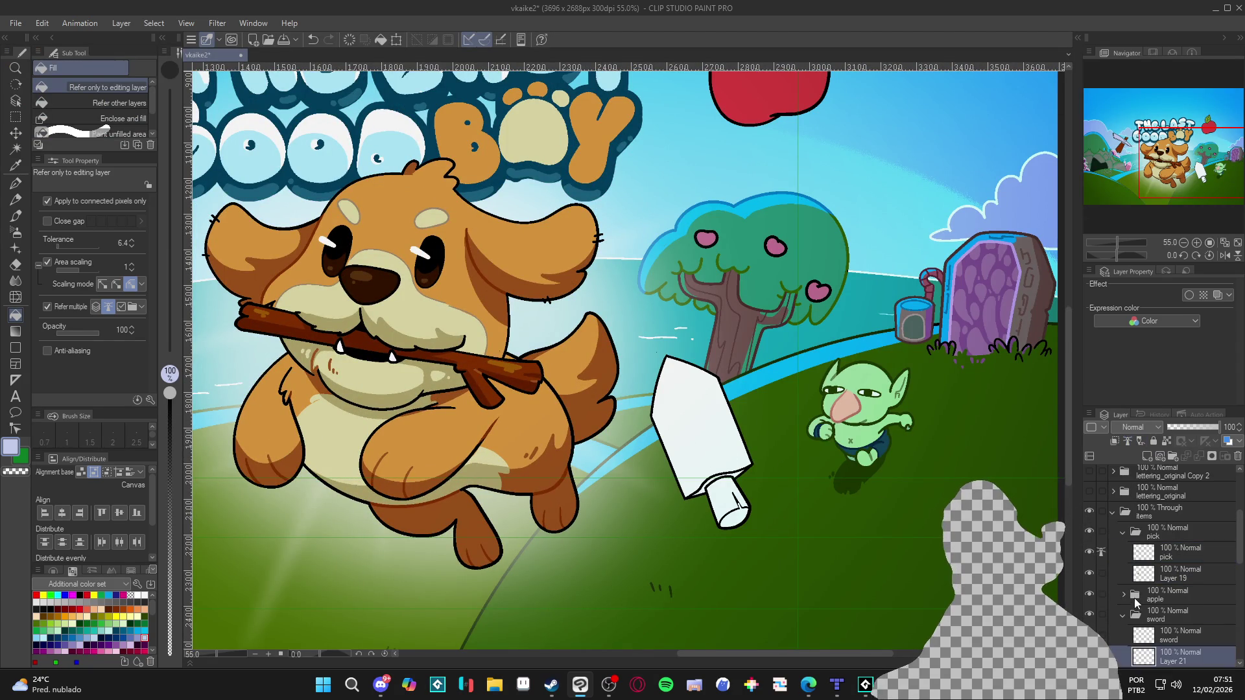
click(1171, 635)
click(708, 443)
key(ctrl+z)
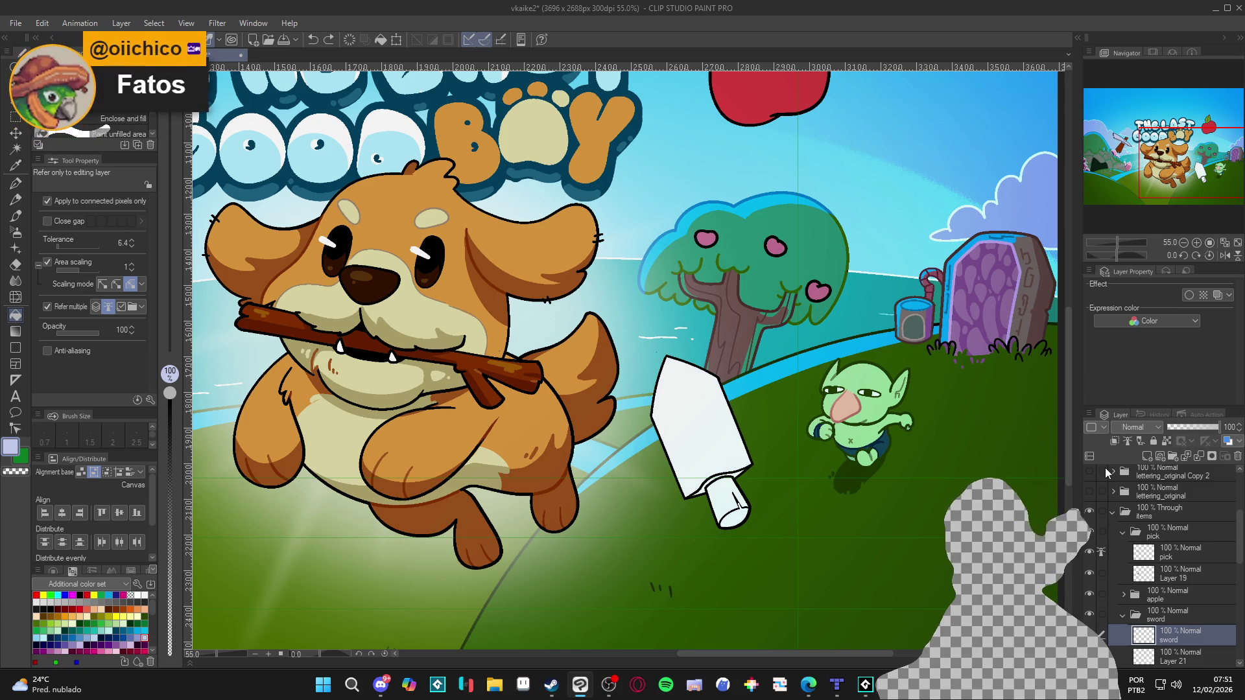
Fill the sword blade lavender on Layer 21 and darken the colour to 8E95B2.
click(1177, 659)
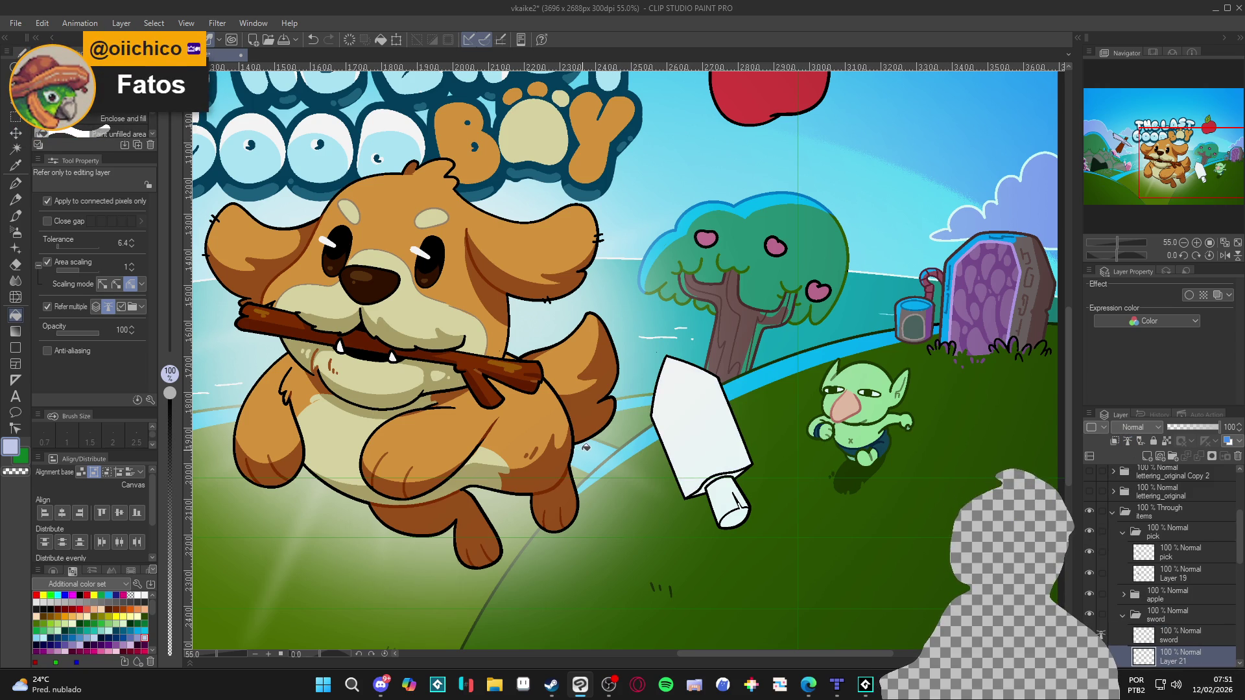
click(697, 413)
scroll(713, 447, up, 1)
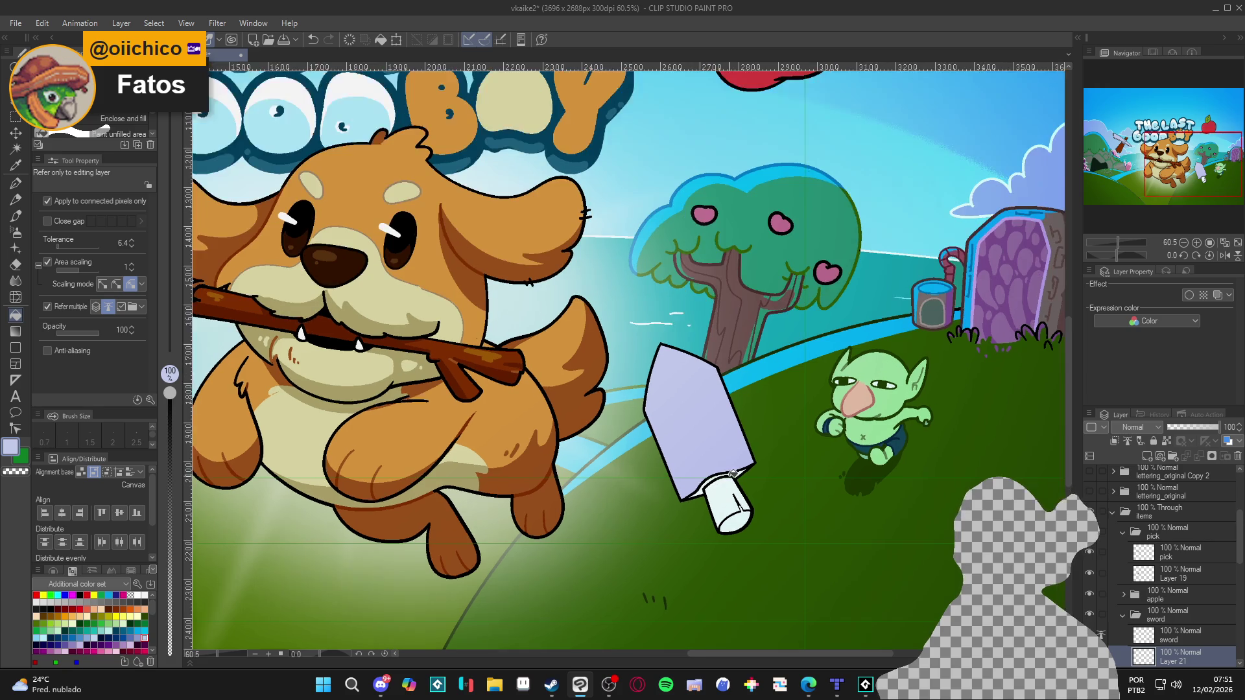
click(9, 447)
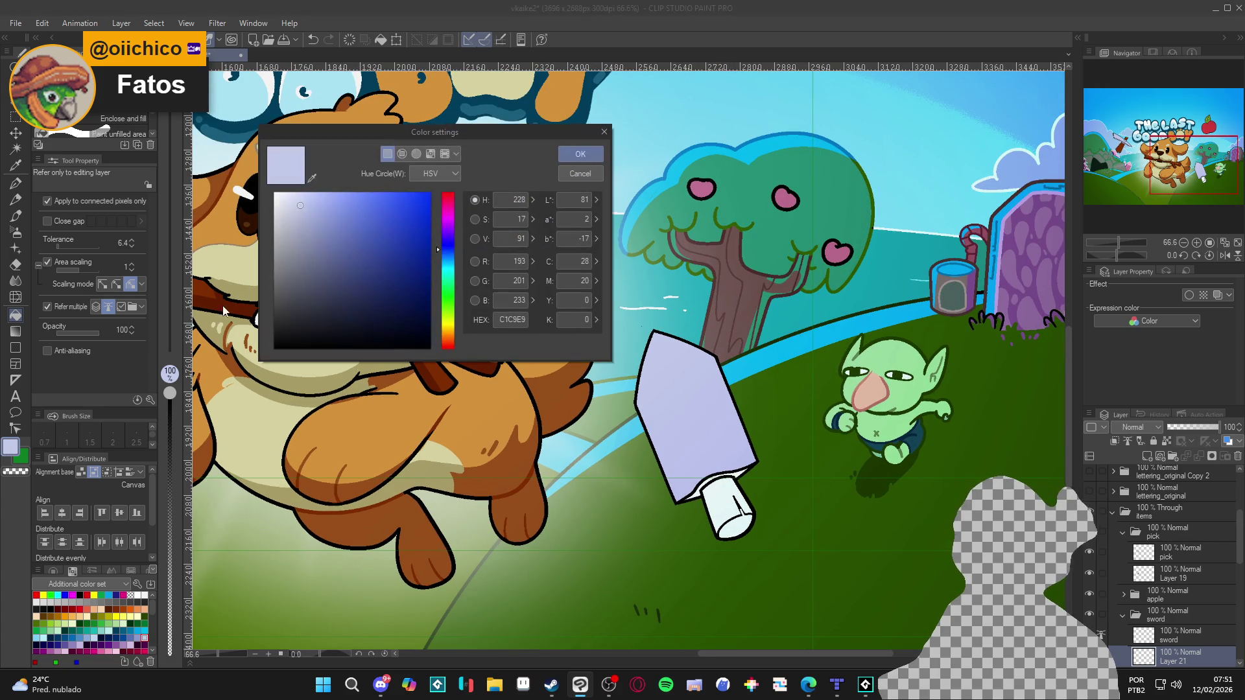
drag(321, 213, 308, 237)
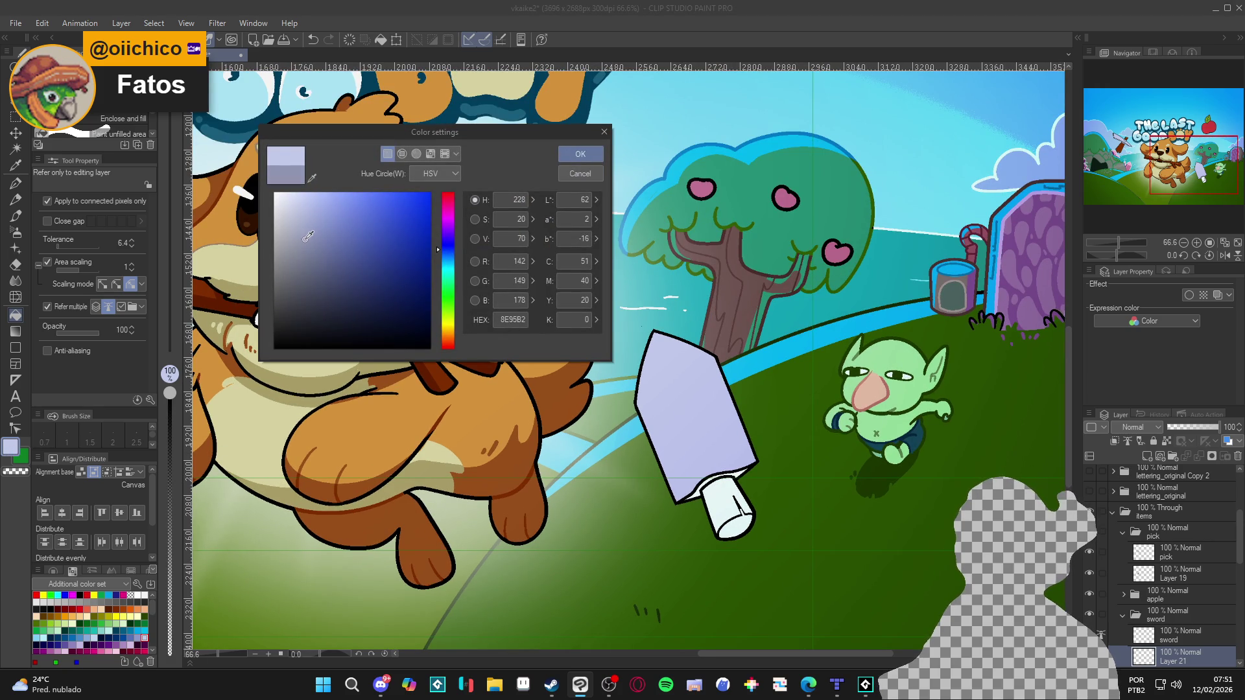
click(569, 157)
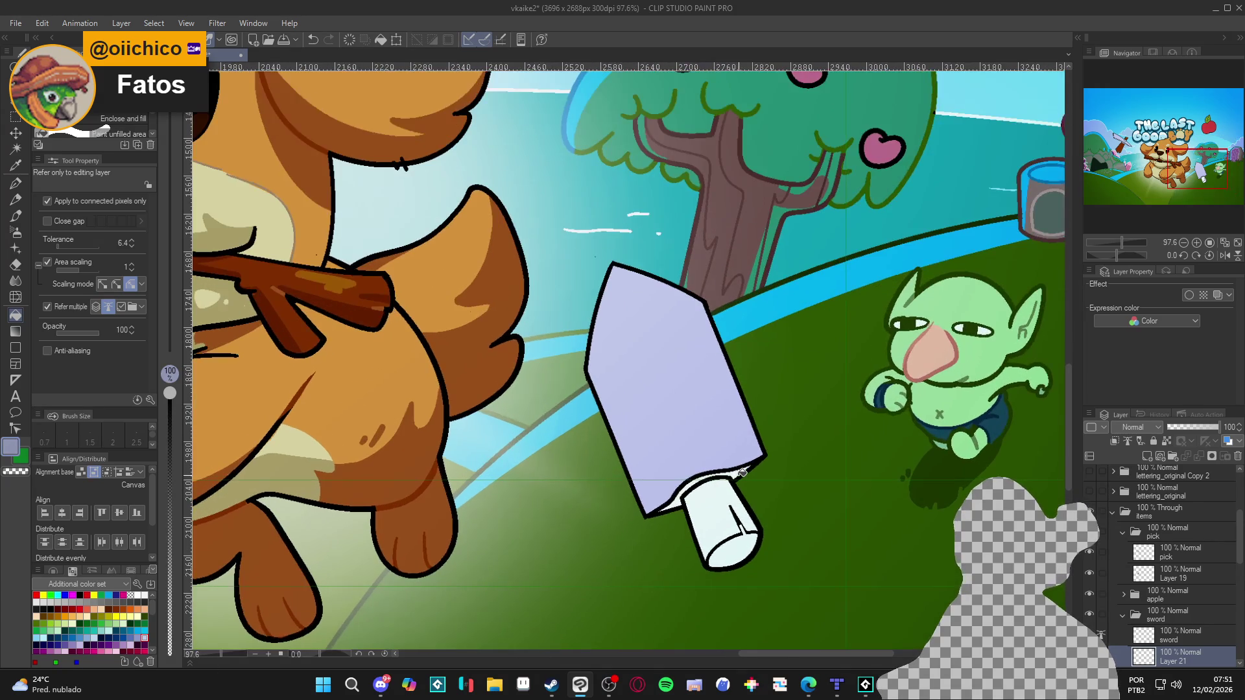
scroll(742, 476, down, 2)
scroll(818, 502, up, 1)
scroll(818, 502, up, 2)
scroll(830, 513, down, 3)
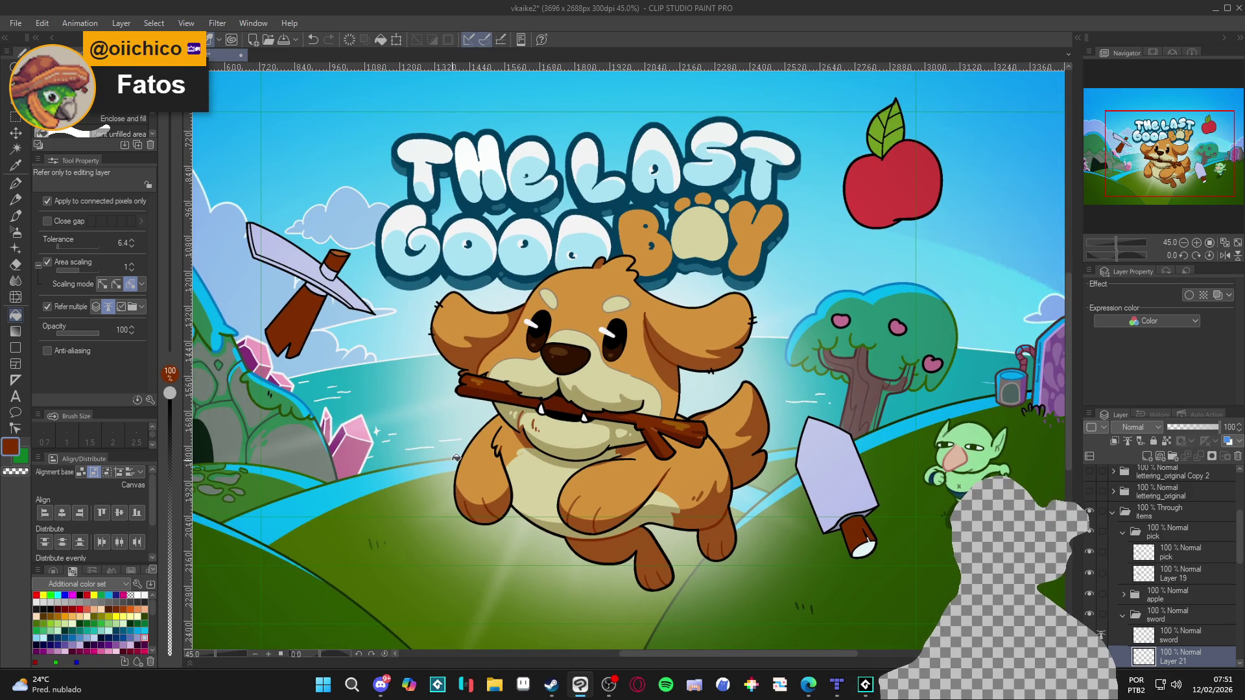
Darken the brown for the sword handle and save the cover.
scroll(453, 459, down, 2)
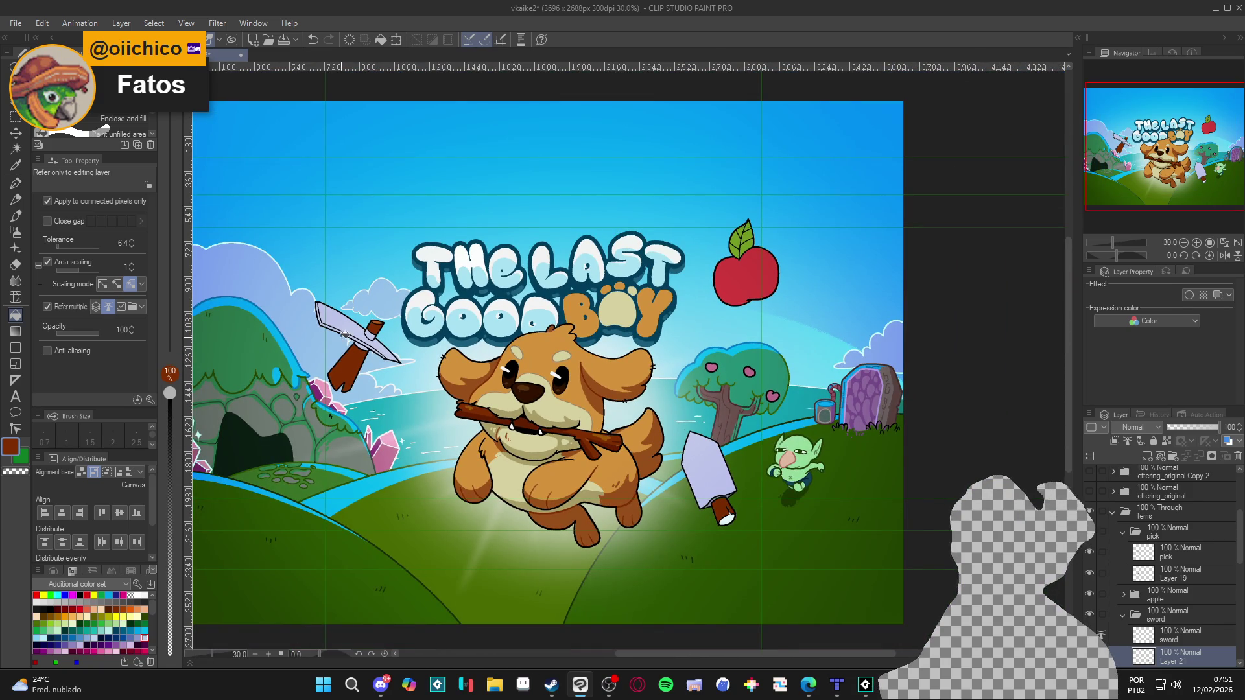
scroll(715, 502, up, 2)
scroll(648, 485, down, 1)
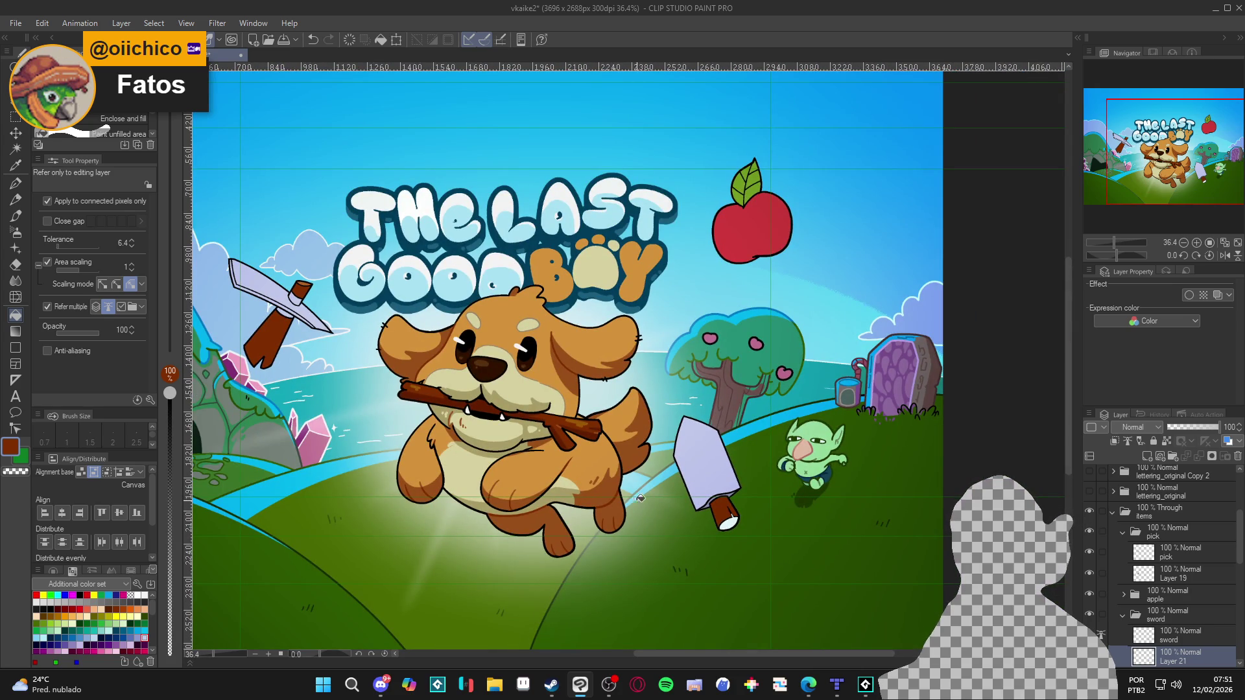
scroll(723, 512, up, 3)
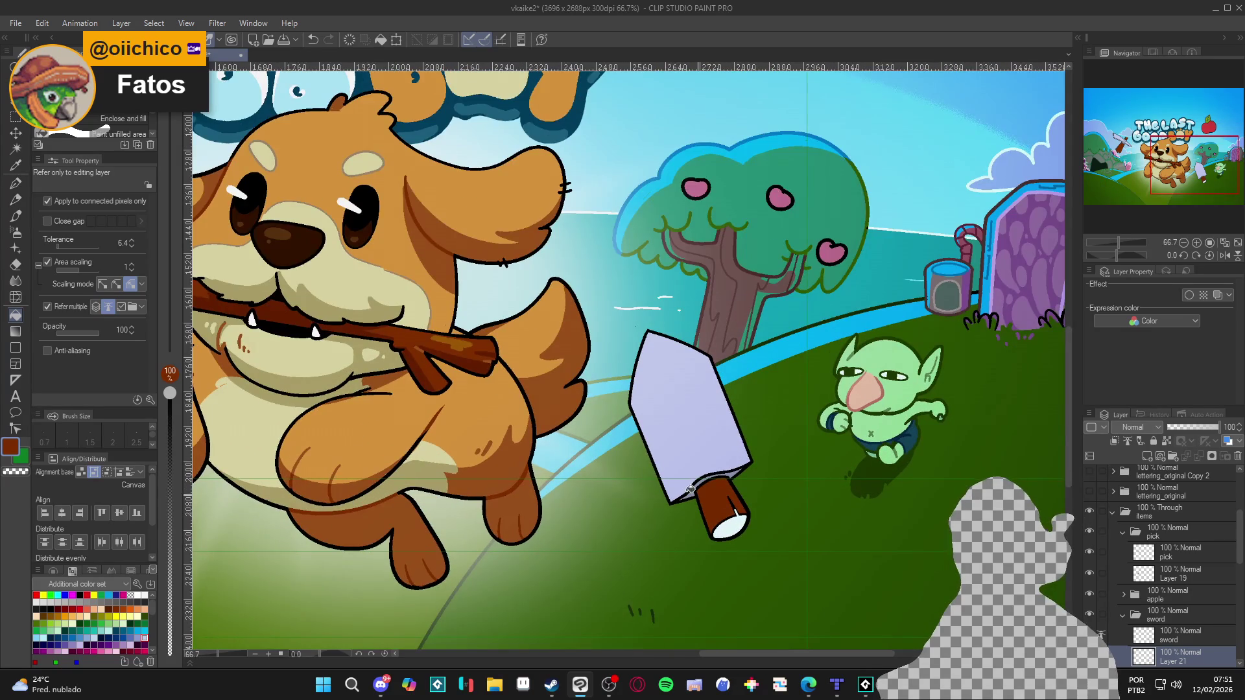
click(13, 448)
drag(430, 278, 434, 292)
click(580, 153)
scroll(733, 508, down, 2)
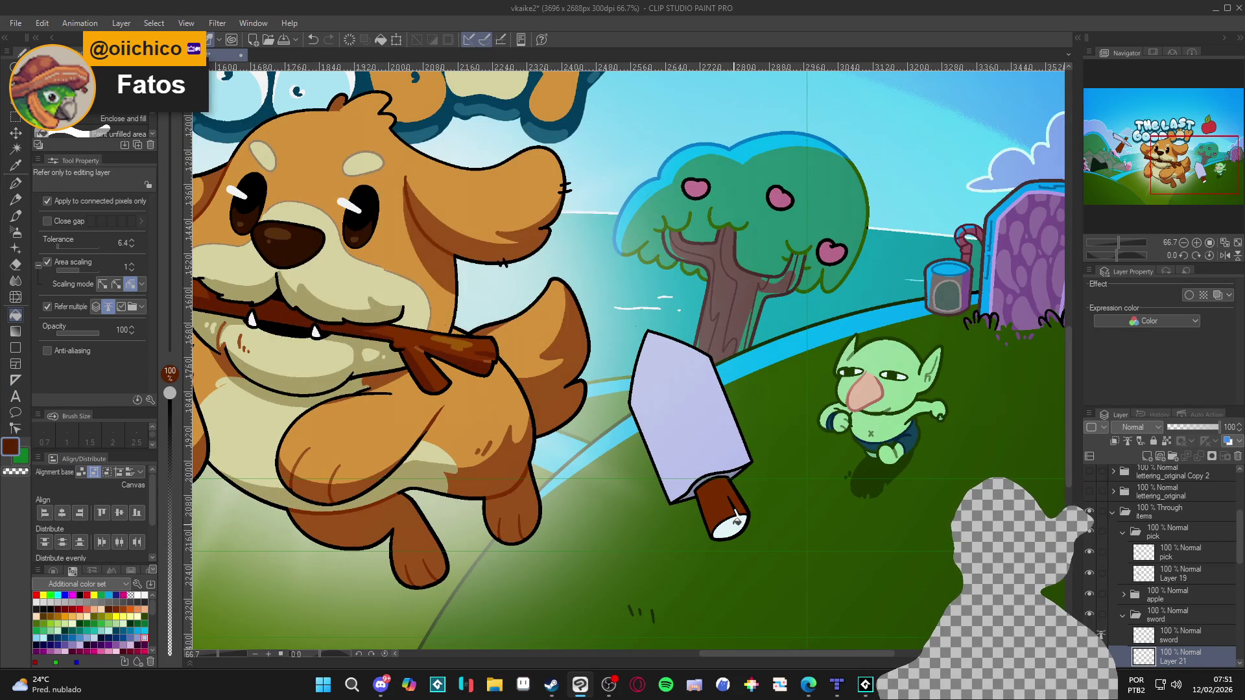
scroll(724, 534, down, 2)
scroll(725, 534, down, 1)
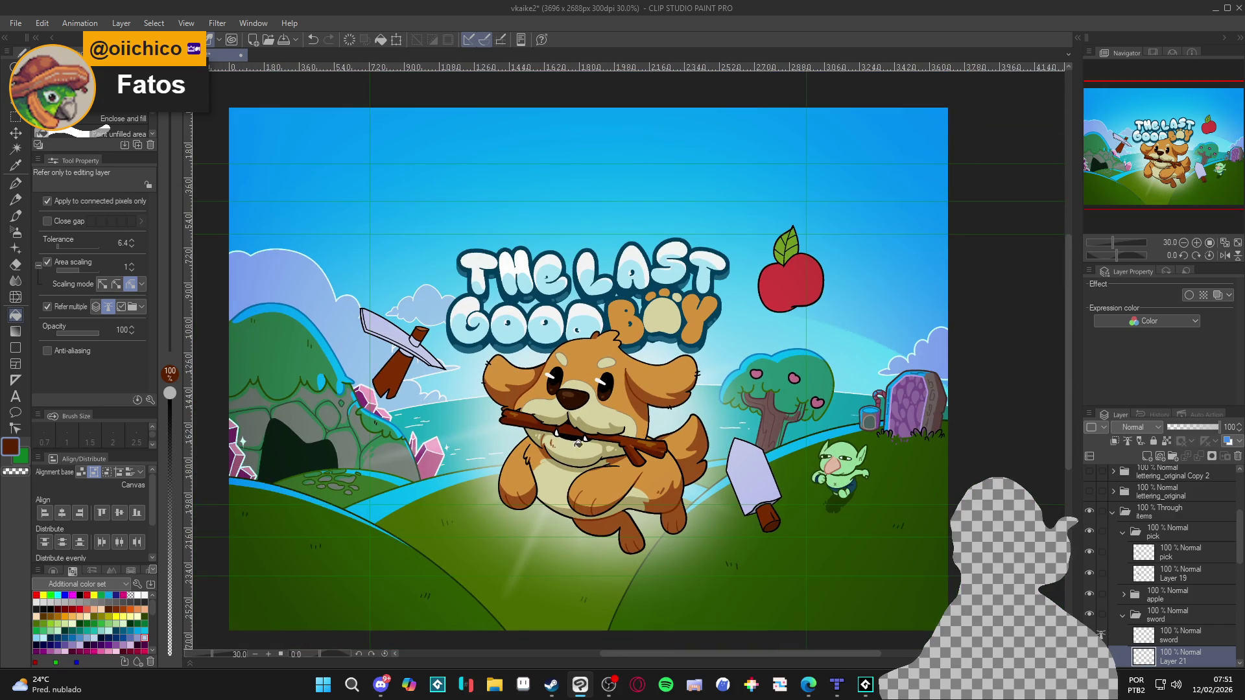
key(ctrl+s)
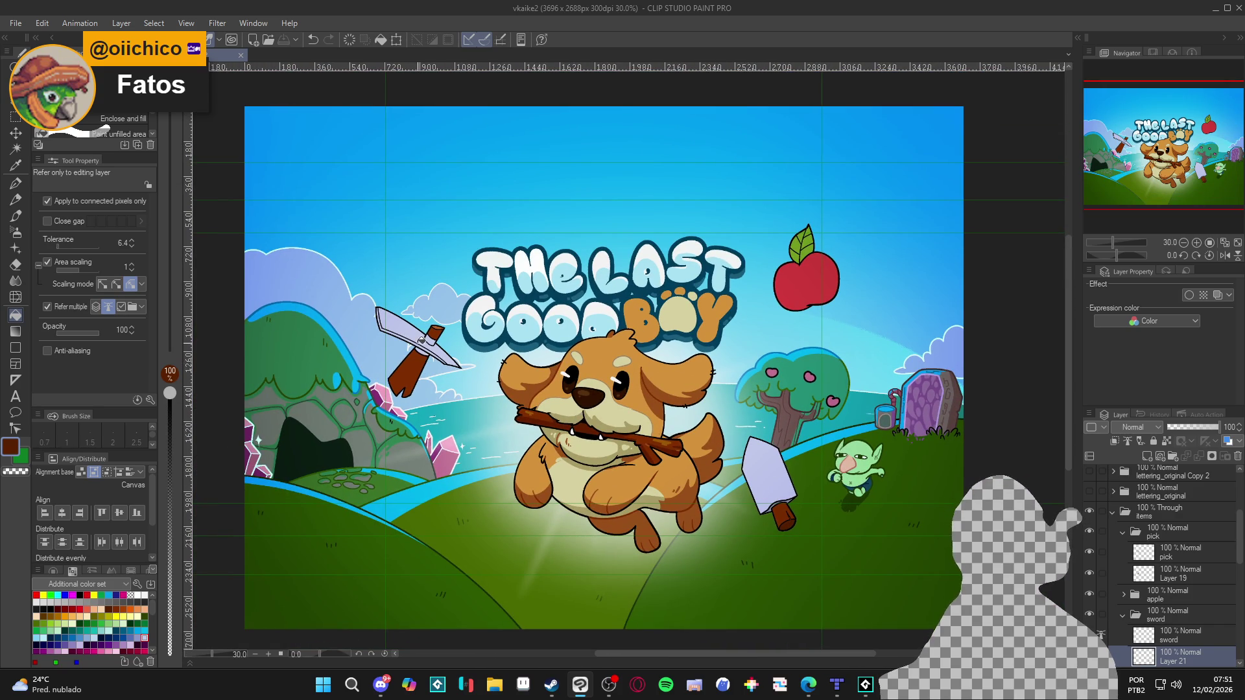
Darken the pickaxe blade's lavender to 838DB5 and refill the blade on Layer 19.
scroll(422, 341, up, 5)
alt+click(389, 329)
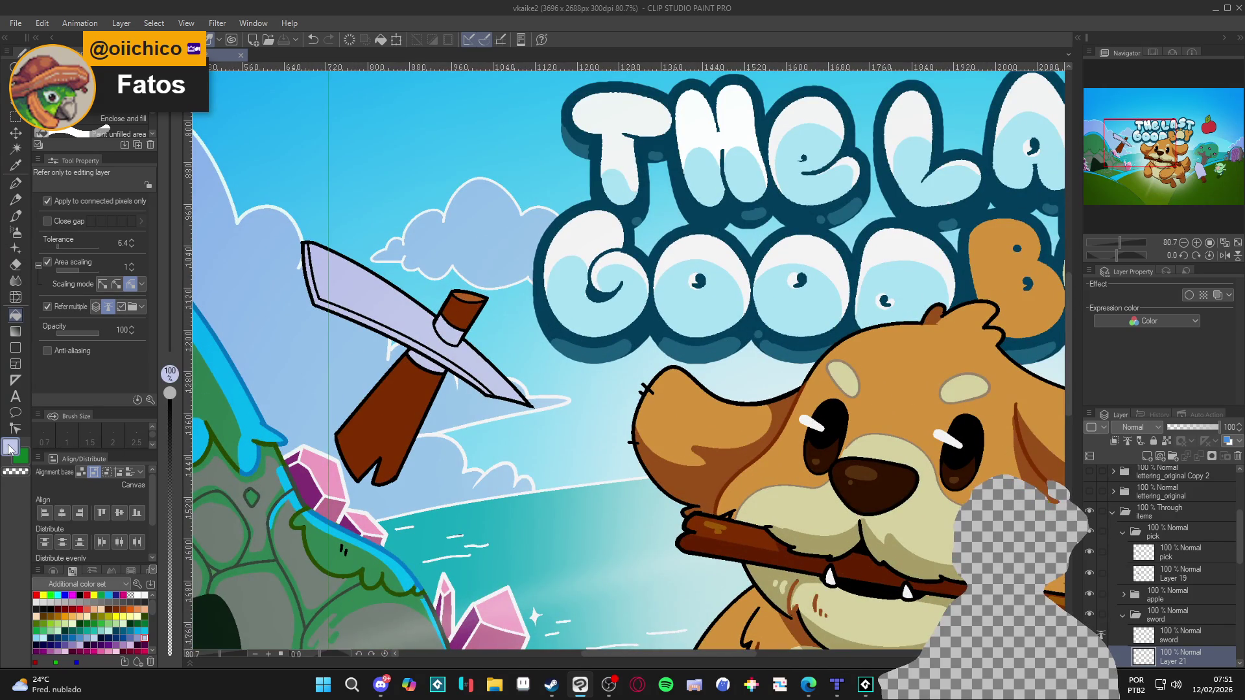
click(9, 448)
drag(336, 213, 332, 231)
click(568, 156)
click(401, 317)
key(ctrl+z)
click(408, 313)
key(ctrl+z)
click(387, 311)
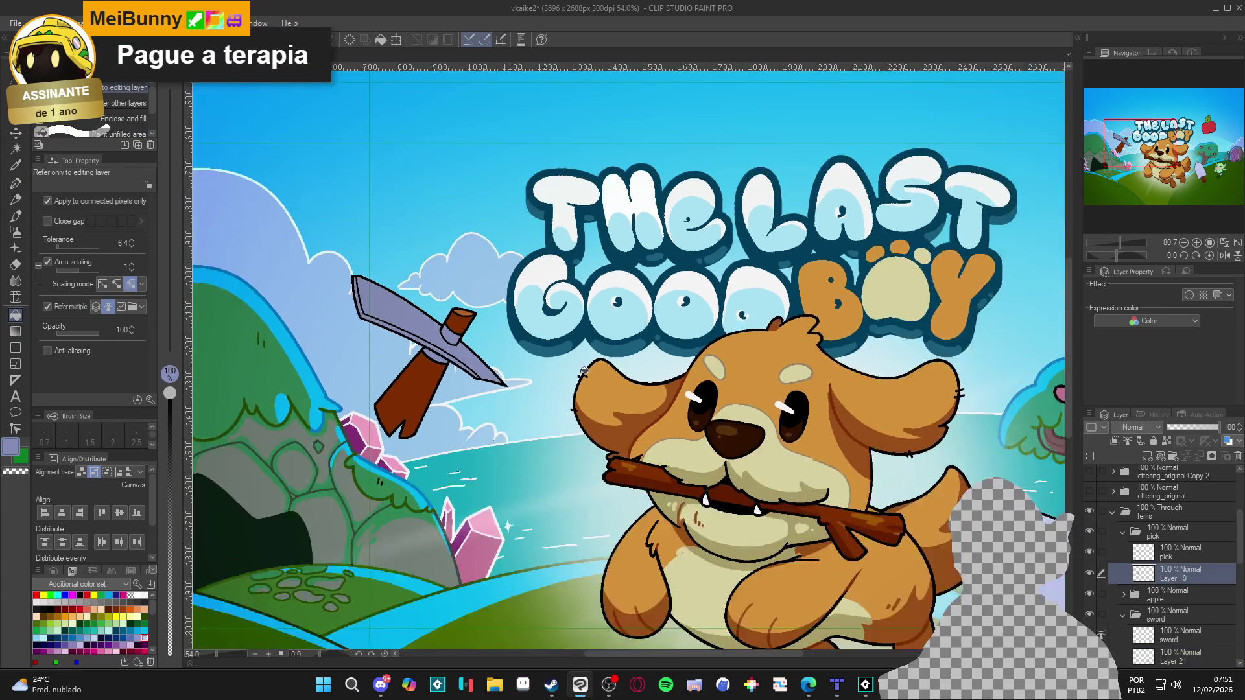
scroll(541, 370, down, 3)
drag(669, 409, 531, 330)
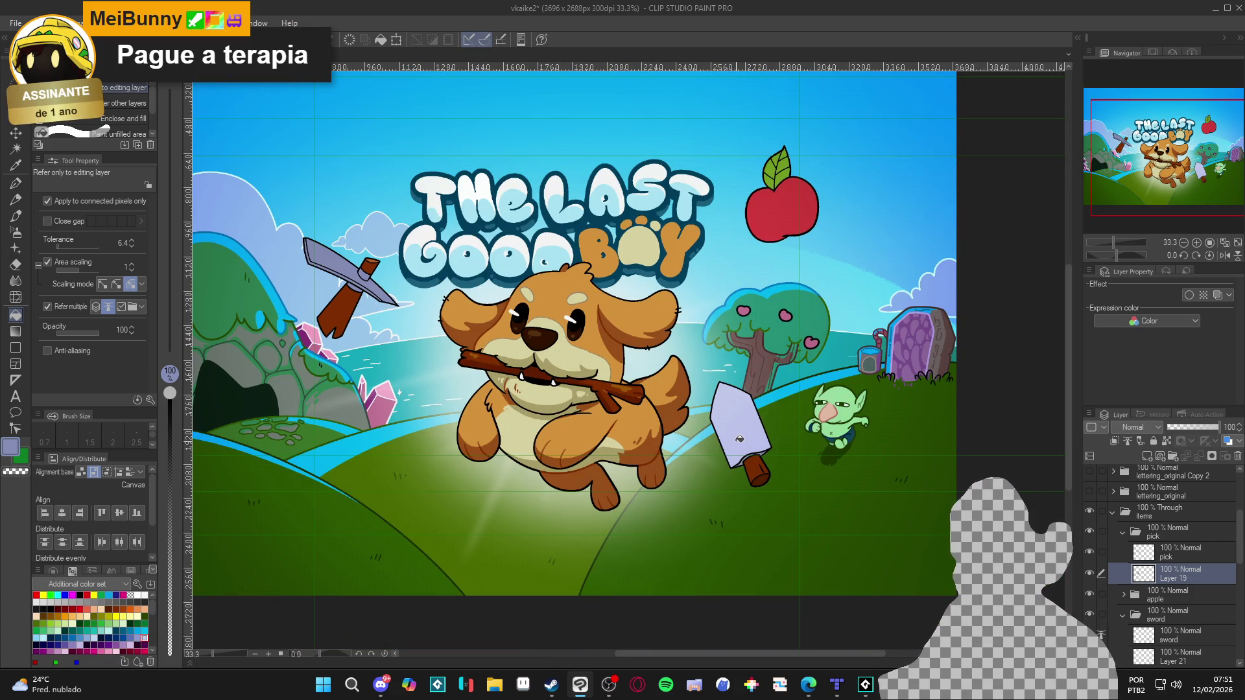
scroll(740, 439, up, 5)
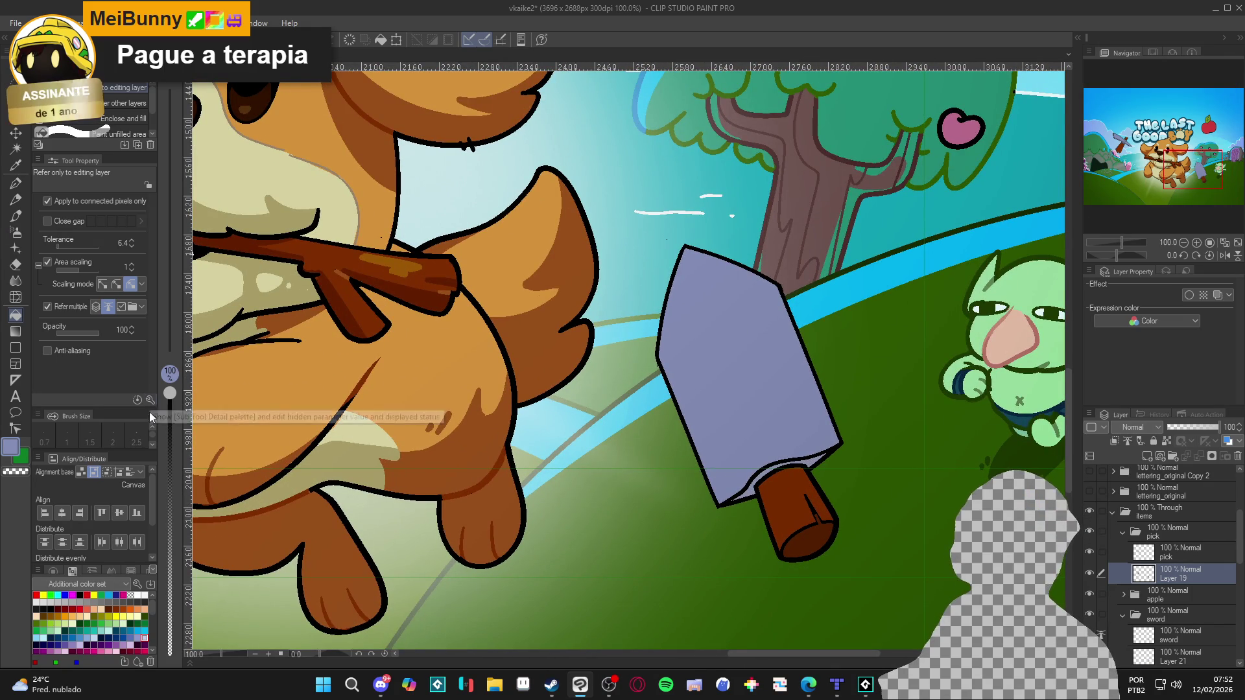
double_click(12, 450)
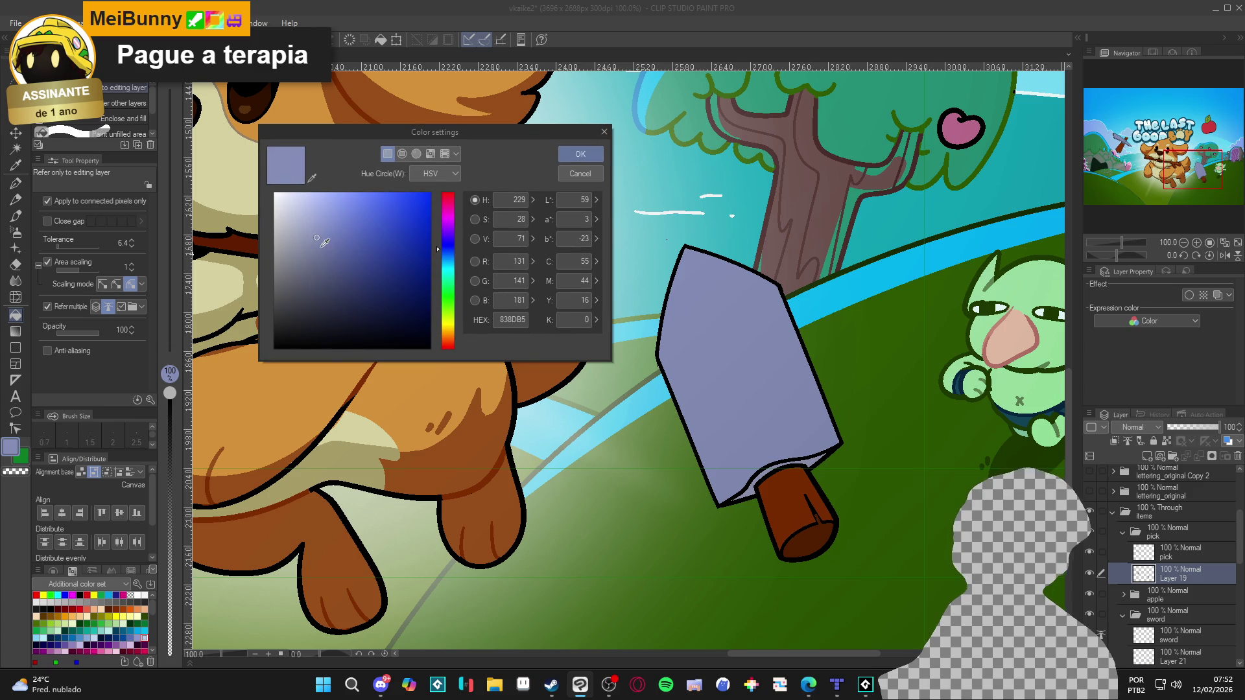
click(580, 153)
scroll(747, 452, up, 3)
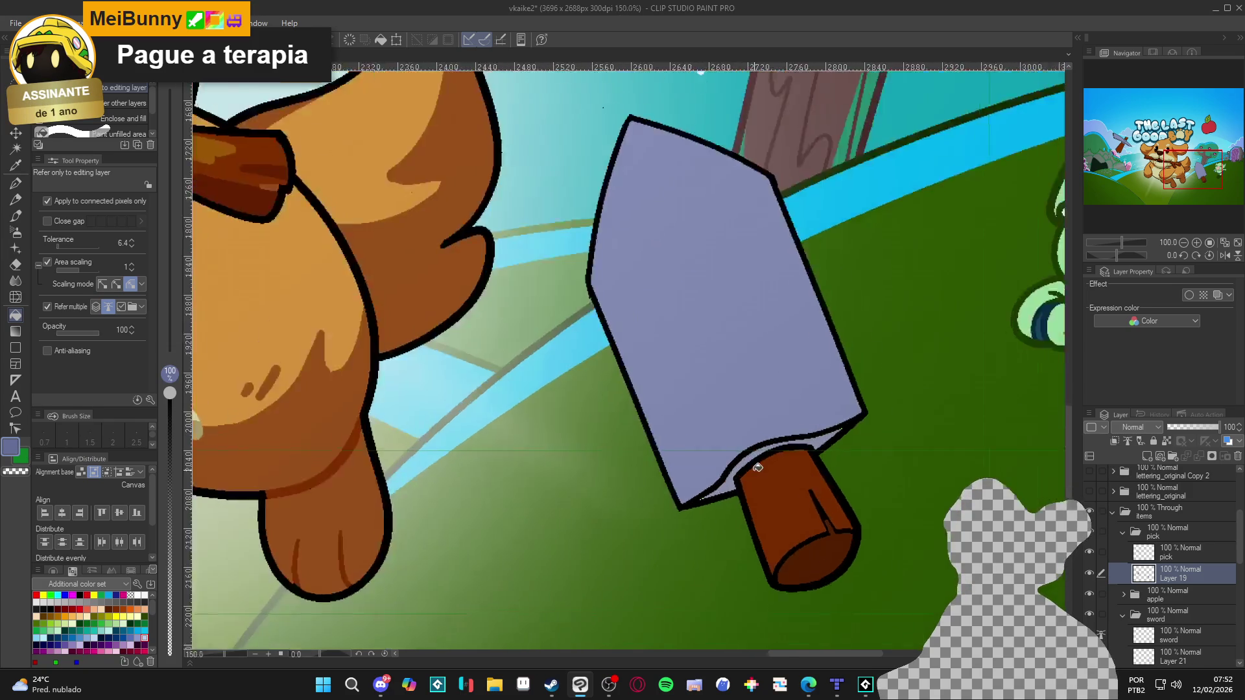
scroll(747, 452, down, 3)
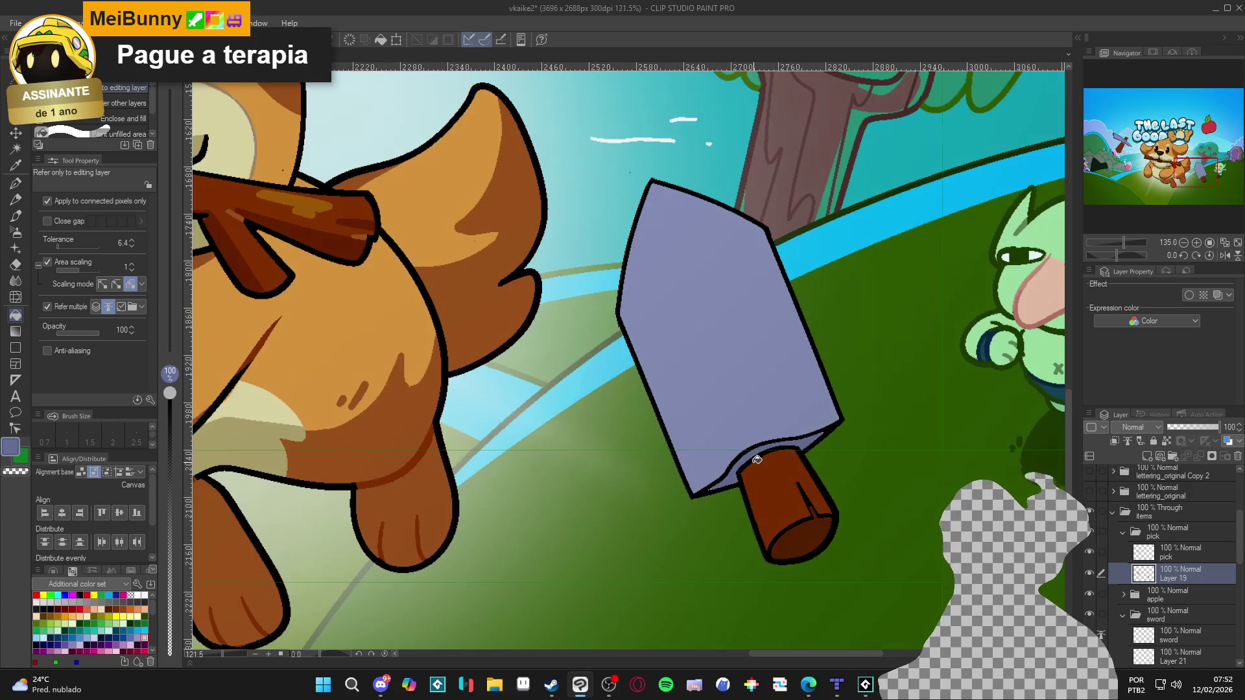
click(1090, 574)
click(1089, 574)
click(1089, 575)
click(1089, 575)
click(1090, 574)
click(1091, 575)
click(1090, 574)
click(1090, 570)
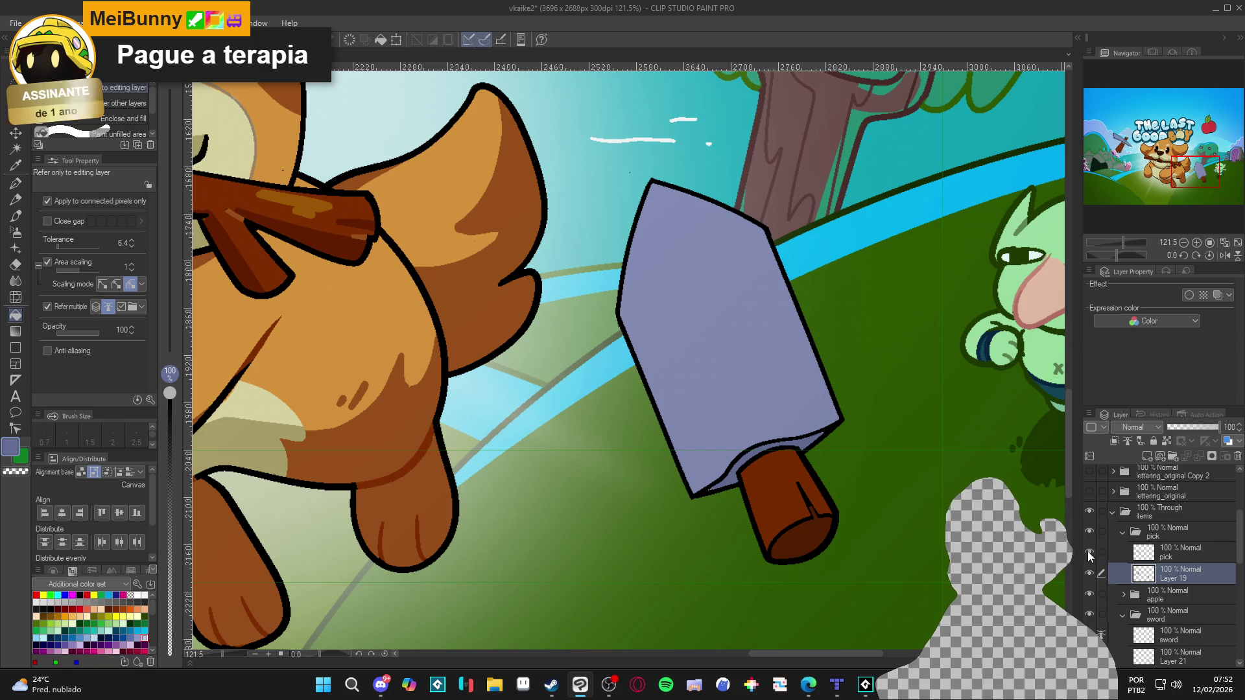
click(1091, 574)
click(1091, 574)
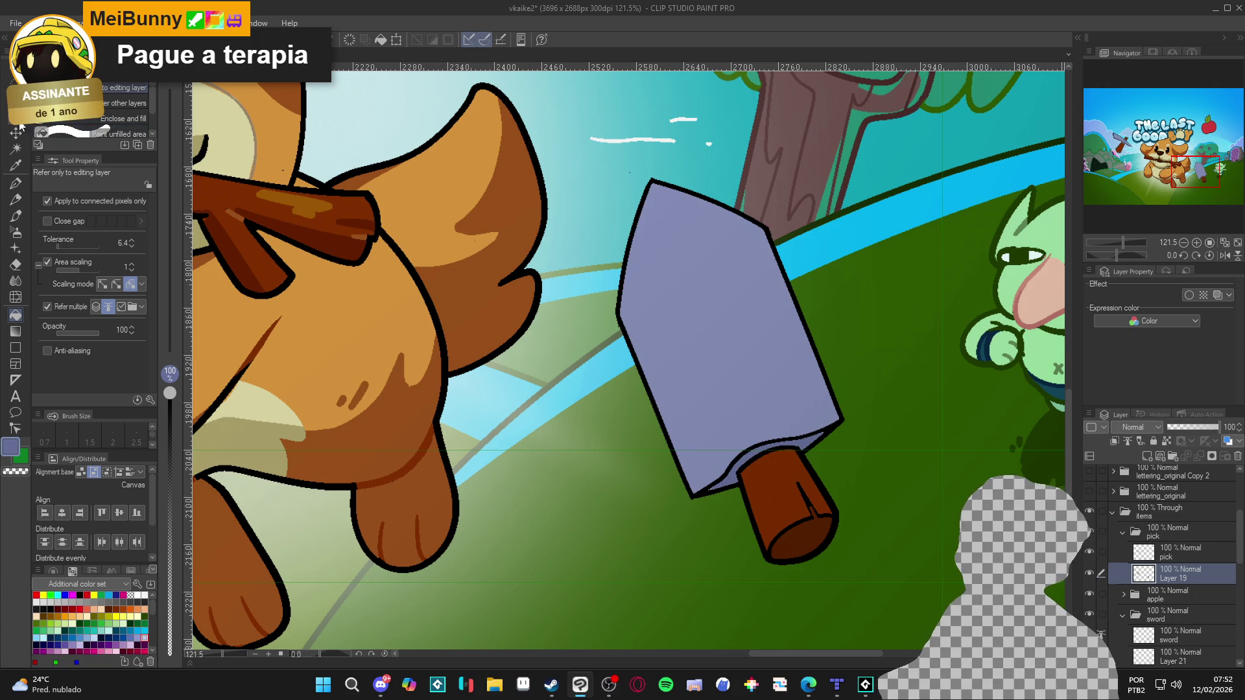
key(m)
mouse_move(862, 150)
mouse_down()
mouse_move(709, 450)
mouse_move(603, 611)
mouse_up()
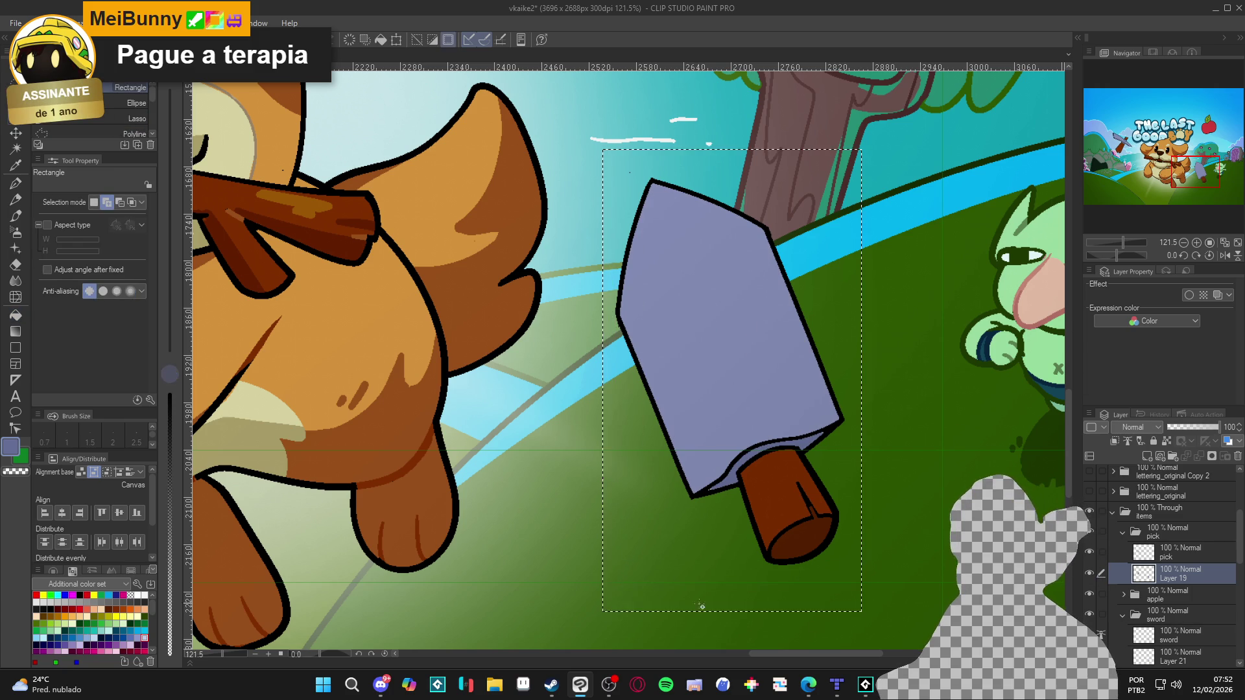
key(Delete)
key(ctrl+v)
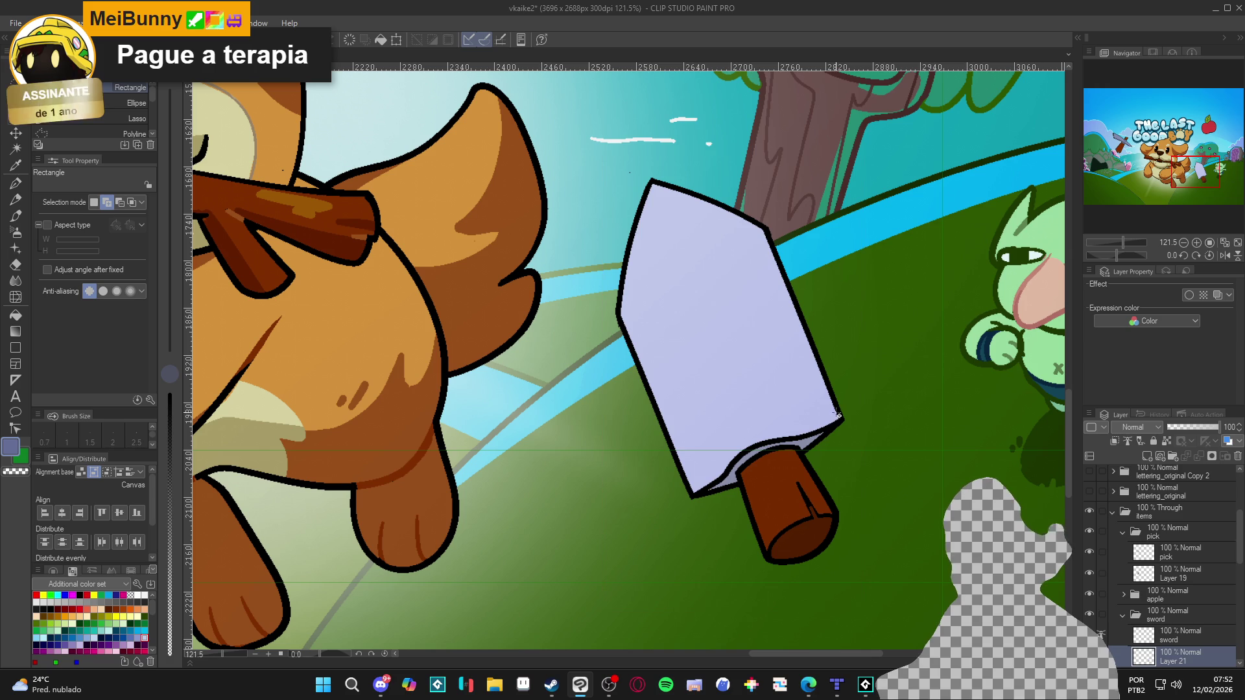
scroll(1187, 640, down, 2)
key(ctrl+z)
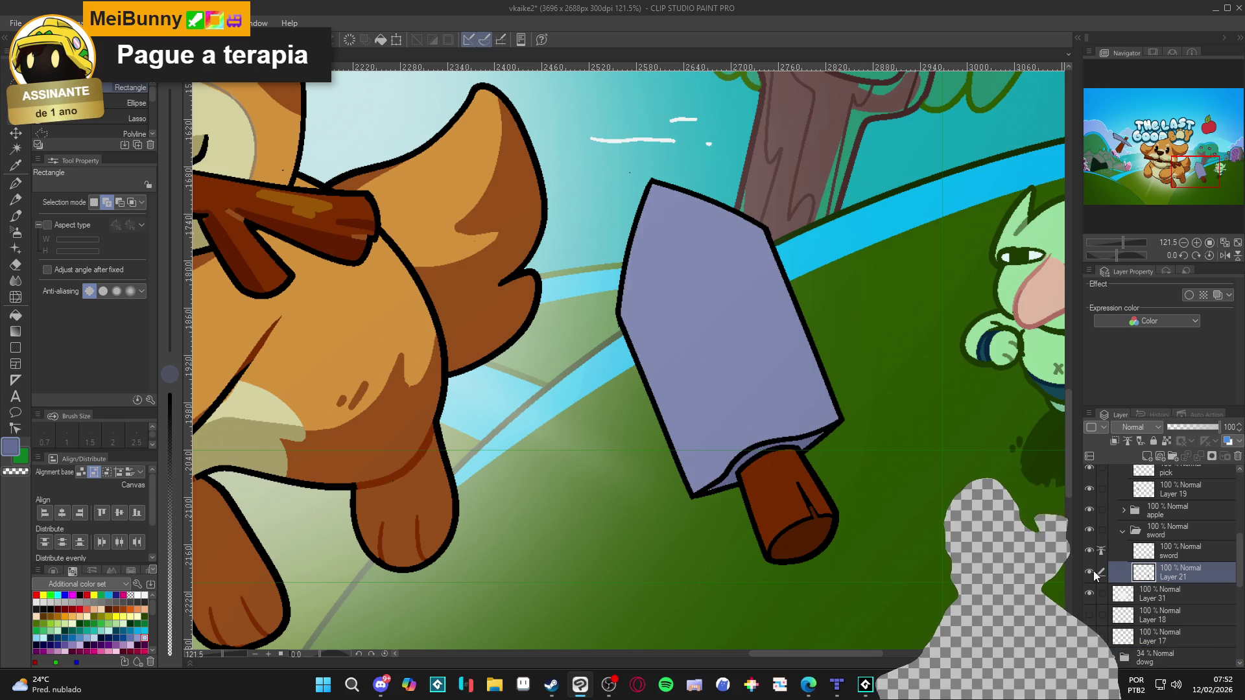
scroll(824, 459, down, 4)
scroll(823, 460, down, 1)
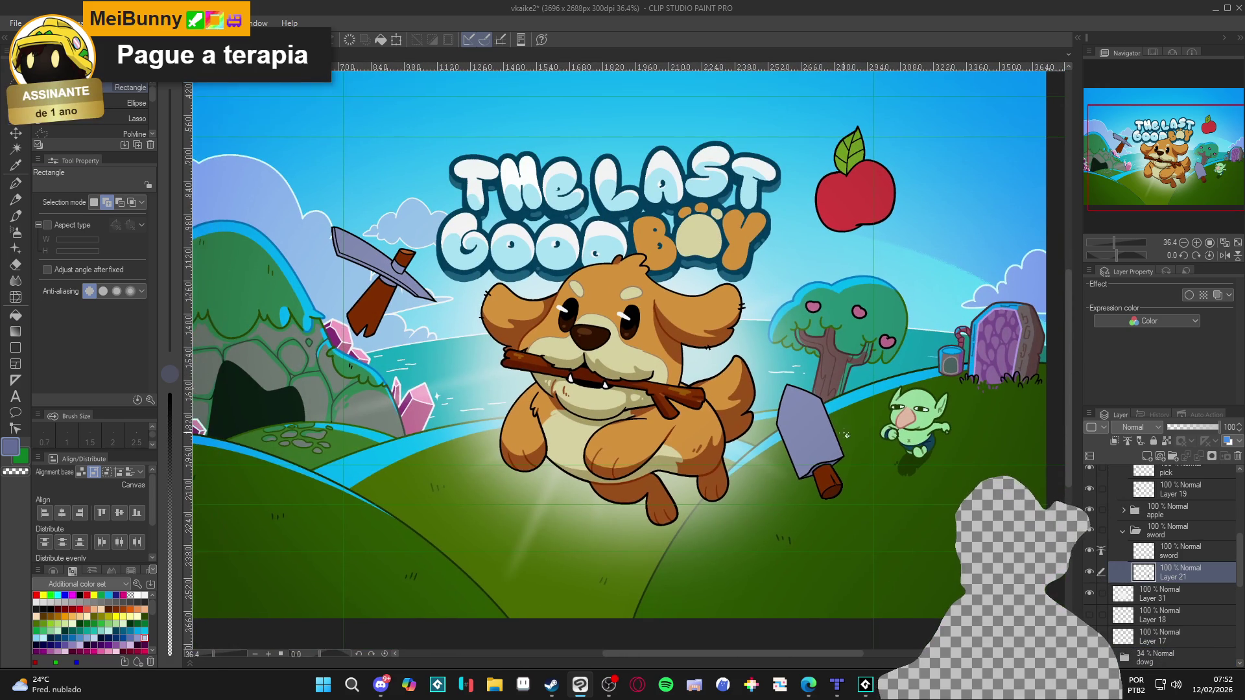
key(g)
scroll(648, 360, down, 1)
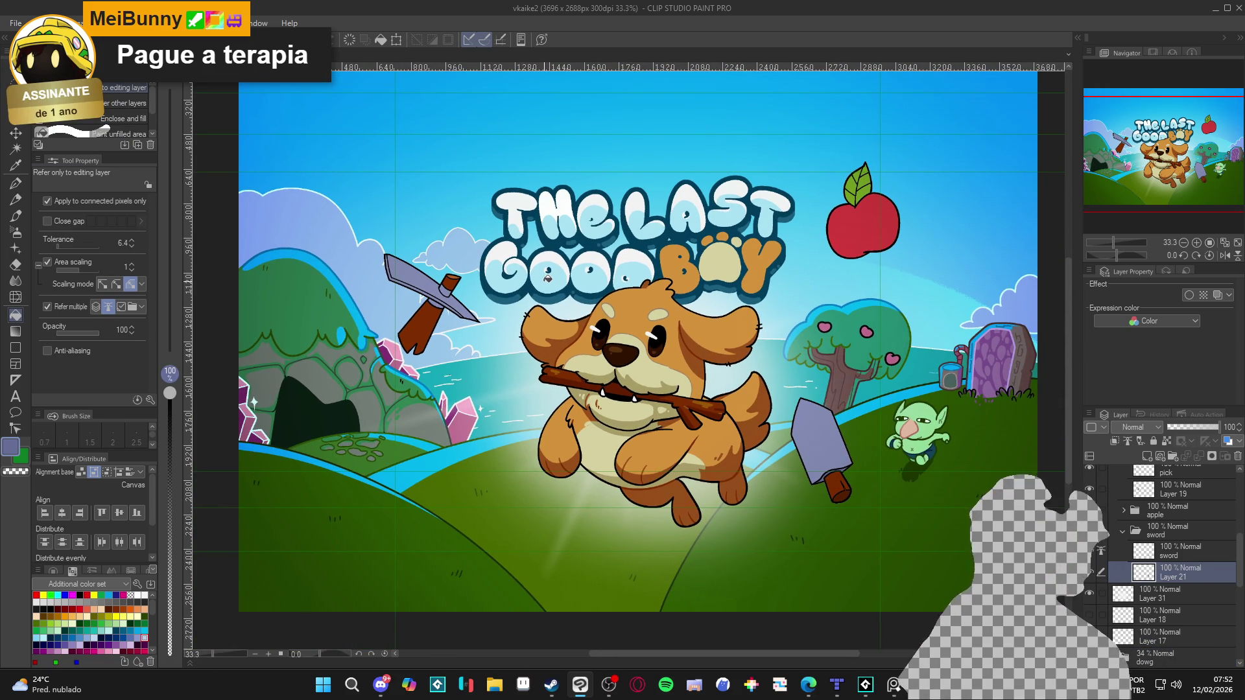
alt+click(637, 296)
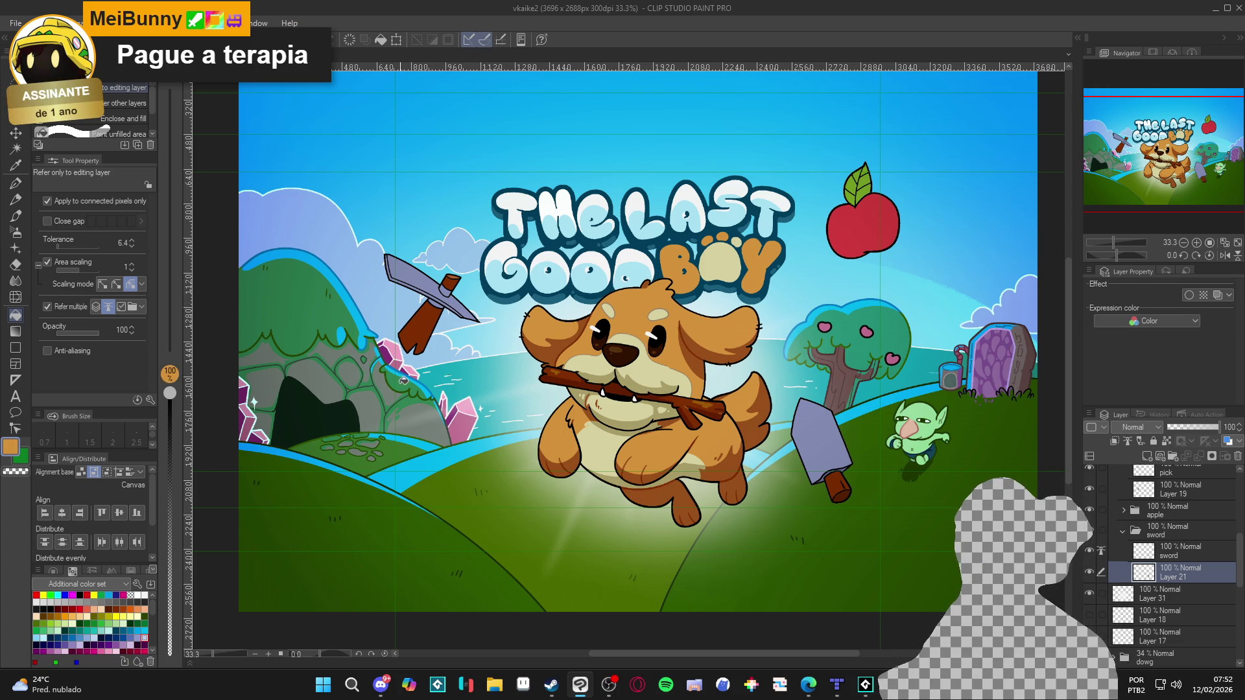
click(12, 454)
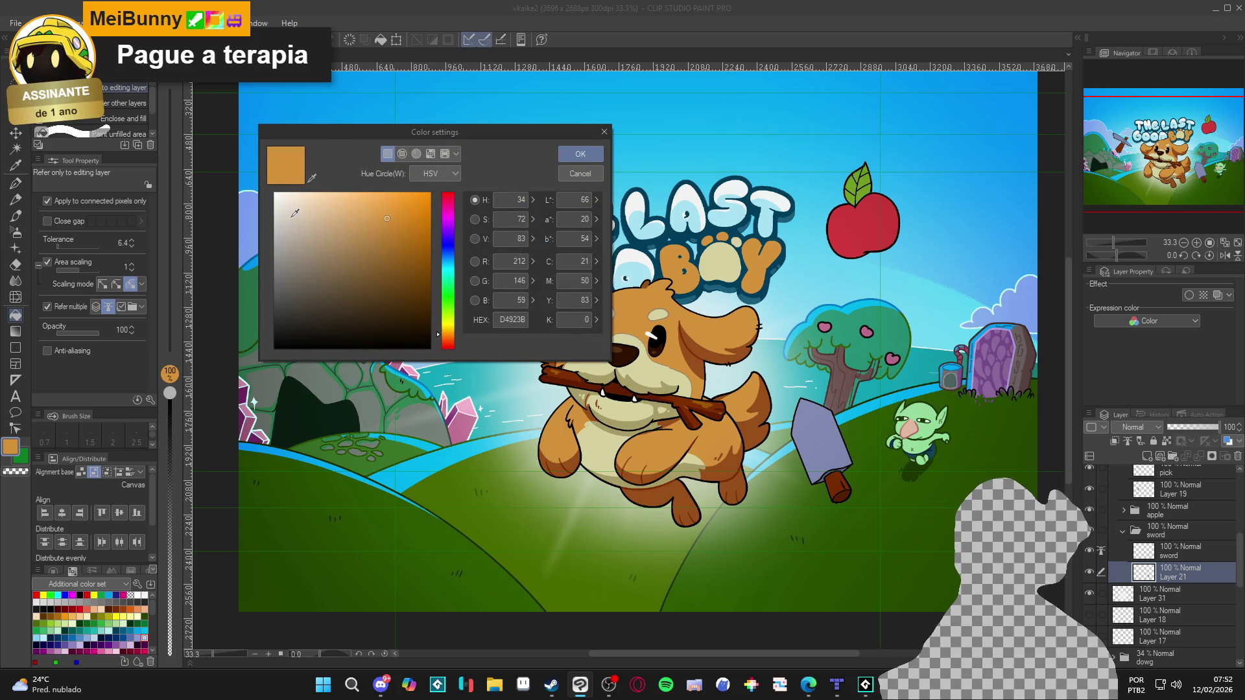
click(580, 173)
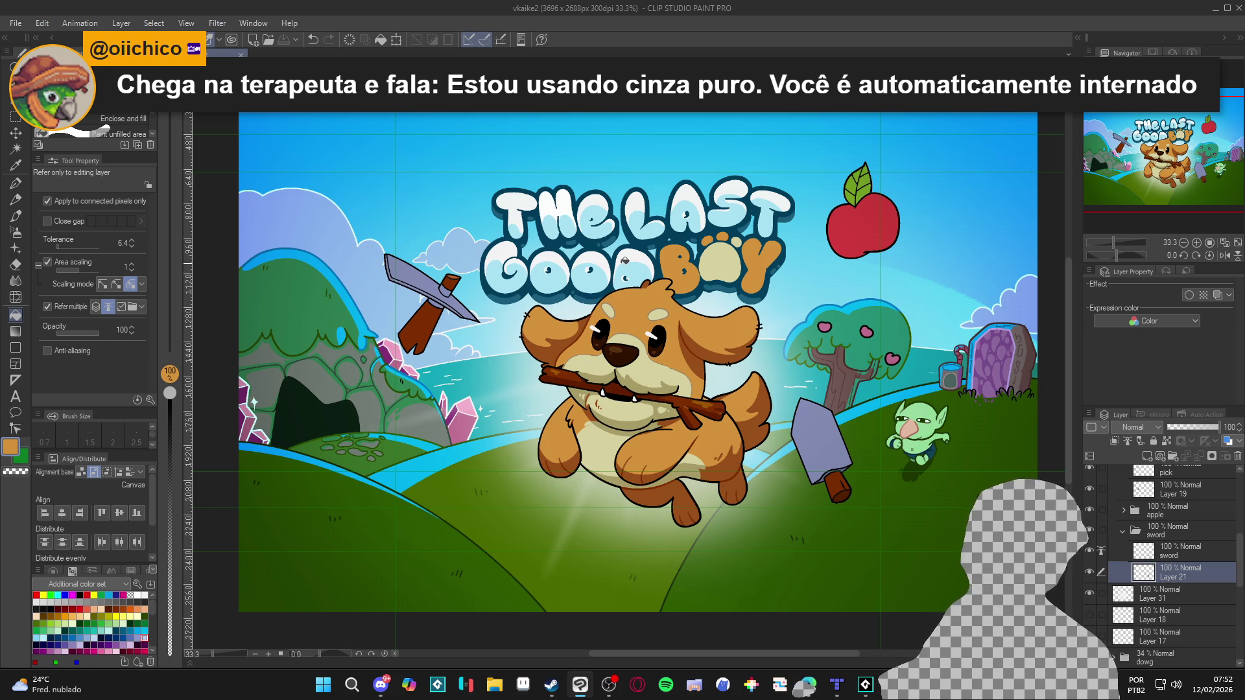
drag(662, 283, 668, 286)
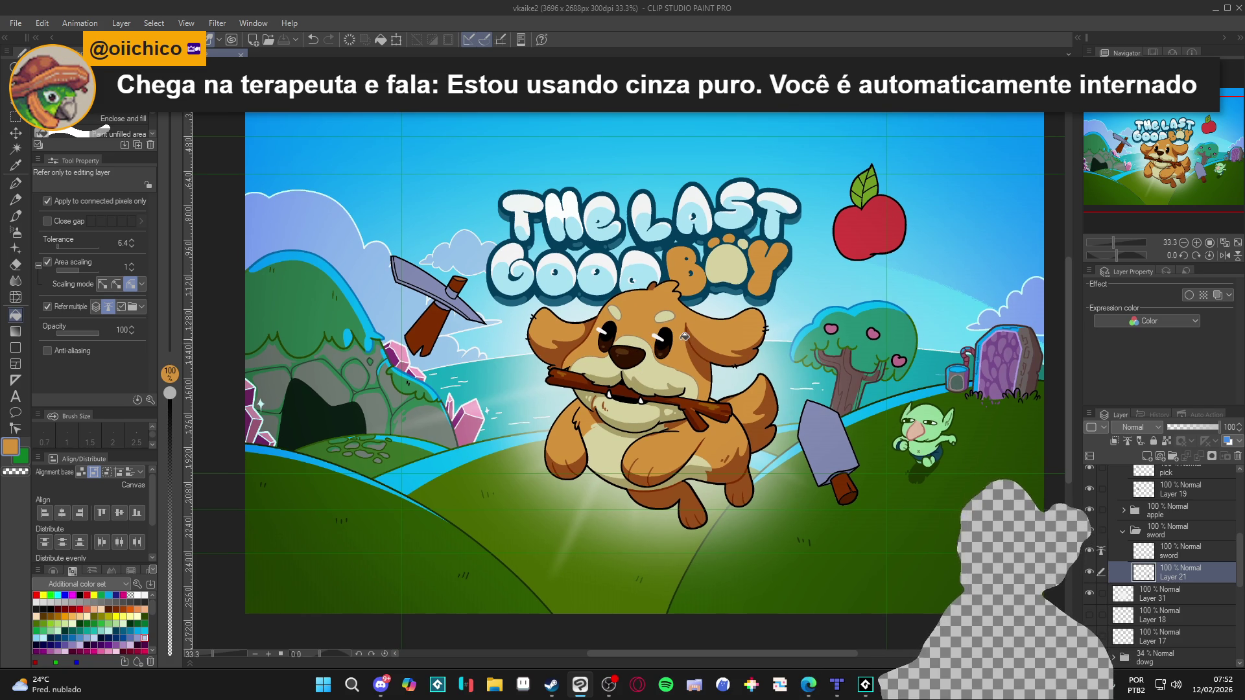
drag(679, 392, 683, 392)
click(1096, 574)
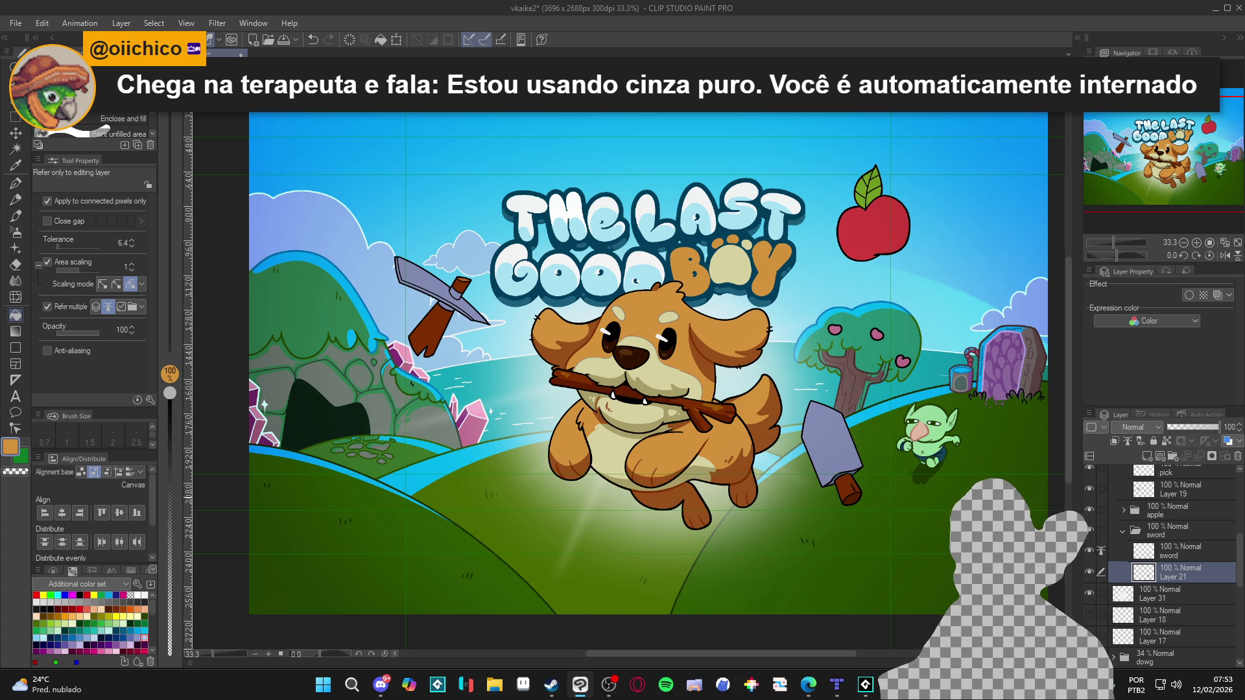
Show Layer 21 and lighten the sampled sword-blade colour to C4C9DC.
scroll(884, 433, up, 2)
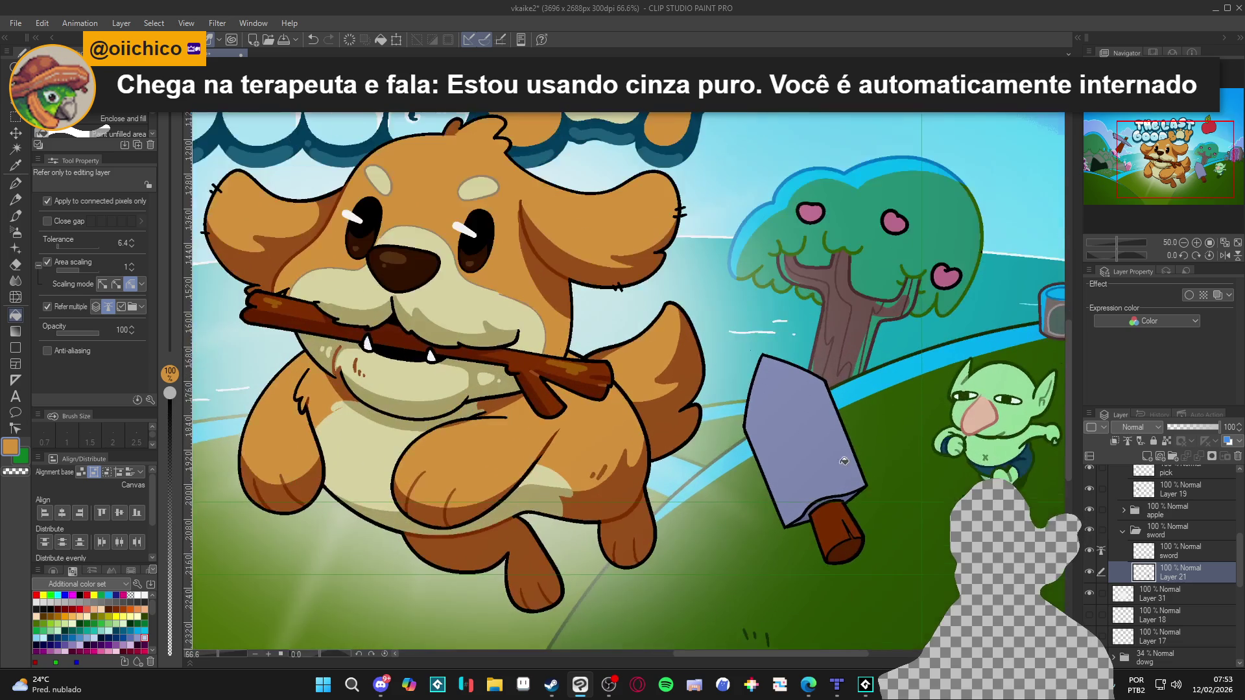
click(1091, 573)
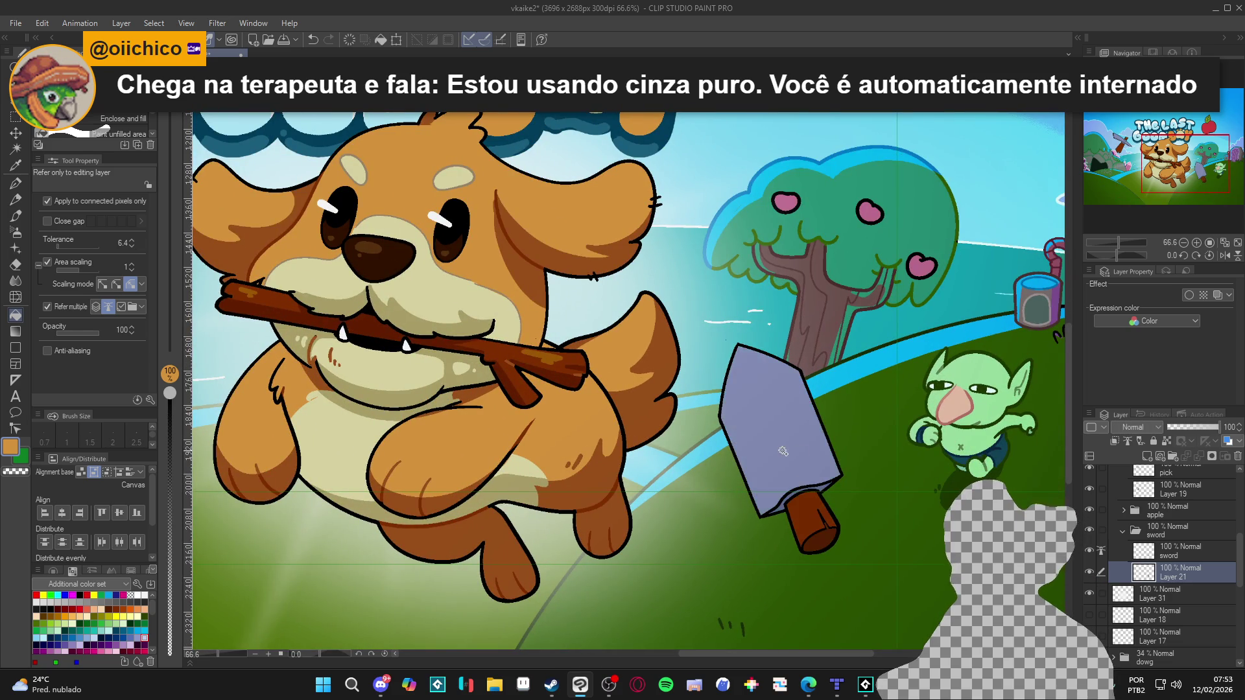
key(w)
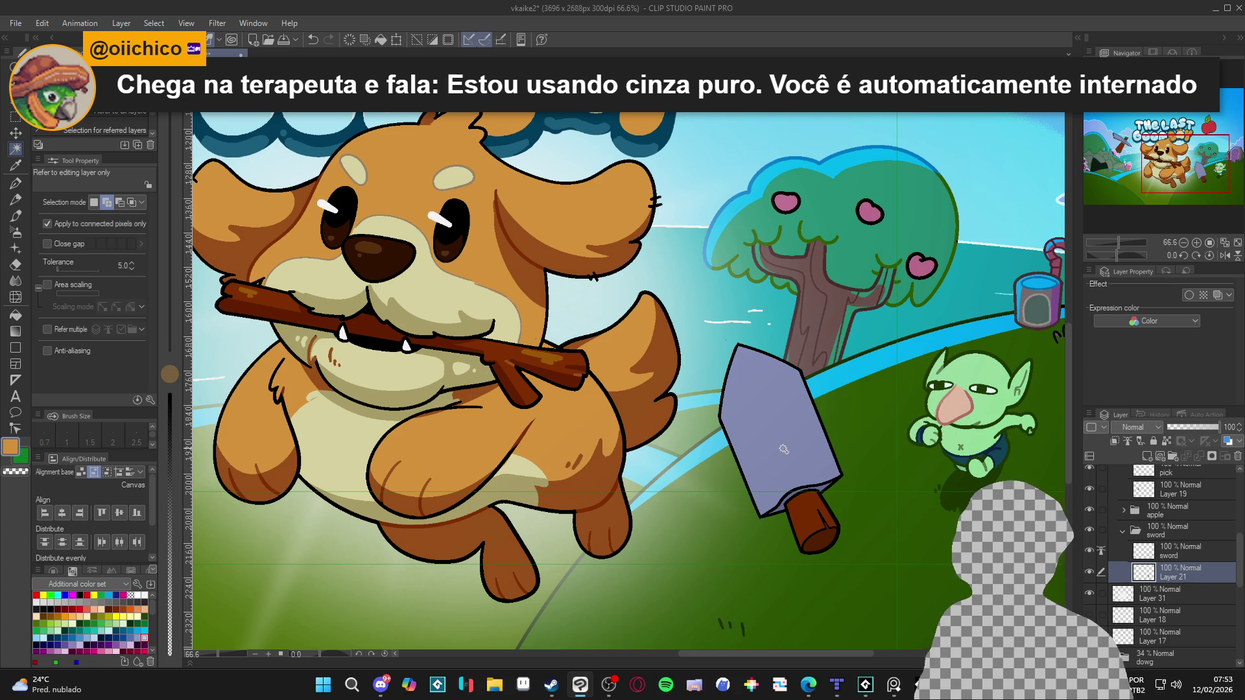
key(p)
alt+click(784, 413)
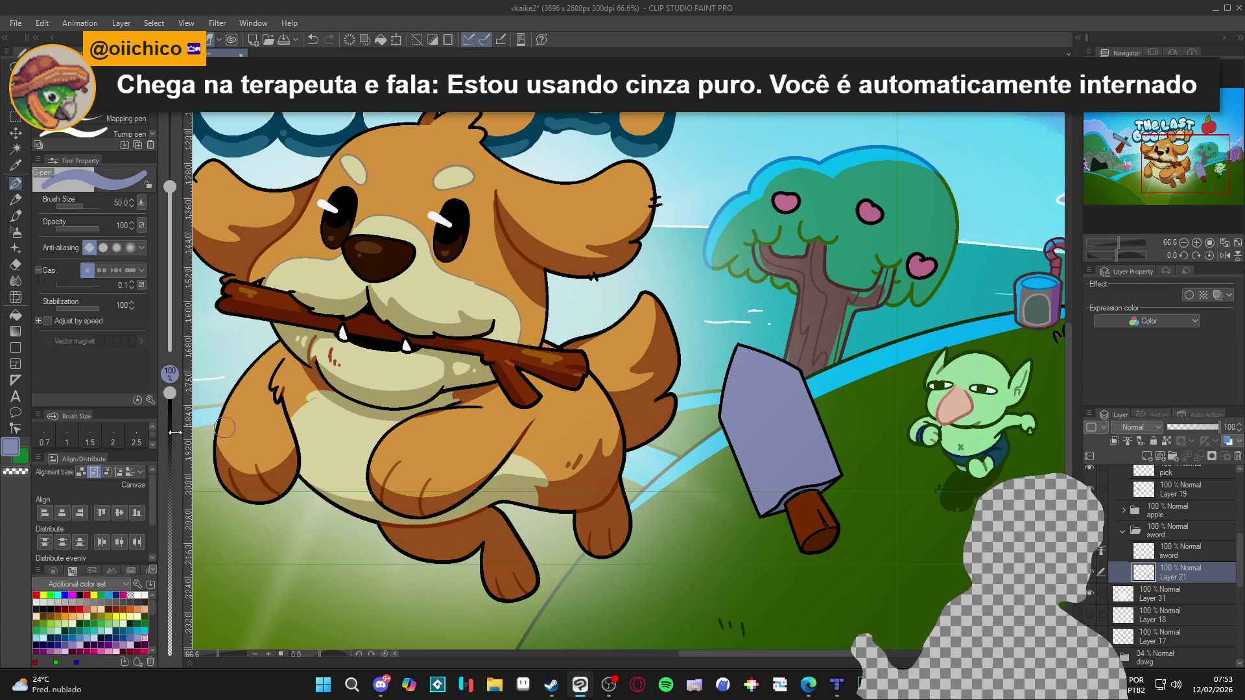
click(9, 447)
mouse_move(317, 244)
mouse_down()
mouse_move(295, 254)
mouse_move(294, 210)
mouse_up()
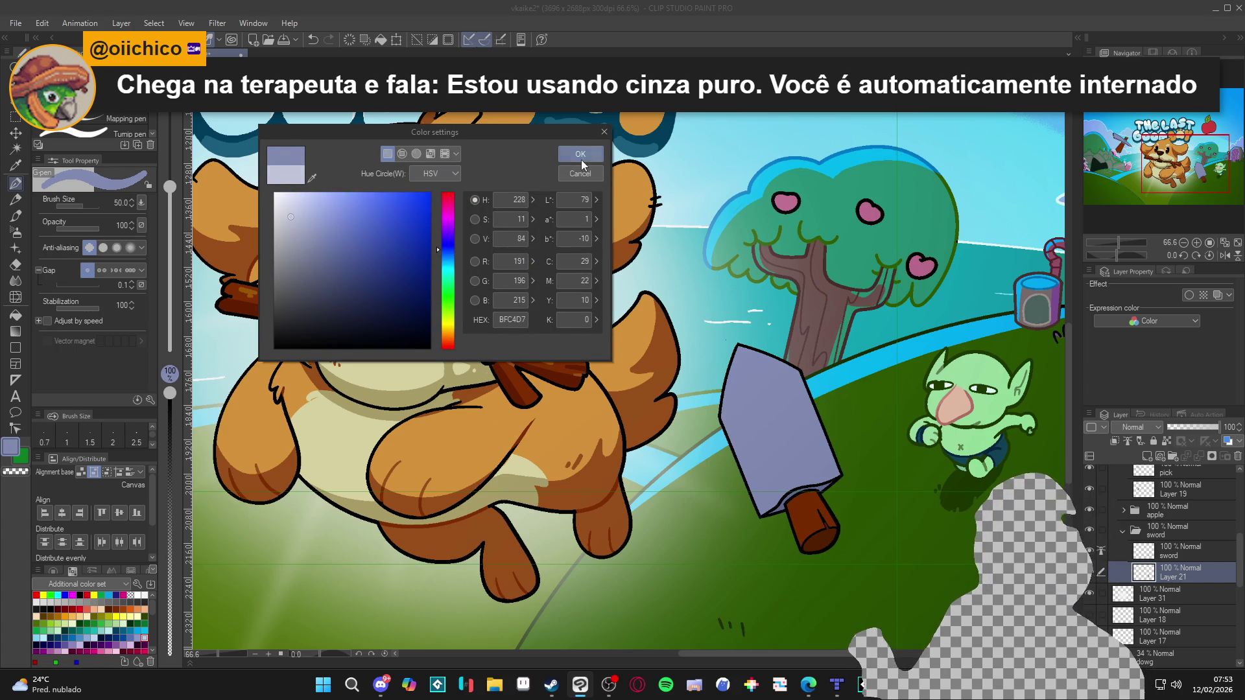
click(581, 154)
Paint light diagonal highlights on the sword blade and repaint its lower shading.
drag(797, 363, 733, 454)
drag(802, 394, 753, 509)
mouse_move(811, 370)
mouse_down()
mouse_move(739, 490)
mouse_move(769, 499)
mouse_move(818, 432)
mouse_move(764, 470)
mouse_move(765, 512)
mouse_move(788, 522)
mouse_up()
alt+click(804, 456)
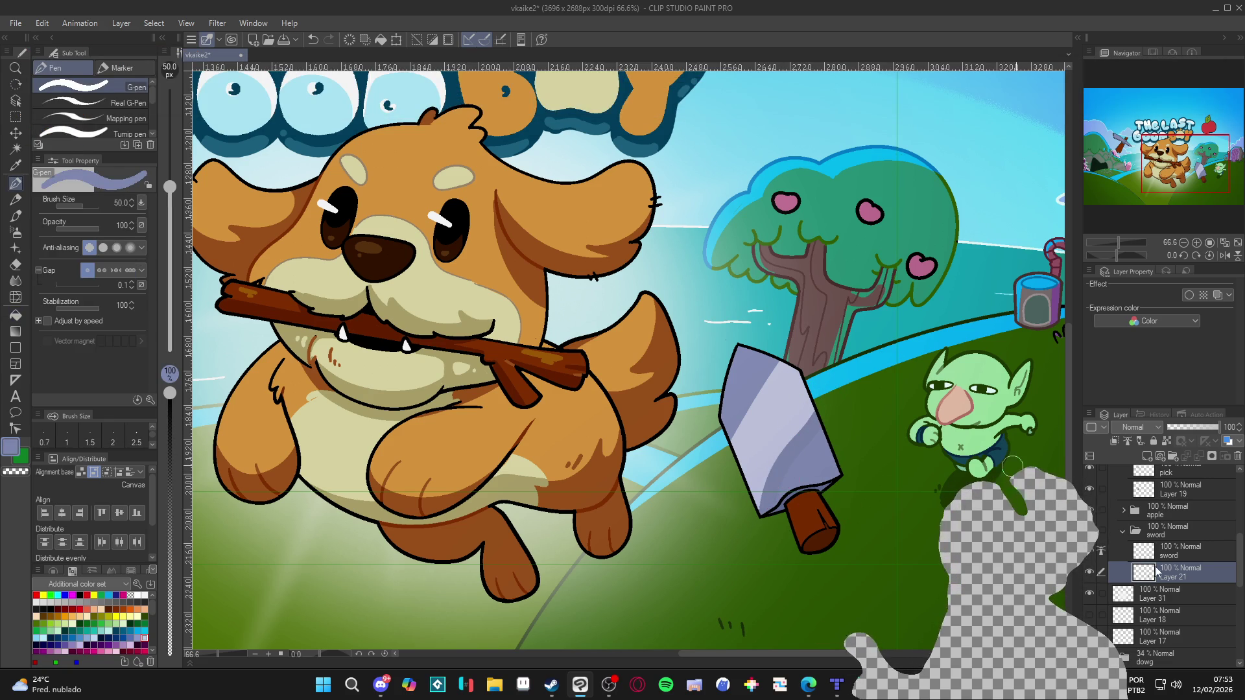
click(1090, 572)
click(1090, 572)
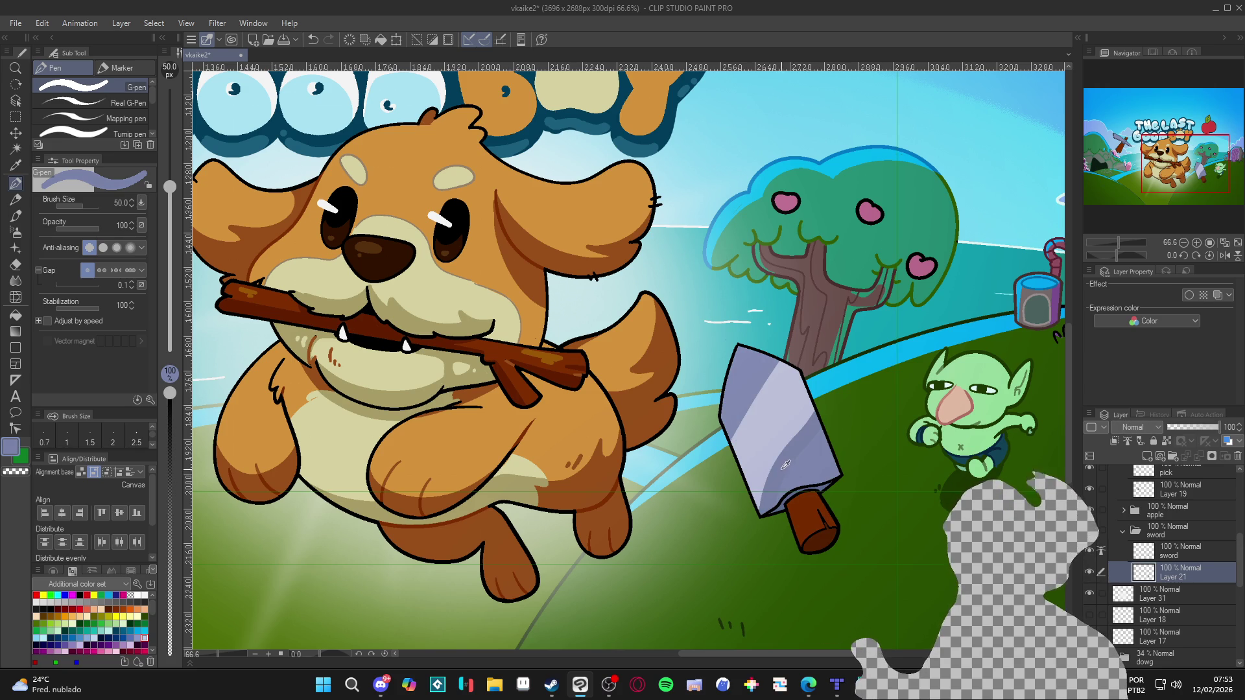
drag(810, 437, 762, 499)
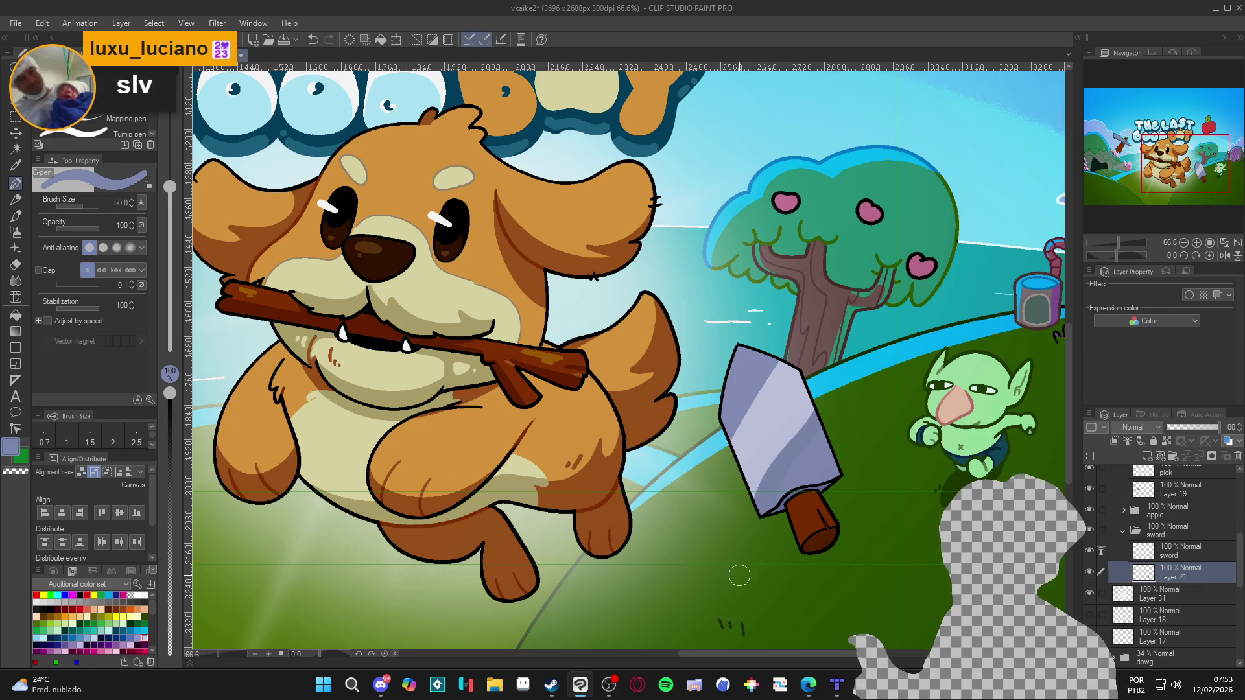
Toggle Layer 21's fill to compare, then auto-select the sword and deselect it.
click(1090, 573)
click(1090, 573)
click(1090, 573)
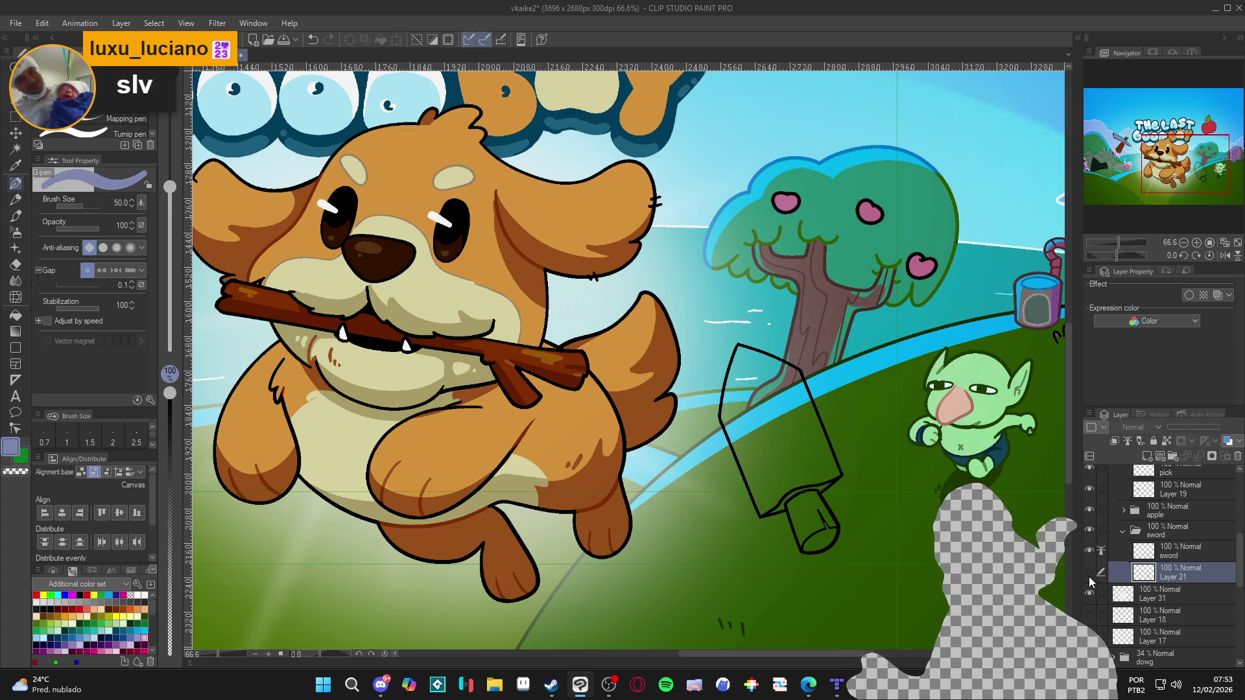
click(1089, 573)
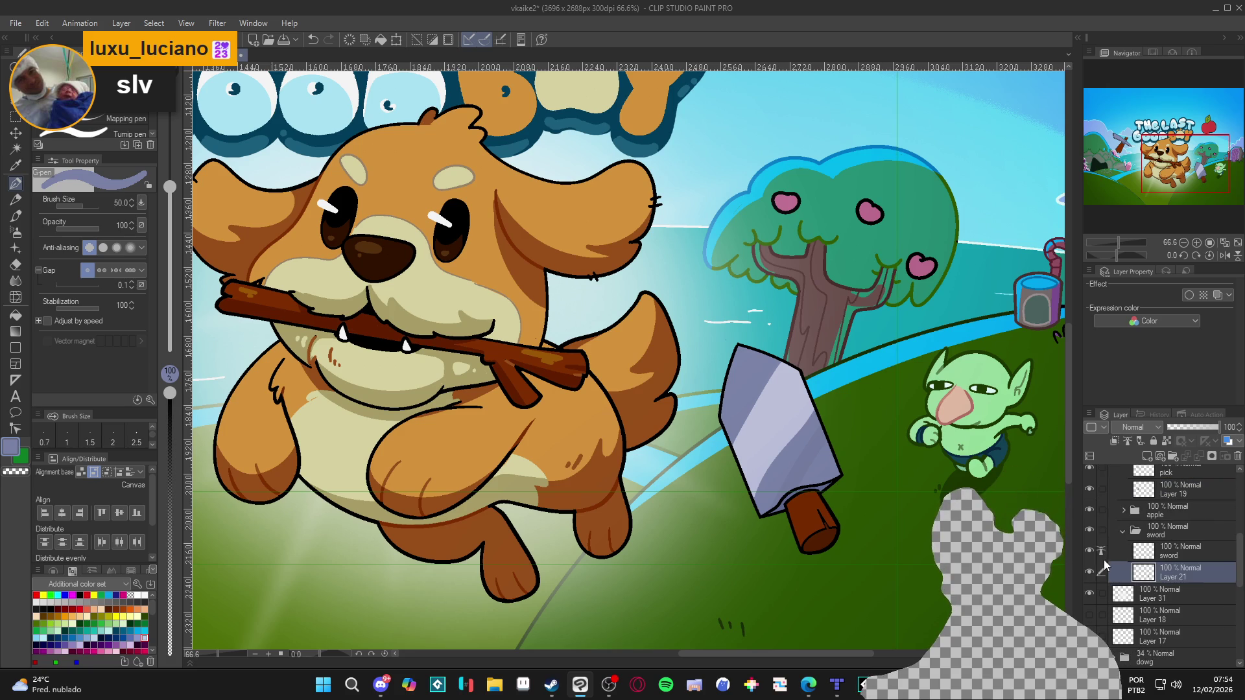
click(1101, 553)
key(w)
click(804, 471)
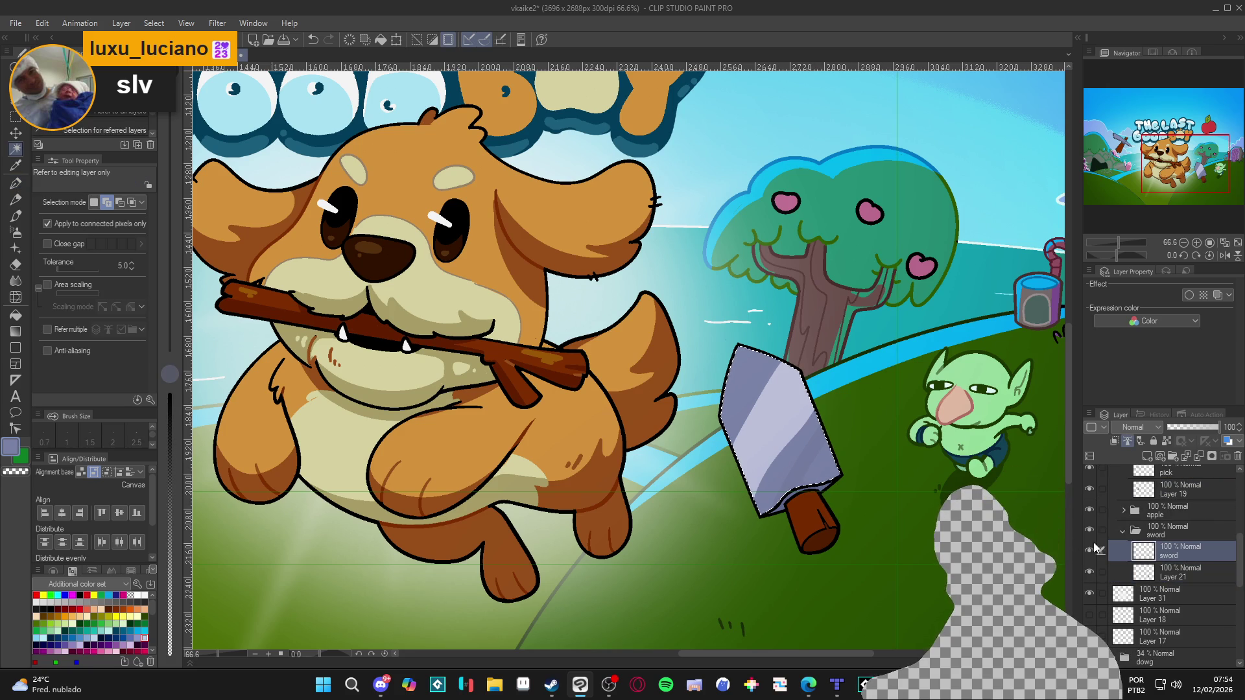
key(ctrl+d)
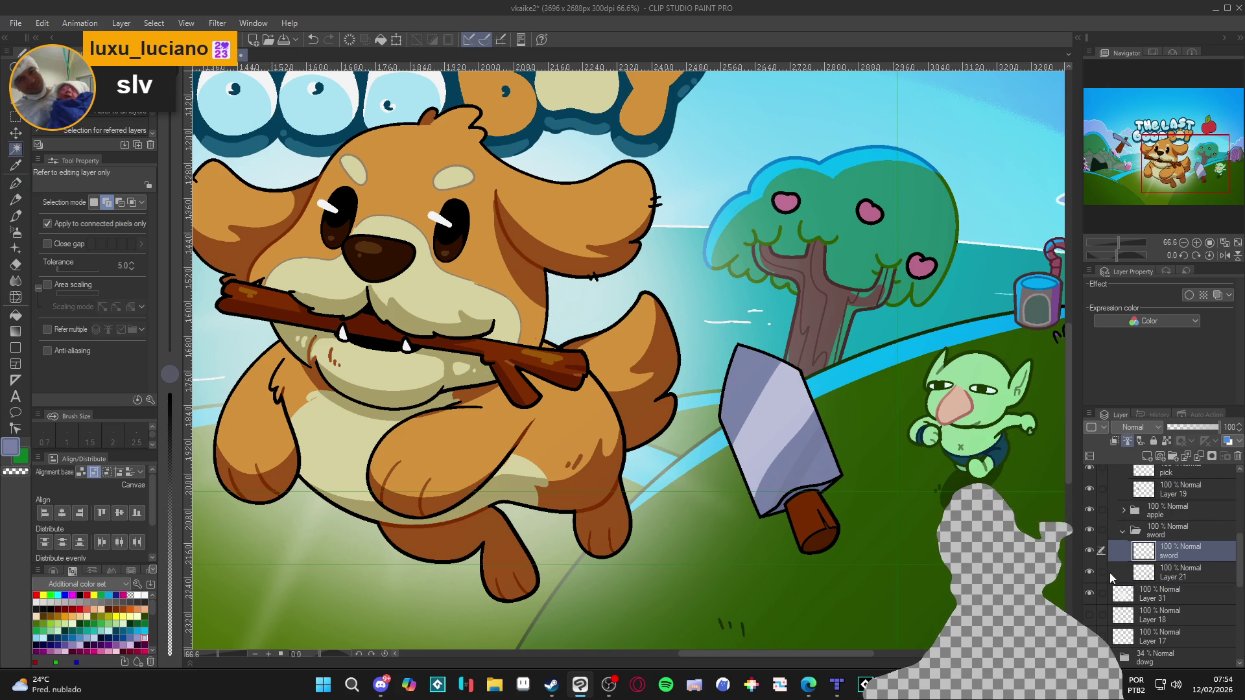
Sample the blade's grey-blue and lighter lavender-grey, then select the sword again.
click(1090, 572)
key(g)
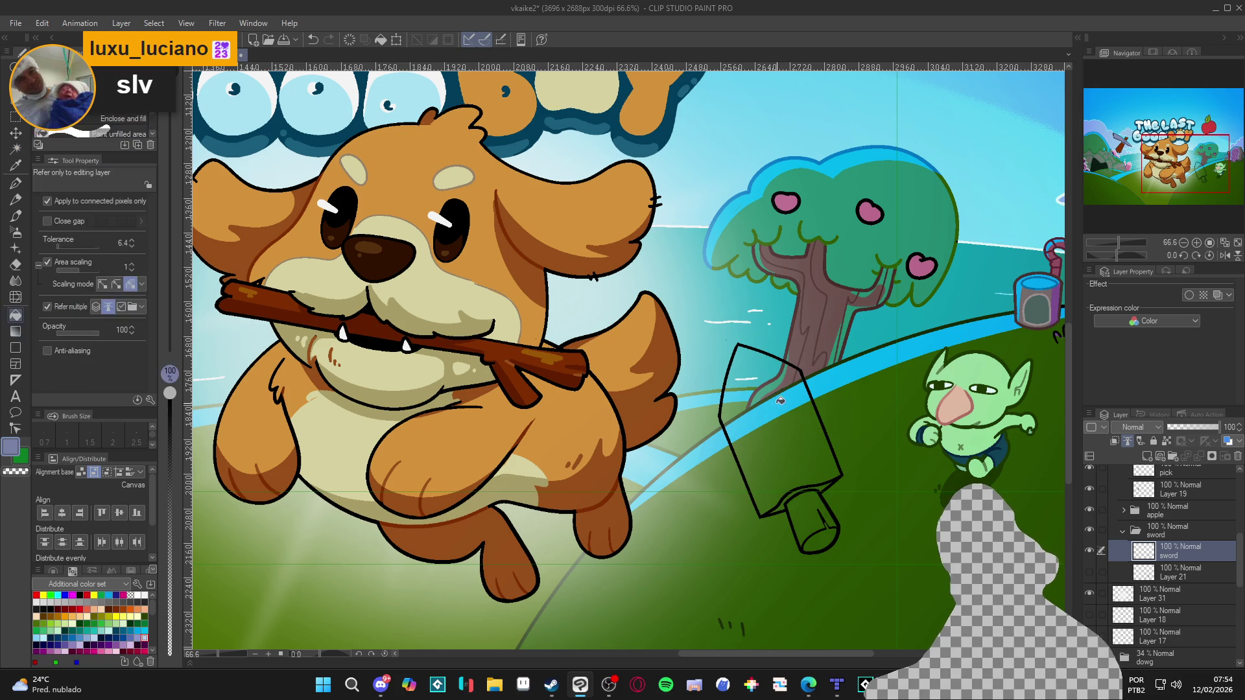
alt+click(791, 448)
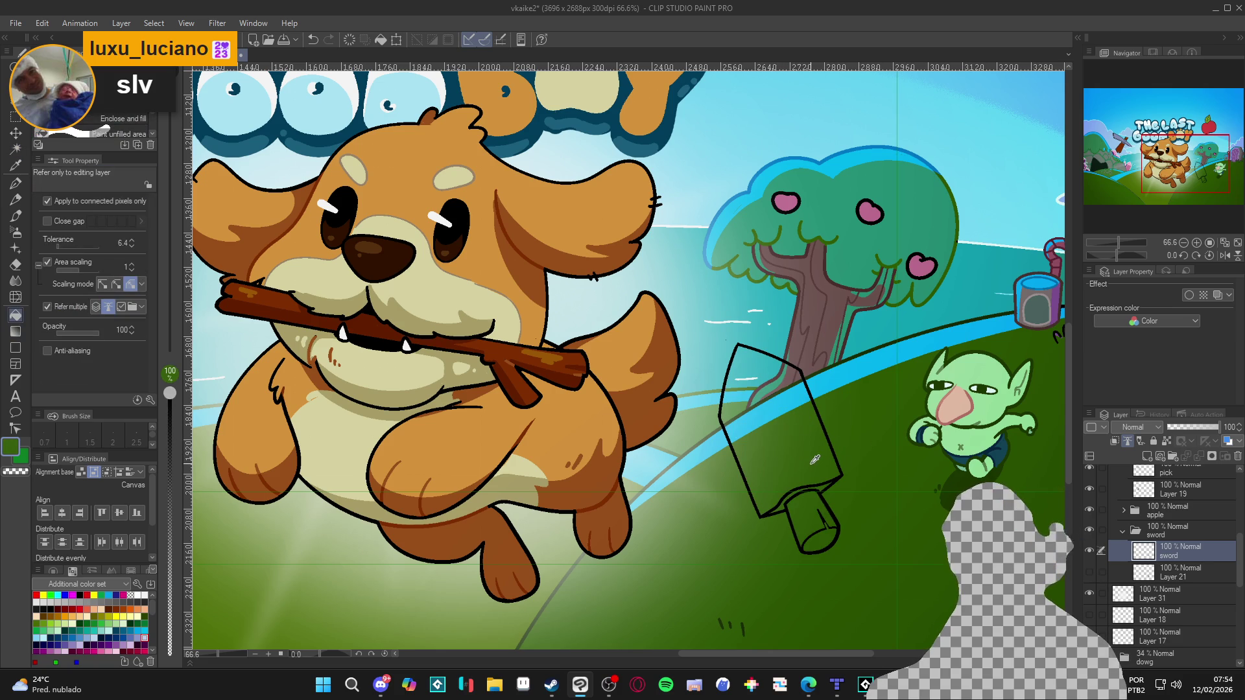
click(1085, 572)
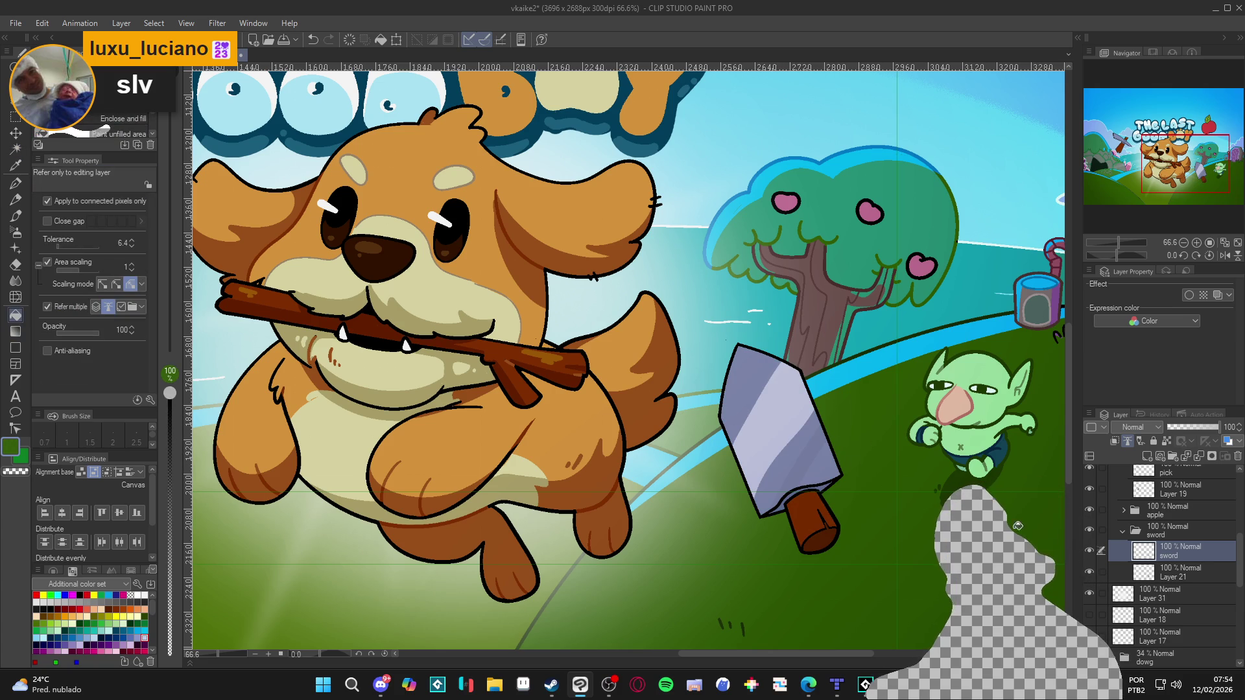
alt+click(801, 440)
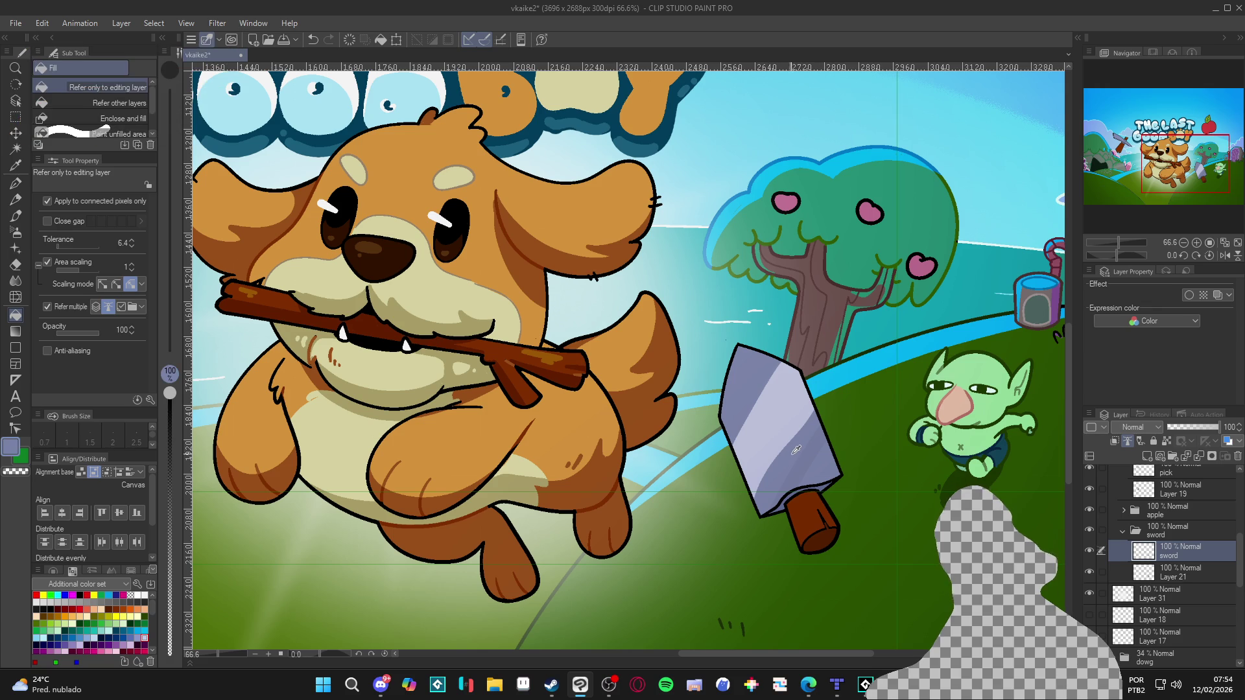
alt+click(772, 389)
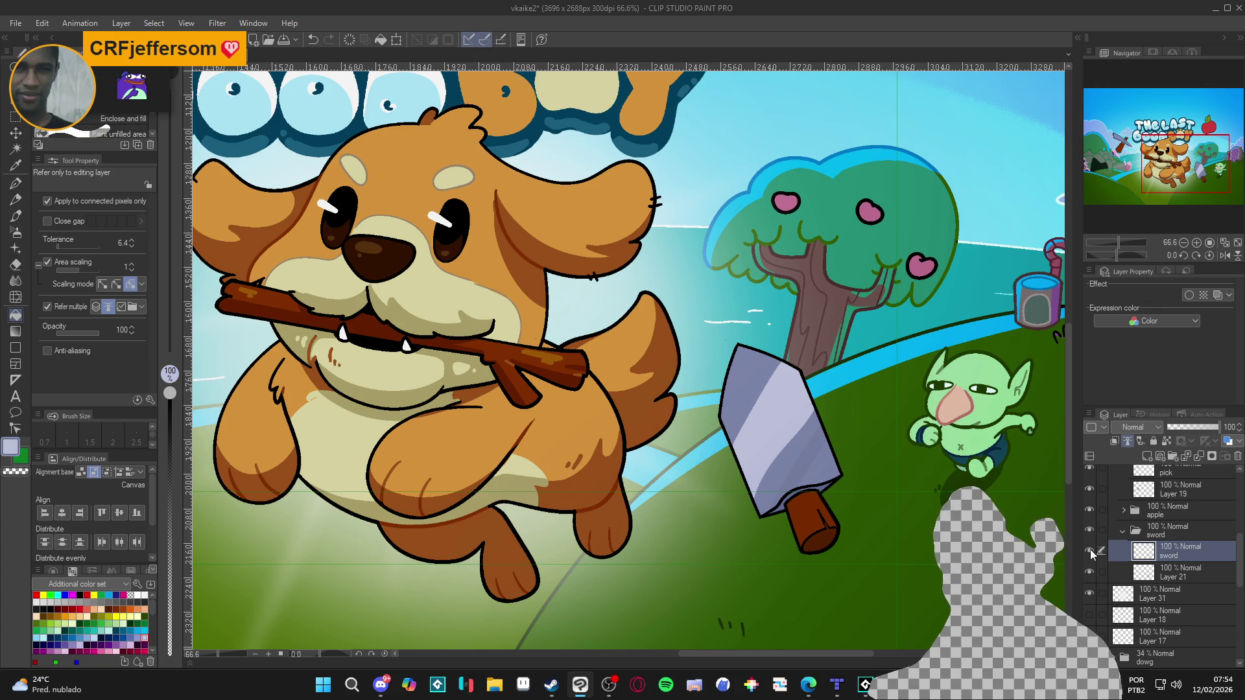
ctrl+click(1144, 552)
key(ctrl+d)
Briefly hide and re-show the sword and the items folder to check them.
click(1090, 552)
click(1089, 551)
scroll(1160, 564, up, 3)
scroll(1161, 563, up, 2)
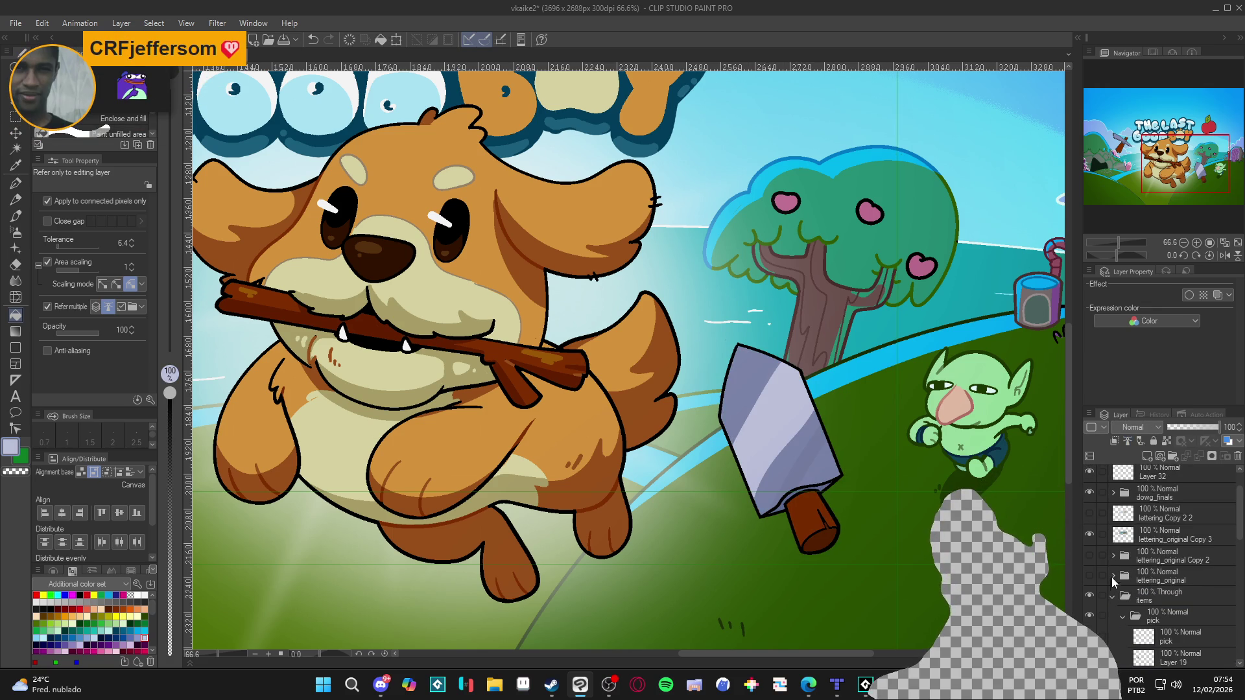
click(1114, 596)
click(1090, 596)
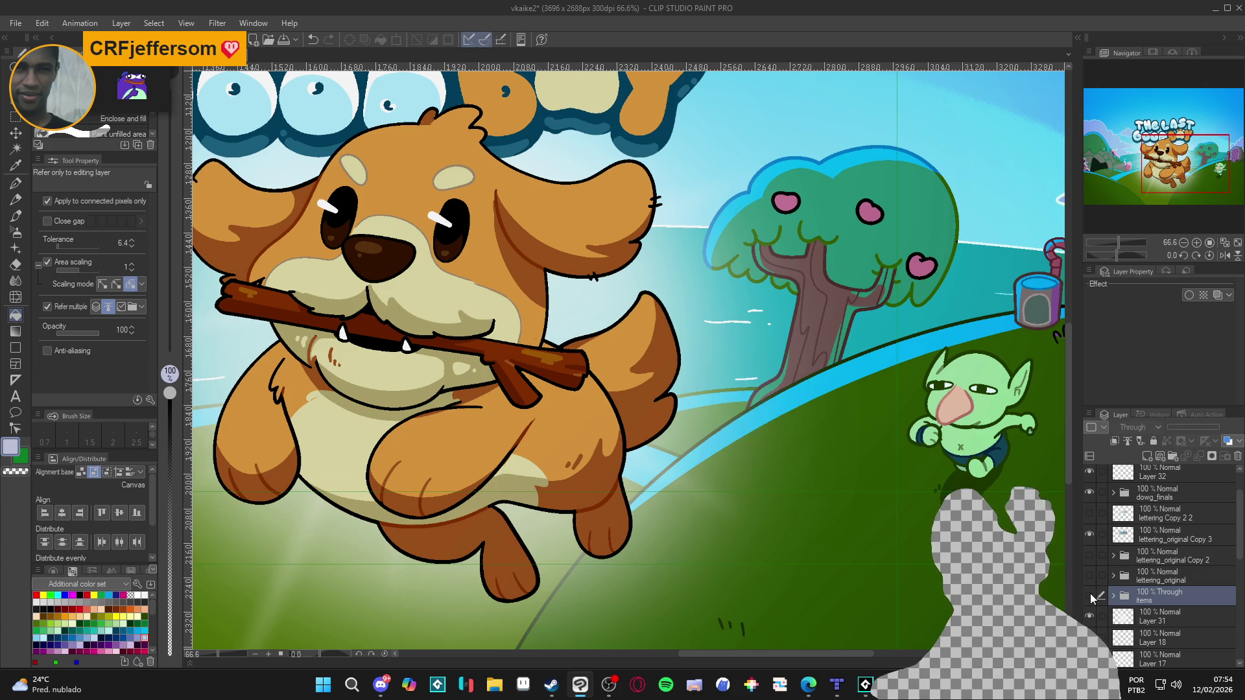
click(1090, 596)
scroll(1095, 539, down, 2)
scroll(1096, 545, down, 1)
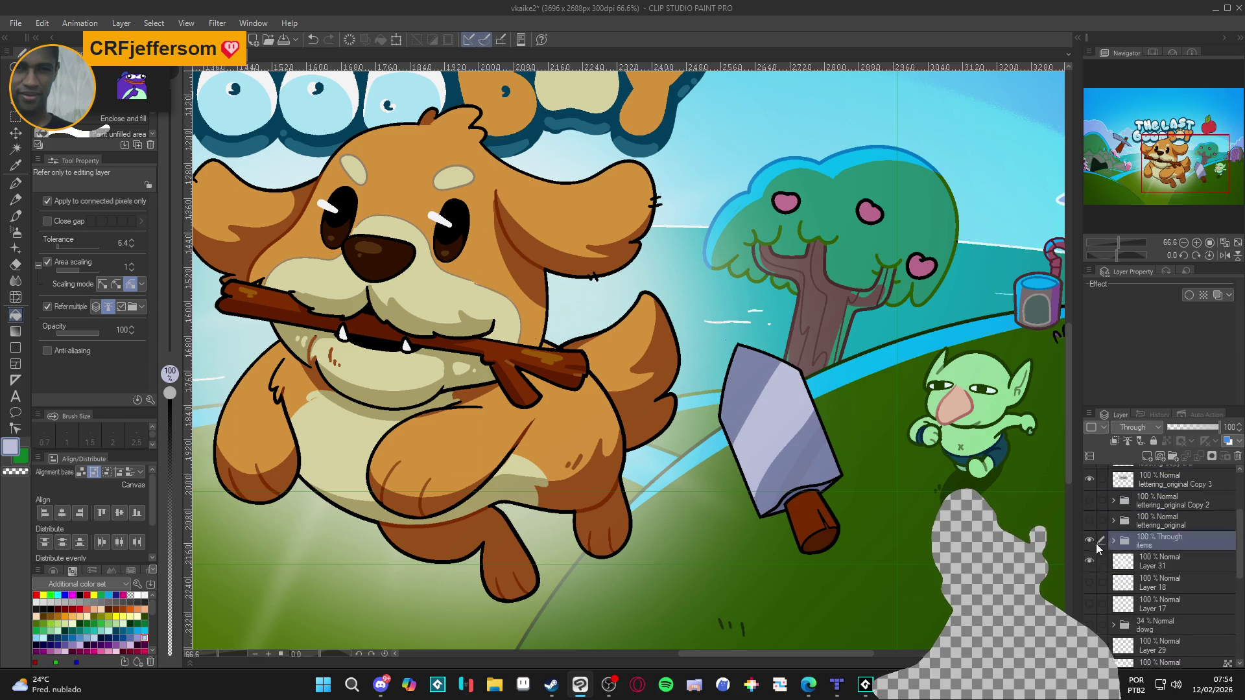
scroll(1102, 542, up, 4)
Hide lettering_original Copy 3 and Layer 30, expand the items folder, and select Layer 21.
click(1094, 580)
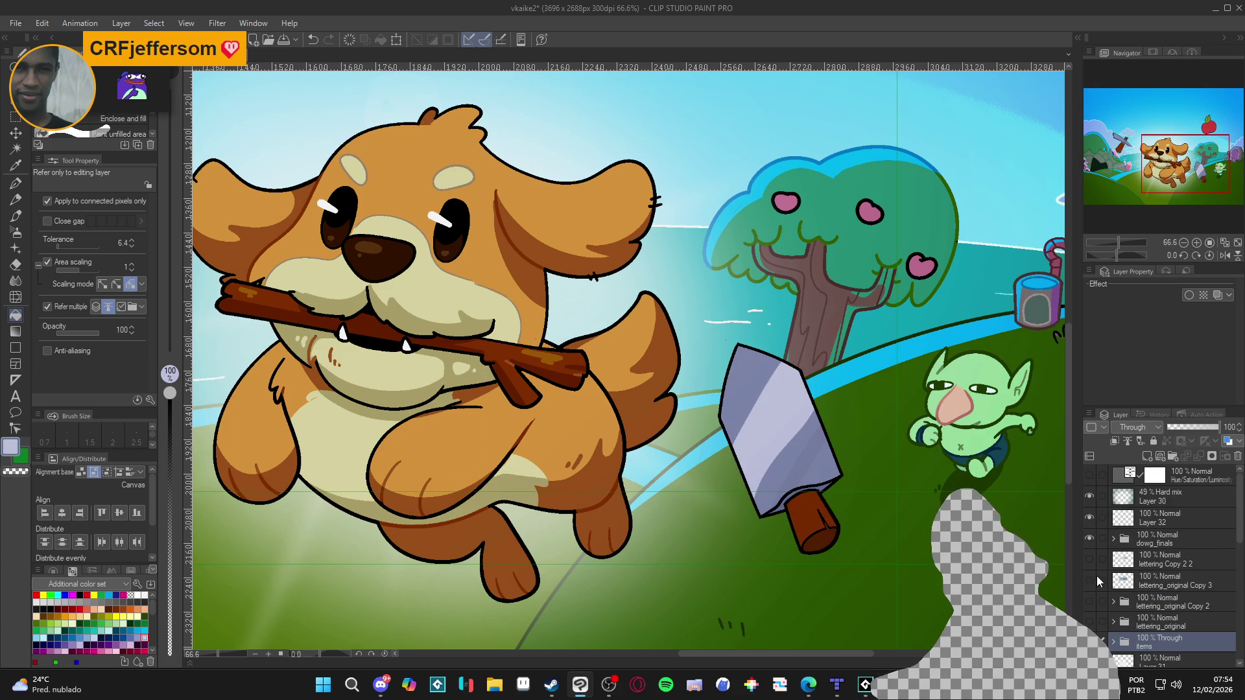
click(1089, 497)
scroll(1096, 533, down, 1)
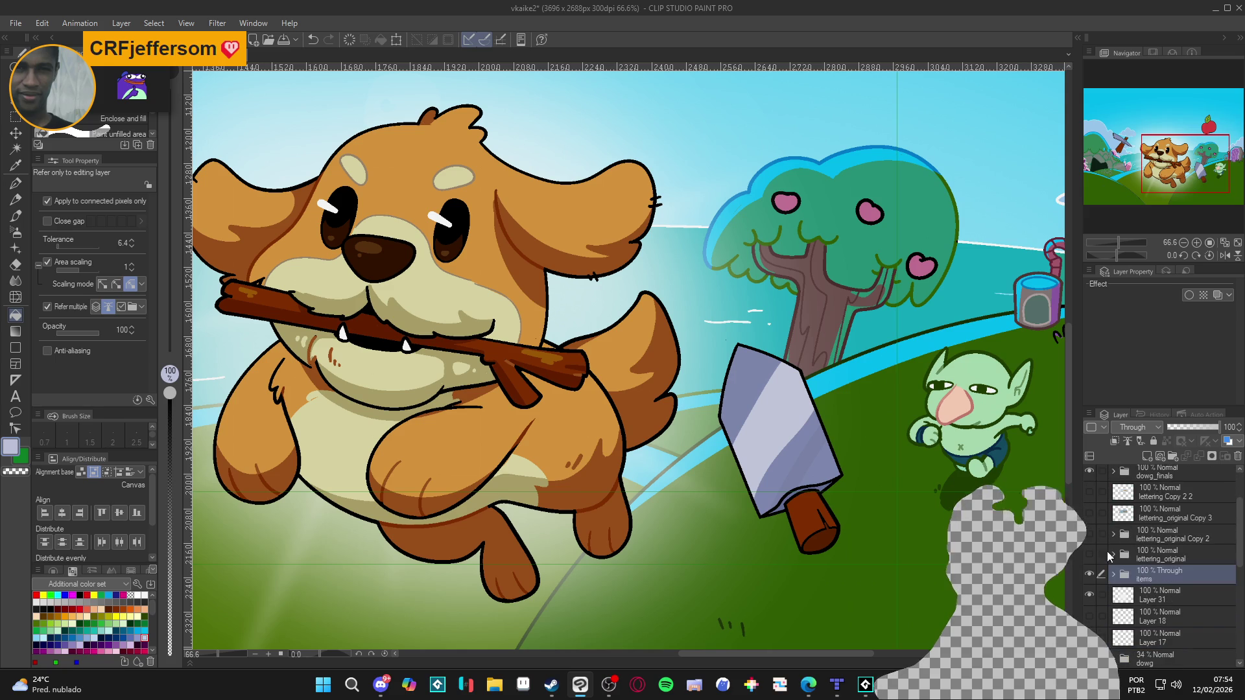
click(1114, 575)
scroll(1120, 577, down, 1)
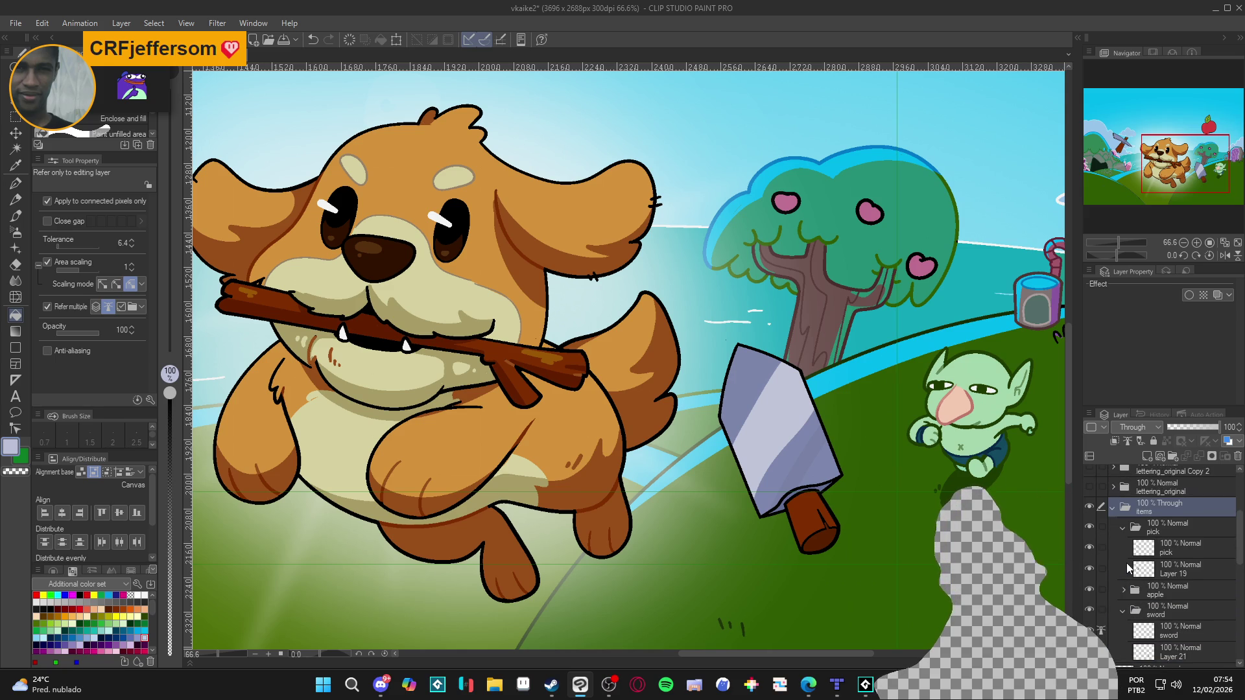
scroll(1120, 577, down, 1)
click(1125, 601)
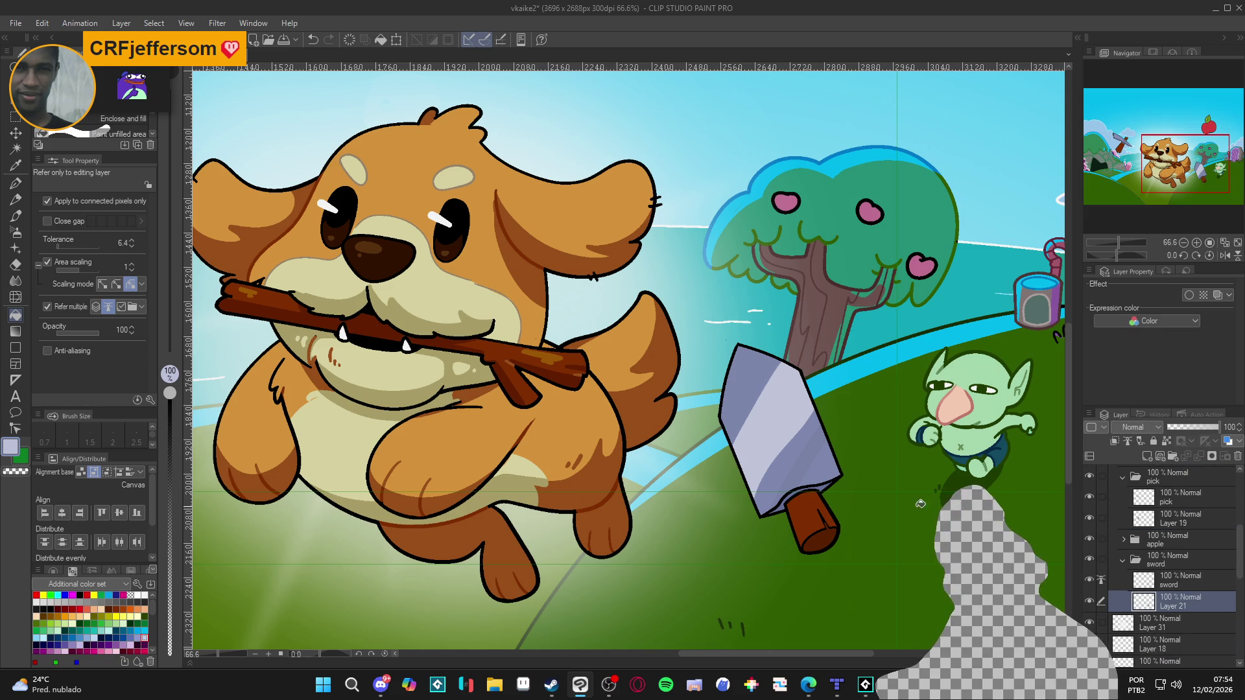
Auto-select the sword blade's area, then clear the selection again.
key(w)
click(778, 418)
key(ctrl+d)
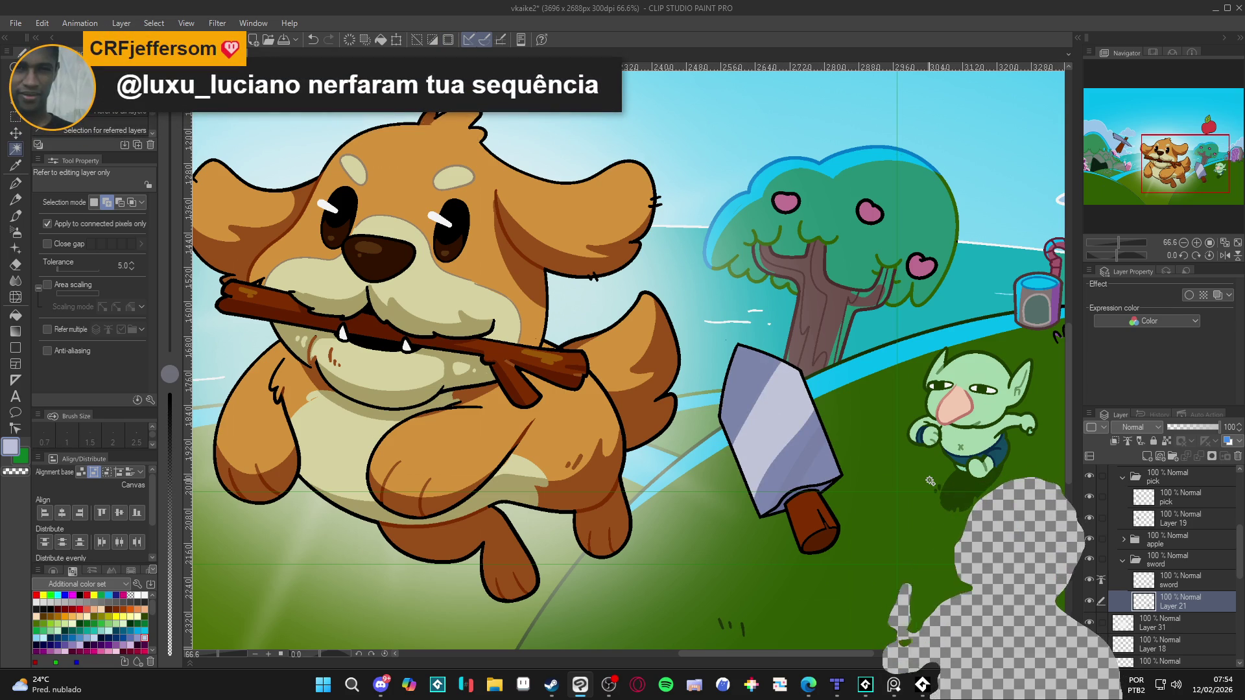
key(p)
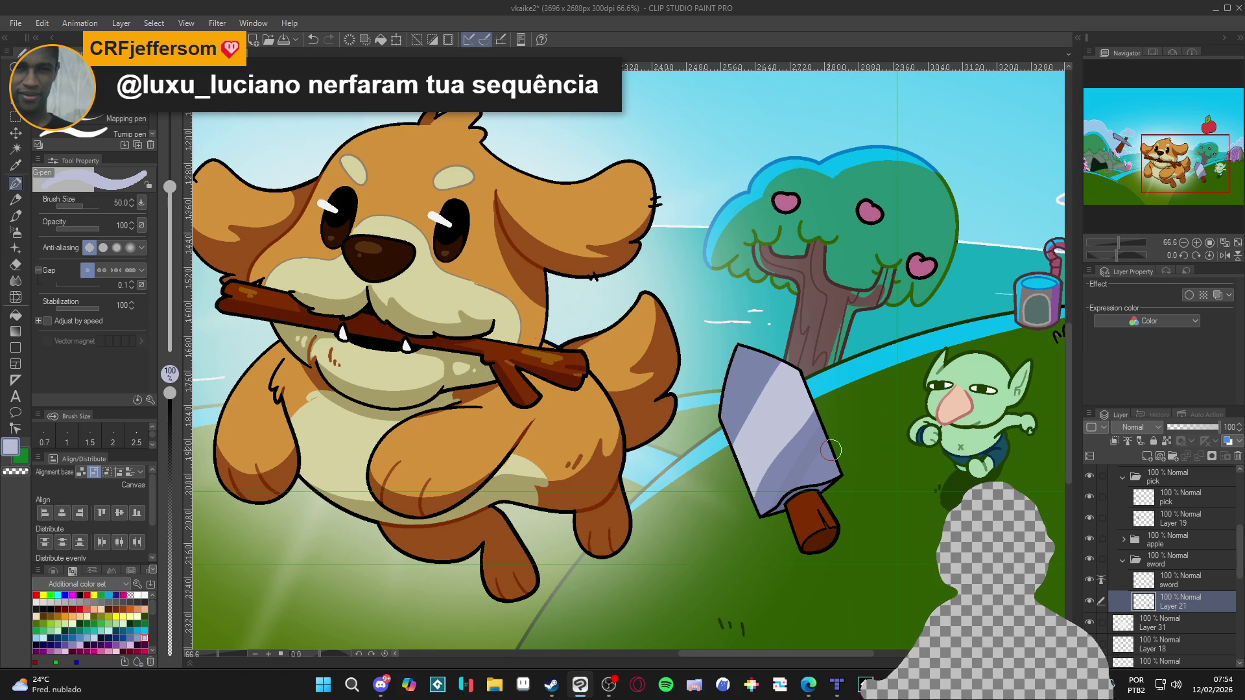
Paint darker blue-purple over the blade's highlight band at brush size 20, then sample the light lavender.
alt+click(802, 441)
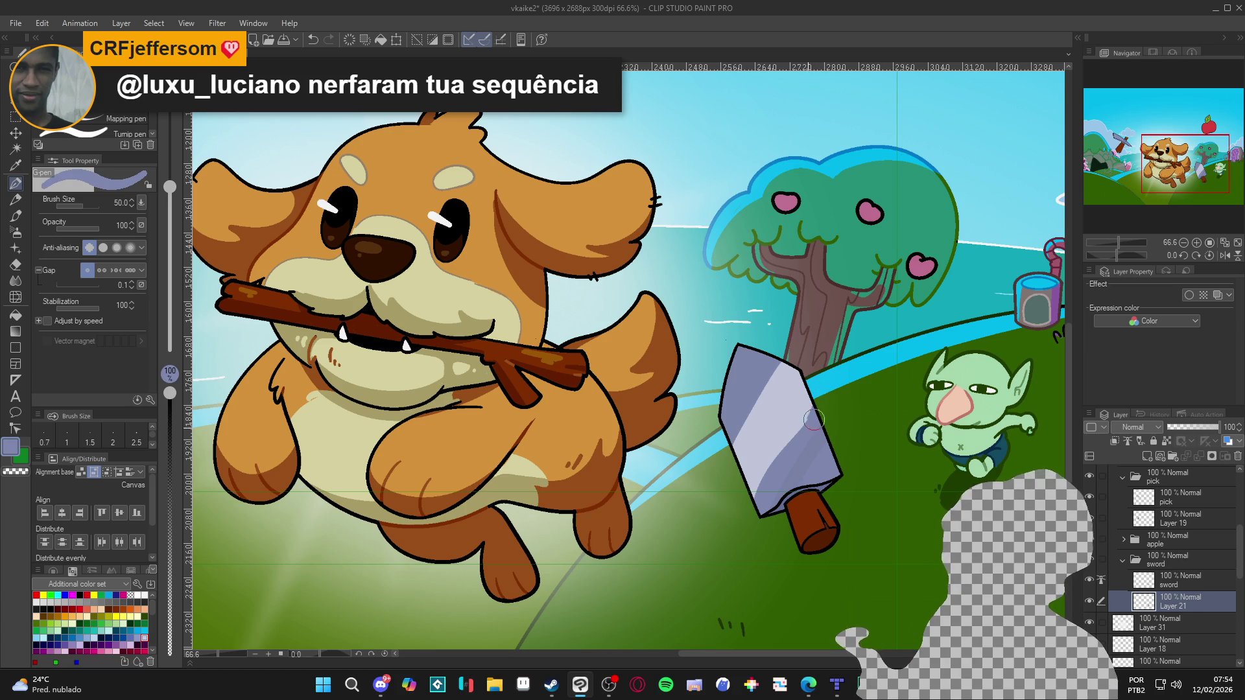
drag(788, 452, 763, 492)
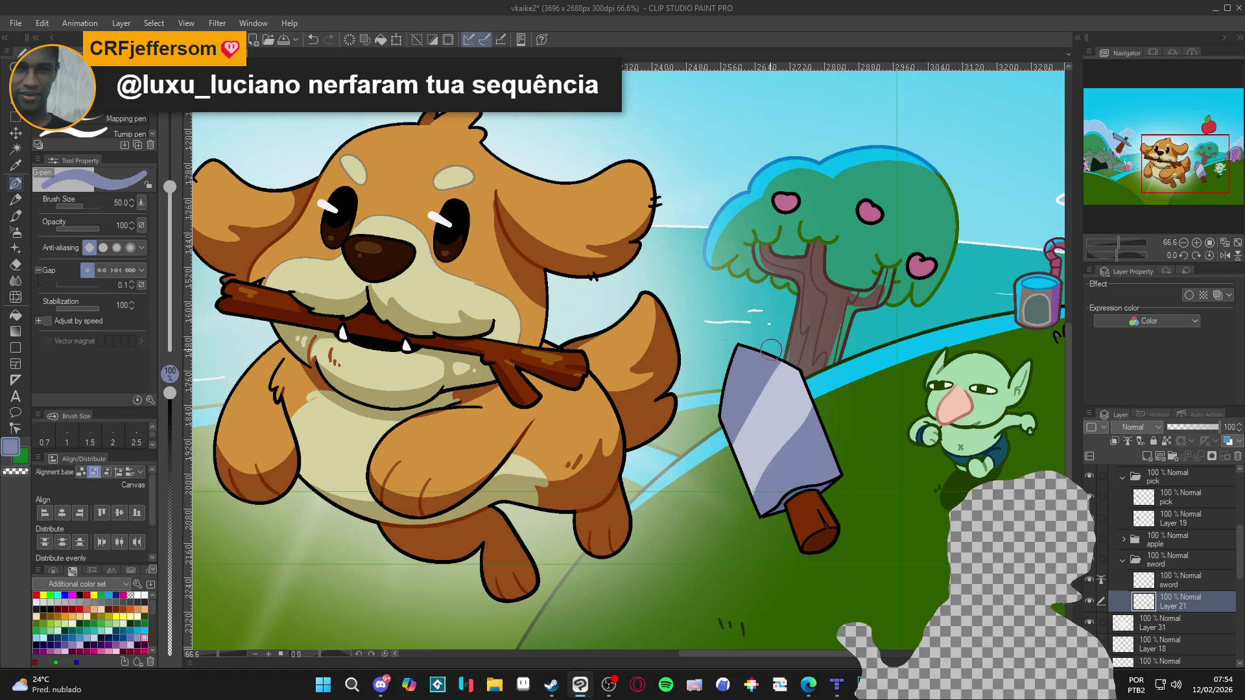
key(bracketleft)
key(bracketleft)
key(bracketleft)
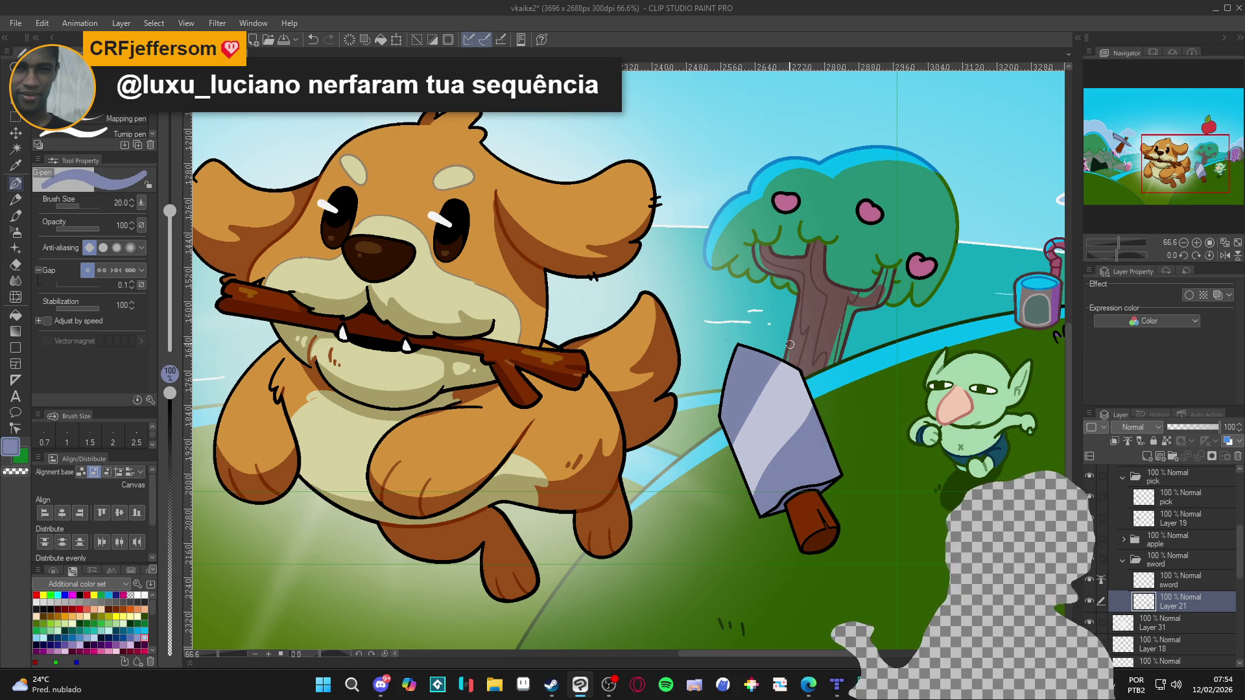
drag(785, 358, 728, 458)
mouse_move(757, 401)
mouse_down()
mouse_move(780, 364)
mouse_move(758, 406)
mouse_up()
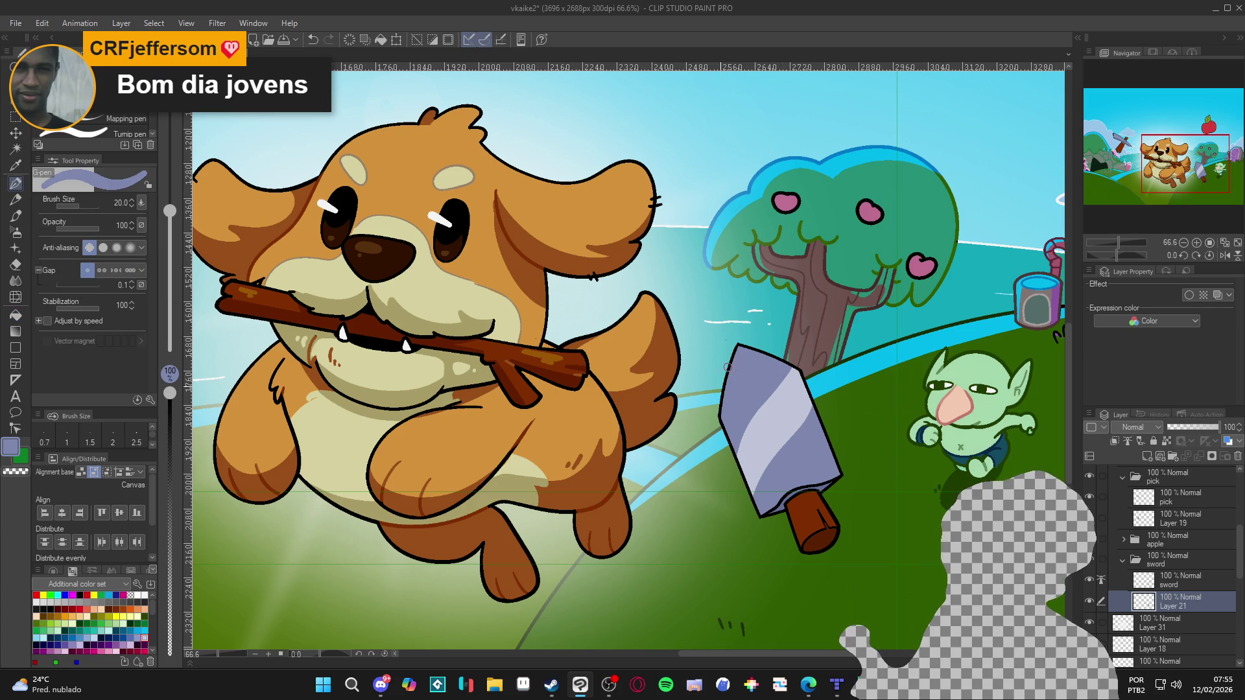
alt+click(796, 419)
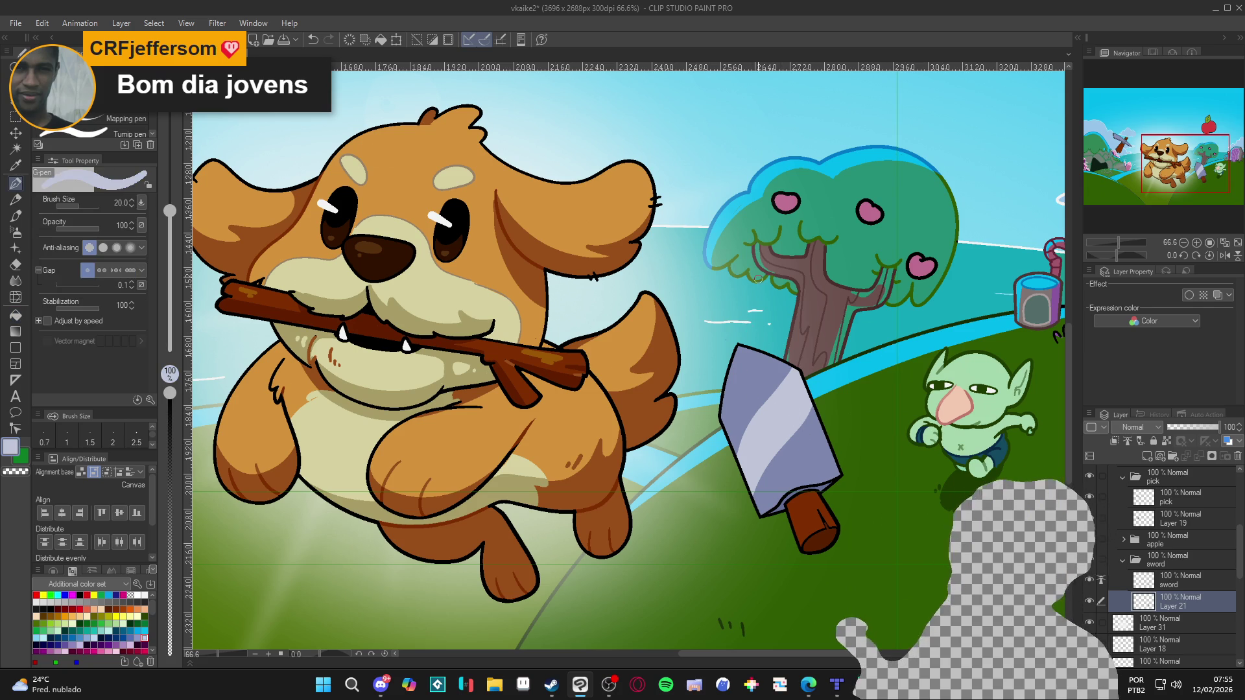
scroll(801, 320, down, 5)
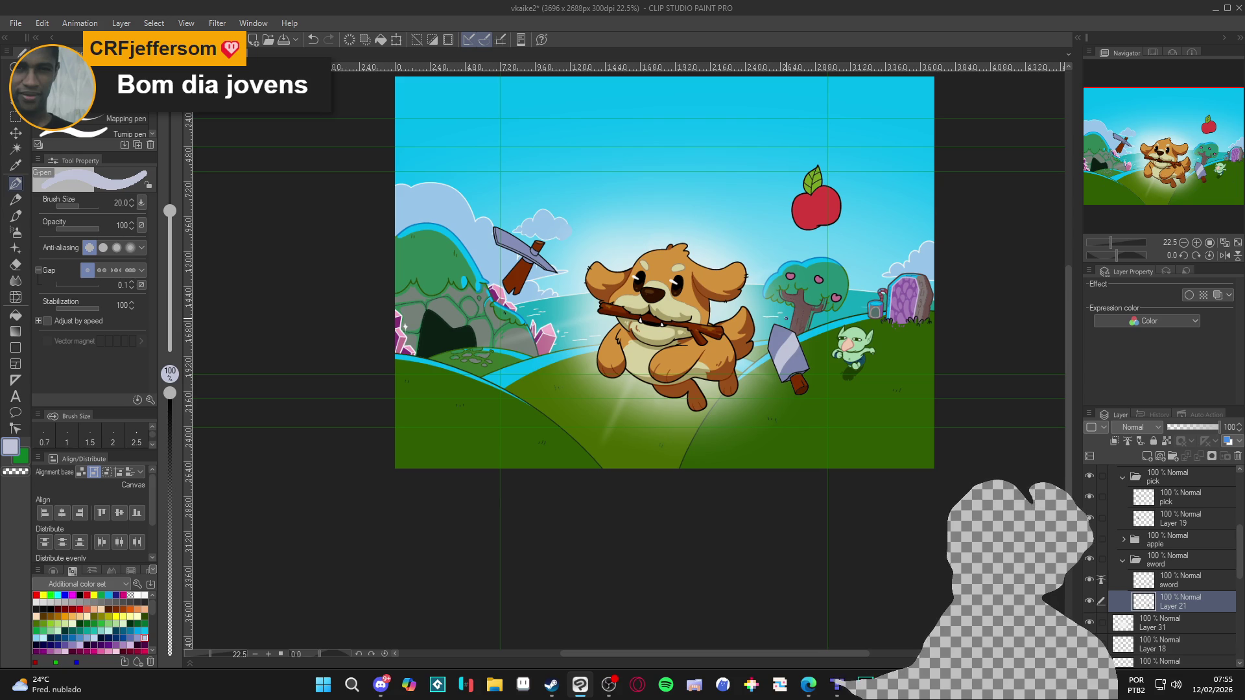
Undo the last blade change to restore the wider lavender highlight.
scroll(786, 318, up, 2)
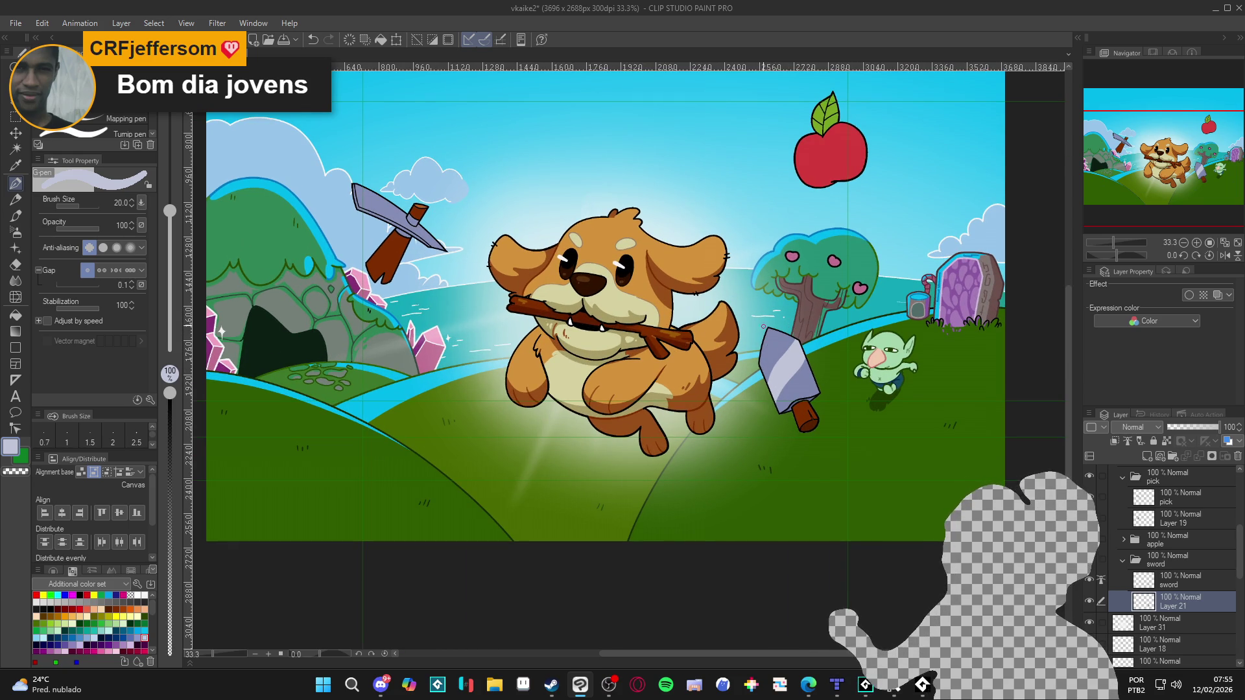
key(g)
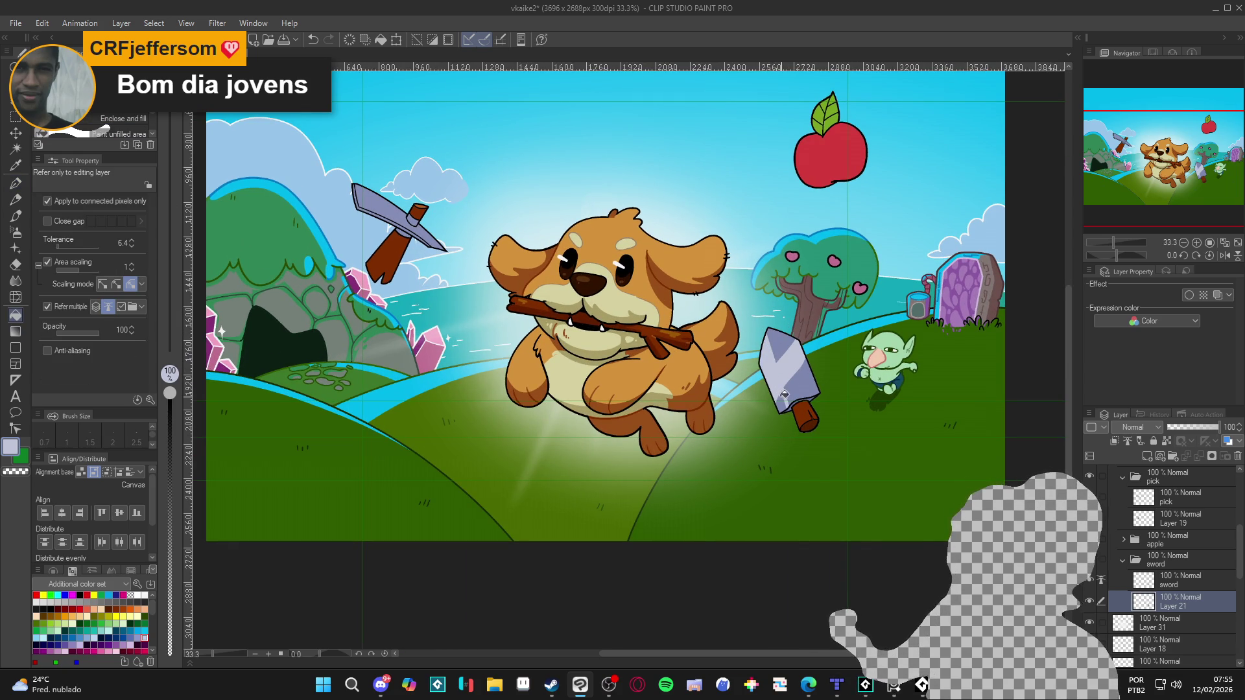
key(ctrl+z)
key(ctrl+z)
key(p)
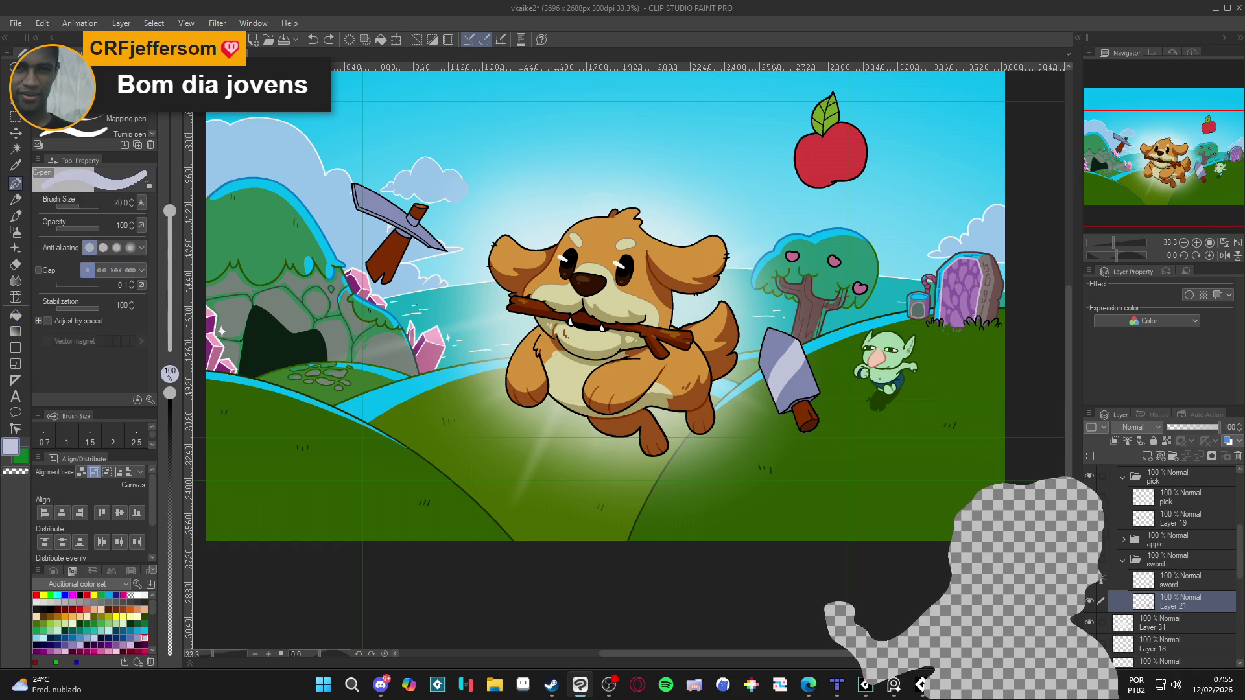
Paint darker lavender strokes down the blade, then pick its blue-violet as the drawing colour.
alt+click(785, 363)
drag(773, 334, 801, 389)
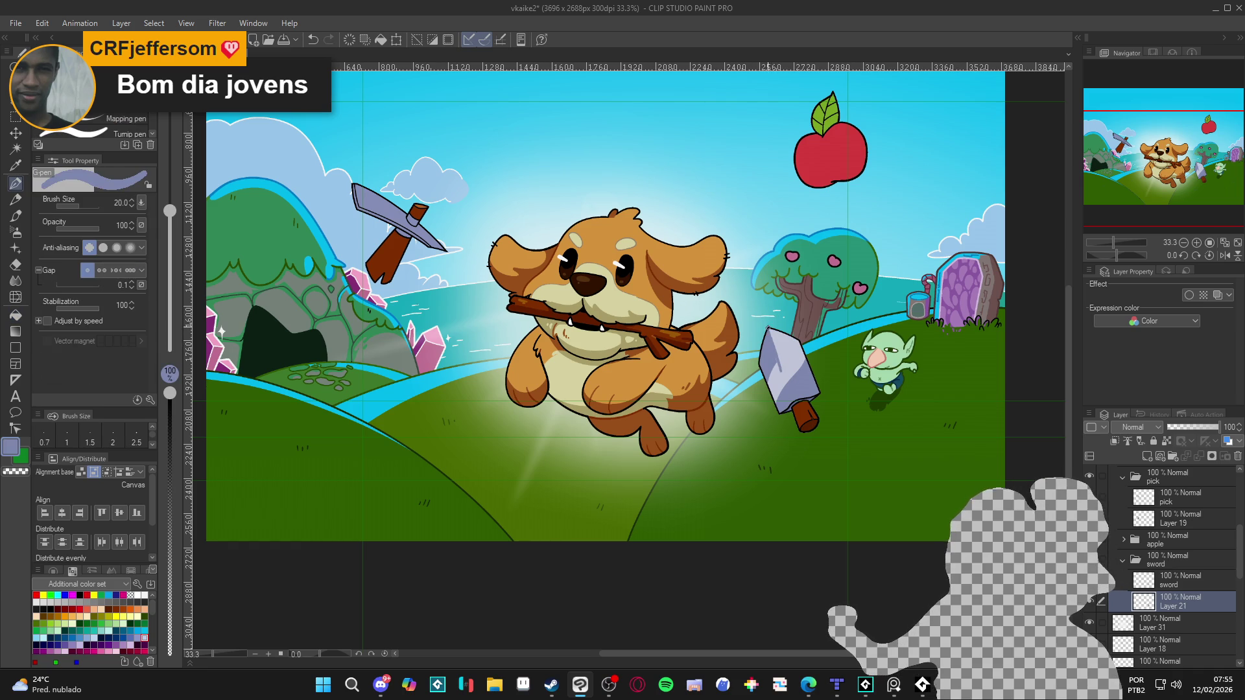
drag(773, 341, 785, 384)
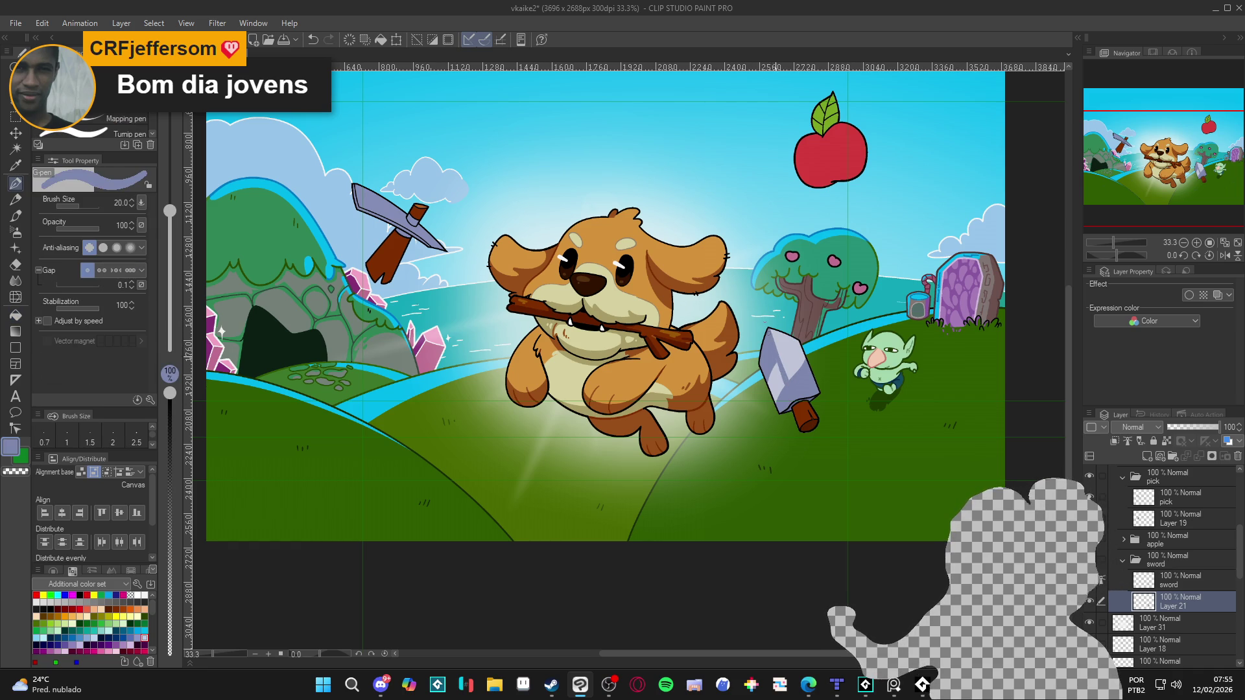
drag(774, 345, 789, 387)
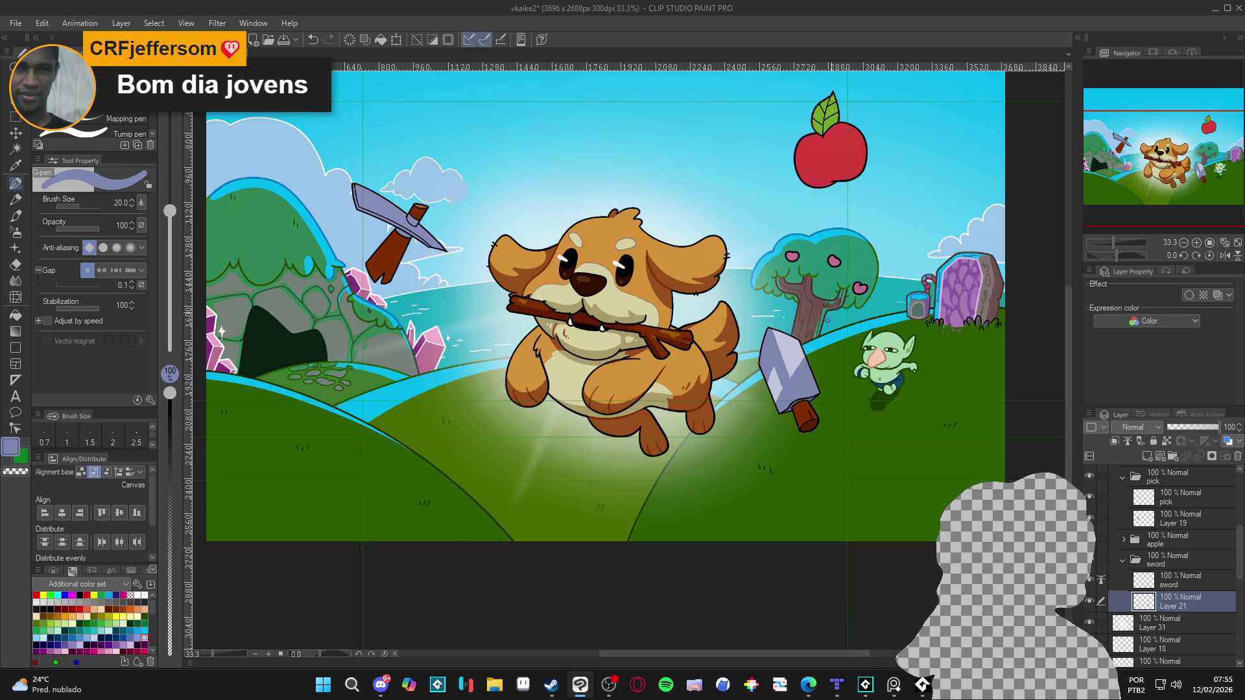
alt+click(807, 352)
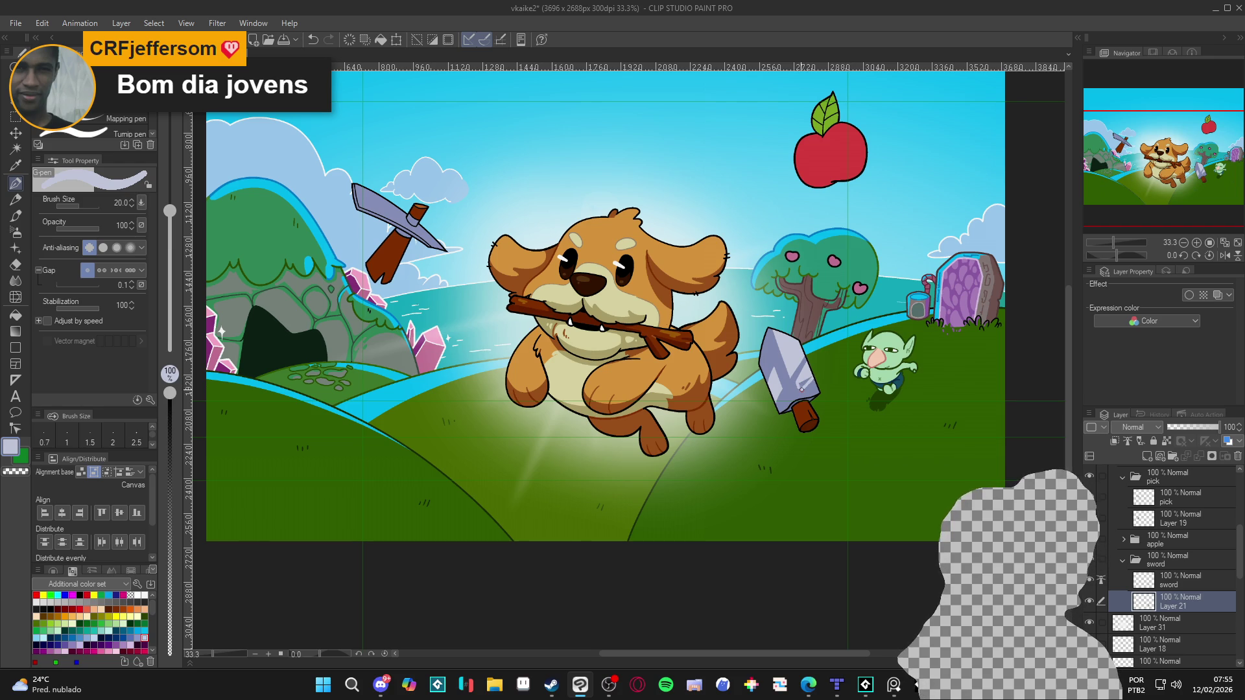
alt+click(803, 365)
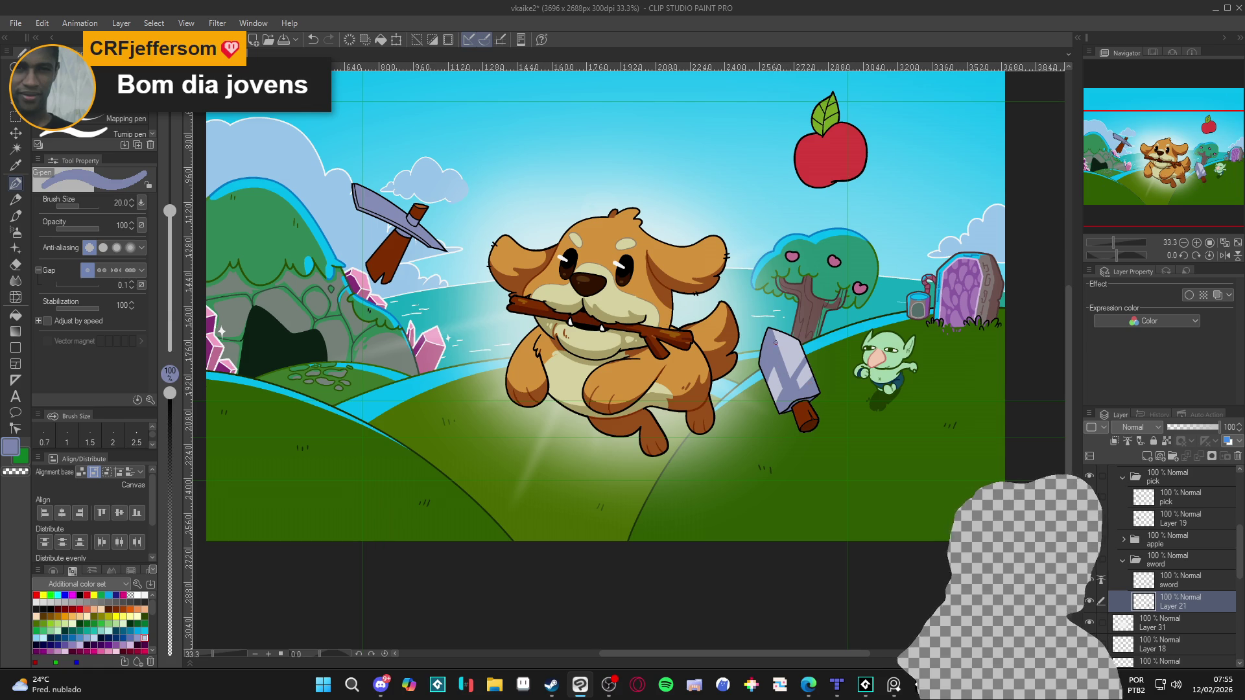
Darken the drawing colour to slate blue 4B4F75 in the Color settings dialog.
click(12, 446)
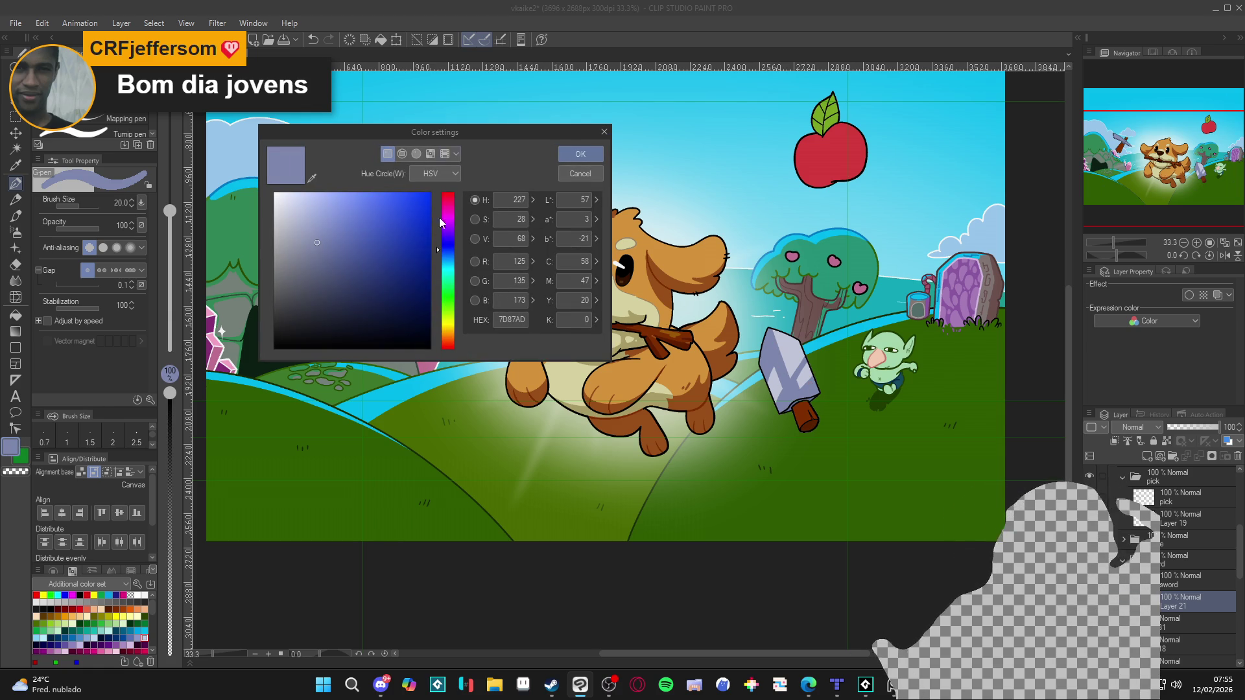
drag(324, 247, 330, 277)
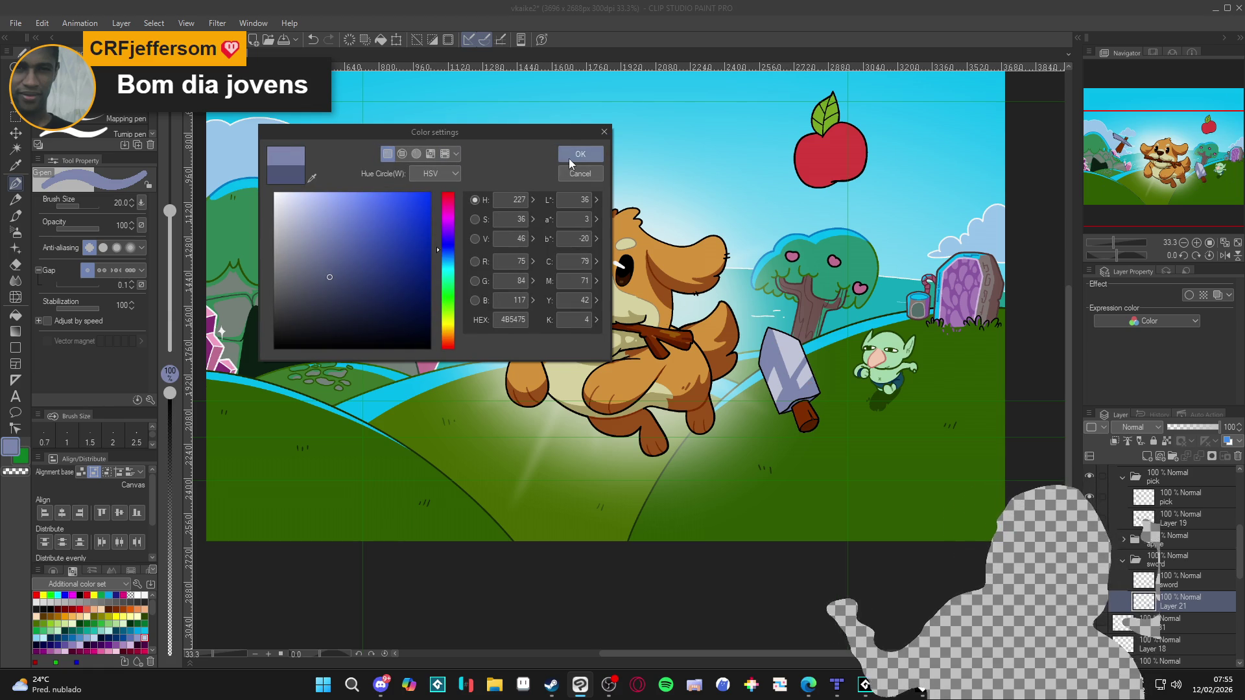
click(438, 248)
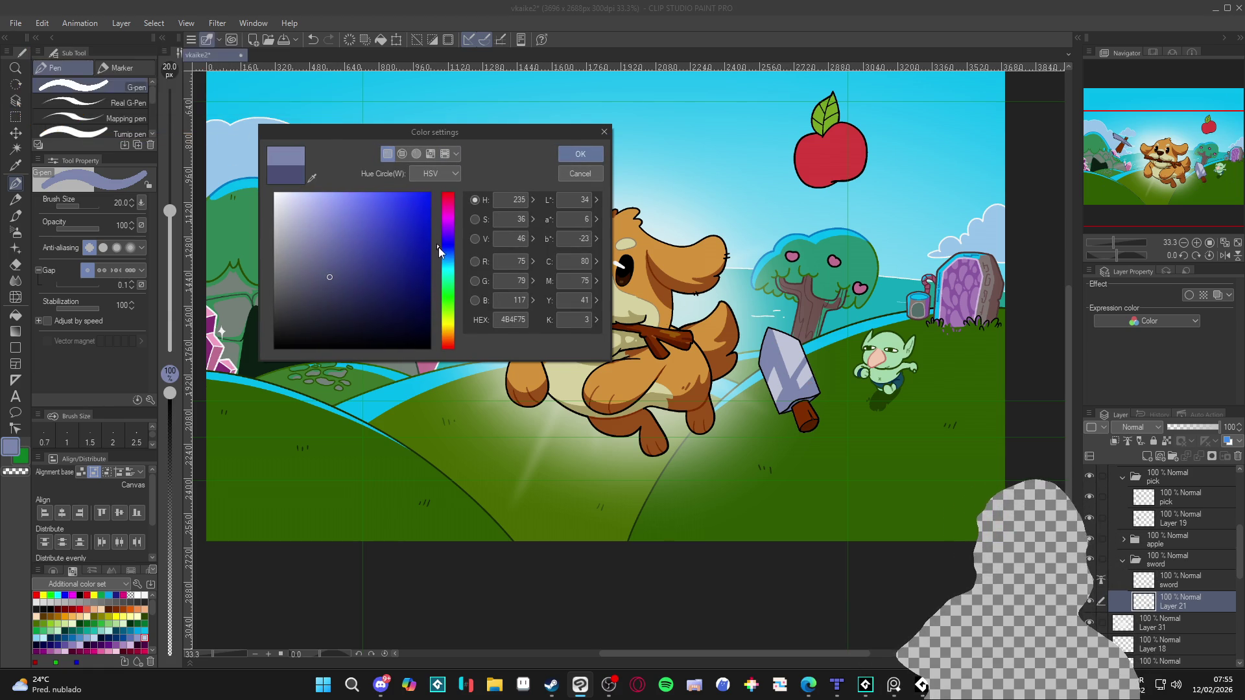
click(580, 155)
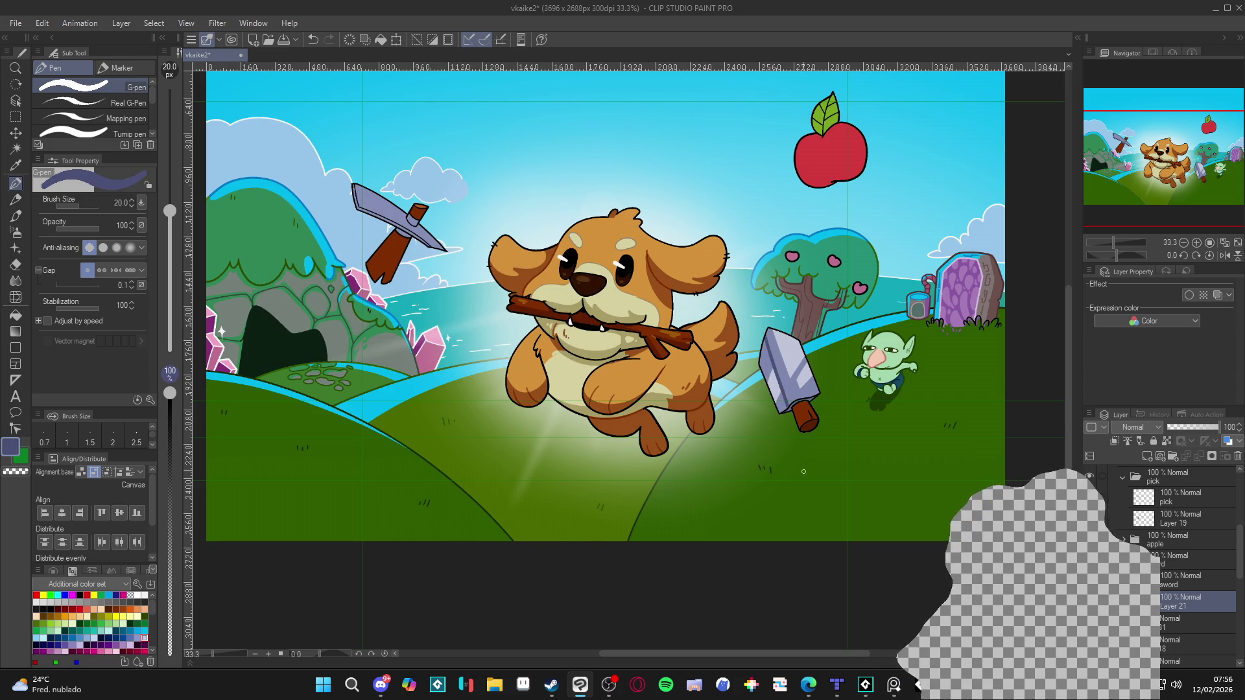
key(g)
key(p)
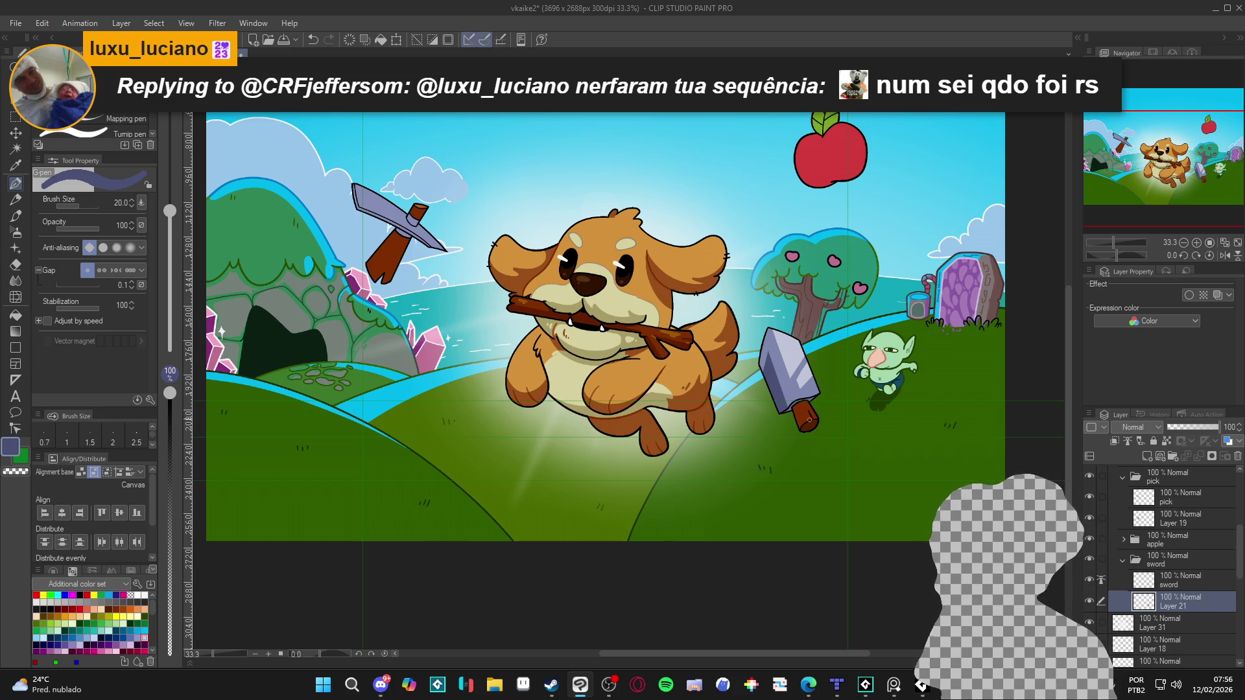
Make the sword layer active and sample the blade's lavender tones.
key(g)
scroll(798, 407, up, 2)
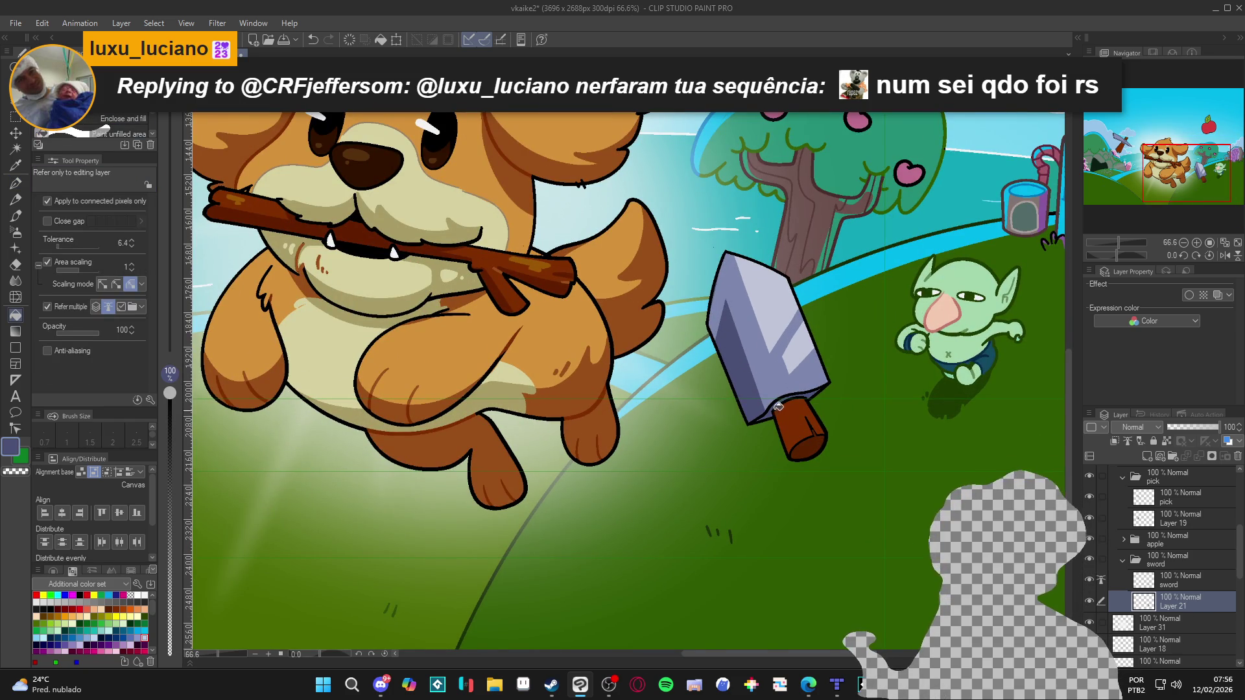
key(p)
click(1149, 577)
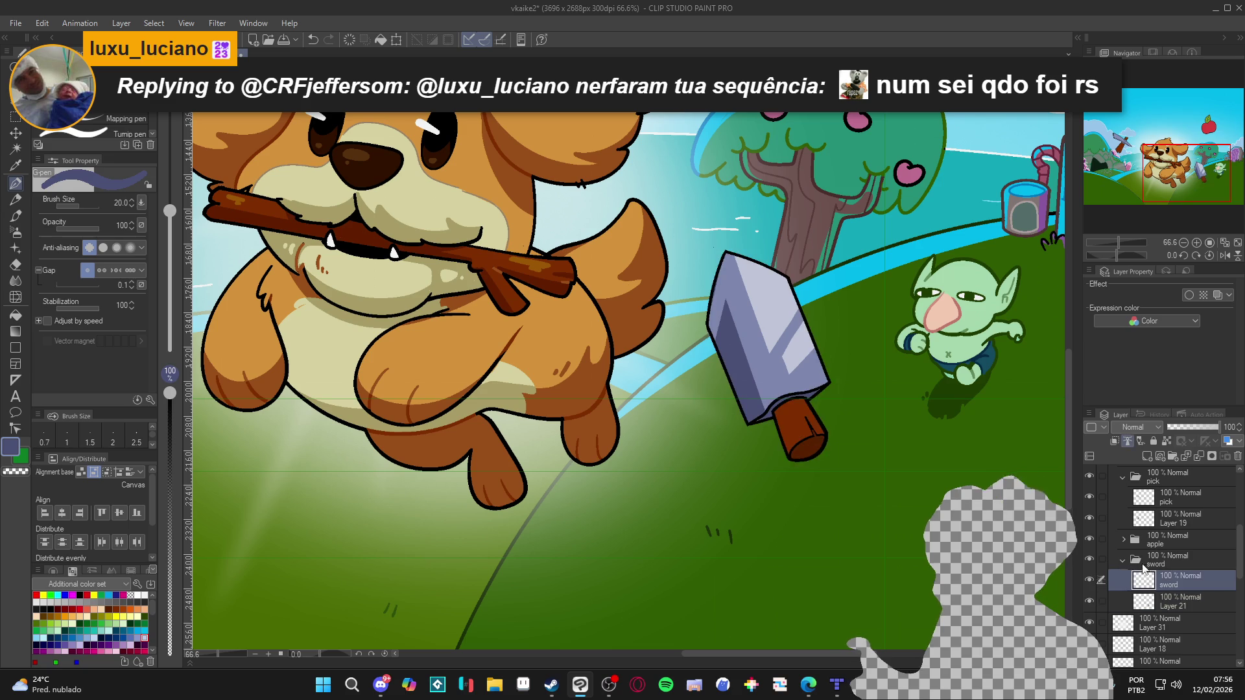
alt+click(786, 384)
alt+click(808, 382)
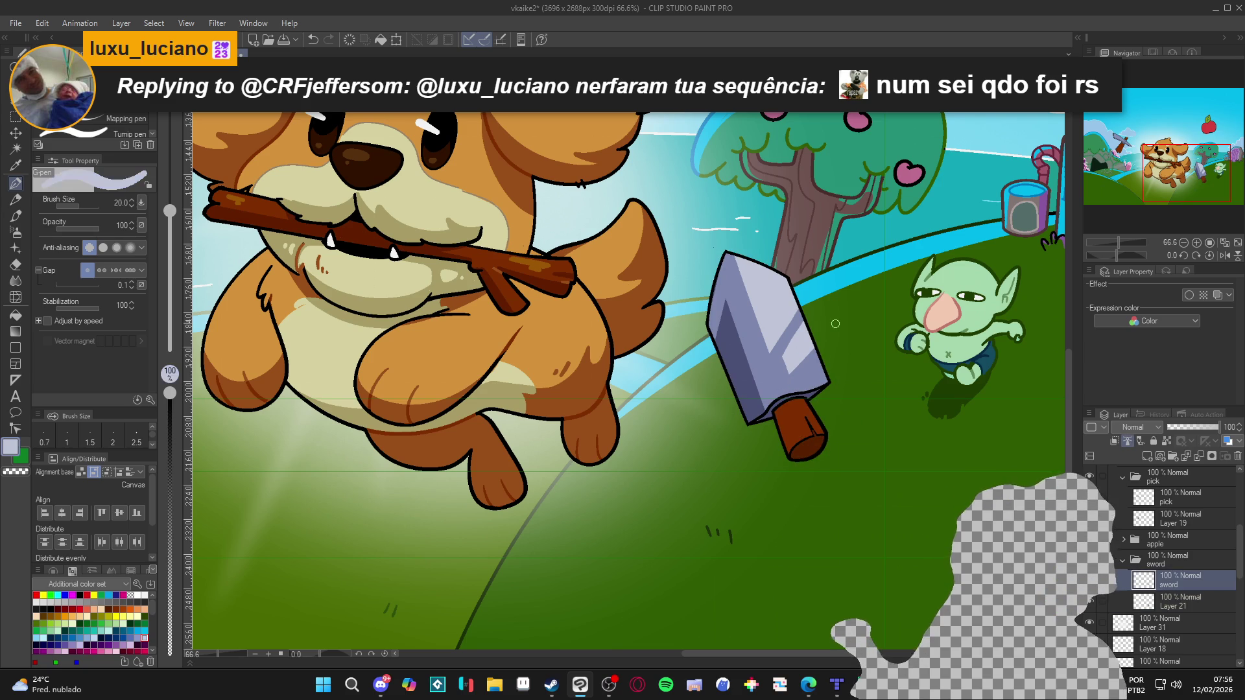
Lock the sword layer's transparent pixels, shrink the pen to 15, and sample outline black.
click(1166, 441)
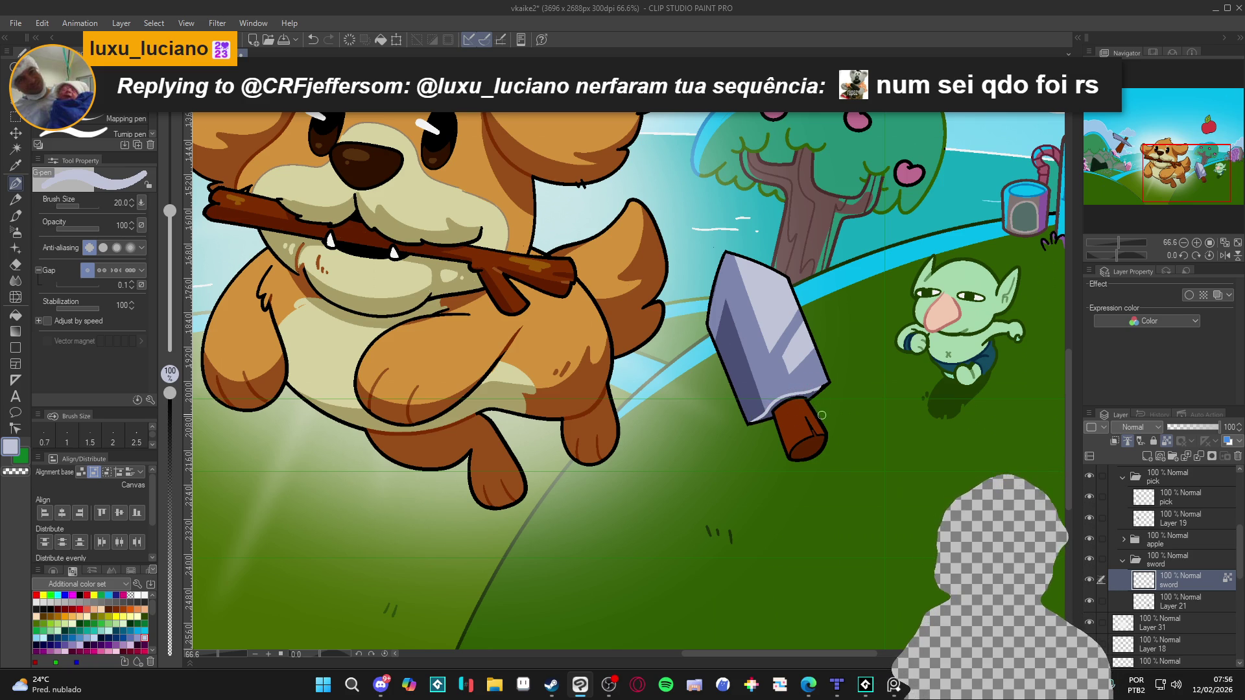
key(bracketleft)
key(bracketleft)
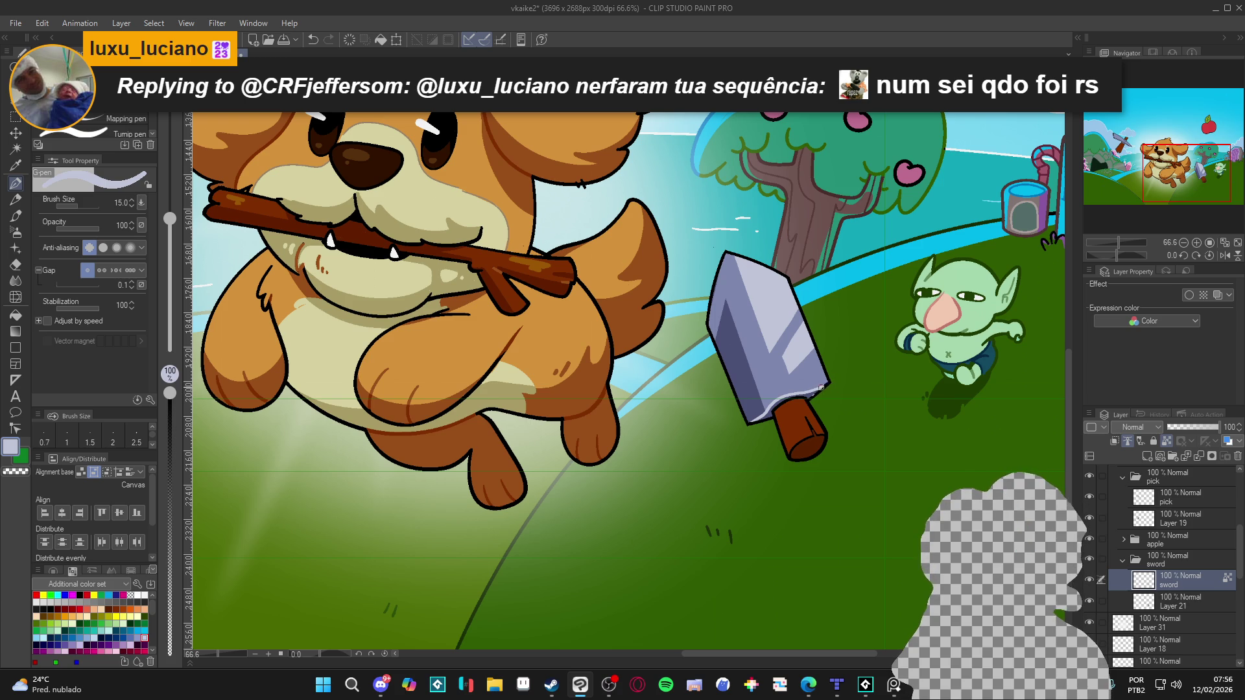
alt+click(829, 382)
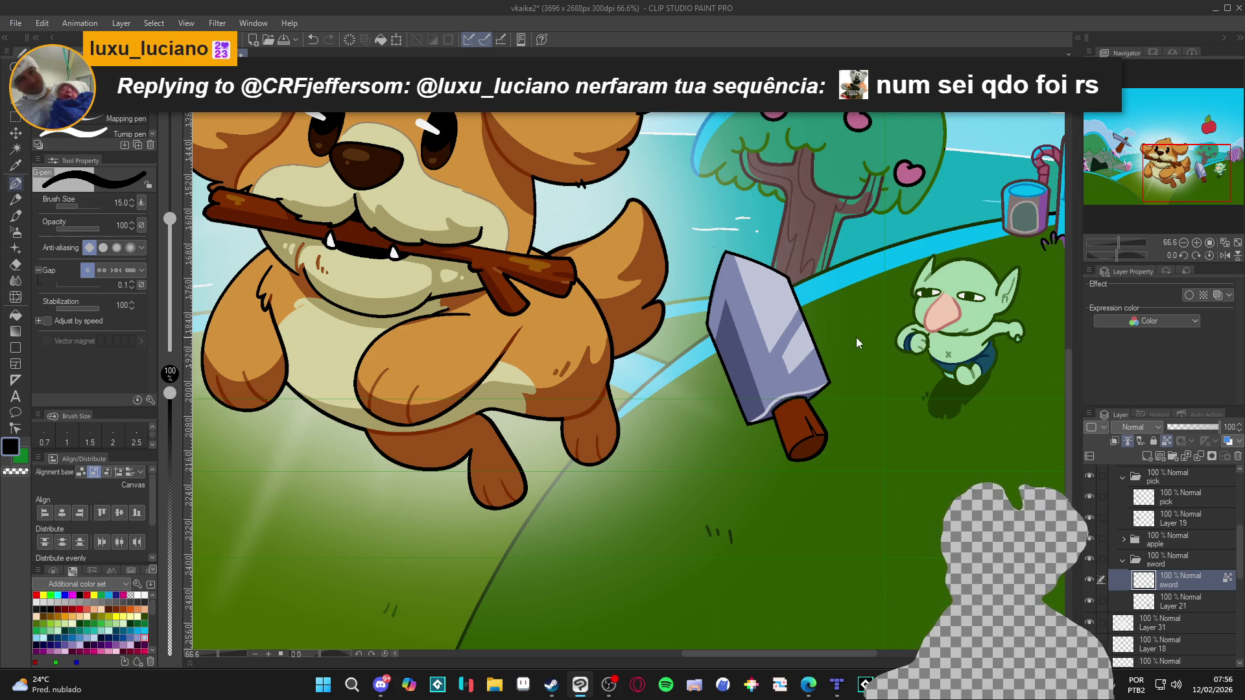
scroll(1181, 602, down, 10)
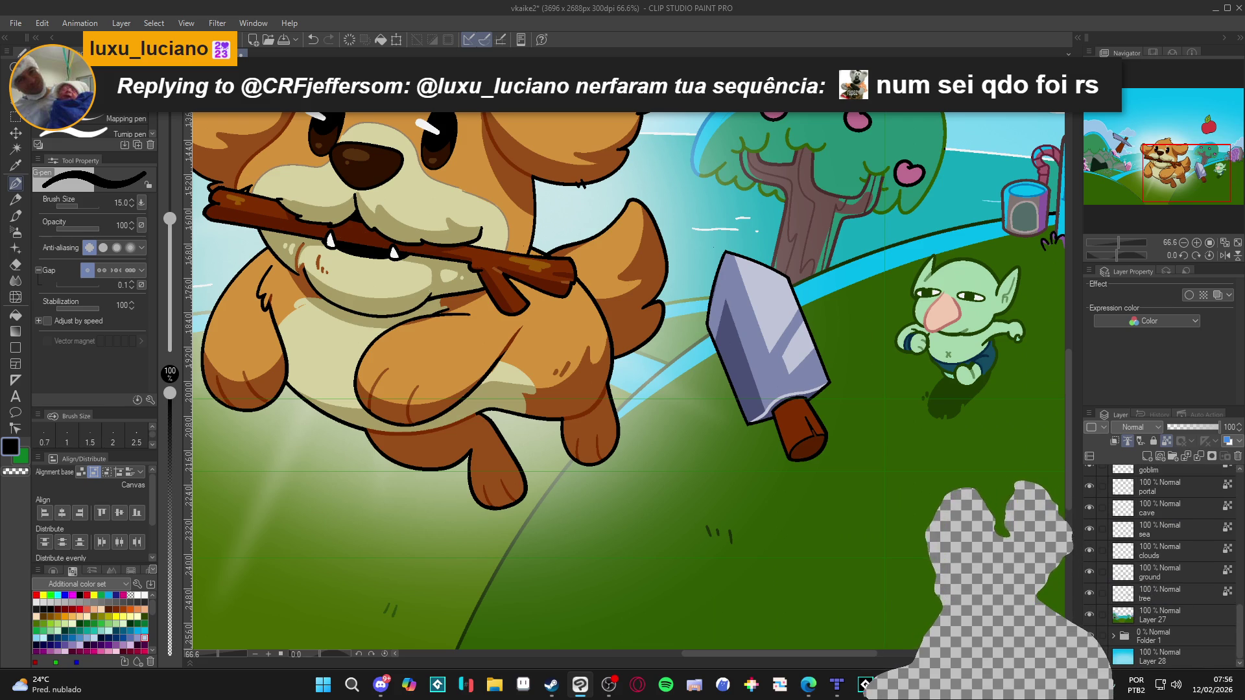
Fit the cover on screen, zoom to 133% on the sword handle, and reselect the sword layer.
key(ctrl+0)
scroll(769, 444, up, 3)
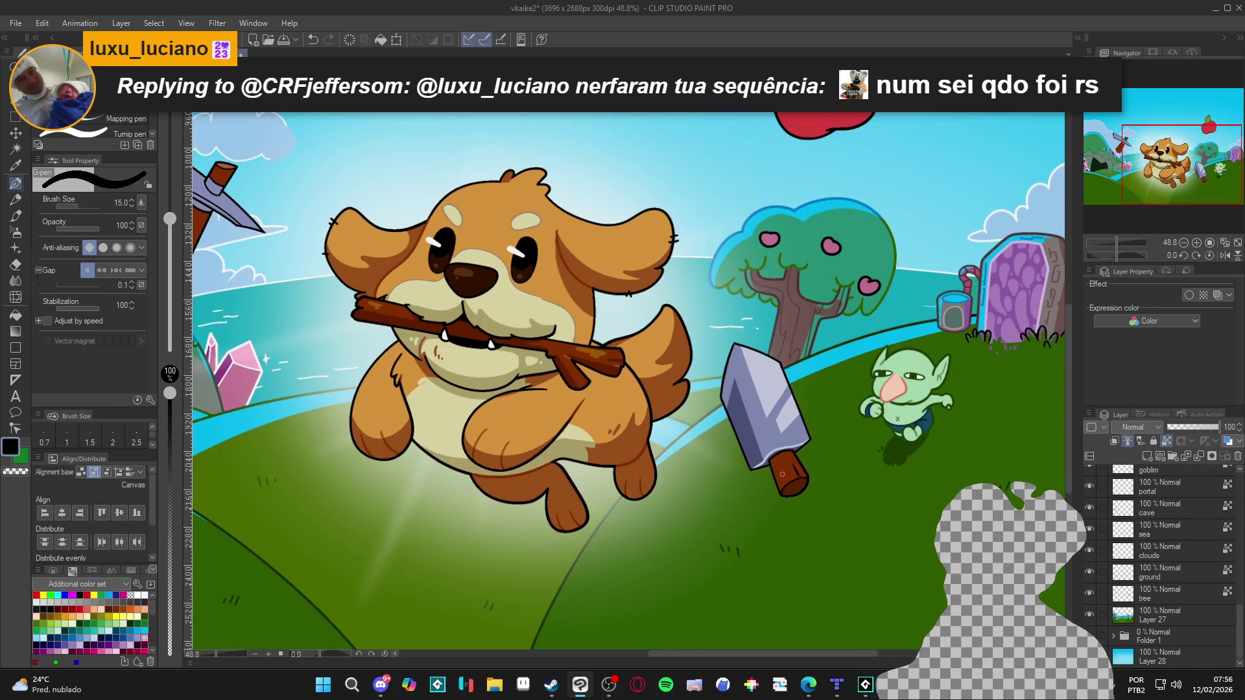
scroll(769, 447, up, 2)
scroll(788, 468, up, 1)
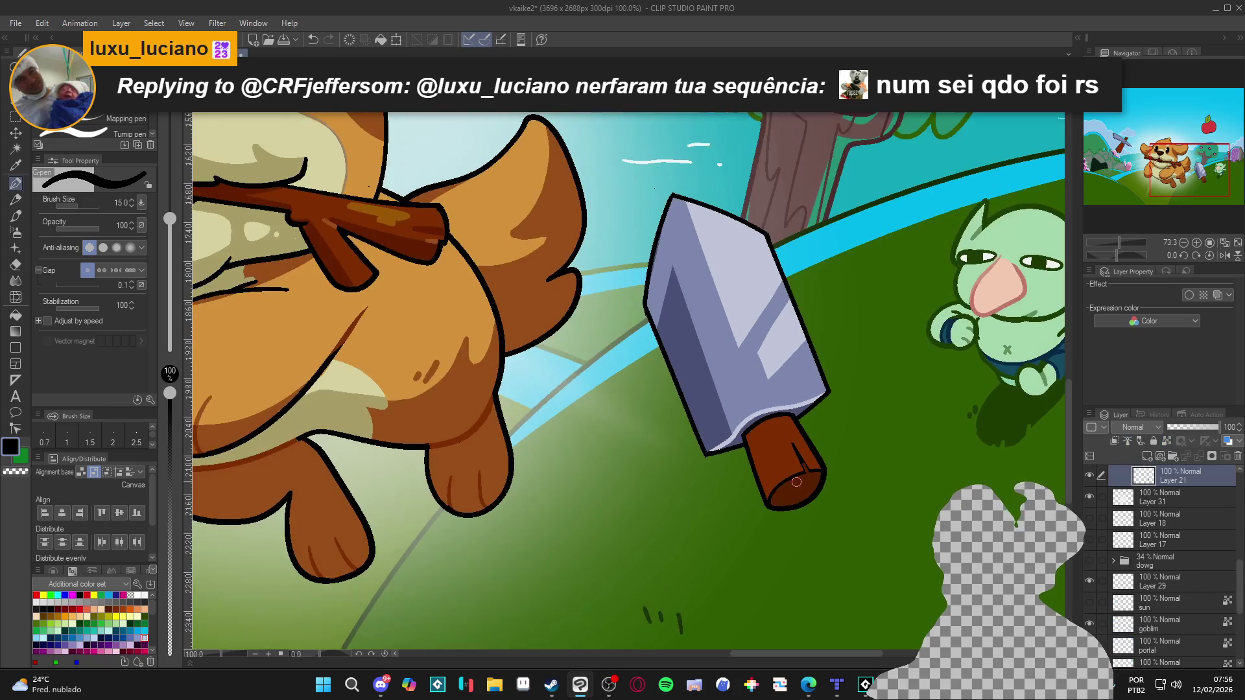
click(1166, 502)
scroll(825, 468, up, 1)
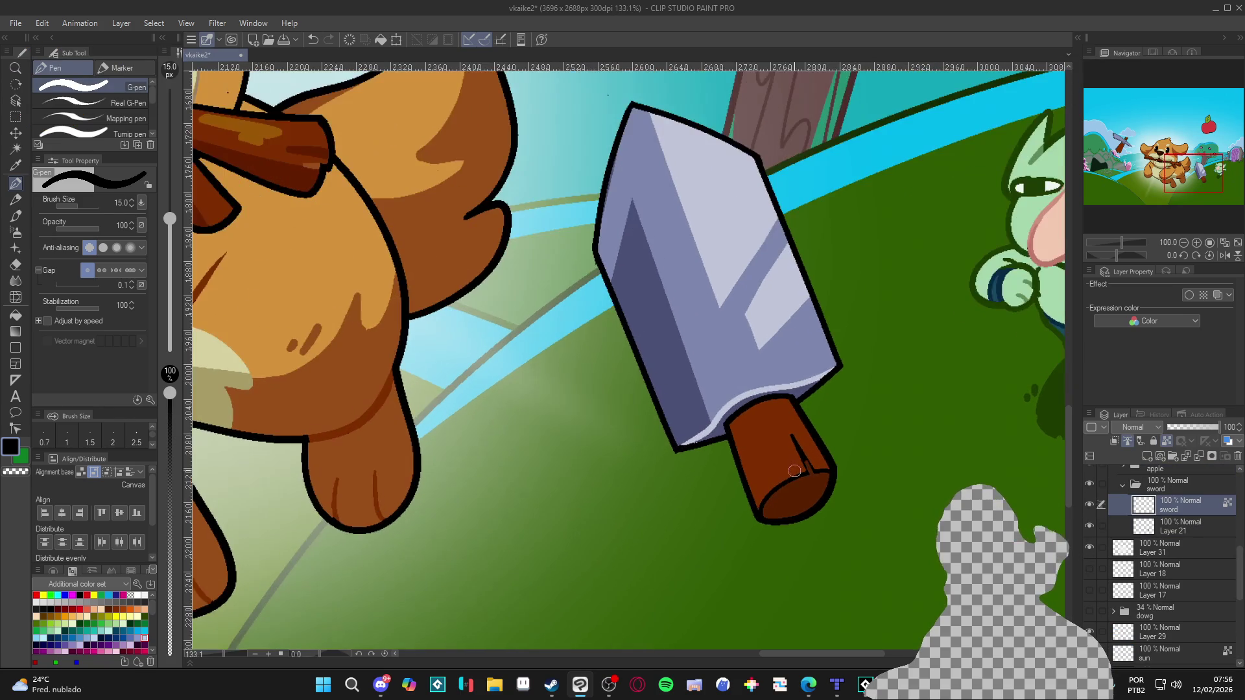
Paint a lighter brown highlight, sampled from the dog's shading, across the sword handle.
alt+click(785, 473)
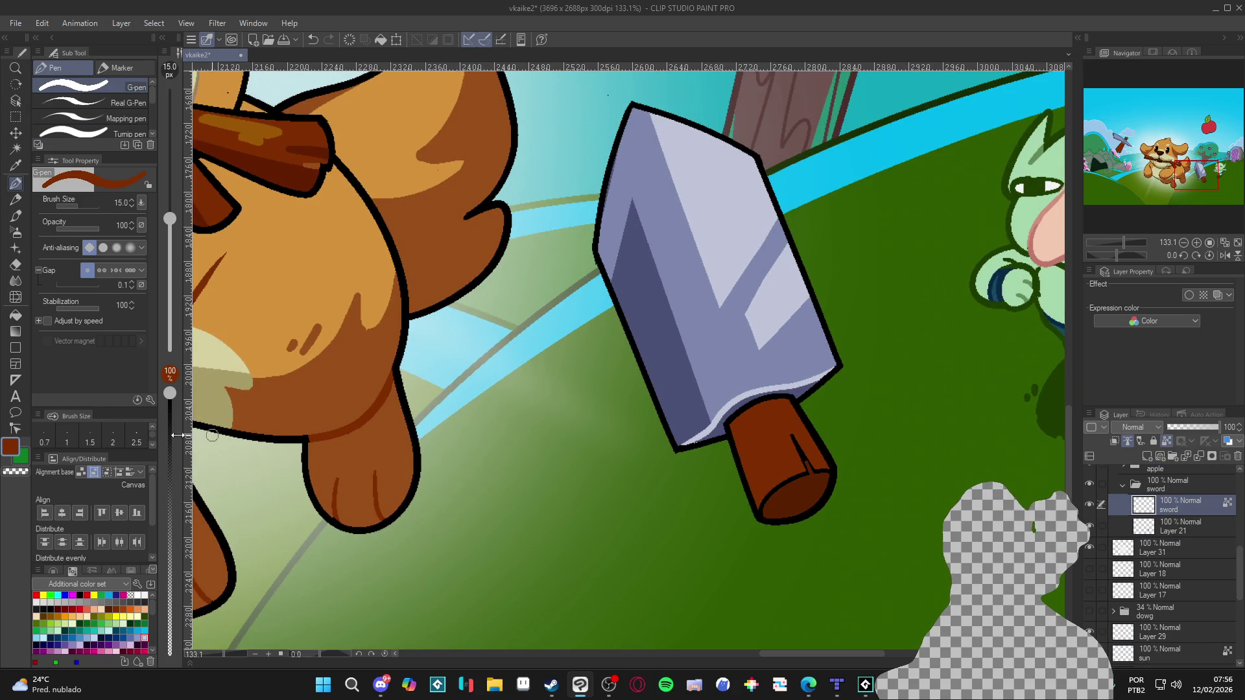
click(12, 447)
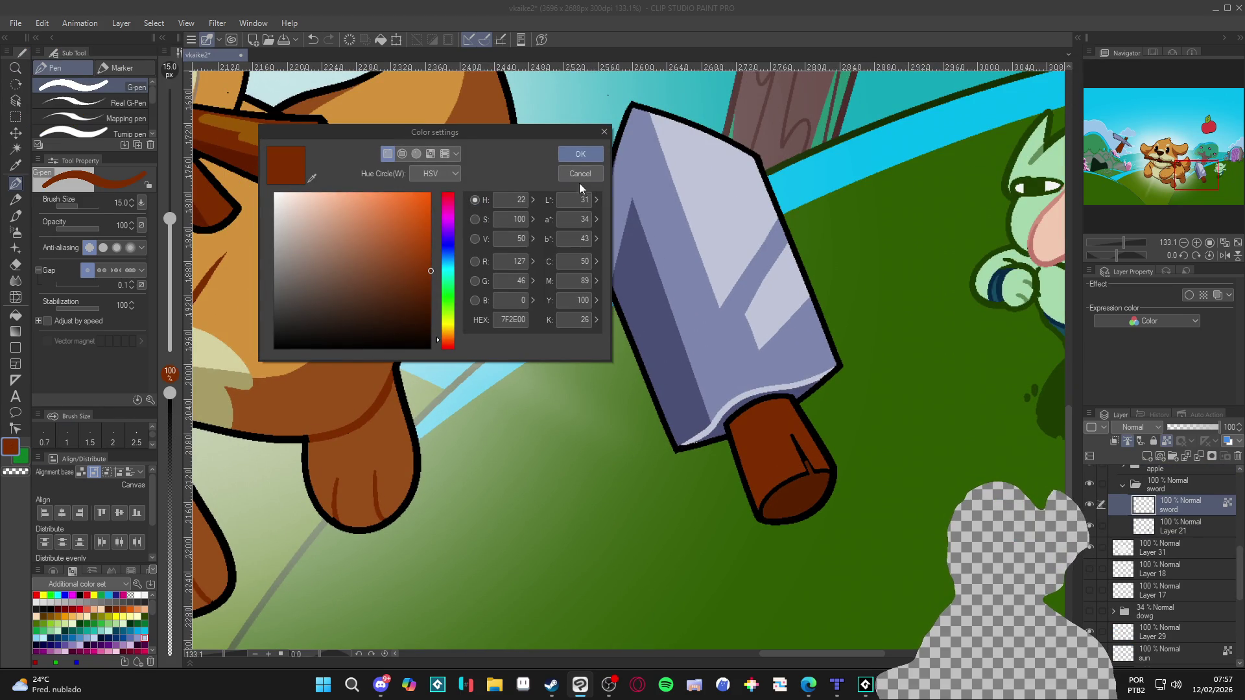
click(579, 175)
alt+click(380, 349)
mouse_move(779, 485)
mouse_down()
mouse_move(764, 506)
mouse_move(816, 477)
mouse_up()
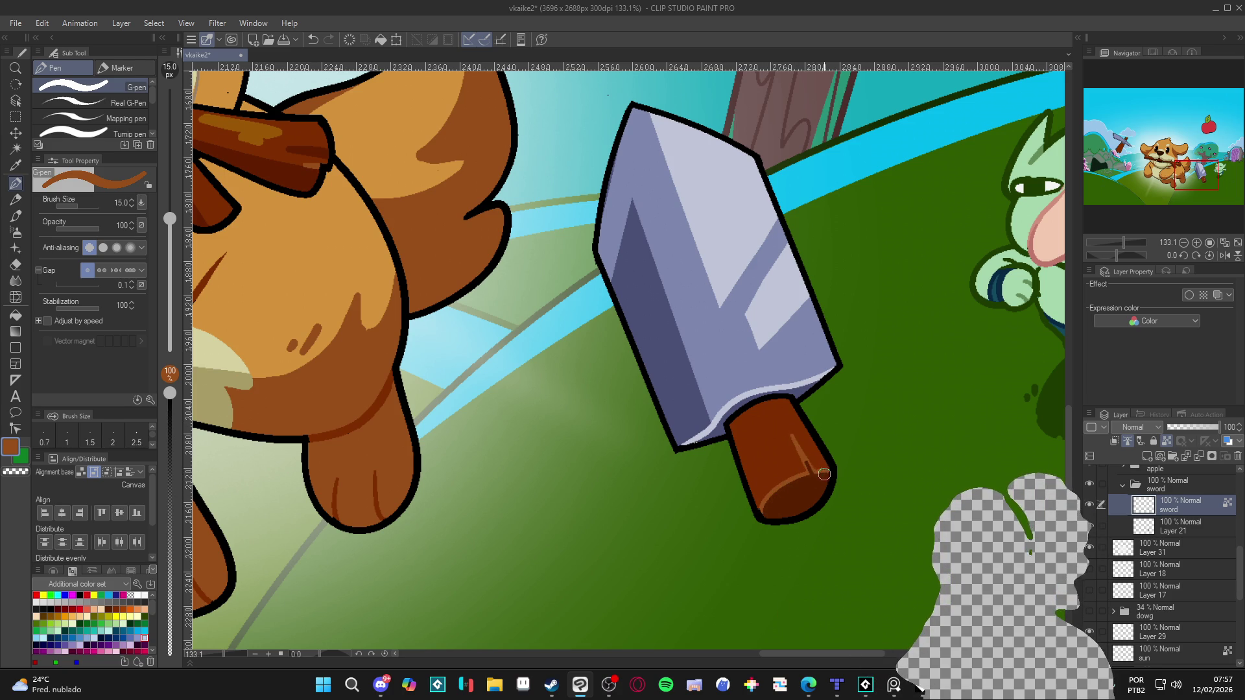
Repaint the handle's top edge in its dark brown.
alt+click(748, 441)
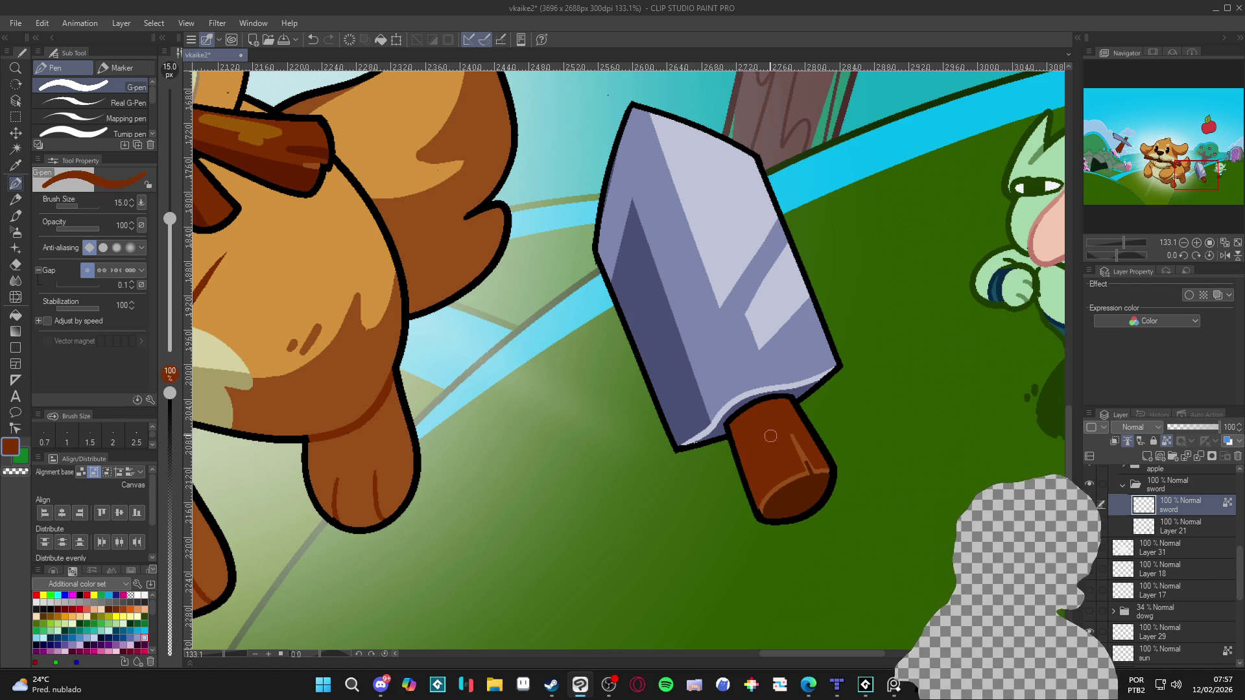
drag(732, 418, 788, 396)
alt+click(801, 404)
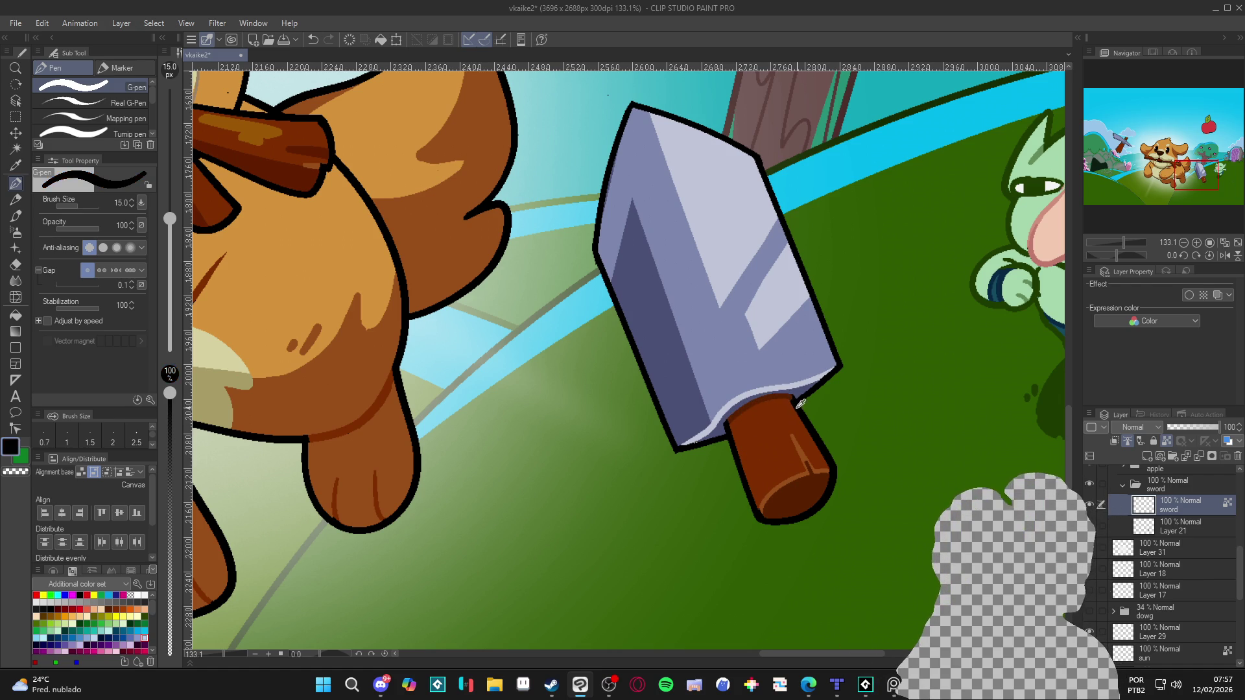
alt+click(732, 418)
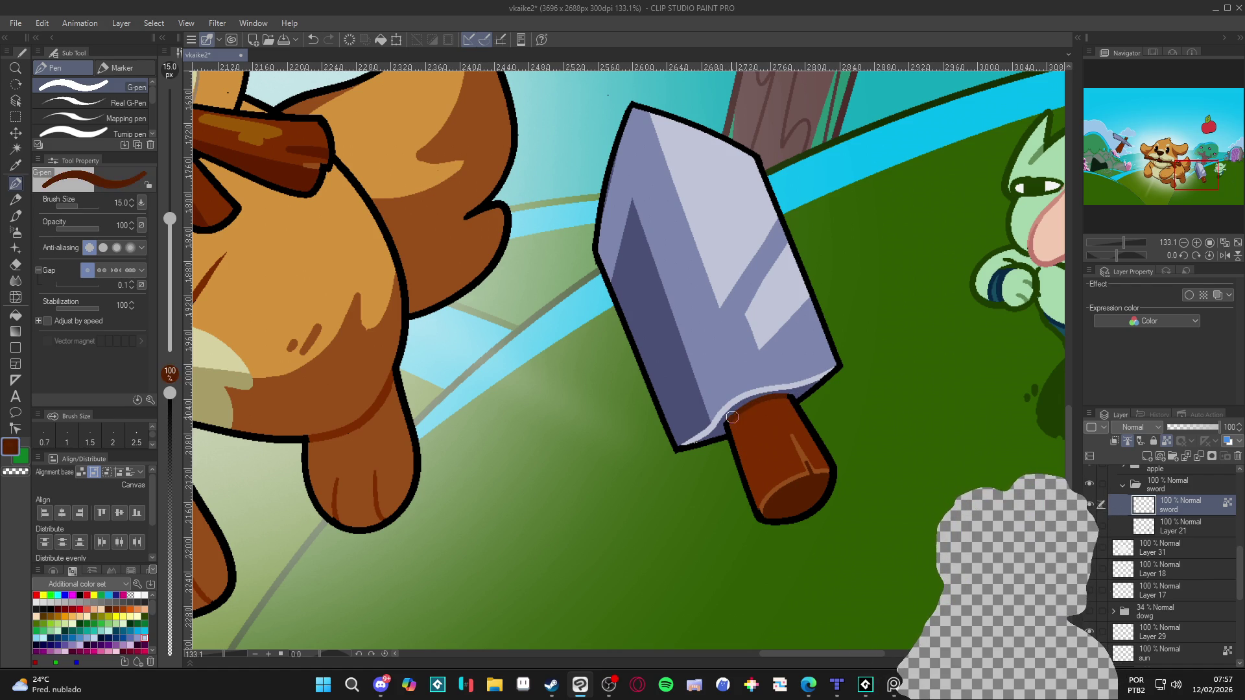
scroll(745, 435, down, 6)
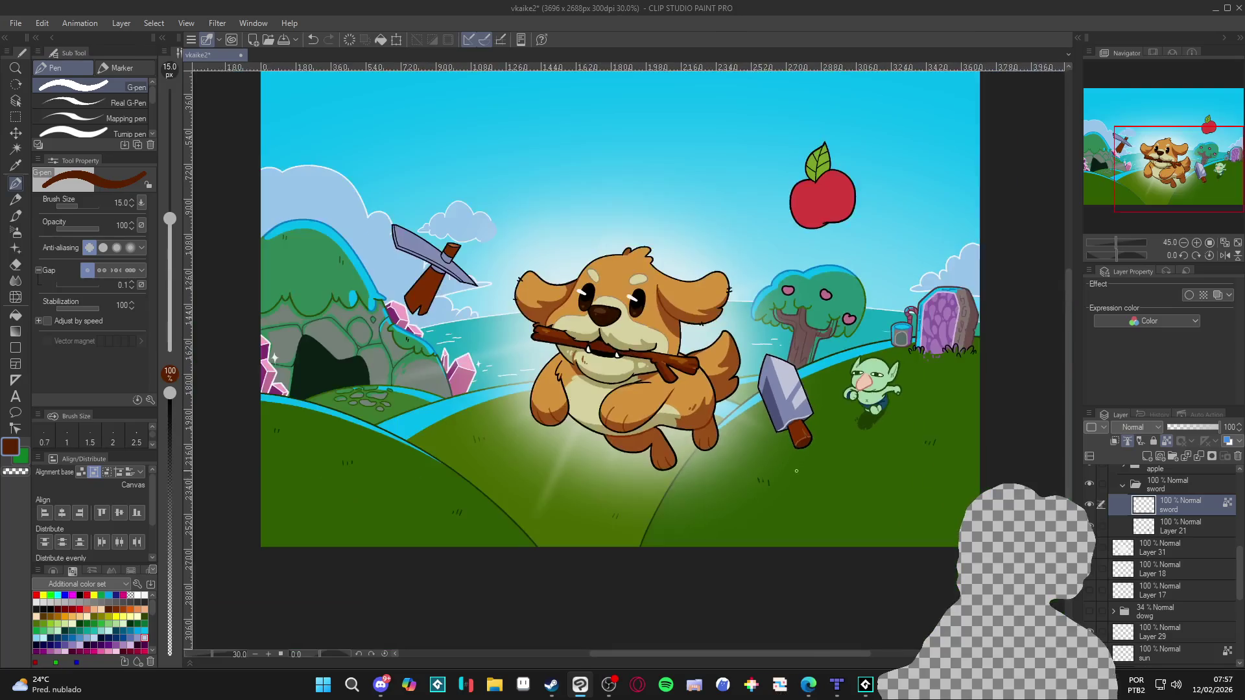
Save the illustration with Ctrl+S and nudge the view toward the dog.
key(ctrl+s)
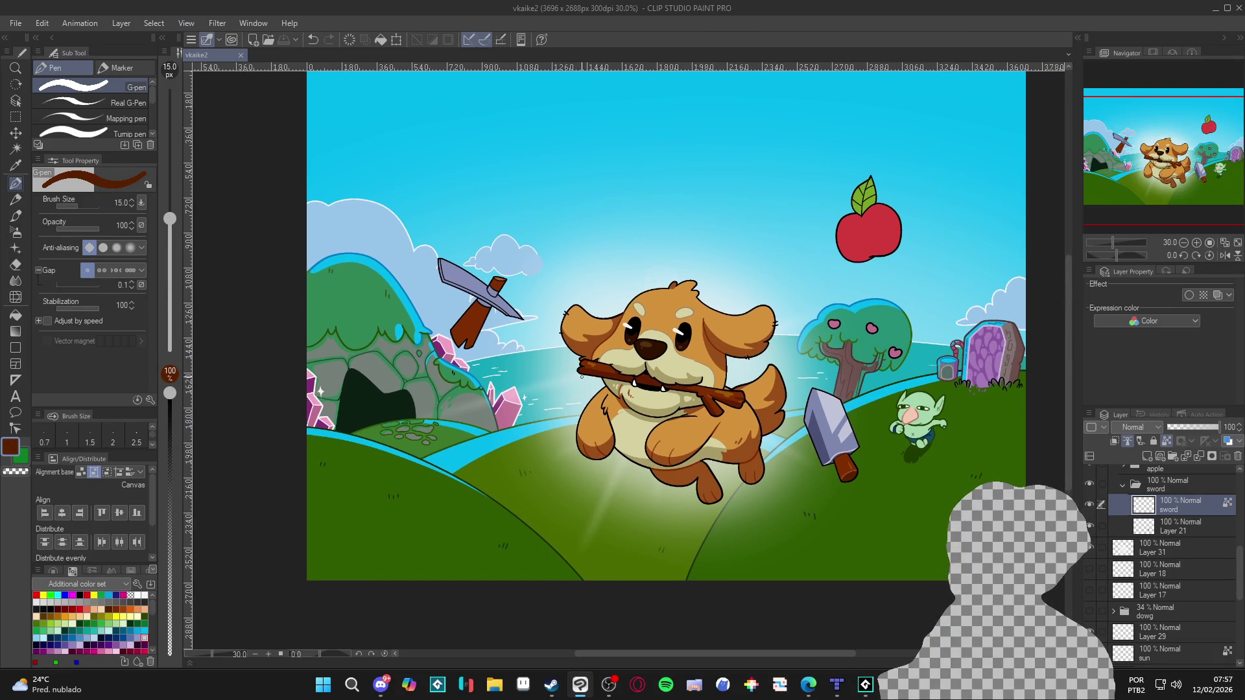
drag(448, 322, 457, 332)
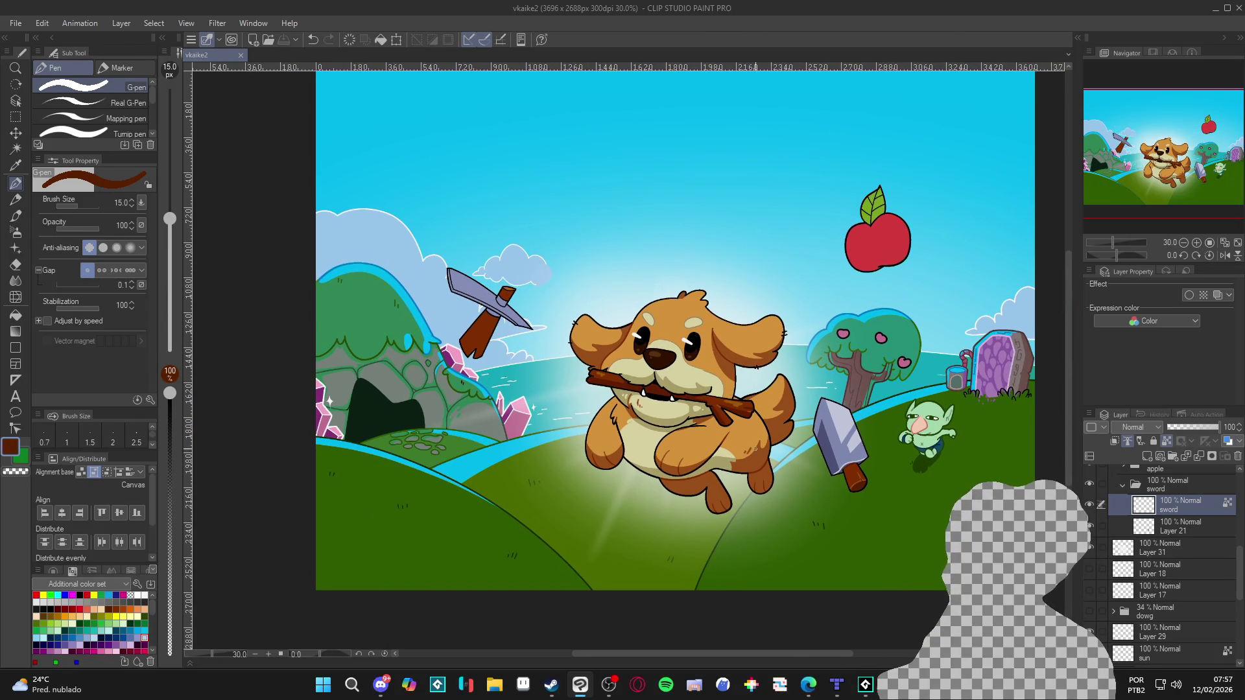
scroll(787, 399, up, 3)
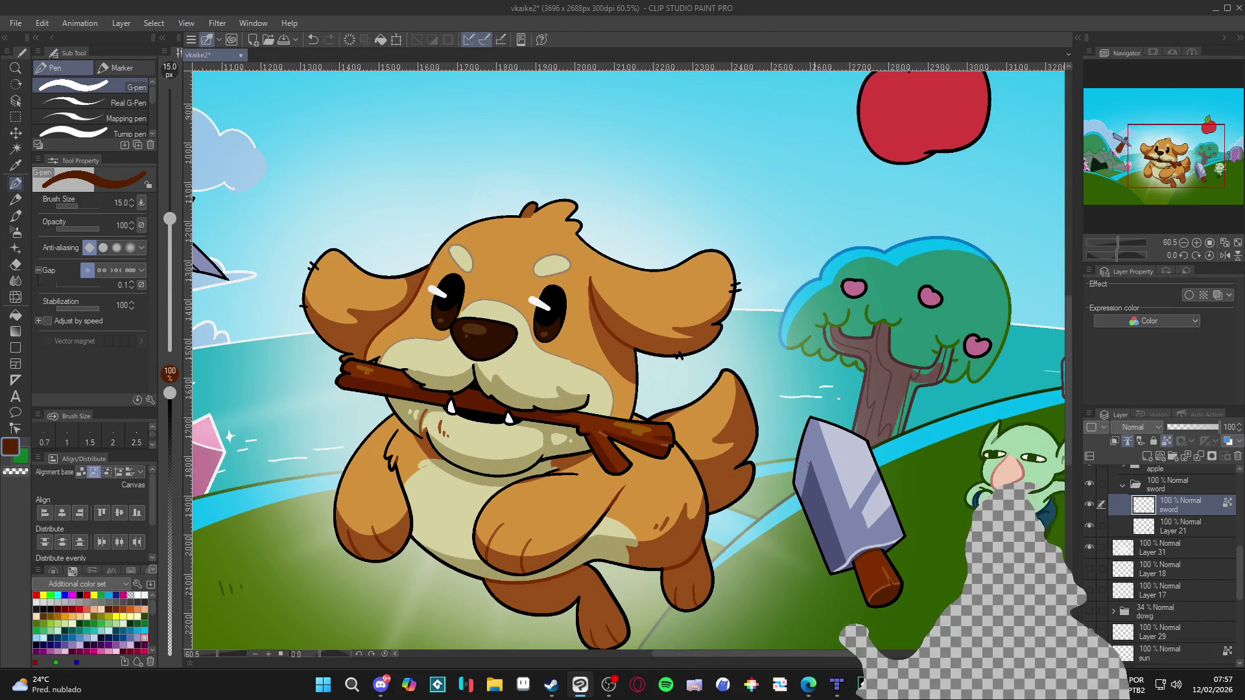
Draw a white highlight along the blade's top edge and resample black and white from the sword.
click(145, 595)
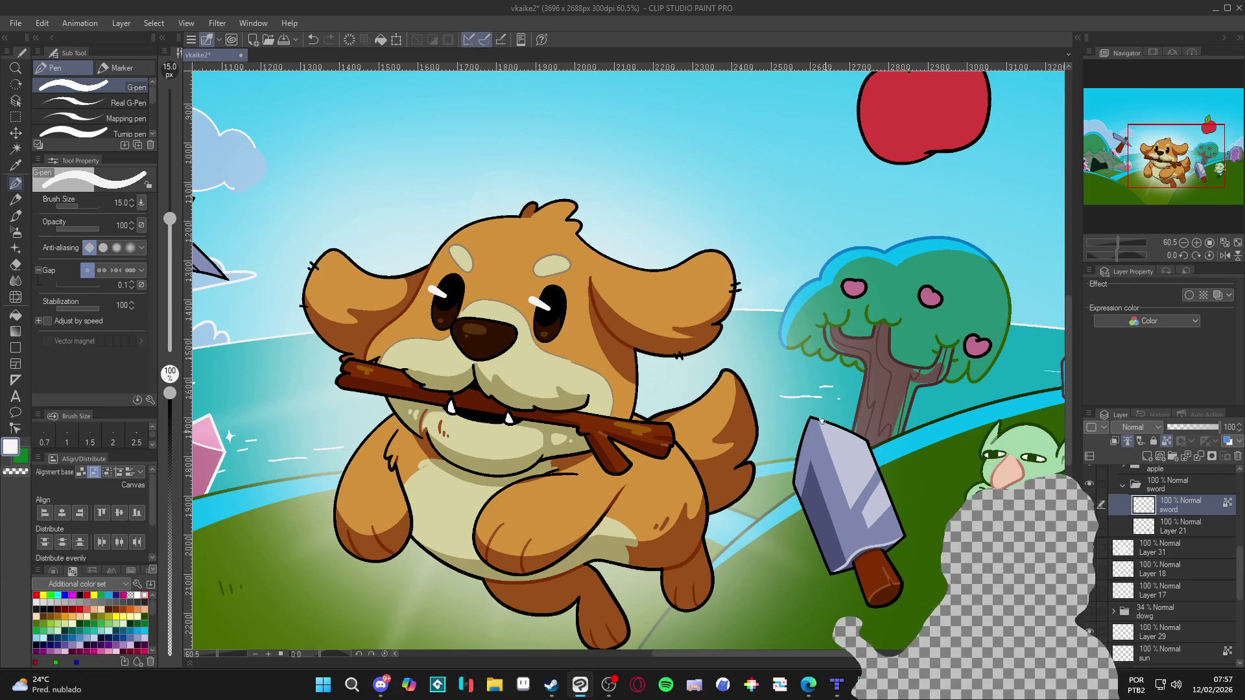
drag(823, 422, 858, 429)
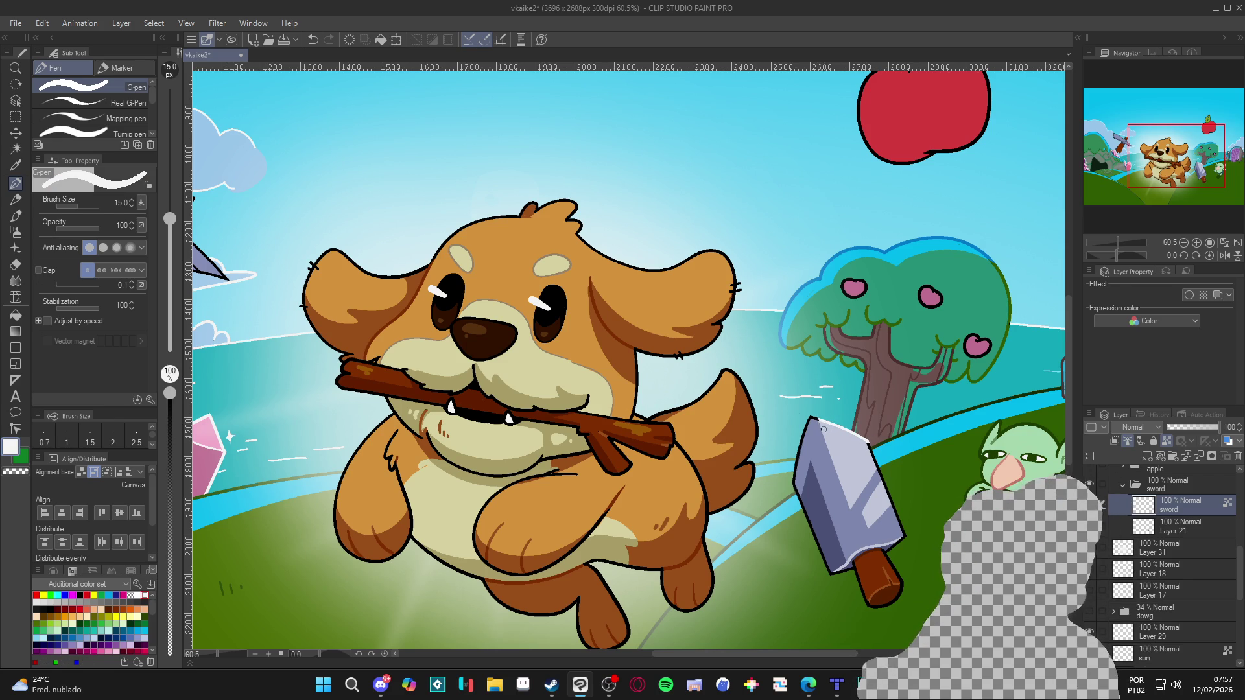
alt+click(875, 443)
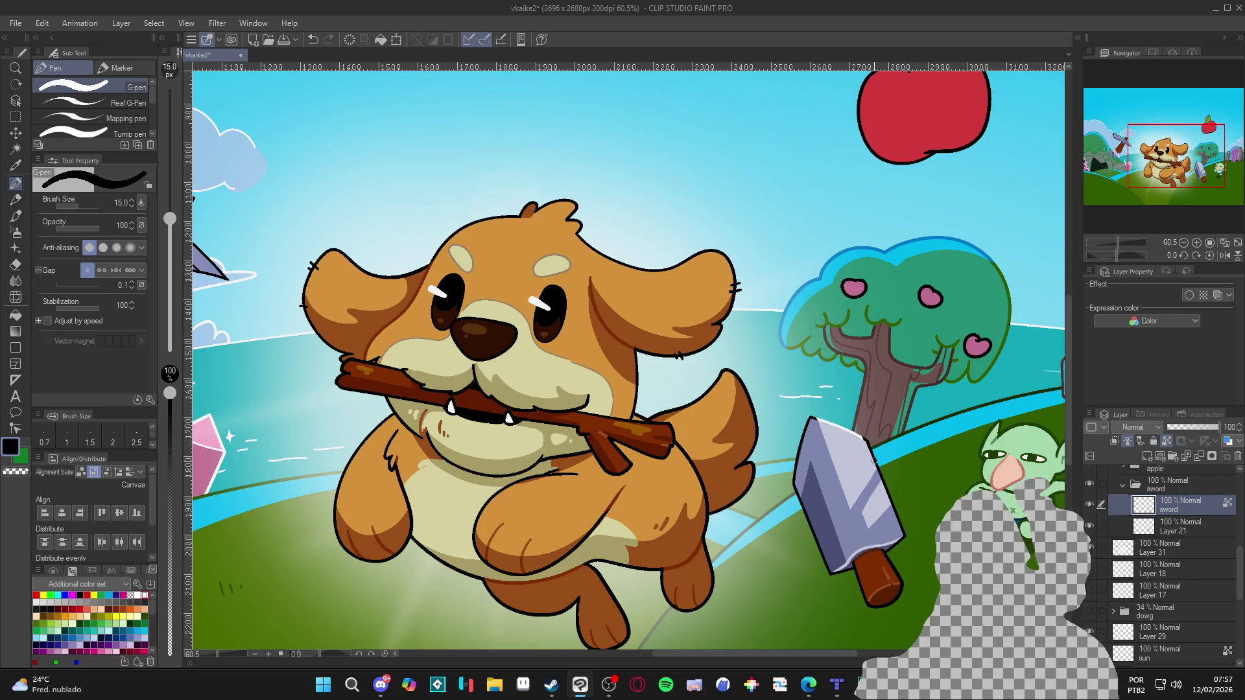
alt+click(862, 434)
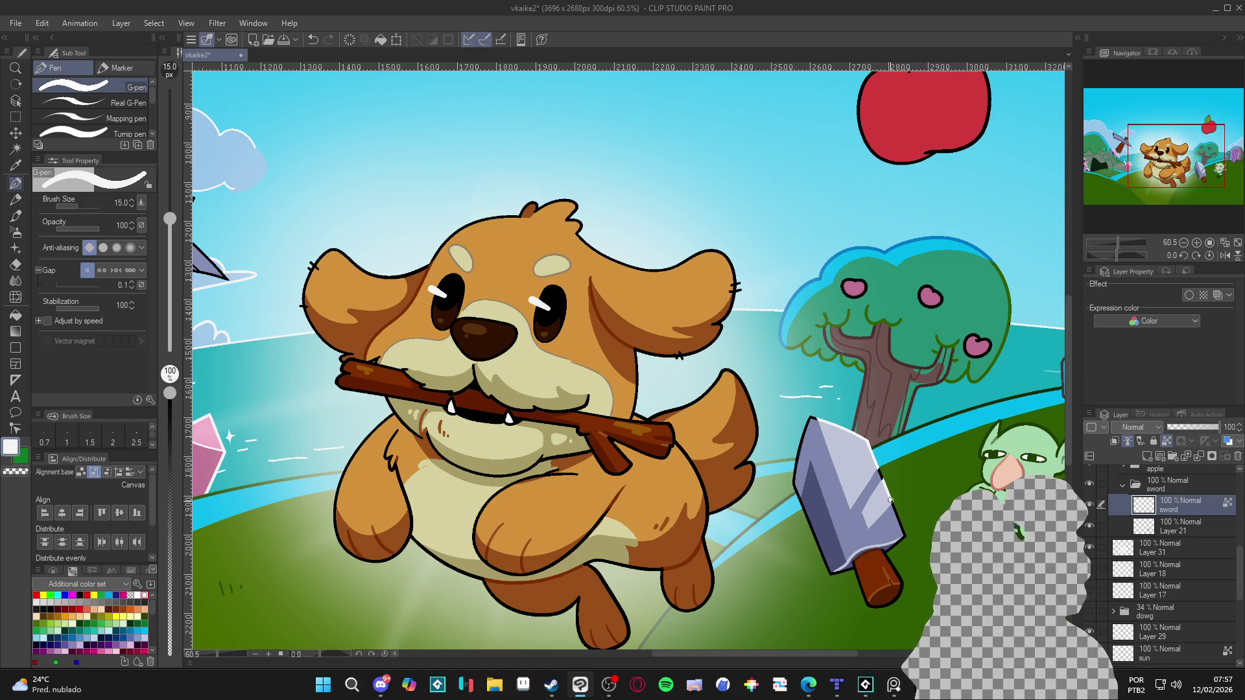
Zoom out and save the cover again with Ctrl+S.
scroll(911, 463, down, 5)
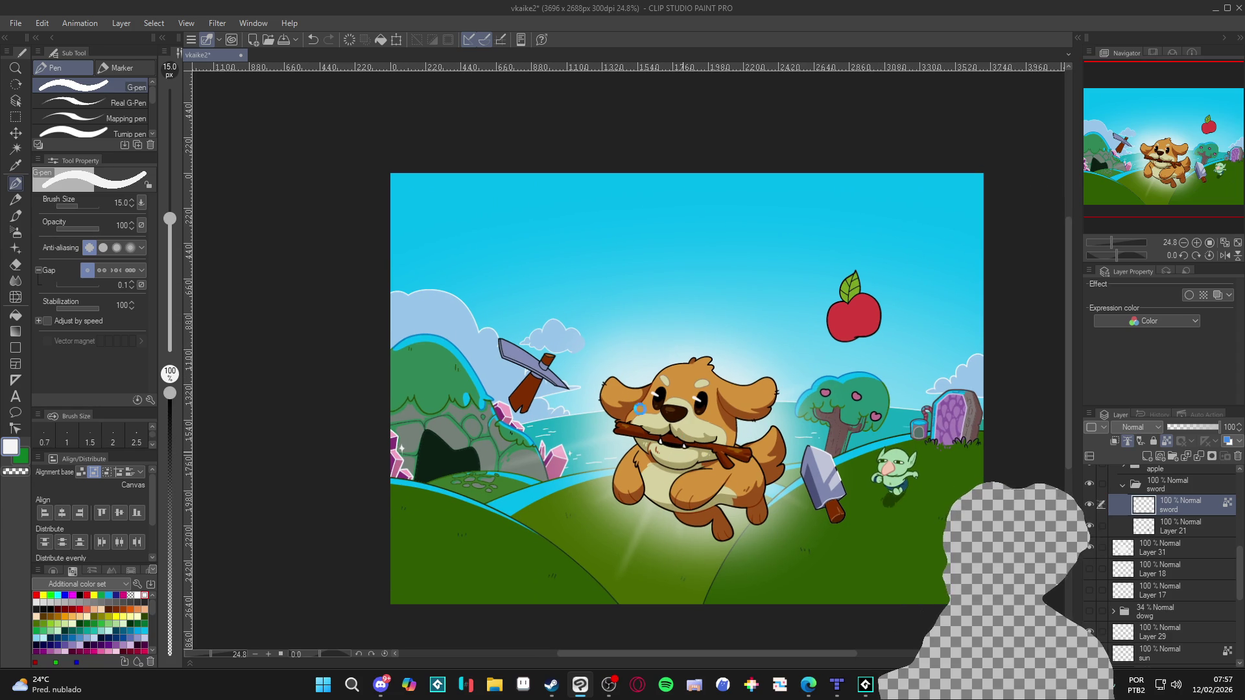
key(ctrl+s)
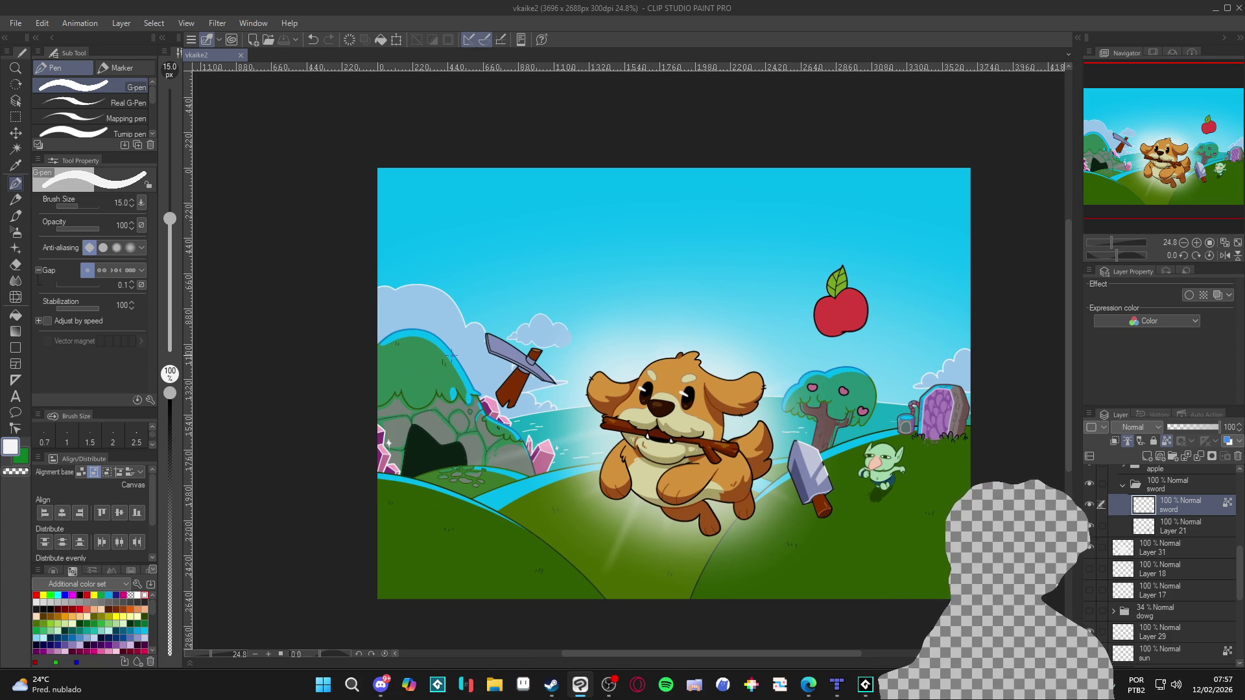
scroll(524, 363, up, 1)
scroll(521, 357, up, 1)
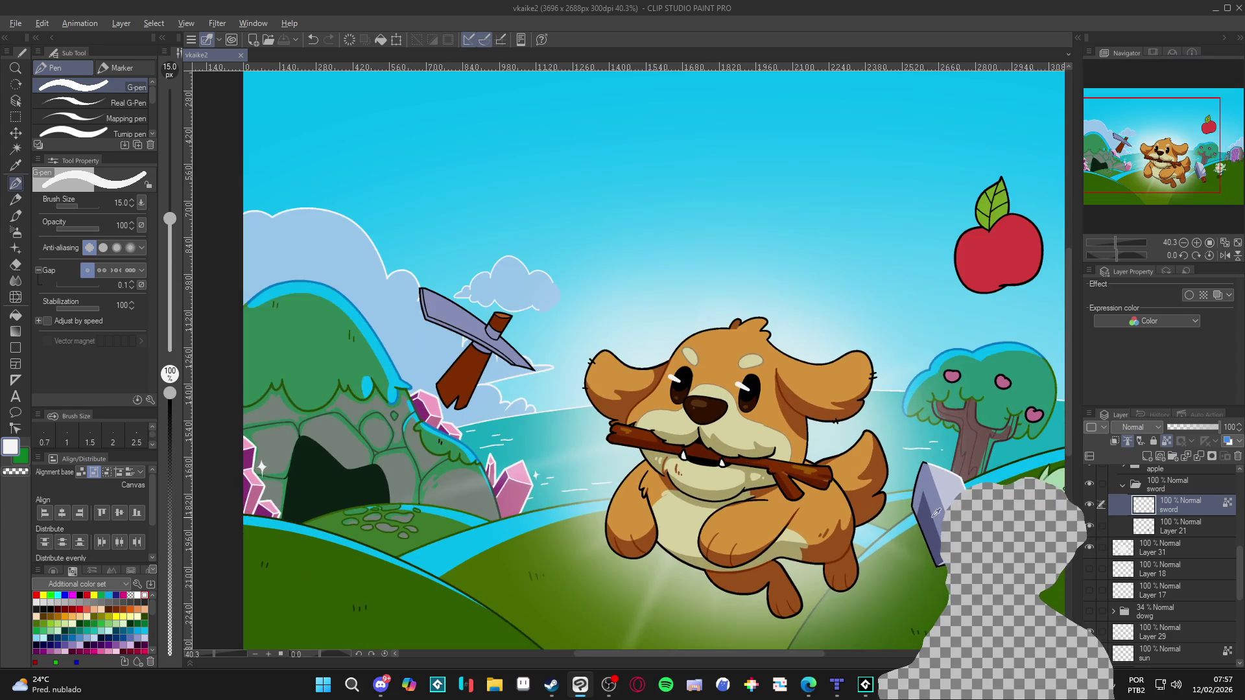
Fill the pickaxe blade with flat lavender using the Fill tool.
scroll(444, 327, up, 2)
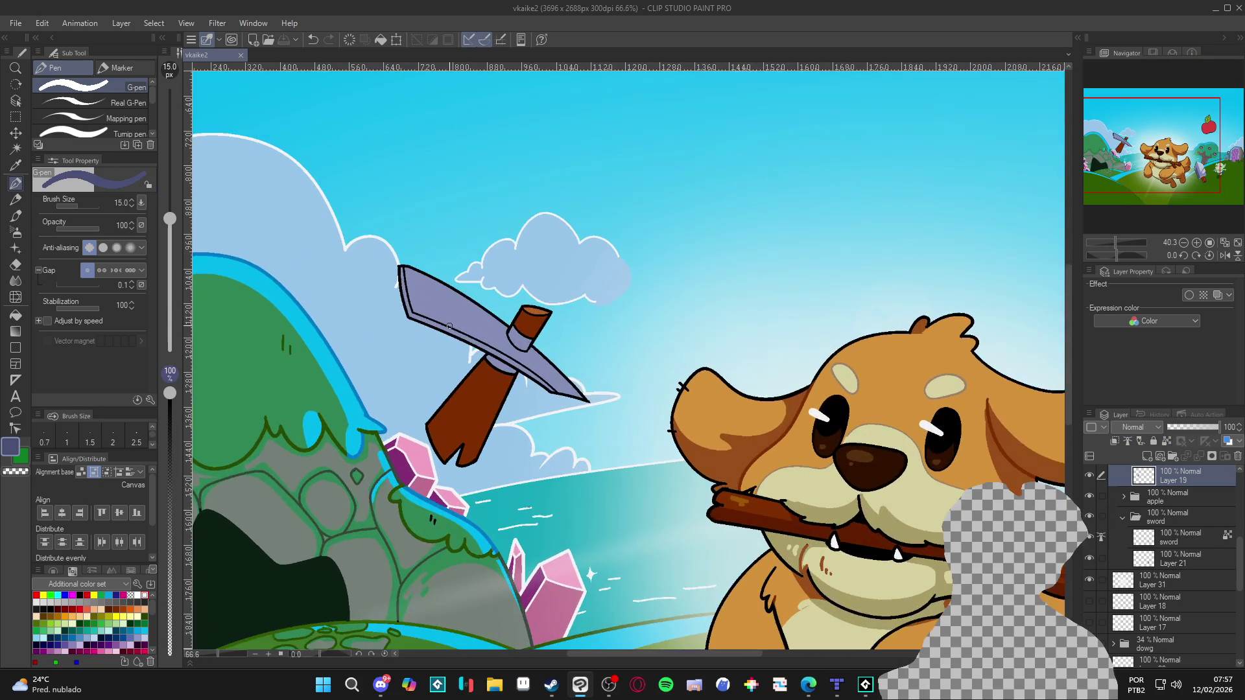
key(g)
click(445, 324)
scroll(446, 324, down, 1)
scroll(454, 337, up, 1)
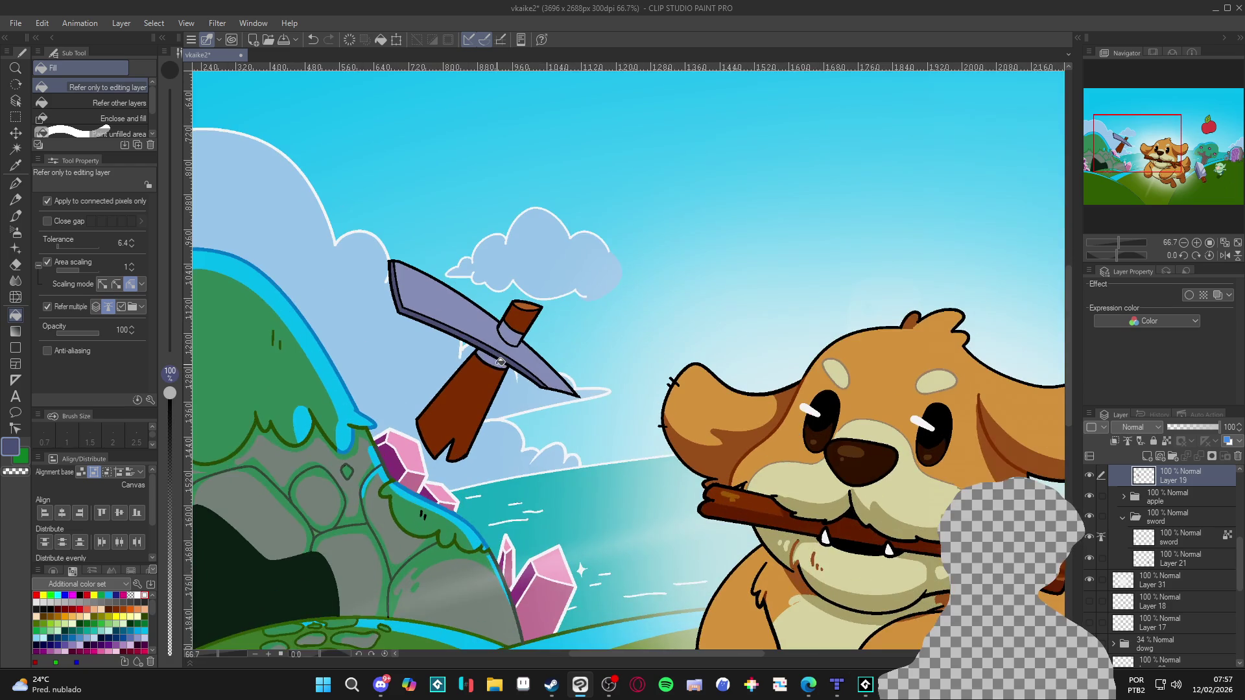
scroll(493, 376, down, 2)
drag(508, 407, 522, 407)
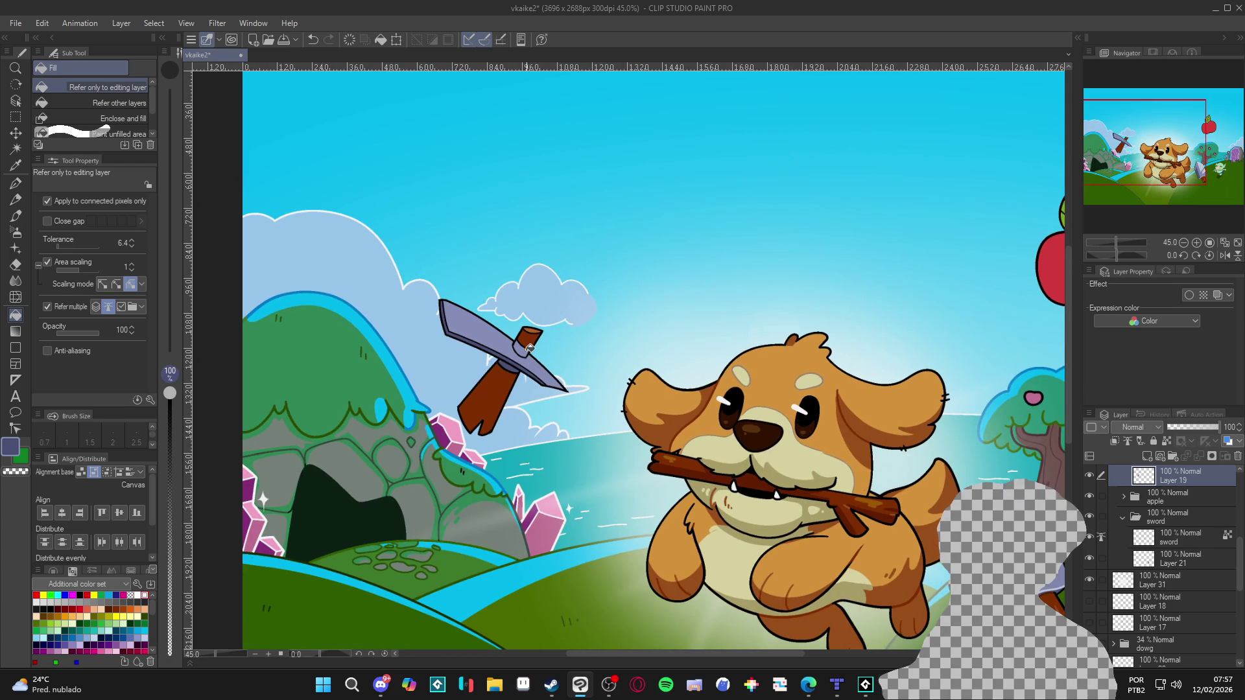
Pan the view across the dog and back to the pickaxe and hill.
key(w)
scroll(525, 351, up, 2)
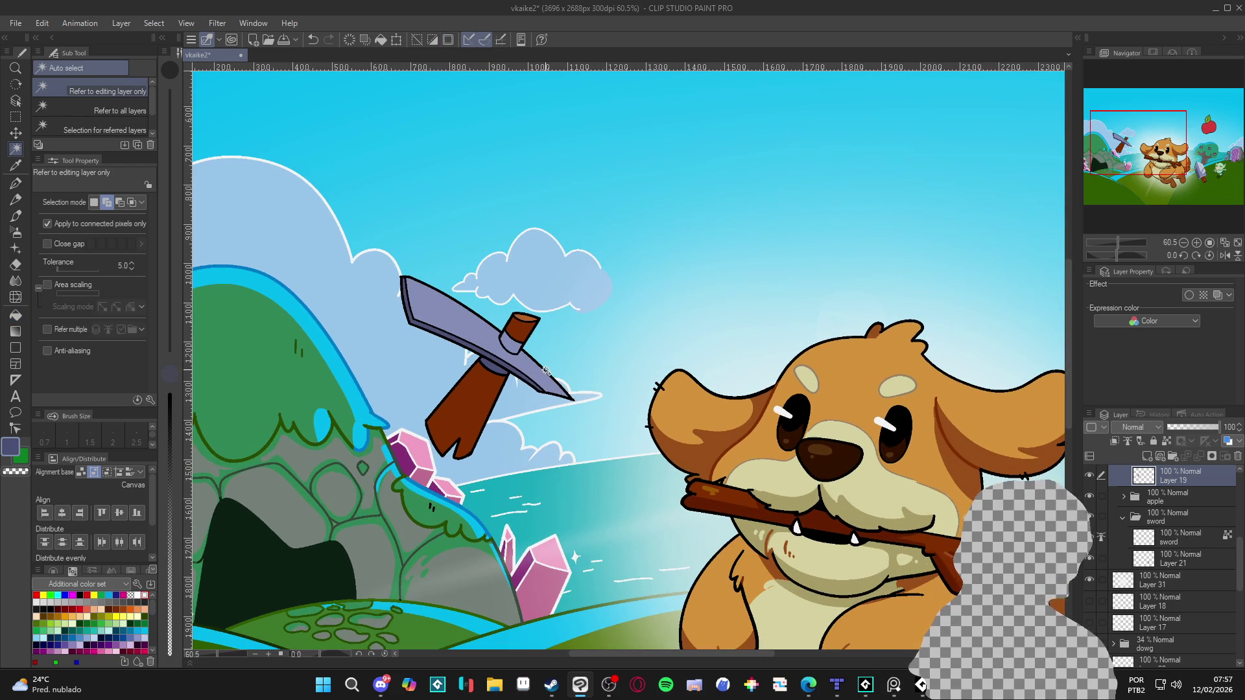
key(p)
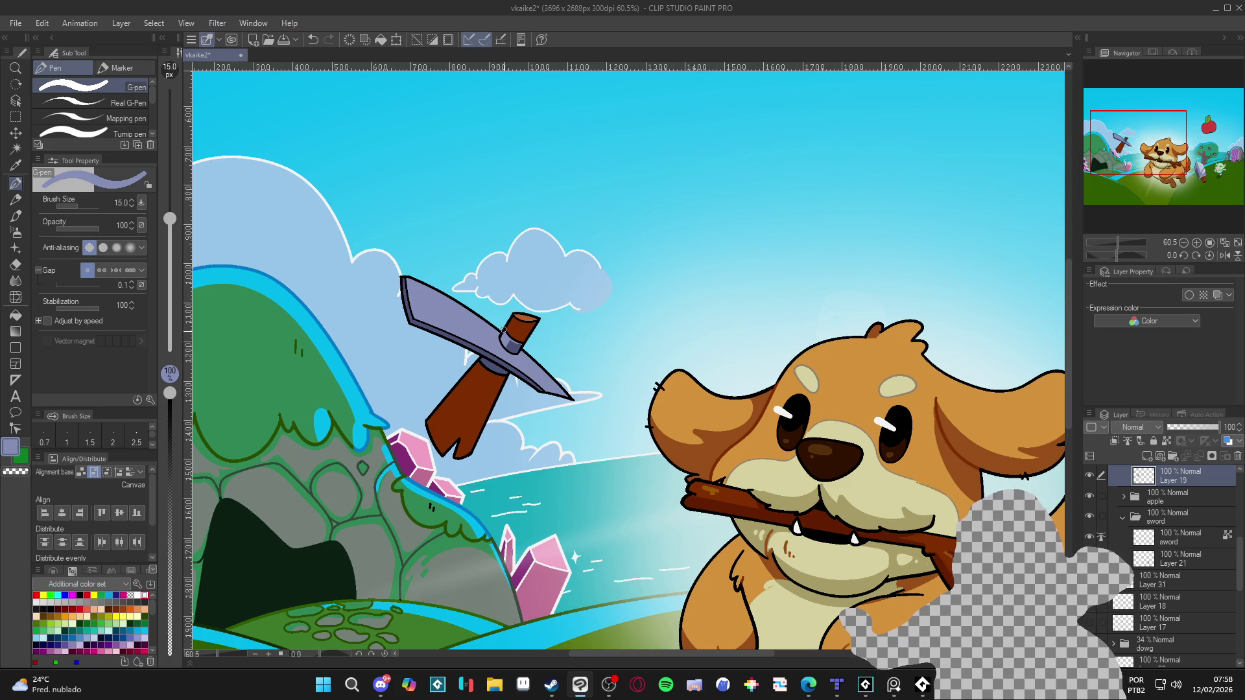
drag(679, 409, 714, 420)
key(w)
key(p)
mouse_move(657, 452)
mouse_down()
mouse_move(586, 367)
mouse_move(427, 297)
mouse_up()
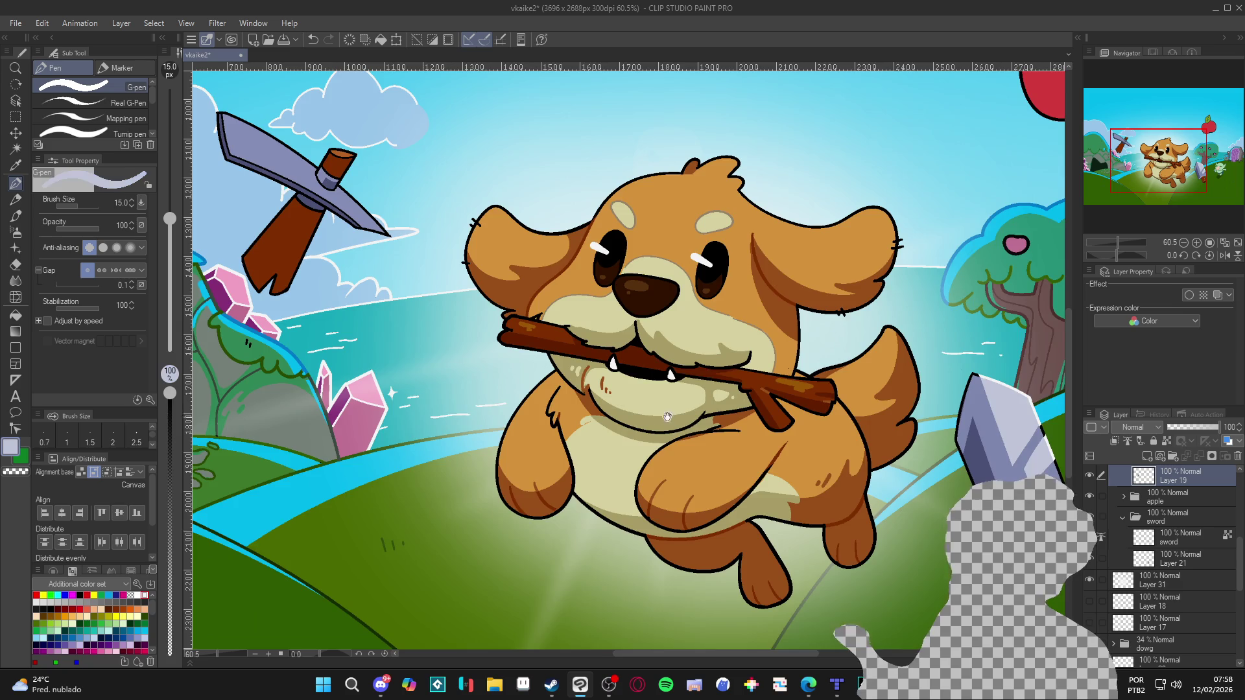
drag(288, 154, 428, 301)
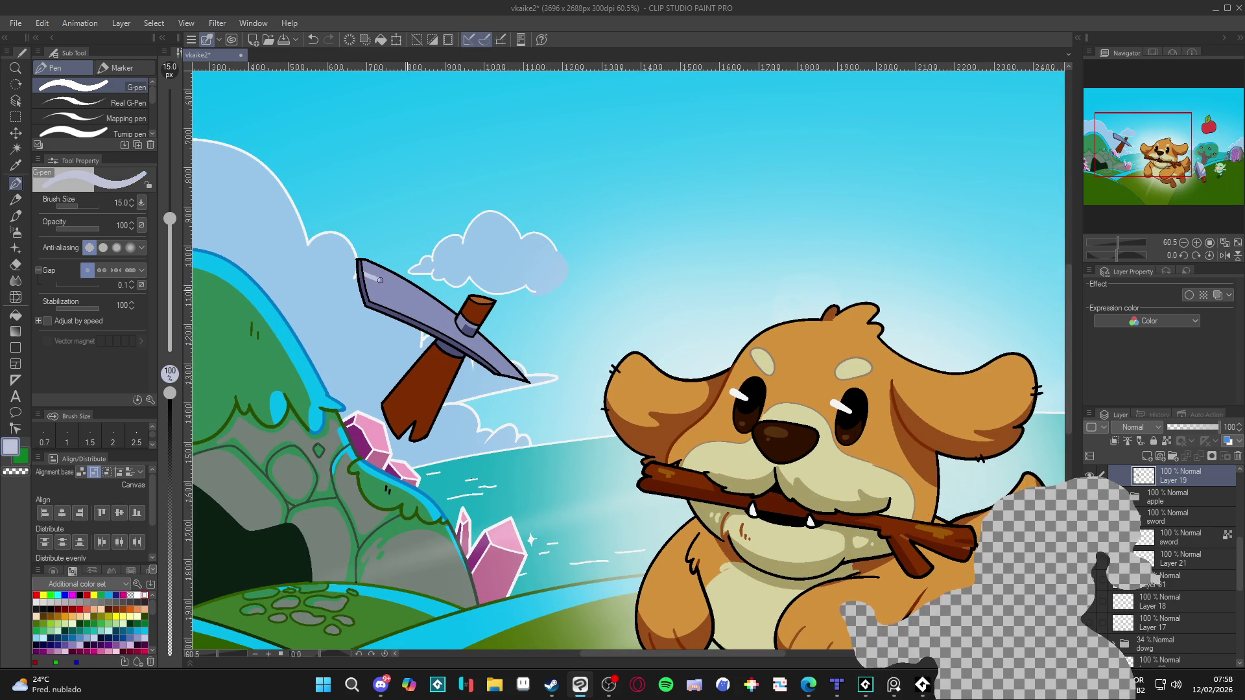
Tilt the canvas view at an angle, then reset it to upright.
key(g)
key(g)
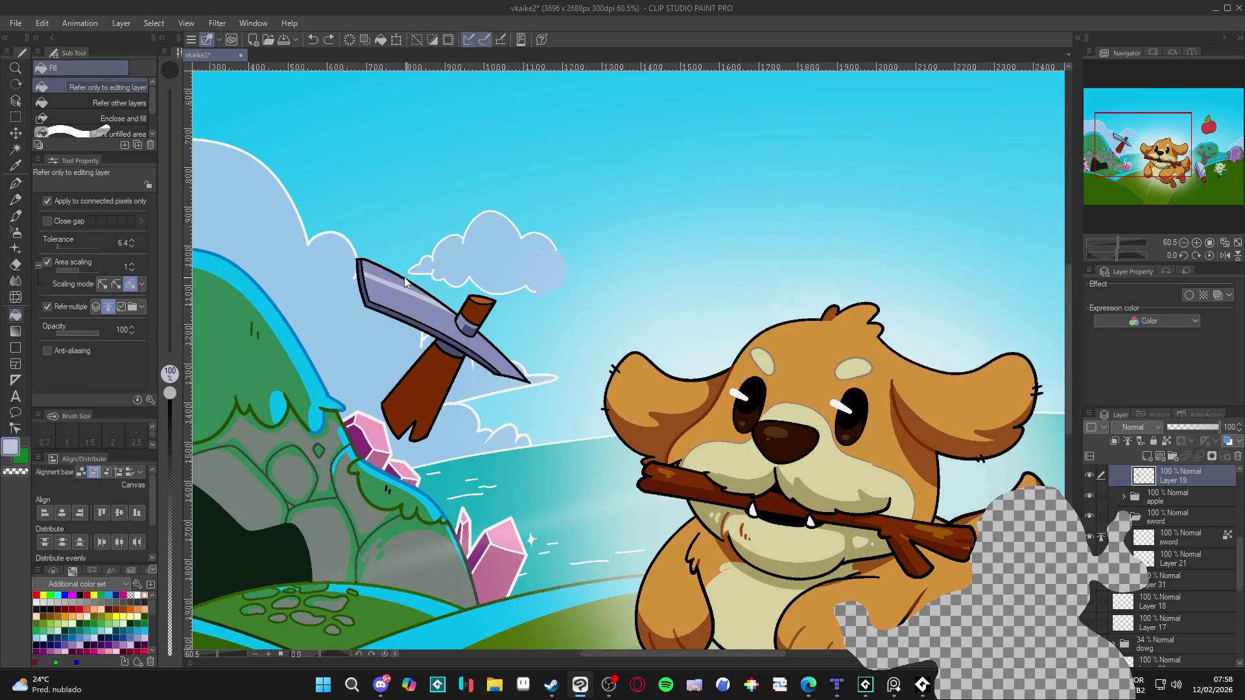
key(p)
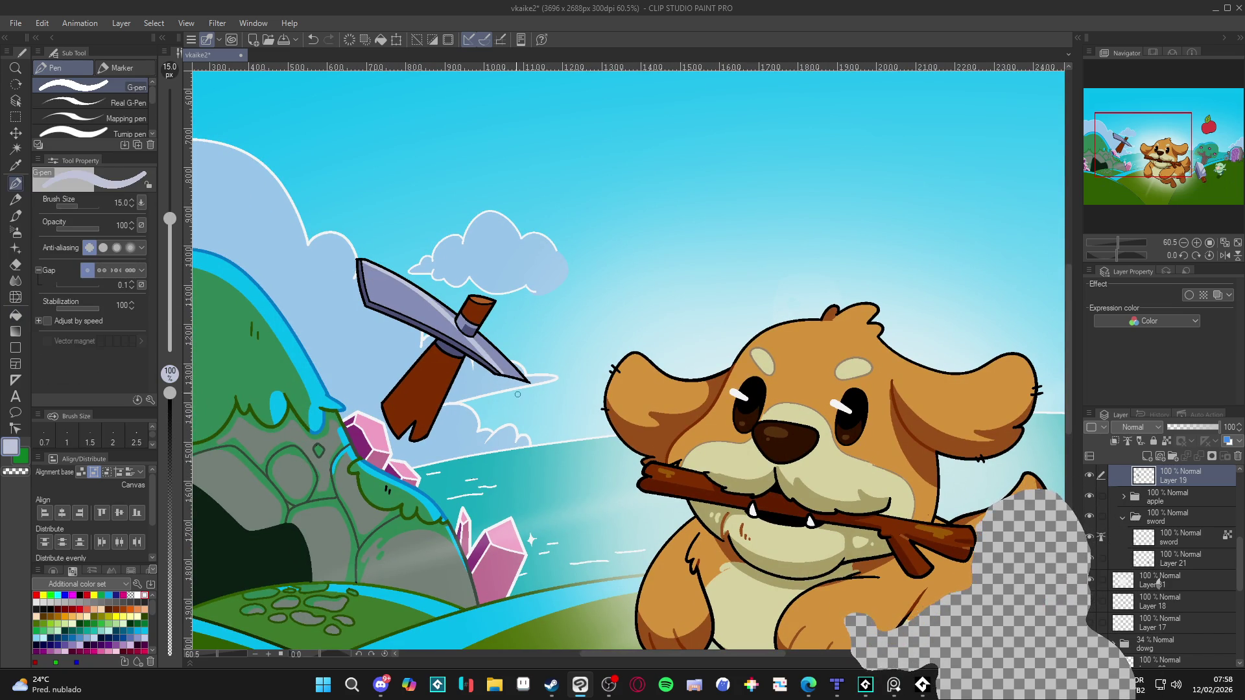
key(g)
key(r)
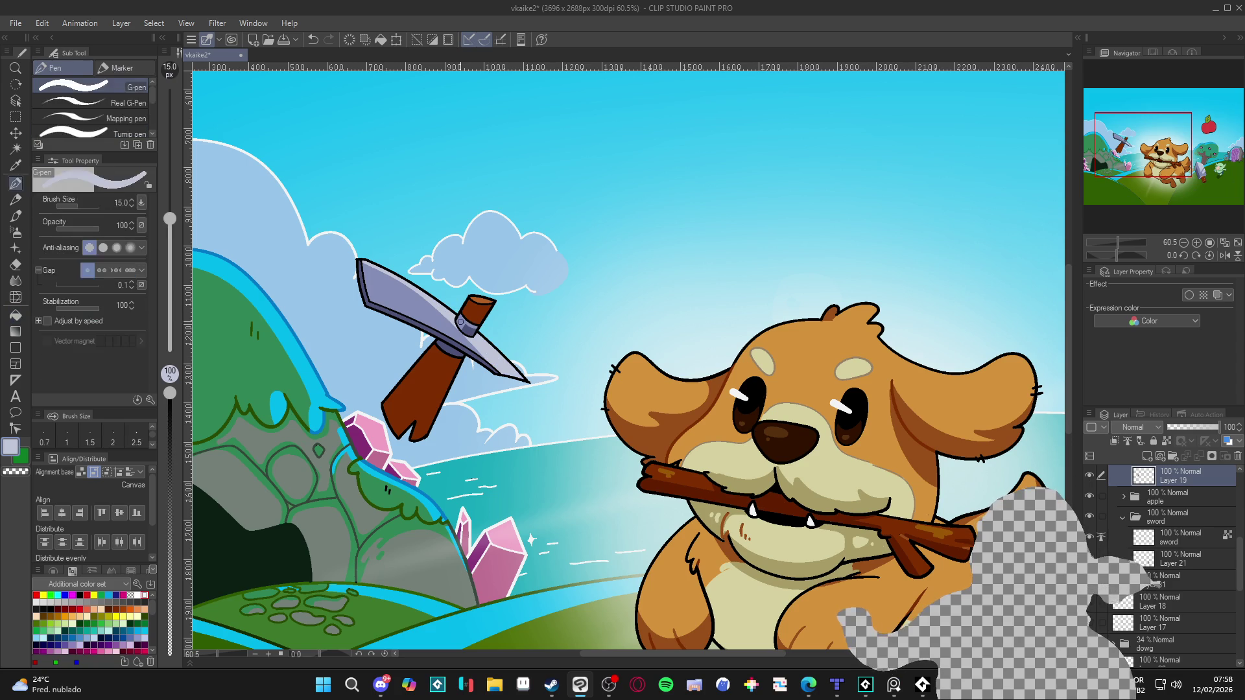
mouse_move(454, 309)
mouse_down()
mouse_move(738, 300)
mouse_move(710, 524)
mouse_up()
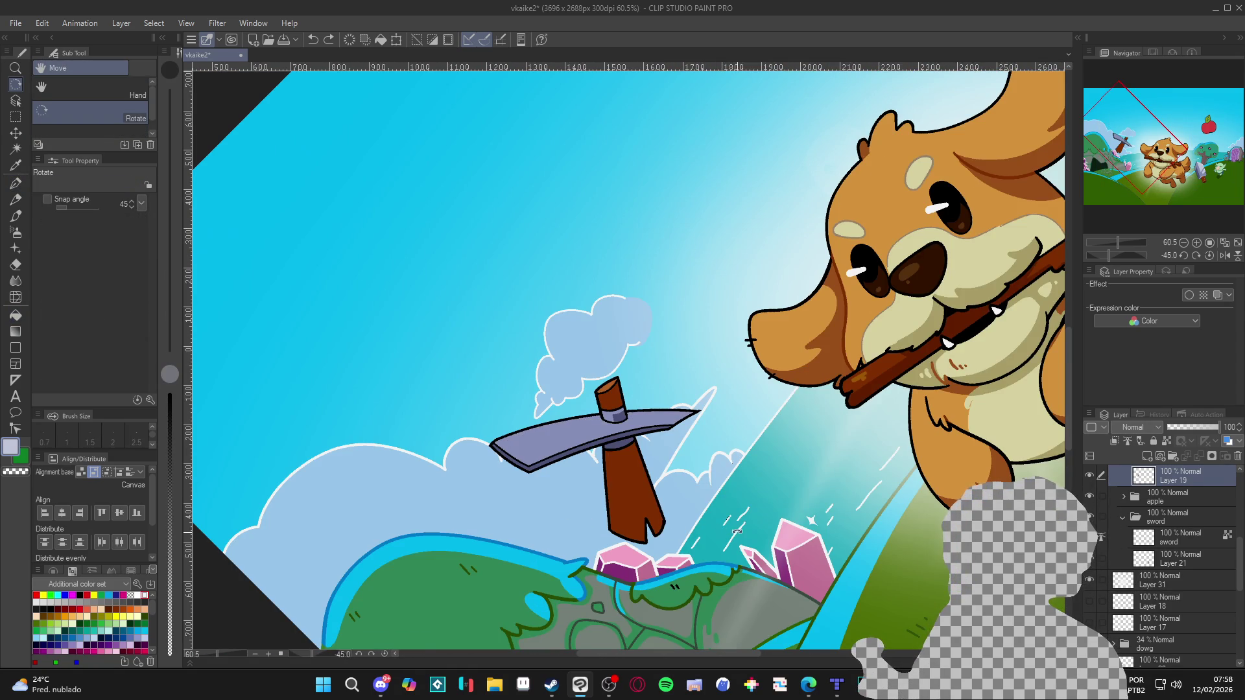
double_click(902, 444)
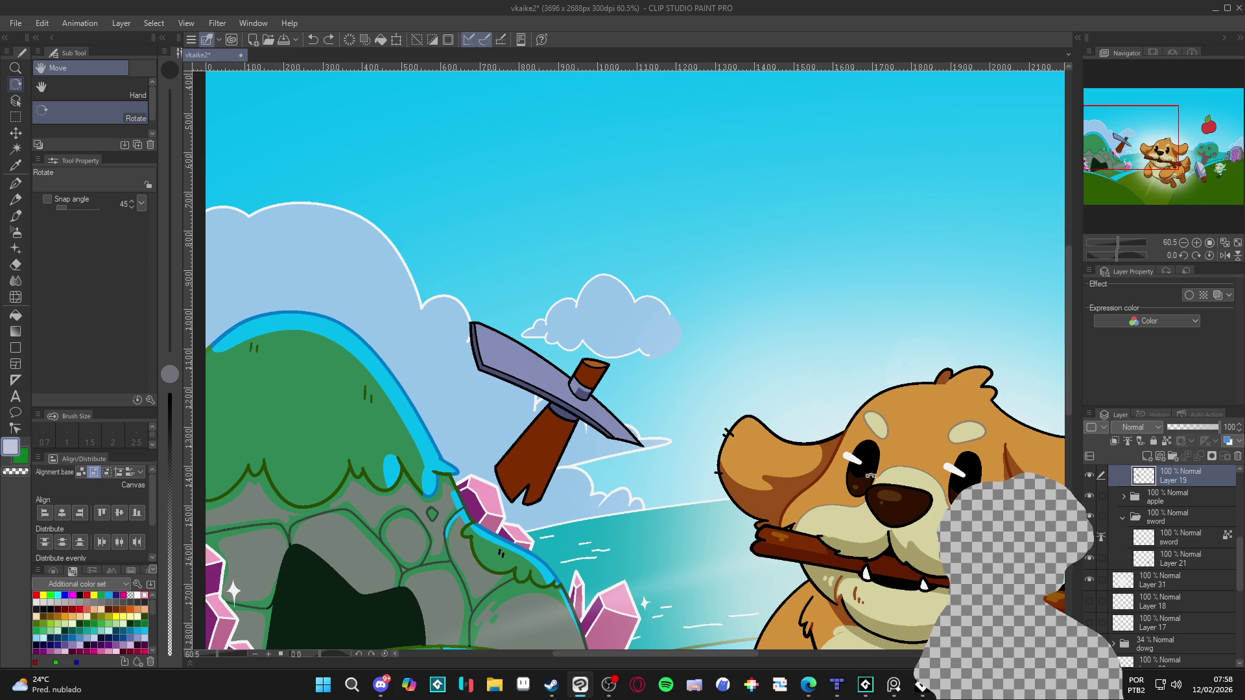
drag(956, 415, 951, 422)
Auto-select the pickaxe blade area by colour, then clear the selection.
key(p)
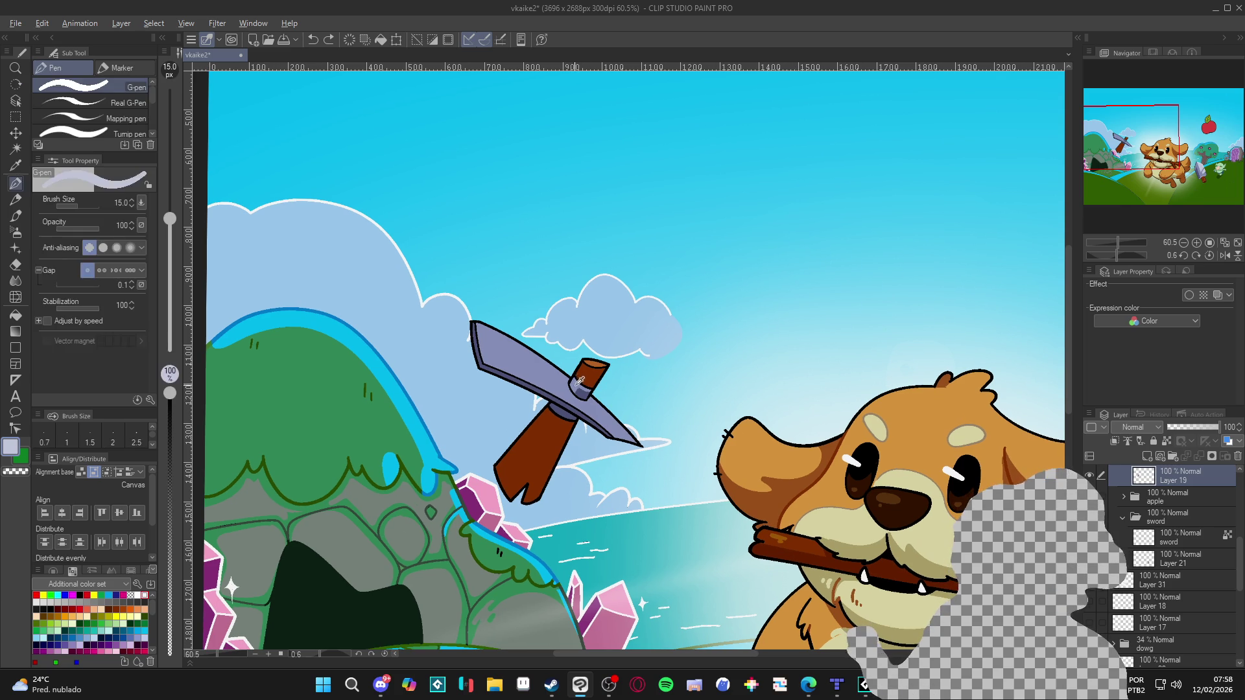
key(w)
click(584, 385)
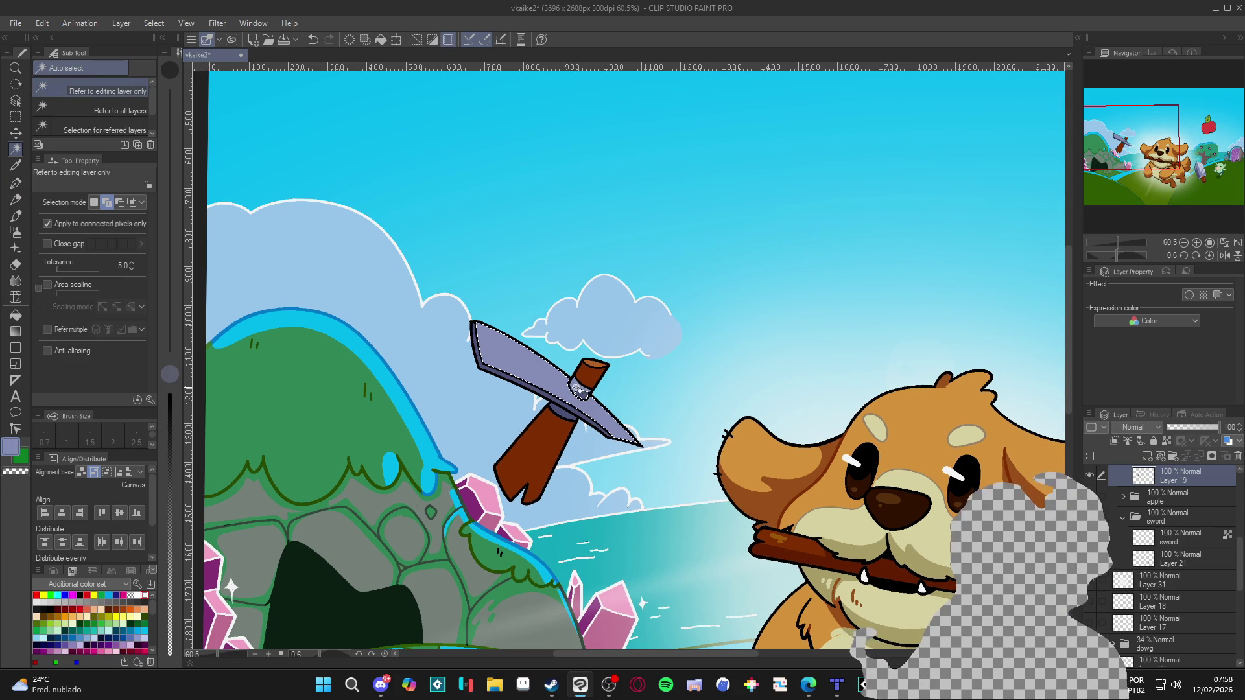
key(ctrl+d)
key(p)
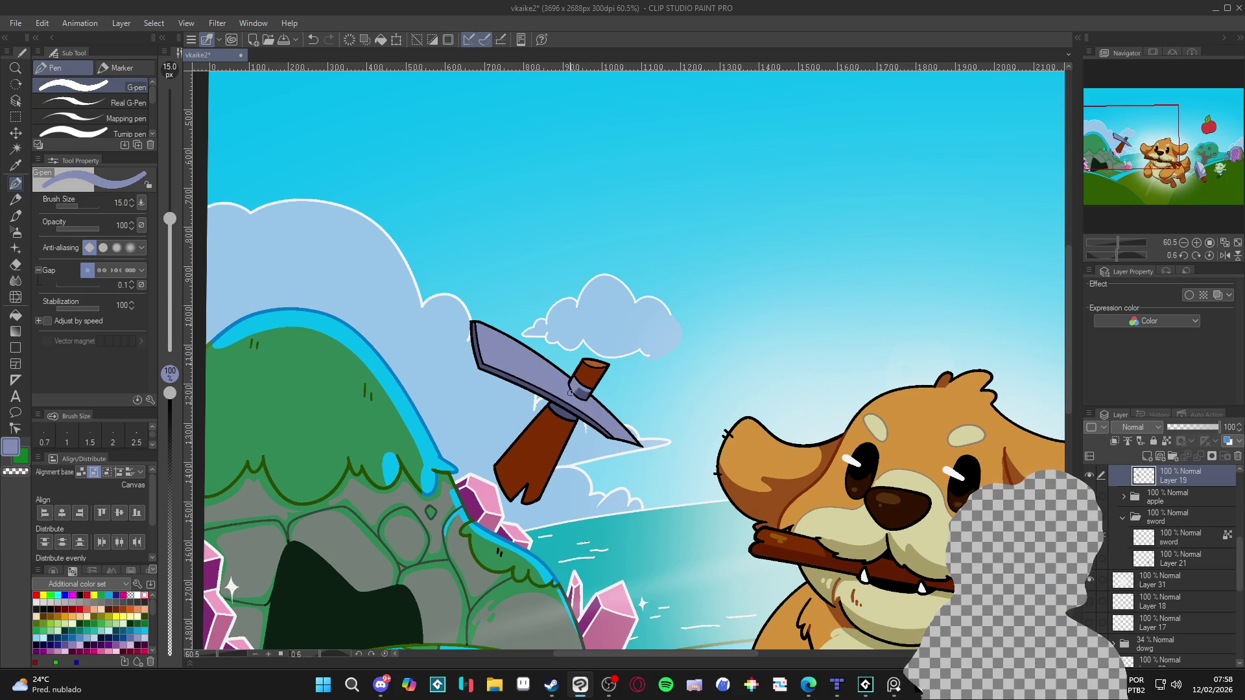
Paint dark blue-violet shading where the blade meets the handle, touching up with light lavender.
alt+click(577, 382)
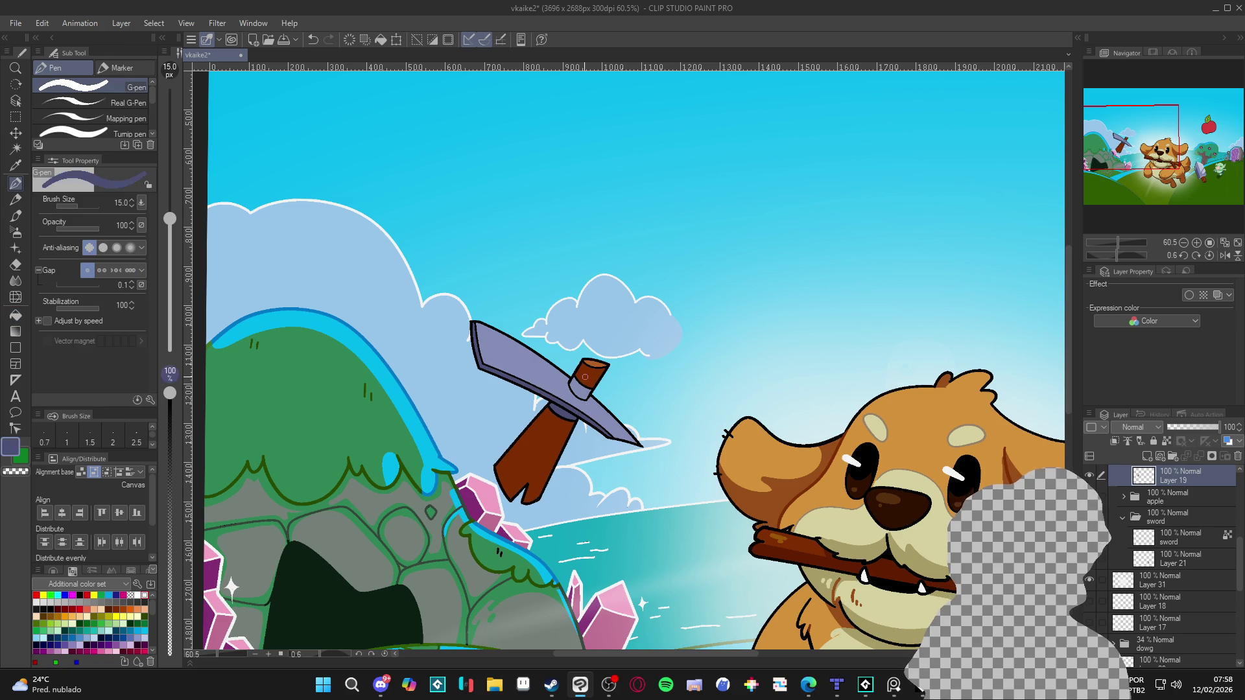
alt+click(574, 371)
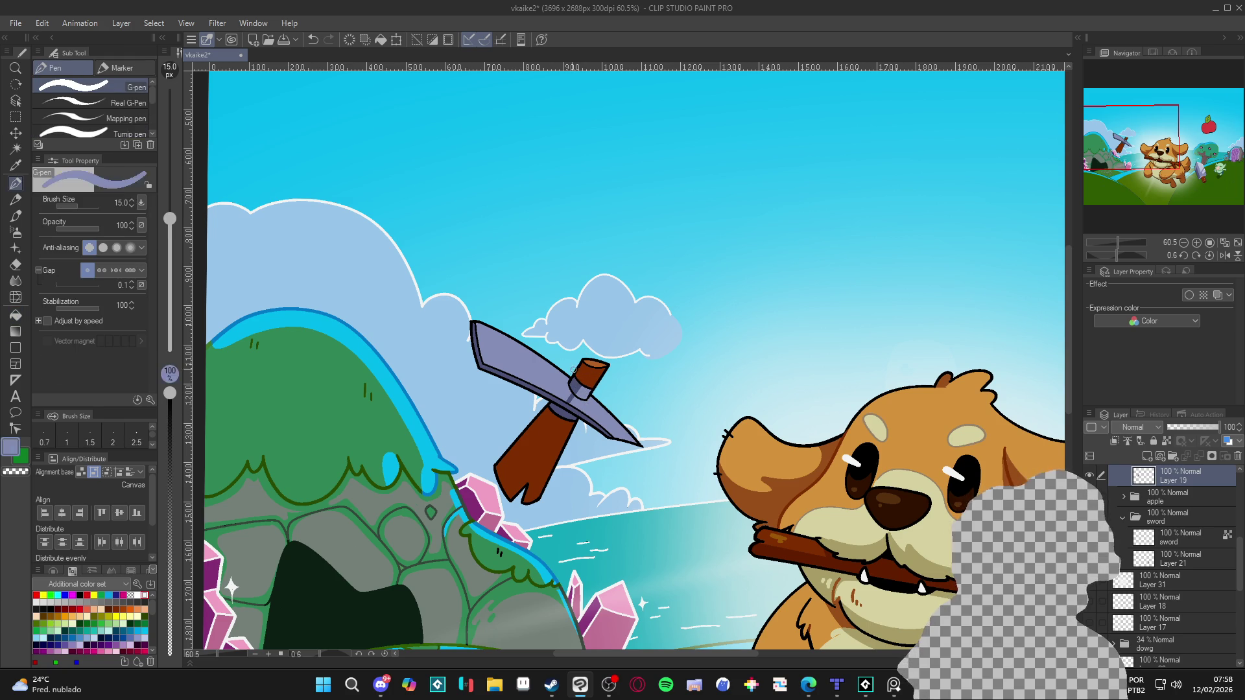
alt+click(574, 394)
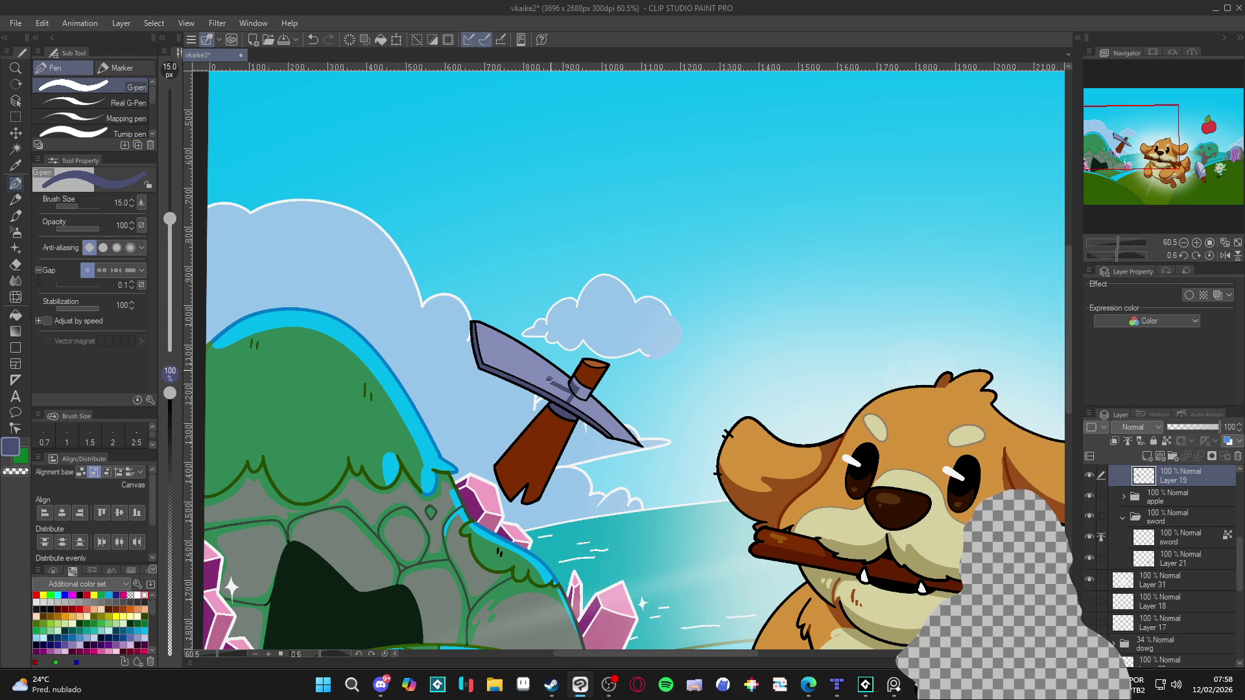
drag(549, 380, 556, 369)
alt+click(570, 403)
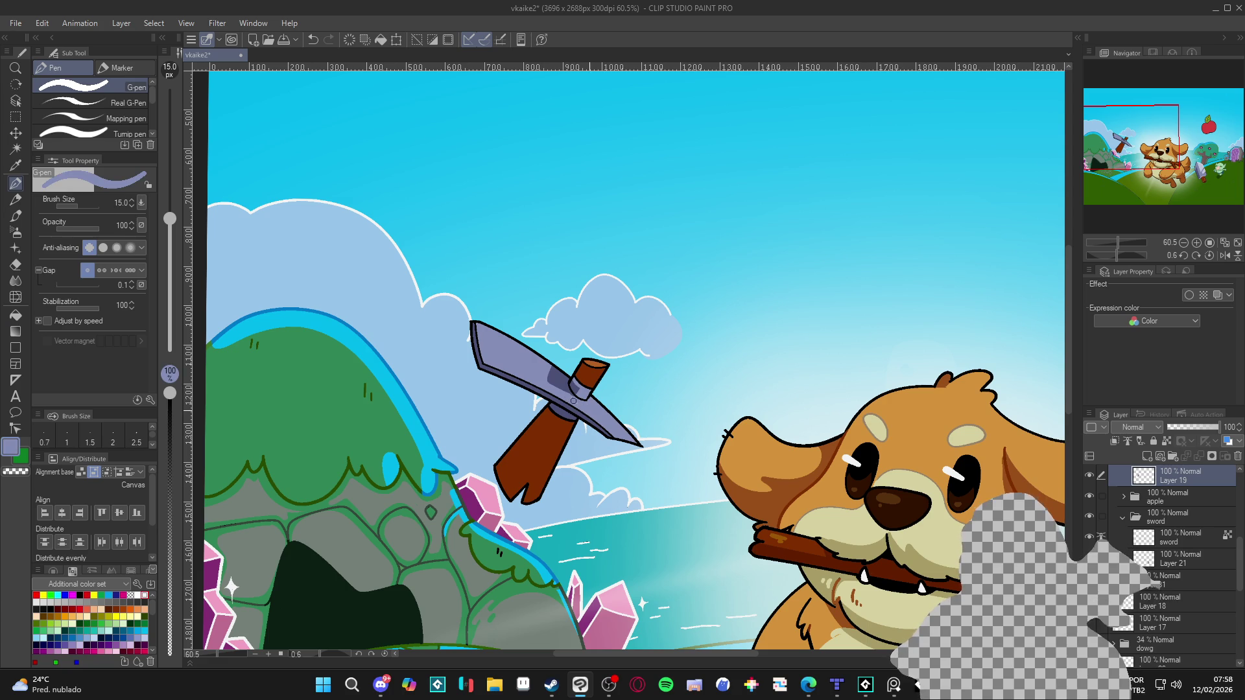
drag(549, 391, 552, 367)
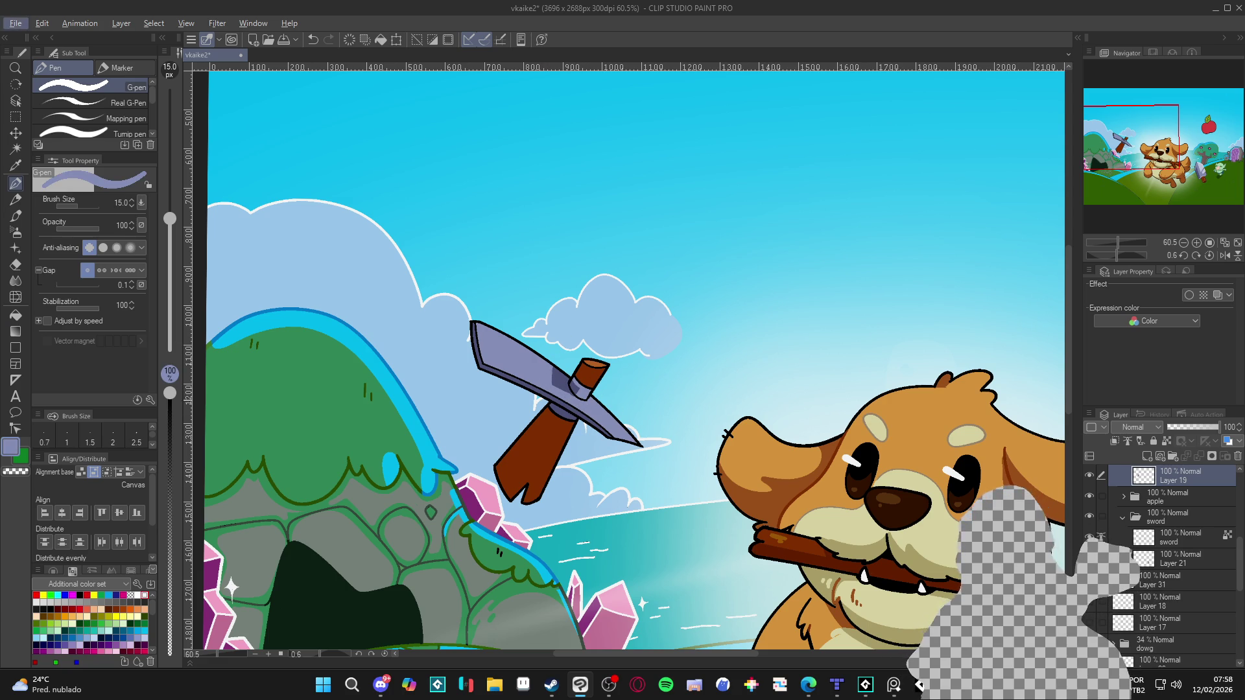
alt+click(571, 391)
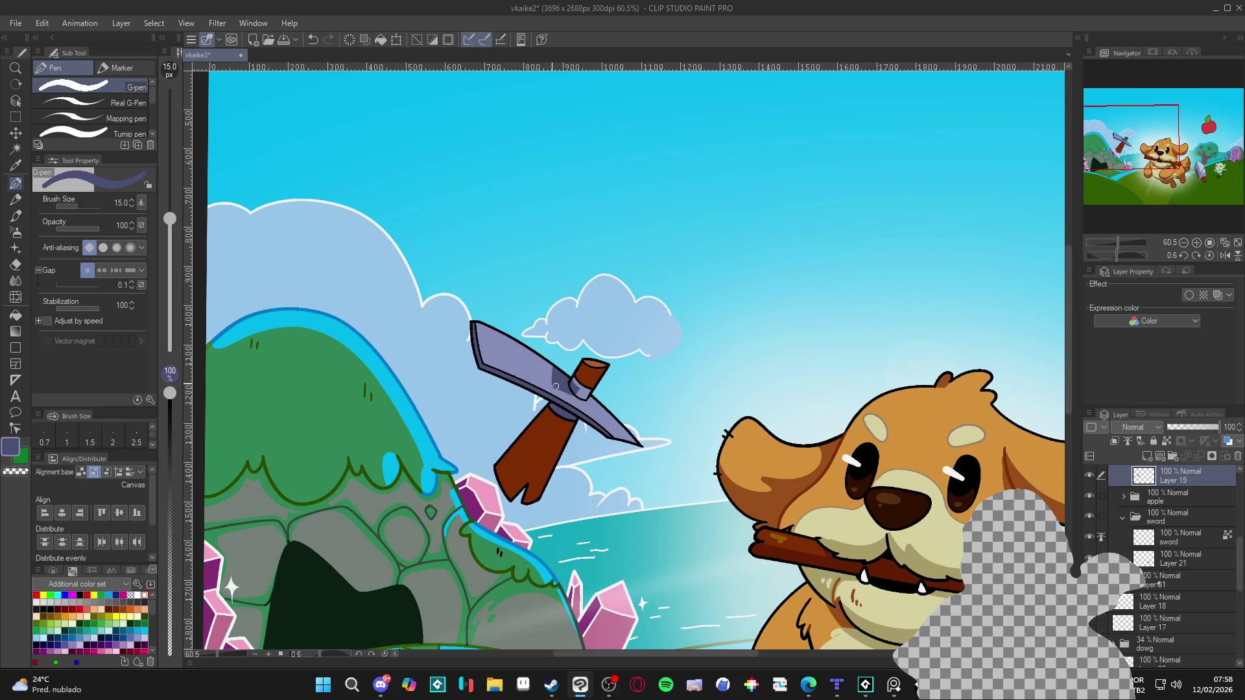
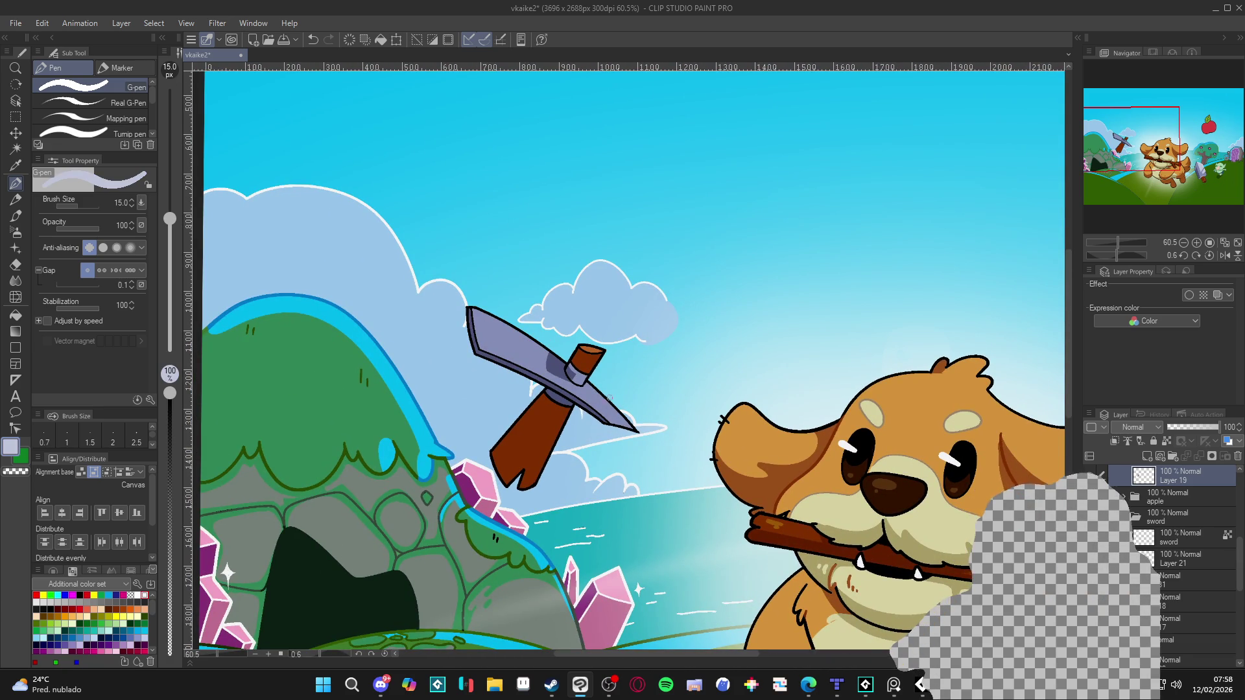
Sample the stick's dark brown and paint it over the pickaxe's lower handle.
mouse_move(592, 388)
mouse_down()
mouse_move(639, 410)
mouse_move(685, 379)
mouse_up()
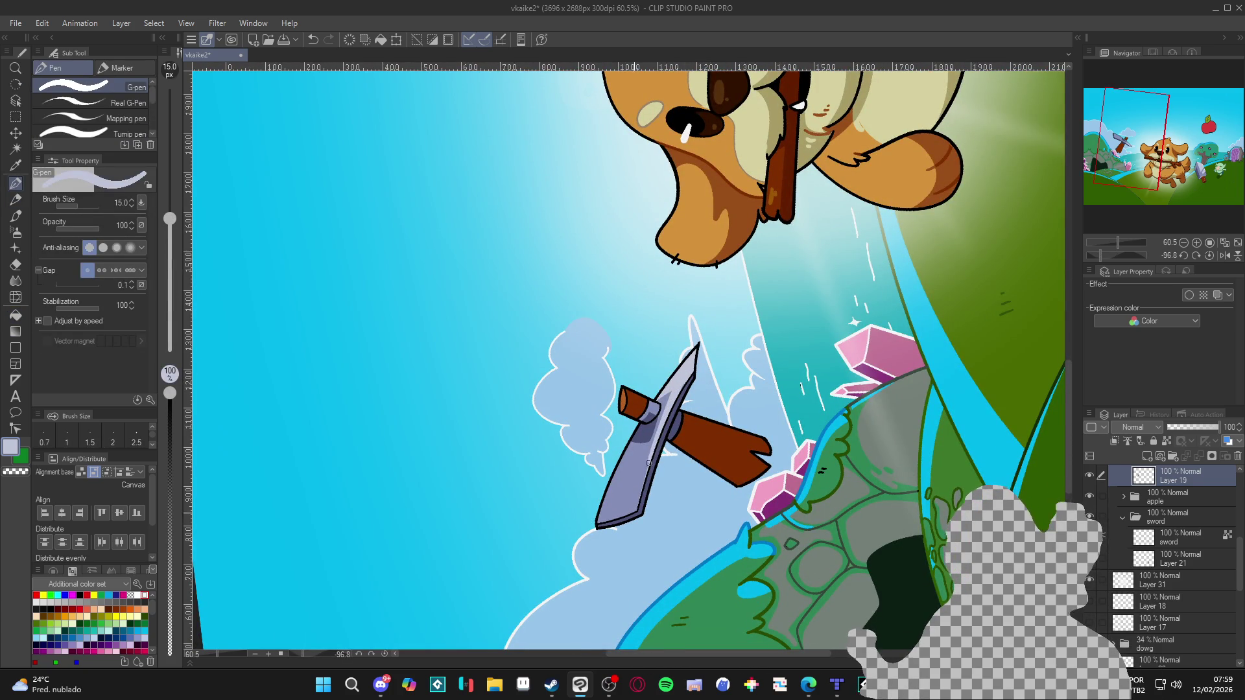
mouse_move(769, 436)
mouse_down()
mouse_move(663, 529)
mouse_move(677, 531)
mouse_up()
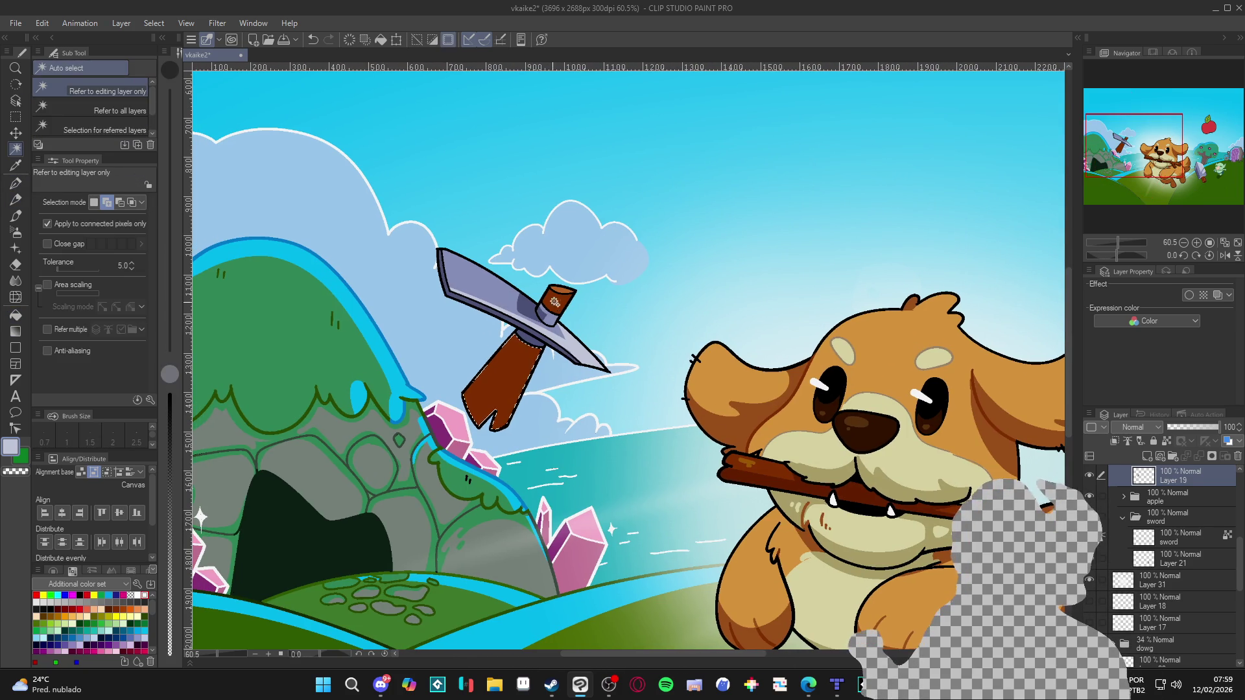
alt+click(761, 486)
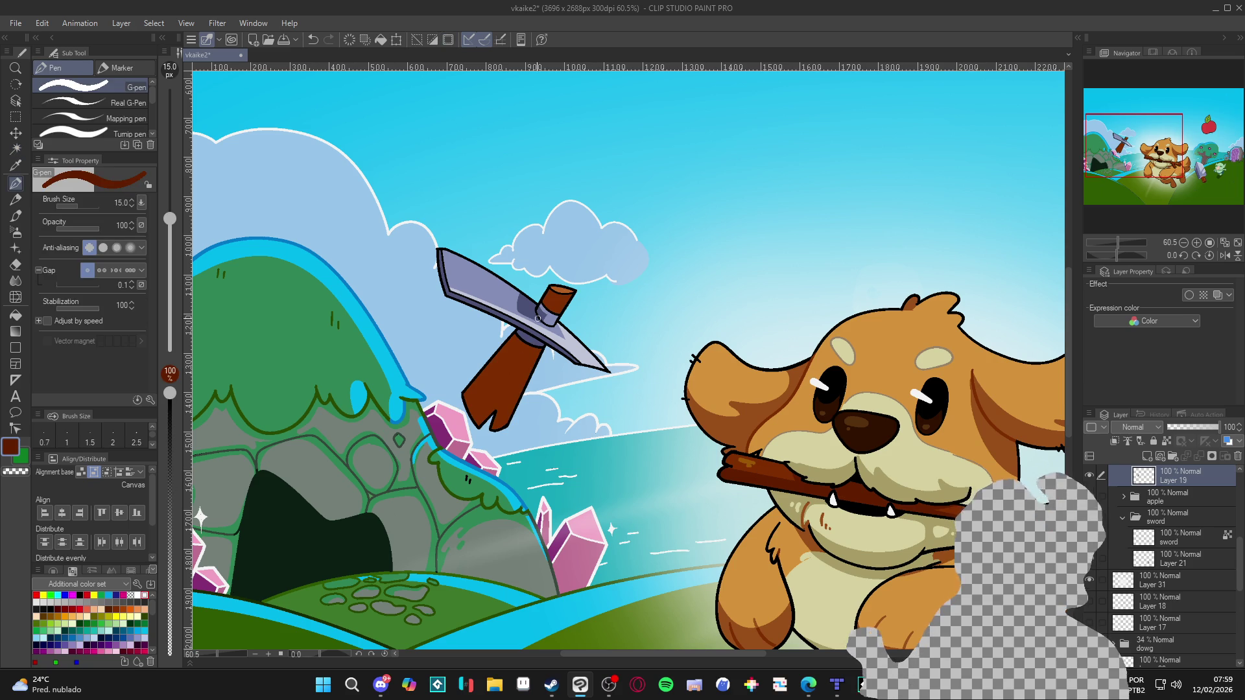
alt+click(563, 288)
alt+click(497, 370)
drag(476, 431, 499, 405)
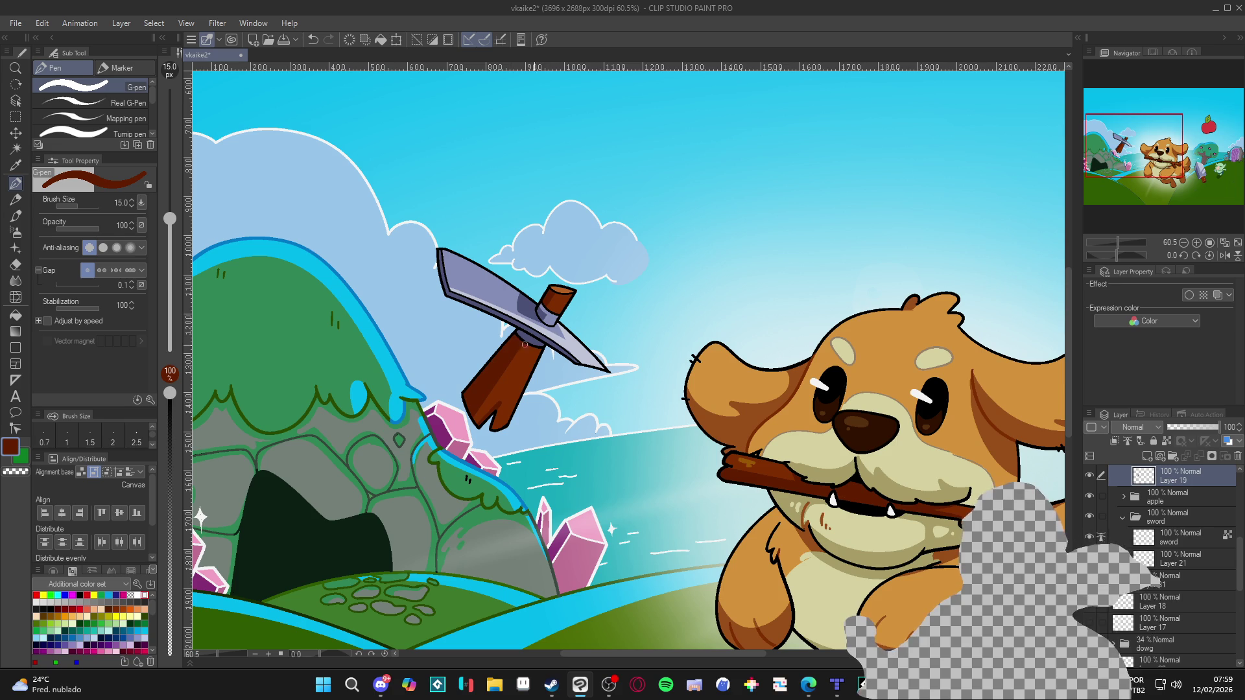
Save the illustration and make the pick layer the active layer.
drag(806, 478, 773, 465)
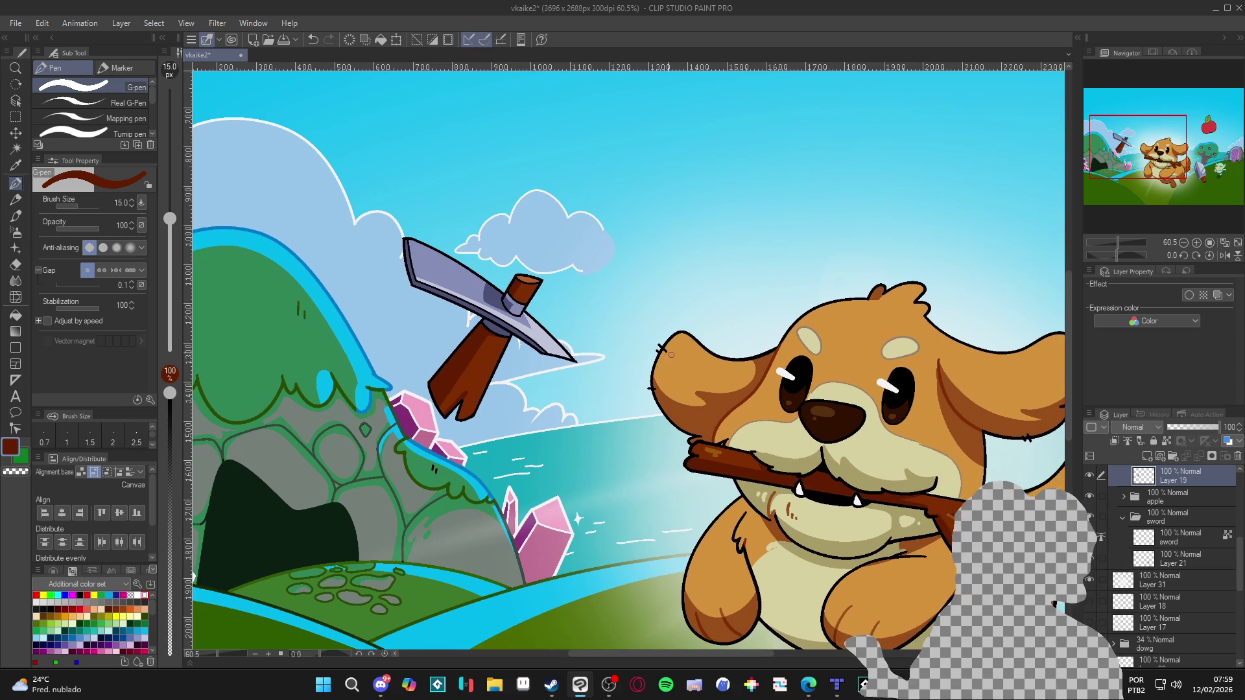
key(ctrl+s)
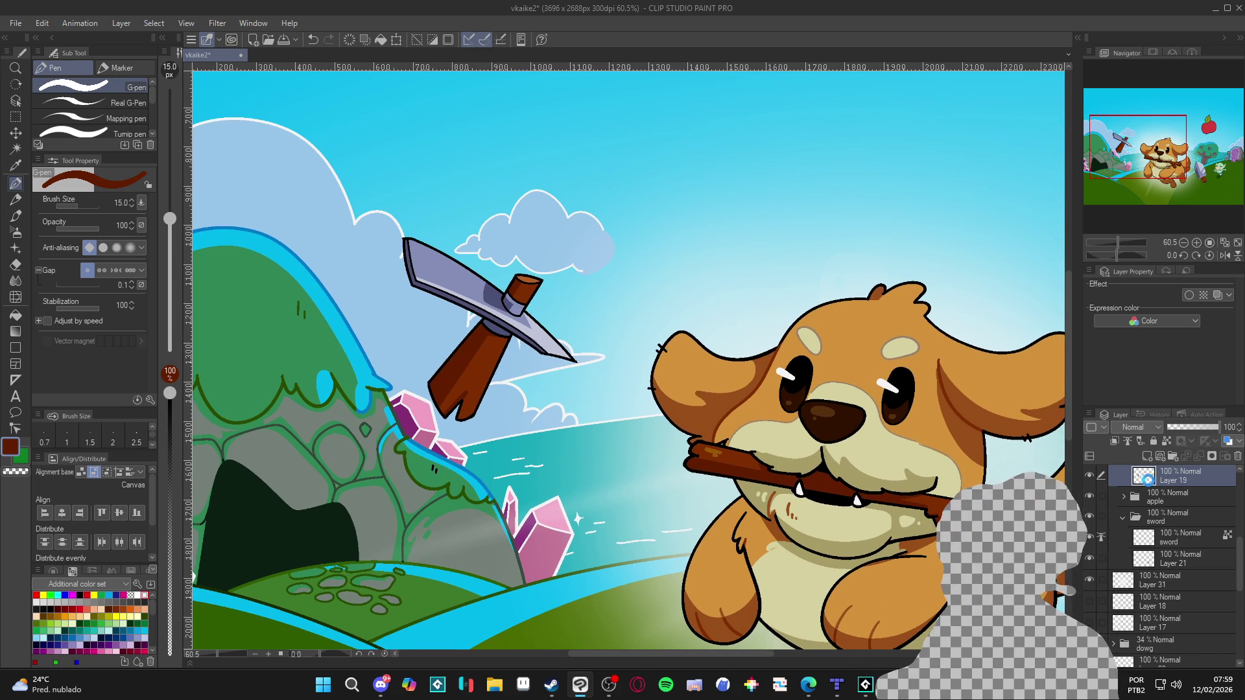
scroll(1165, 510, up, 2)
click(1167, 494)
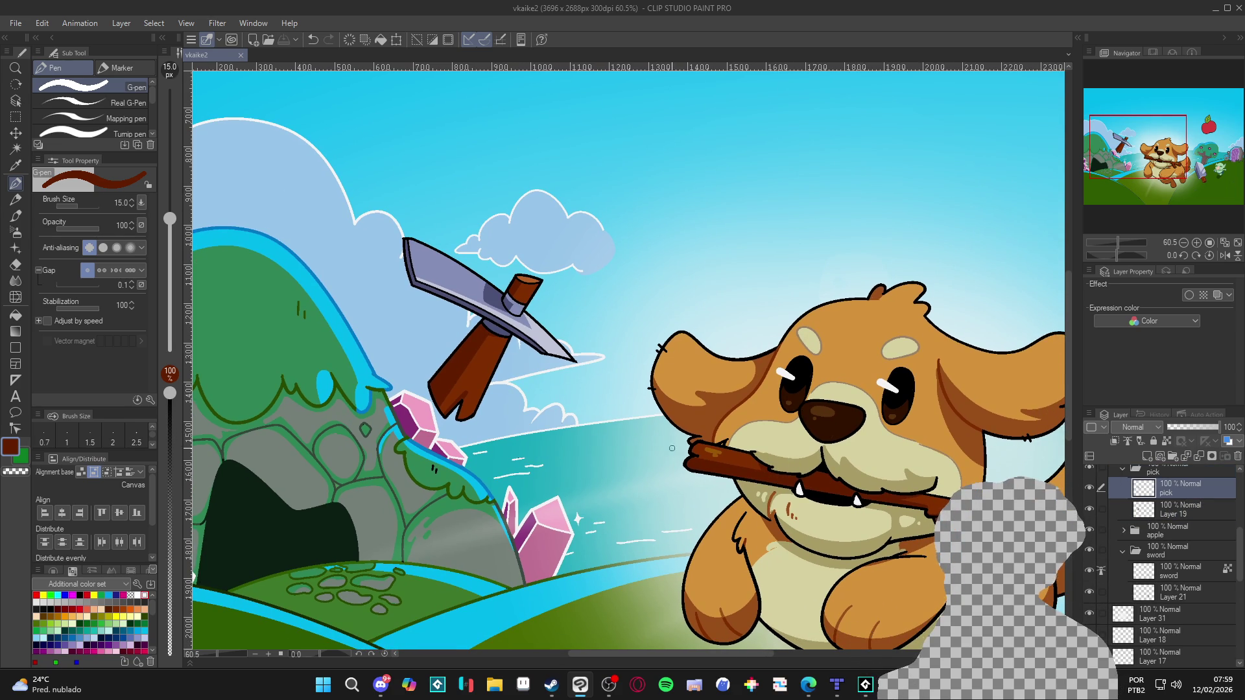
Choose white as the drawing colour and undo a stray test stroke on the blade.
scroll(722, 462, down, 3)
scroll(856, 430, up, 1)
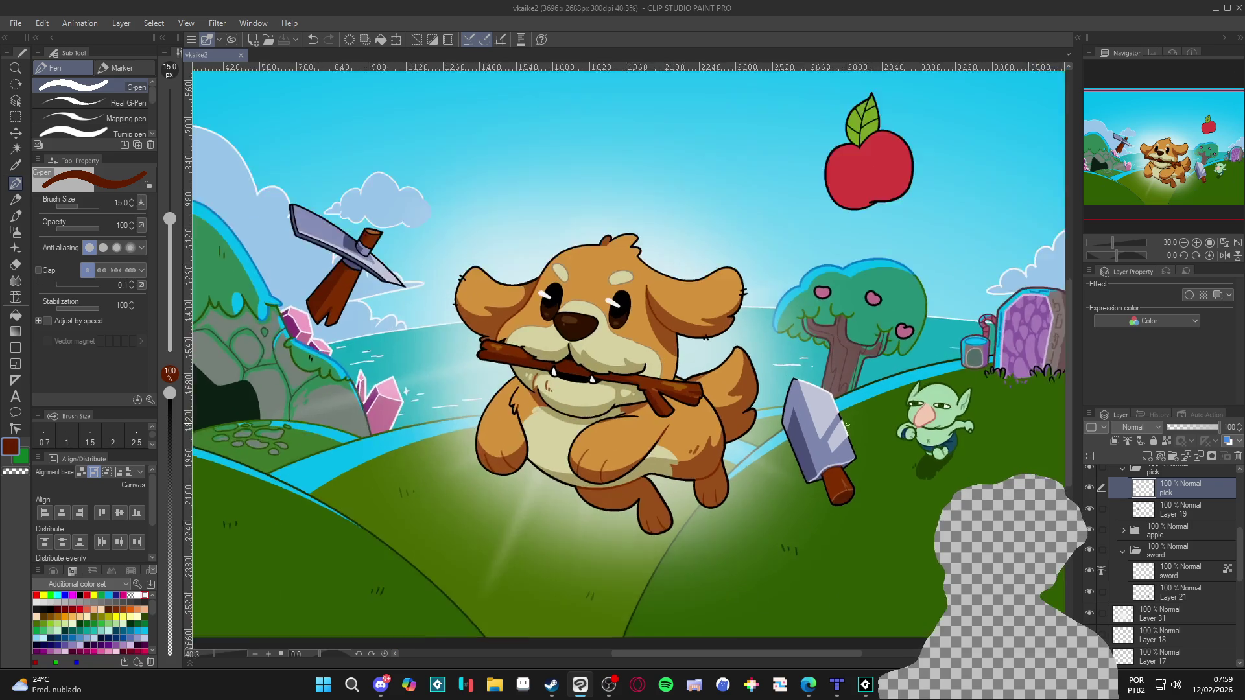
scroll(856, 430, up, 3)
alt+click(851, 398)
scroll(851, 399, down, 3)
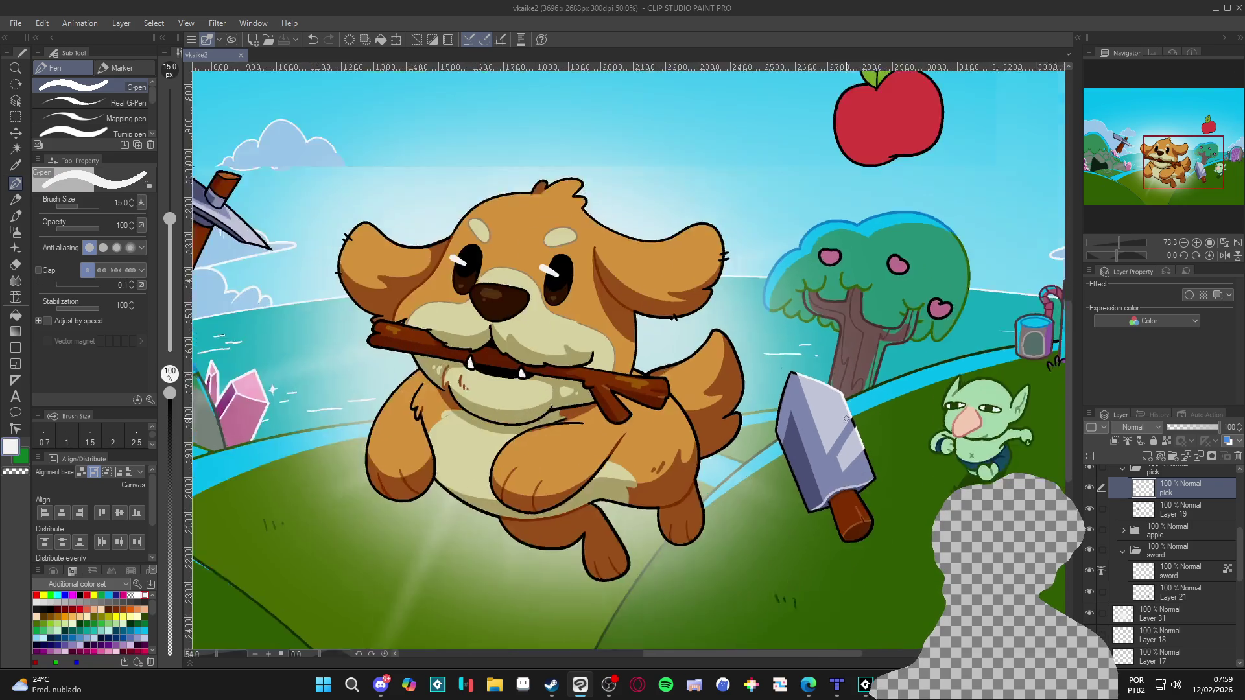
scroll(346, 334, up, 2)
scroll(347, 334, up, 3)
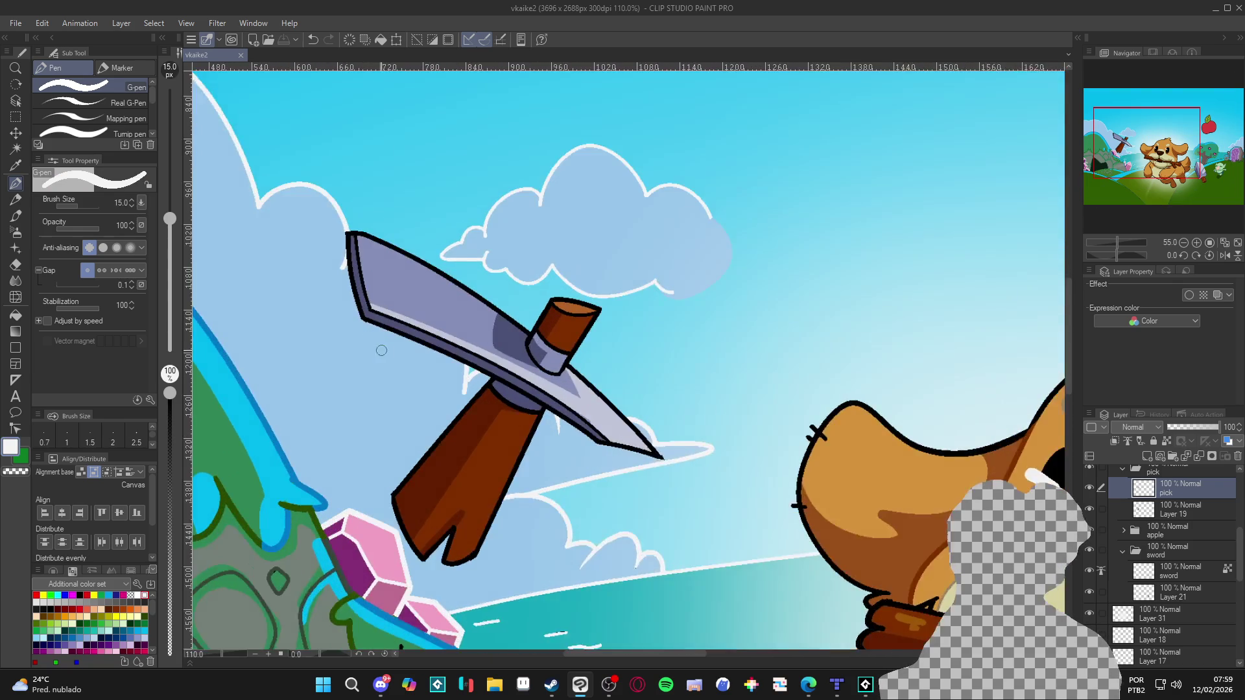
drag(376, 333, 394, 343)
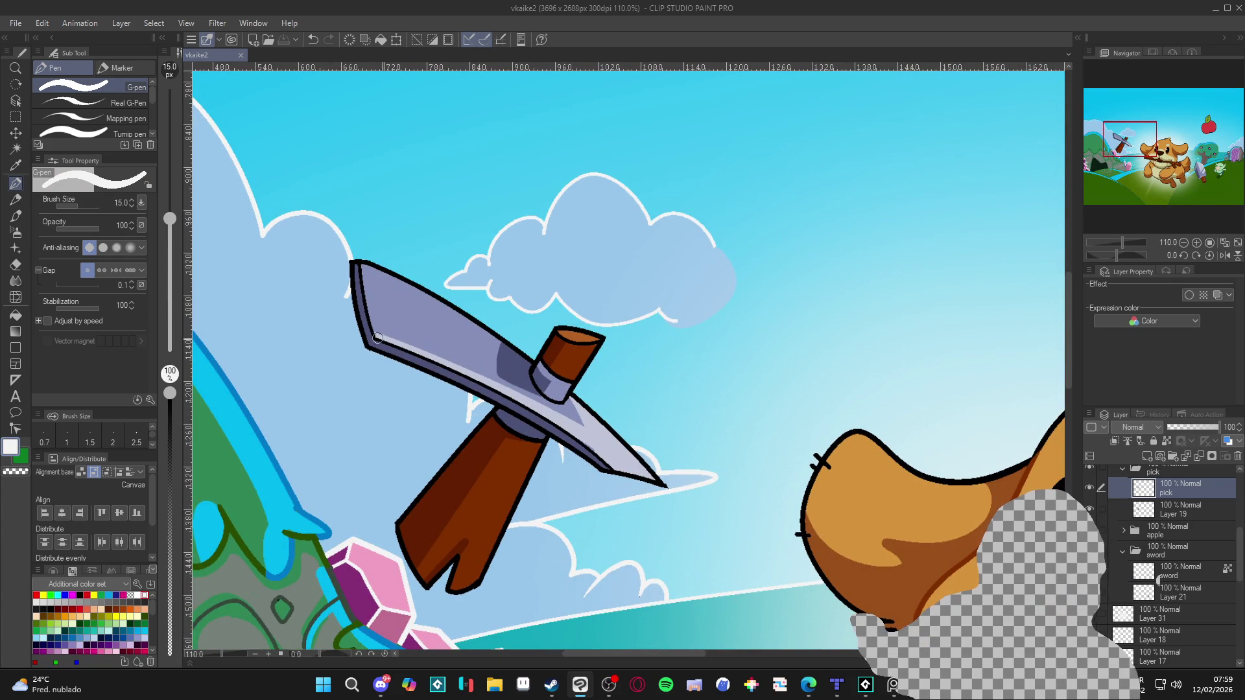
key(ctrl+z)
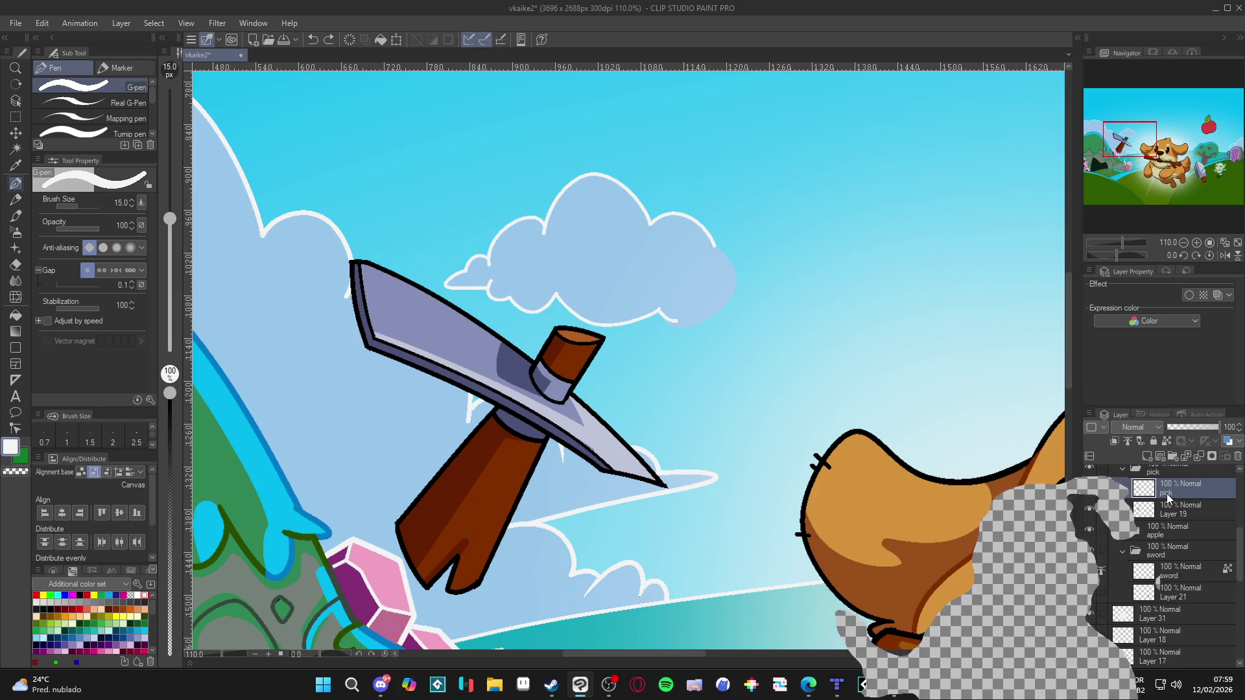
Lock the pick layer's transparent pixels and draw white highlights along the blade's inner and lower edges to the tip.
click(1167, 441)
drag(375, 340, 362, 269)
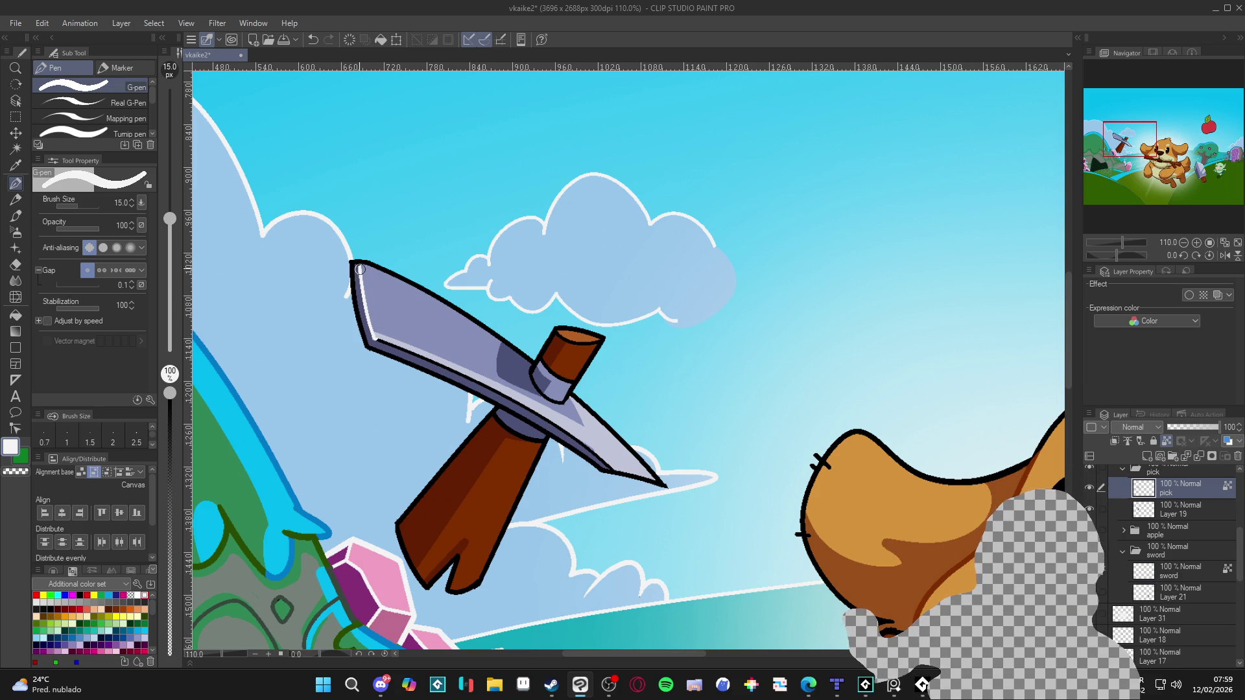
drag(372, 336, 522, 400)
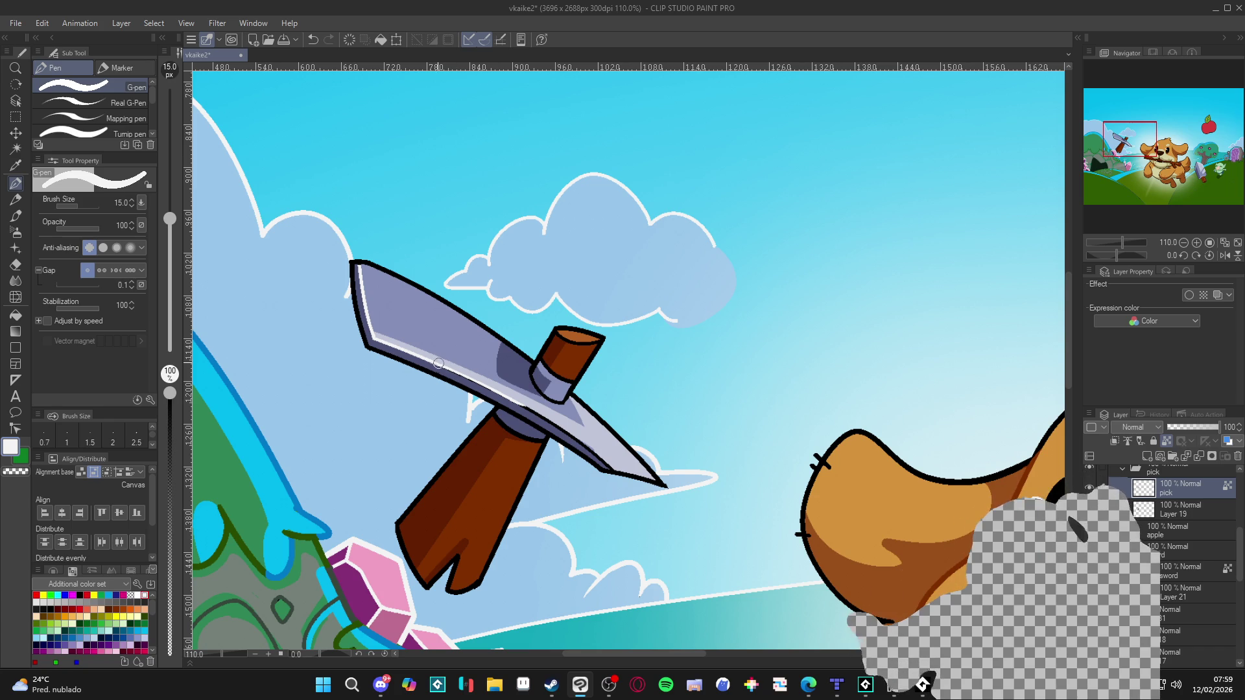
drag(441, 365, 614, 466)
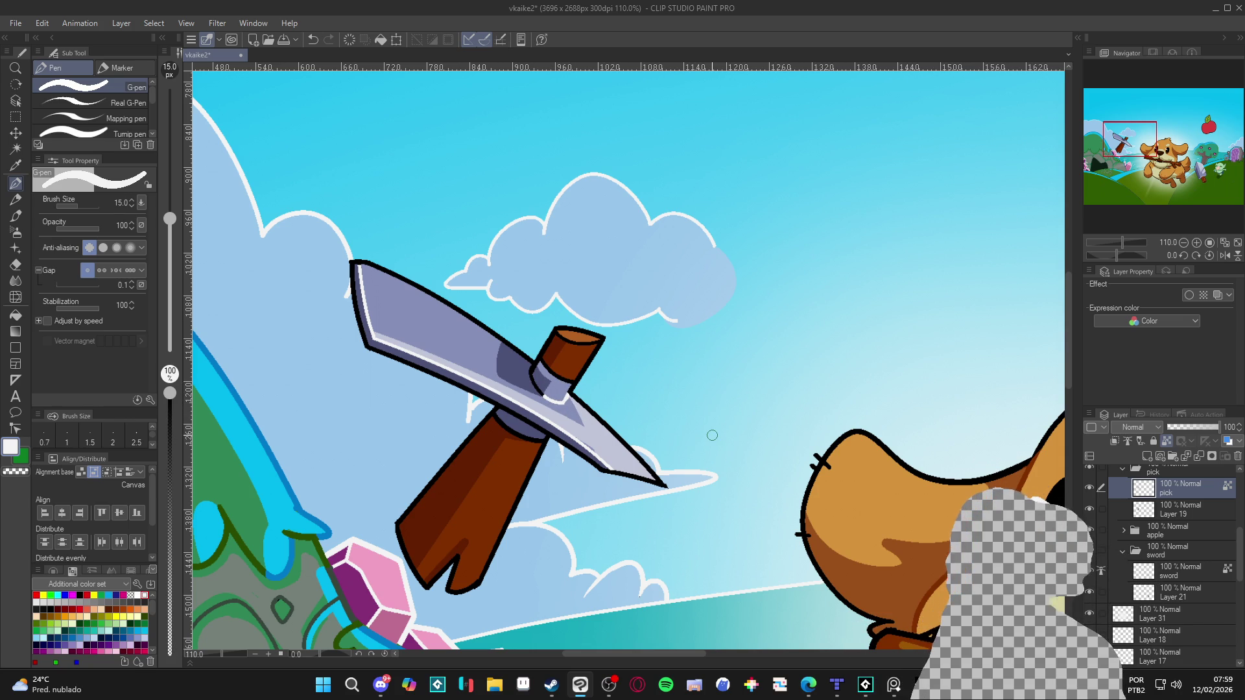
Sample the handle's brown, look over the dog, sword and goblin, then sample the blade's blue-grey.
alt+click(563, 361)
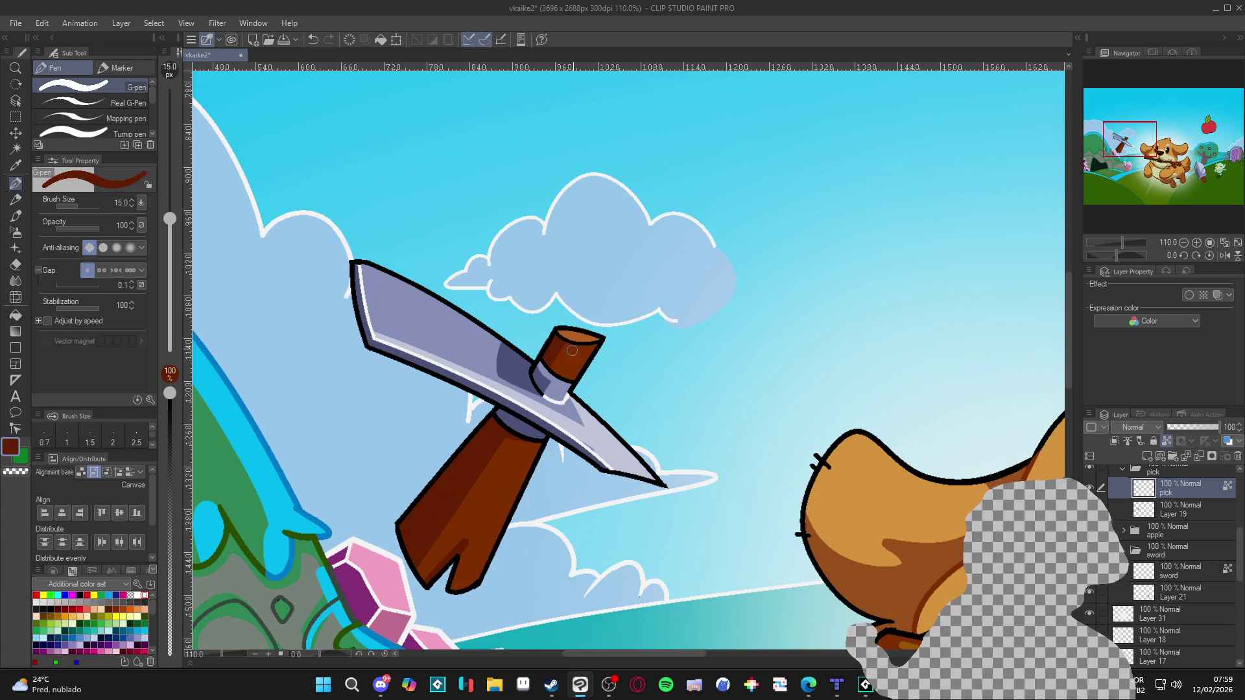
drag(1018, 601, 878, 452)
drag(983, 647, 880, 452)
drag(1034, 516, 880, 452)
mouse_move(1037, 558)
mouse_down()
mouse_move(856, 454)
mouse_move(789, 492)
mouse_up()
drag(1011, 583, 770, 513)
drag(586, 340, 629, 382)
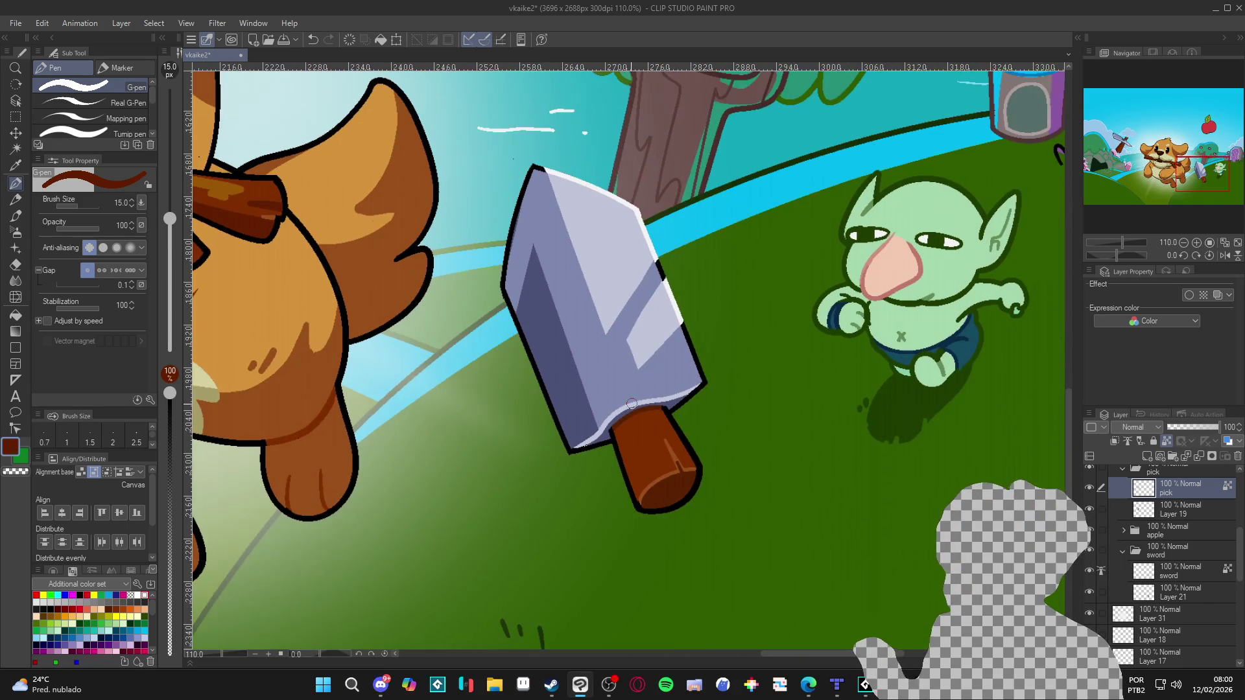
drag(298, 279, 619, 418)
drag(331, 291, 640, 425)
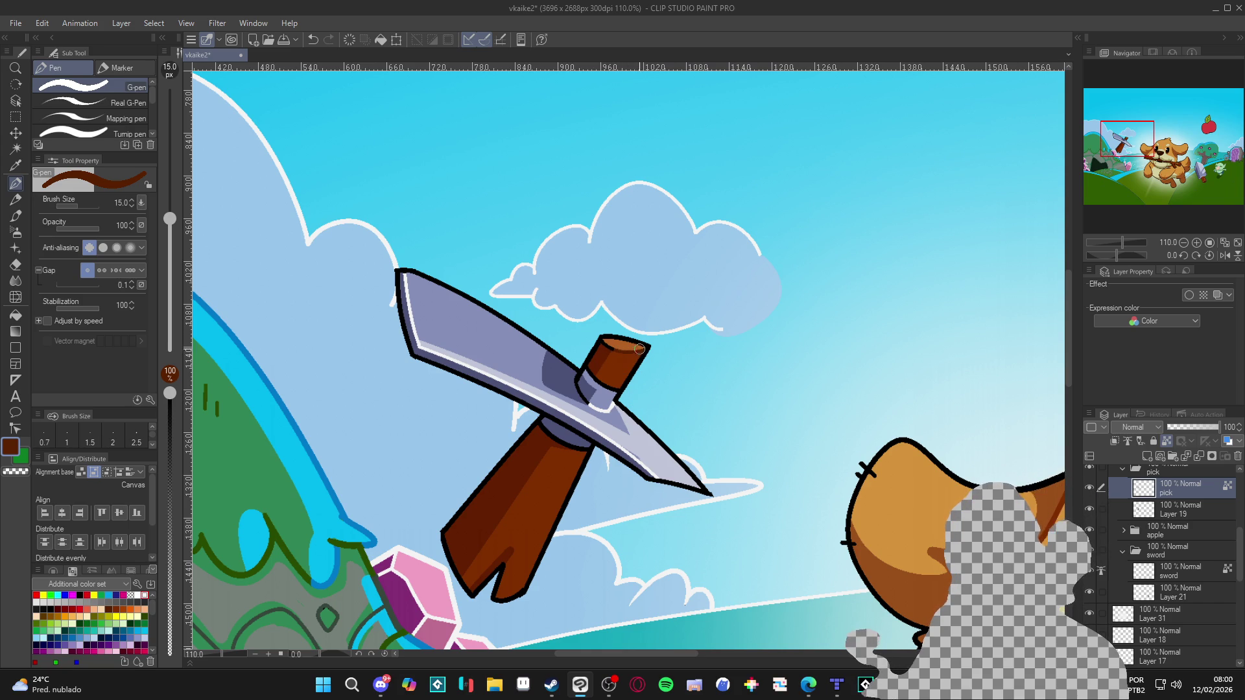
scroll(767, 480, down, 2)
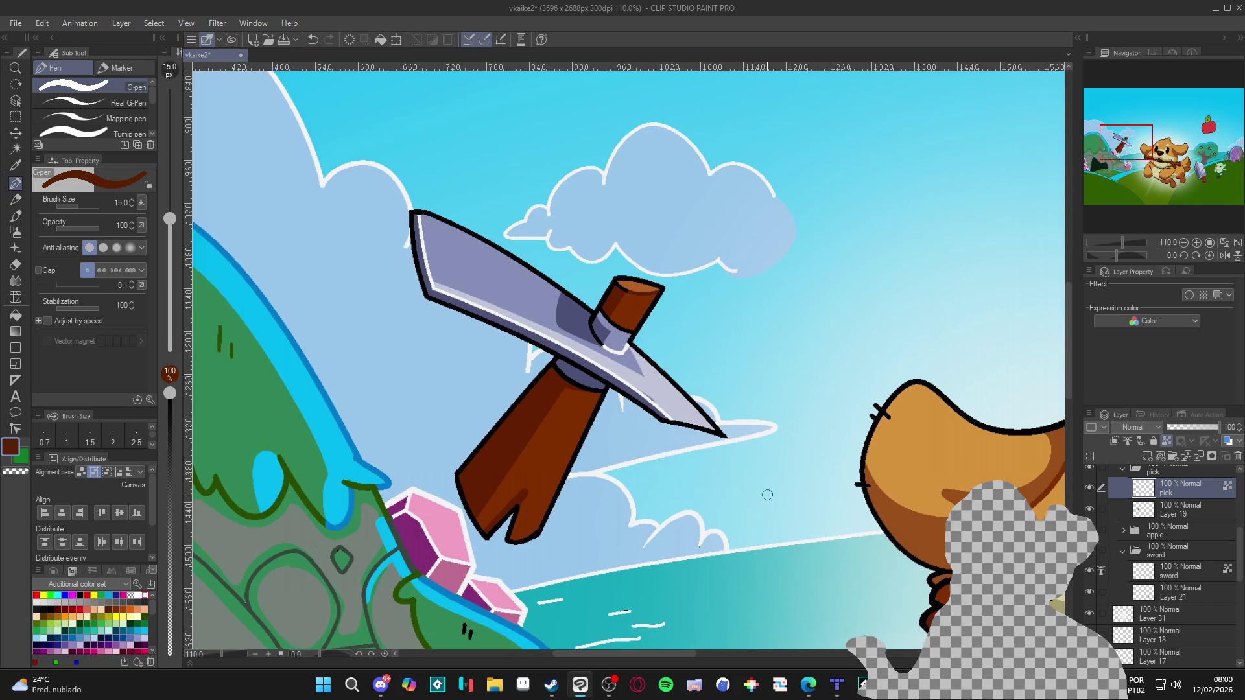
scroll(752, 509, down, 1)
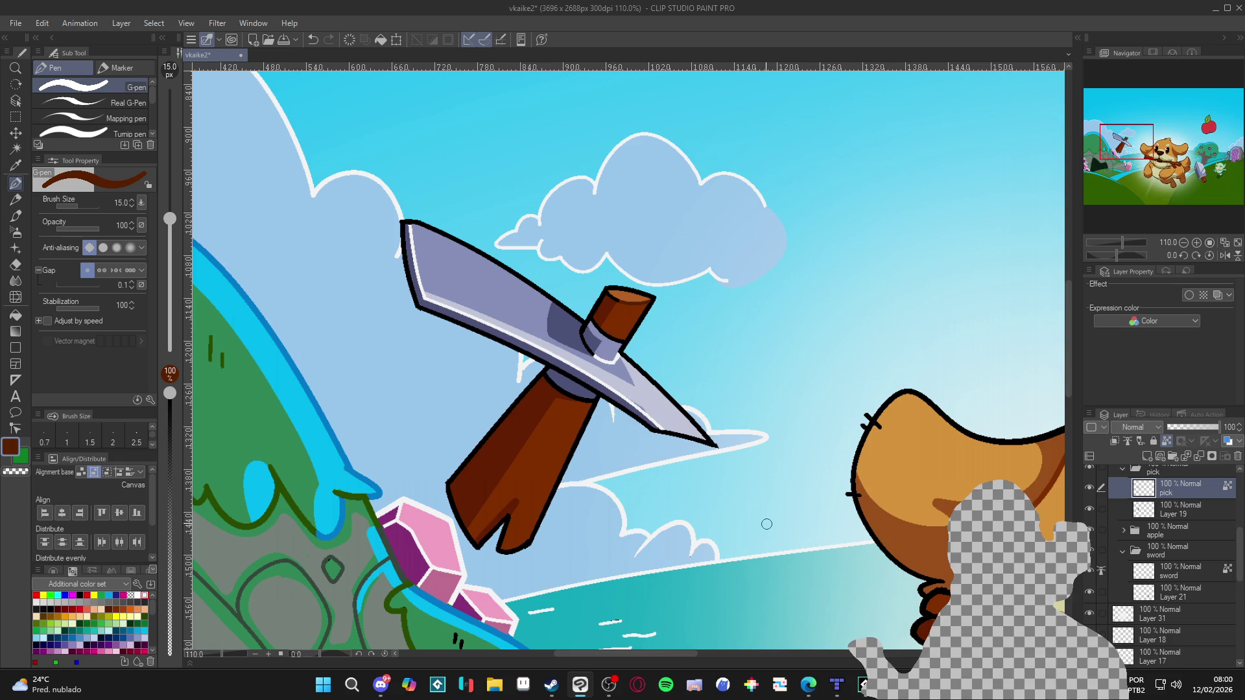
alt+click(589, 375)
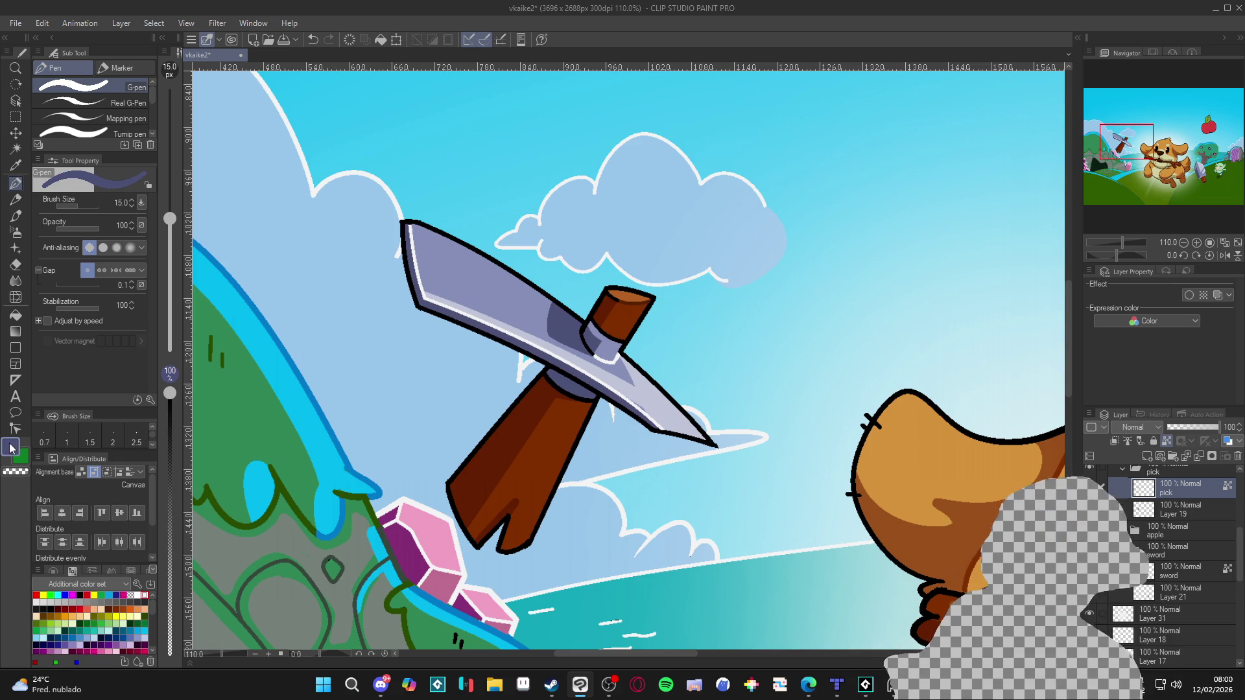
Pick a darker blue and paint a short dark-blue stroke on the pickaxe.
click(11, 446)
click(345, 296)
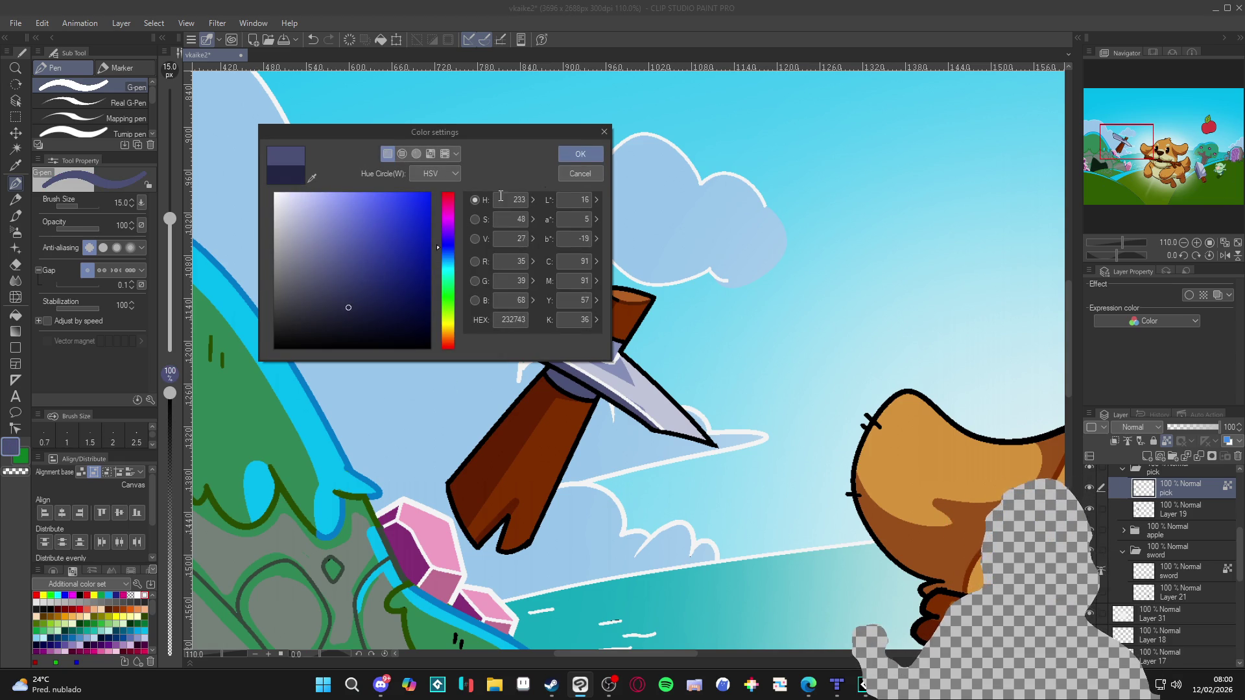
click(580, 153)
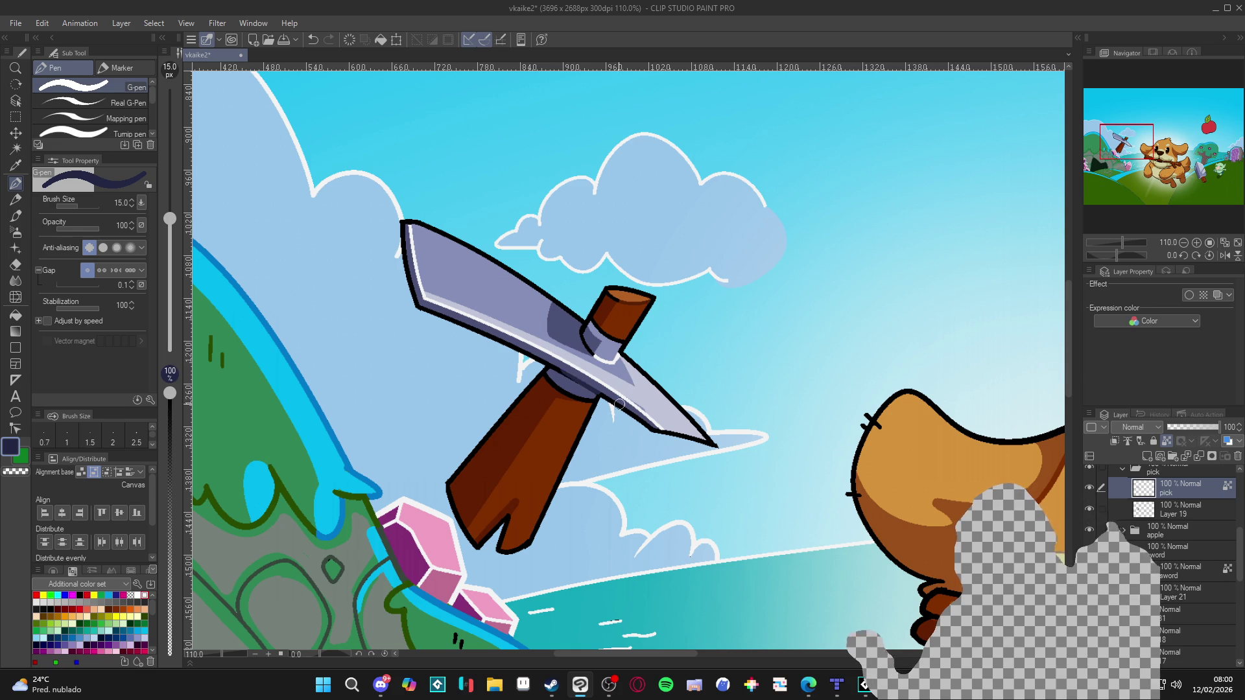
drag(591, 400, 588, 402)
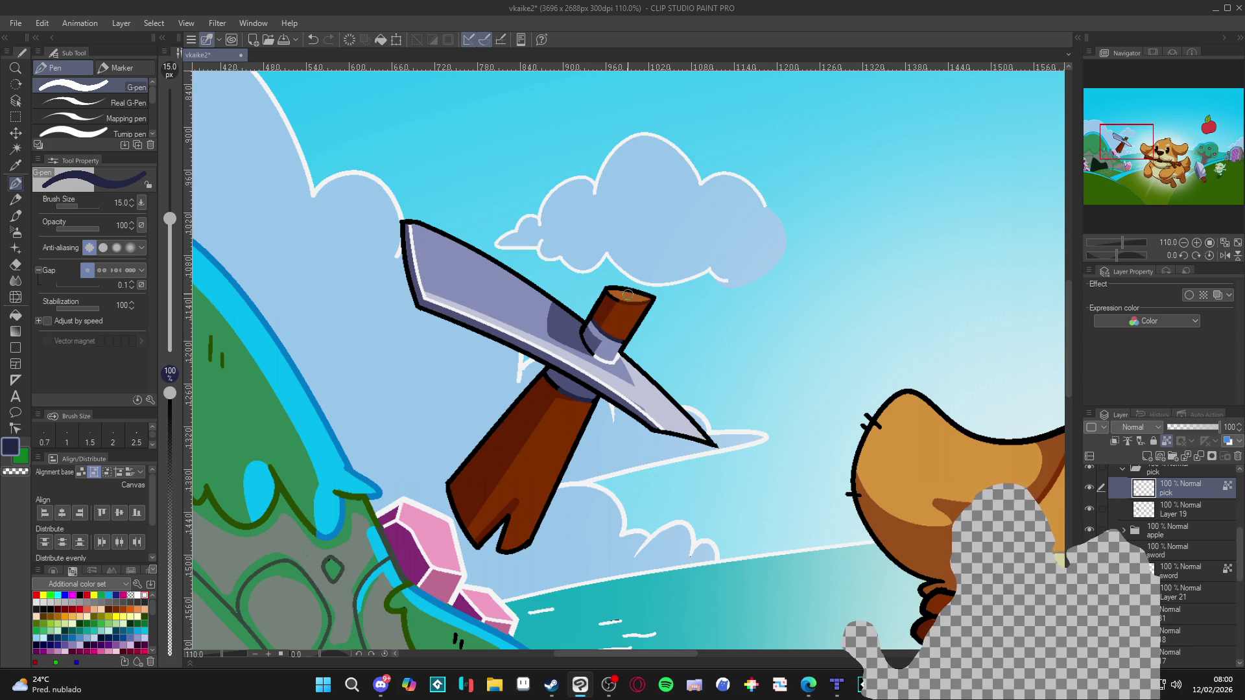
scroll(710, 468, down, 5)
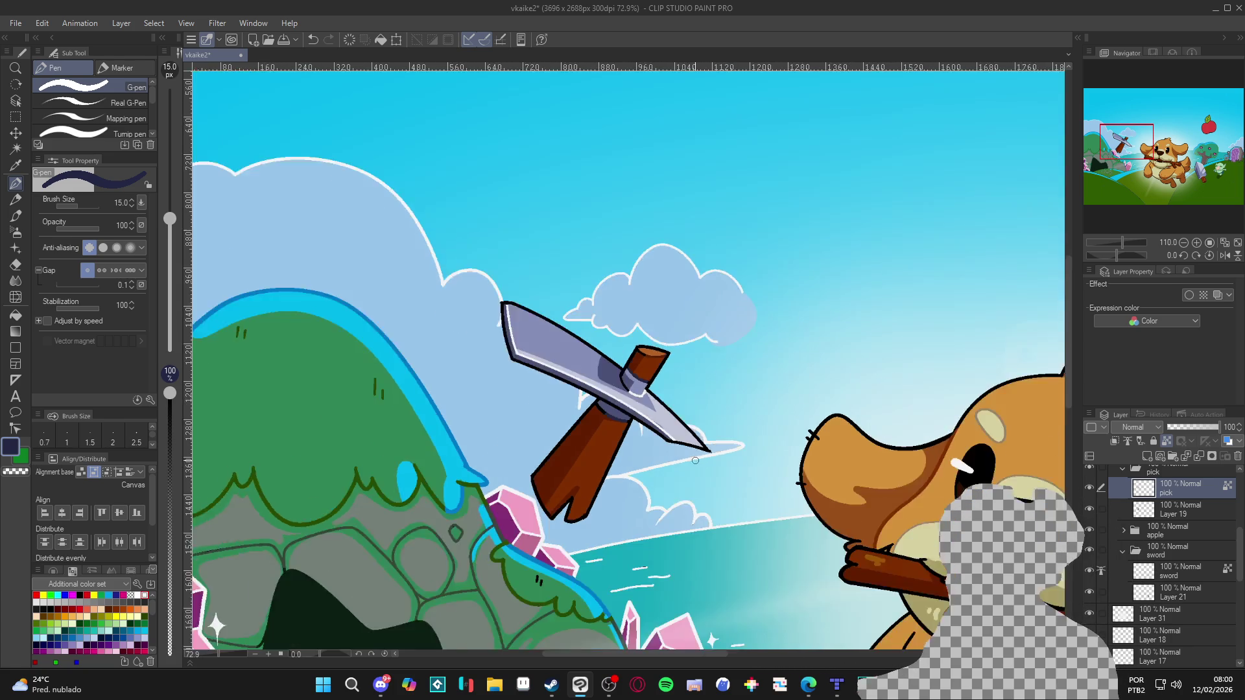
scroll(646, 454, down, 2)
mouse_move(843, 576)
mouse_down()
mouse_move(802, 547)
mouse_move(841, 547)
mouse_move(703, 471)
mouse_up()
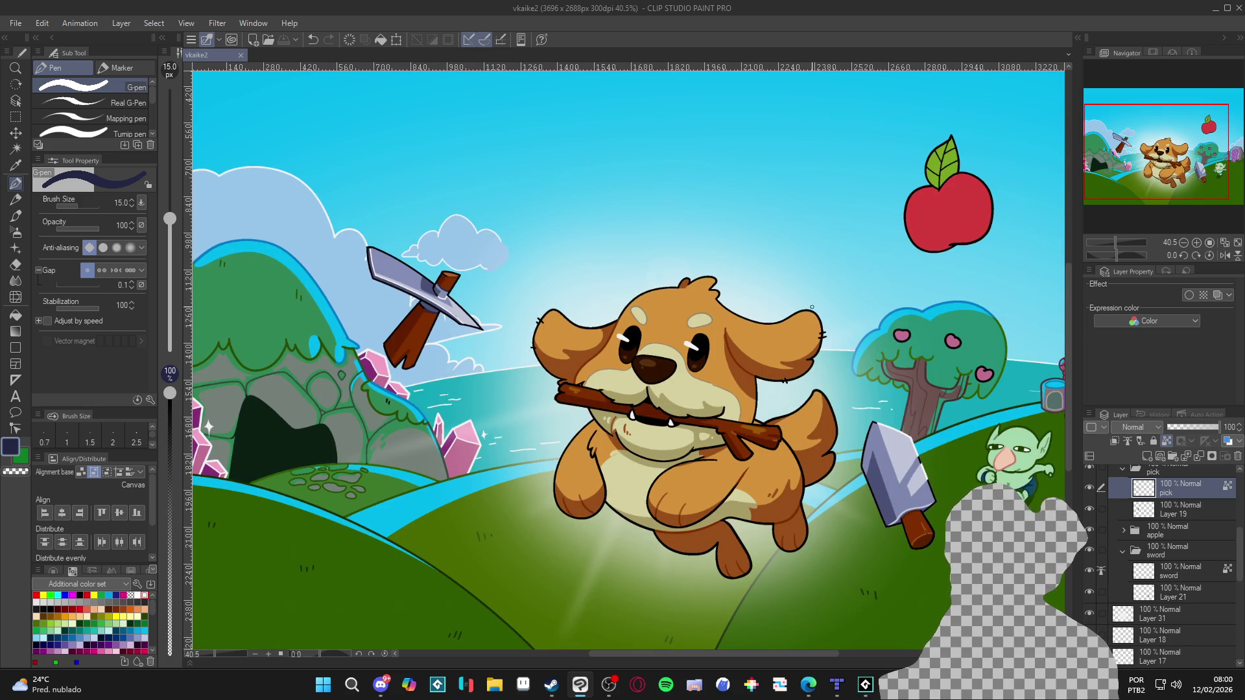
Draw a white outline along the blade's upper edge out to the tip.
scroll(480, 291, up, 4)
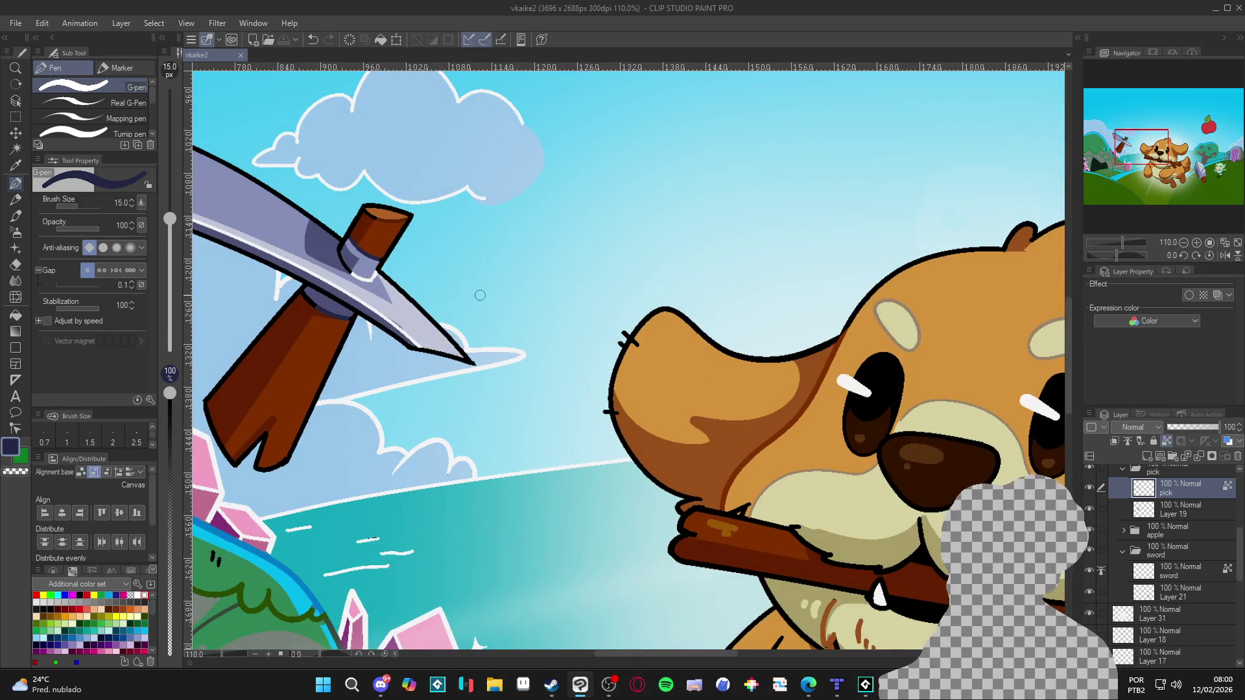
scroll(486, 289, up, 3)
alt+click(415, 337)
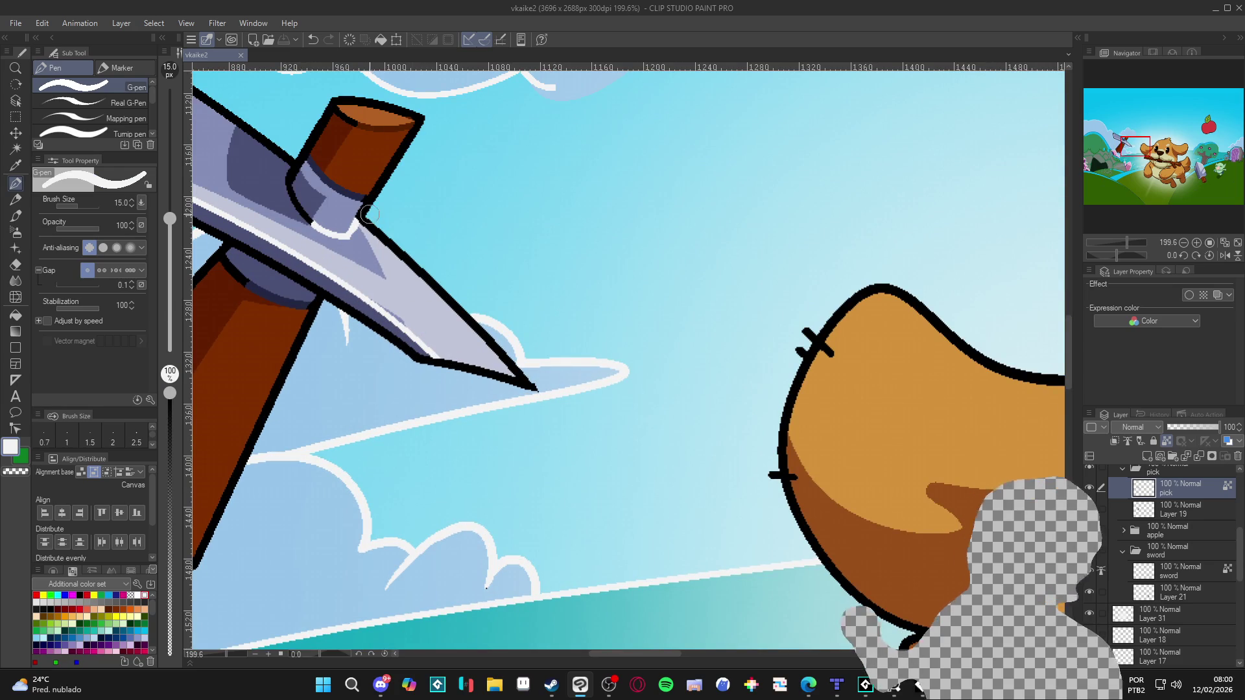
click(364, 228)
drag(364, 228, 537, 390)
drag(441, 361, 537, 389)
Zoom out to show the whole scene and save the illustration.
scroll(656, 492, down, 6)
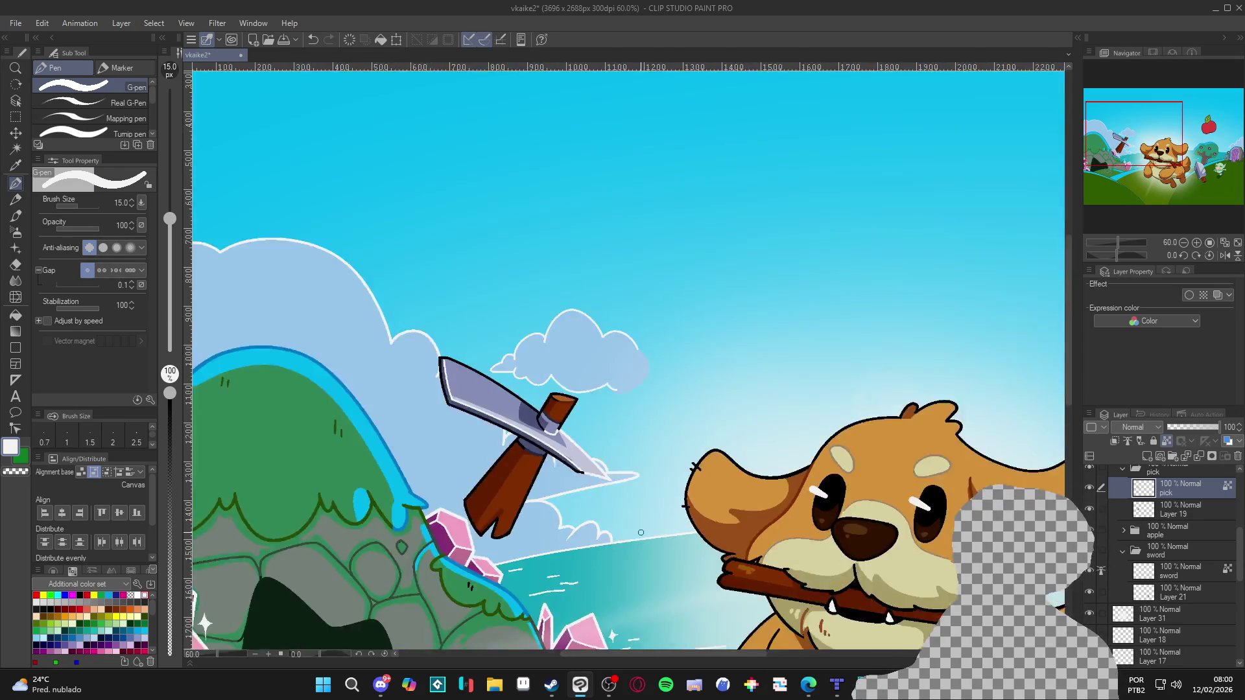
scroll(630, 540, down, 2)
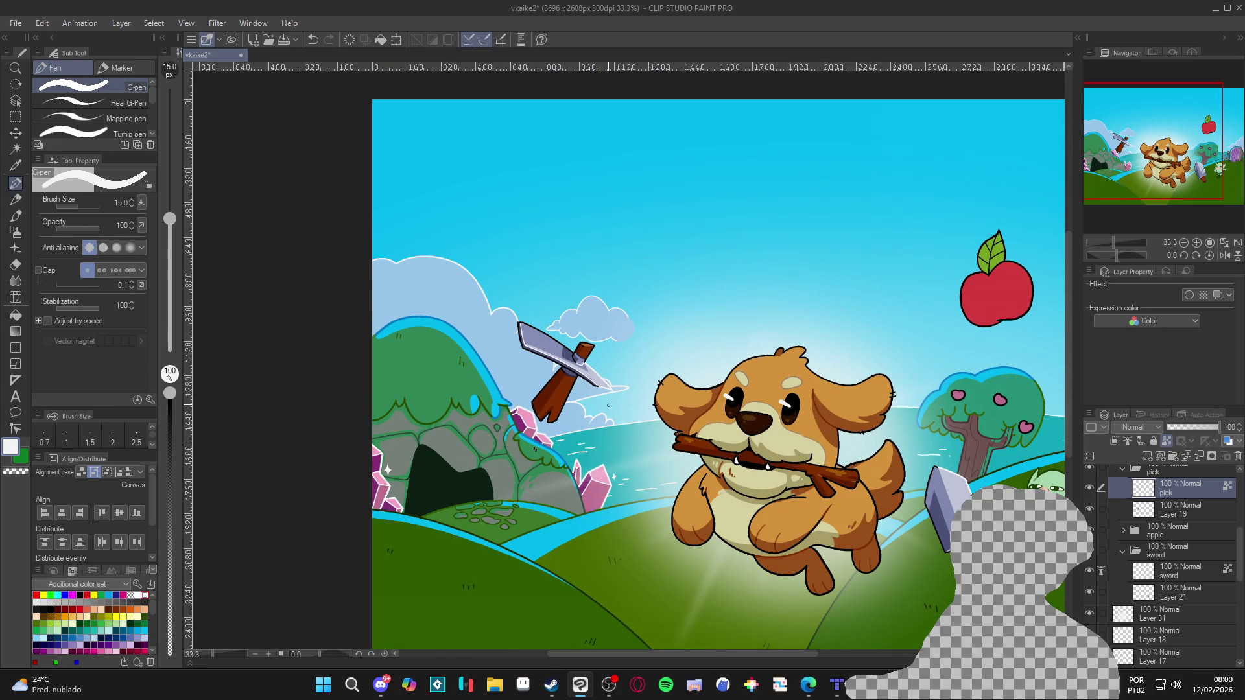
scroll(639, 441, down, 1)
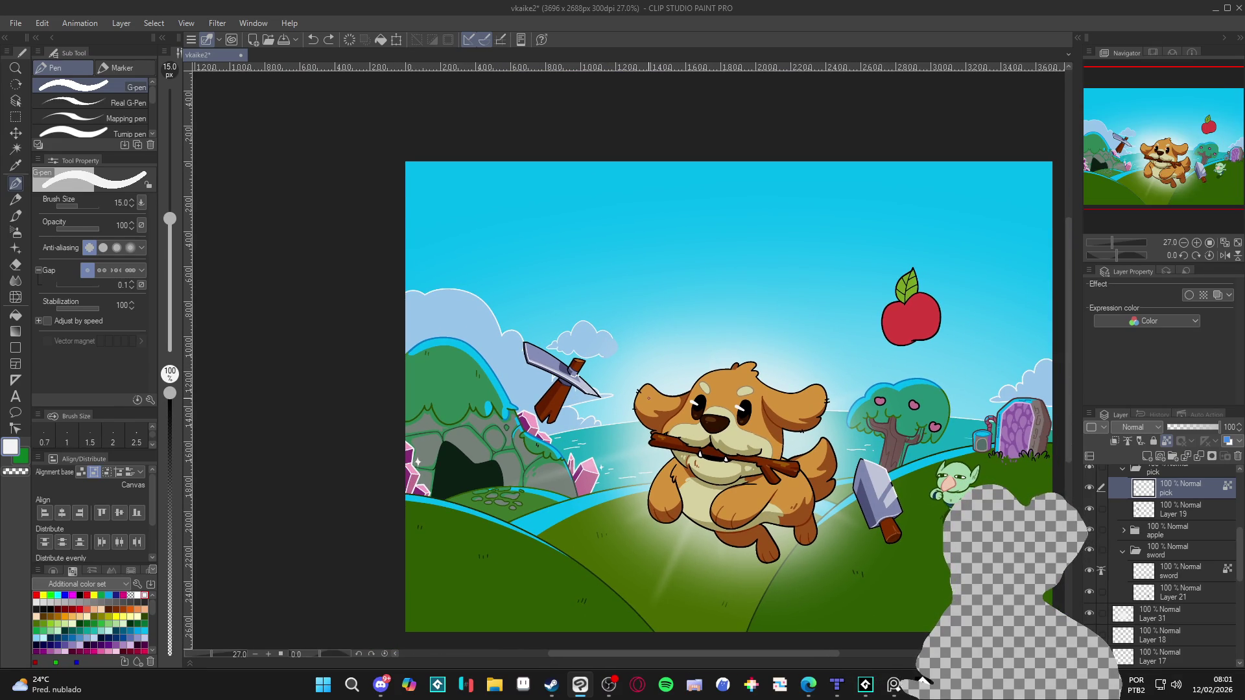
drag(645, 436, 614, 397)
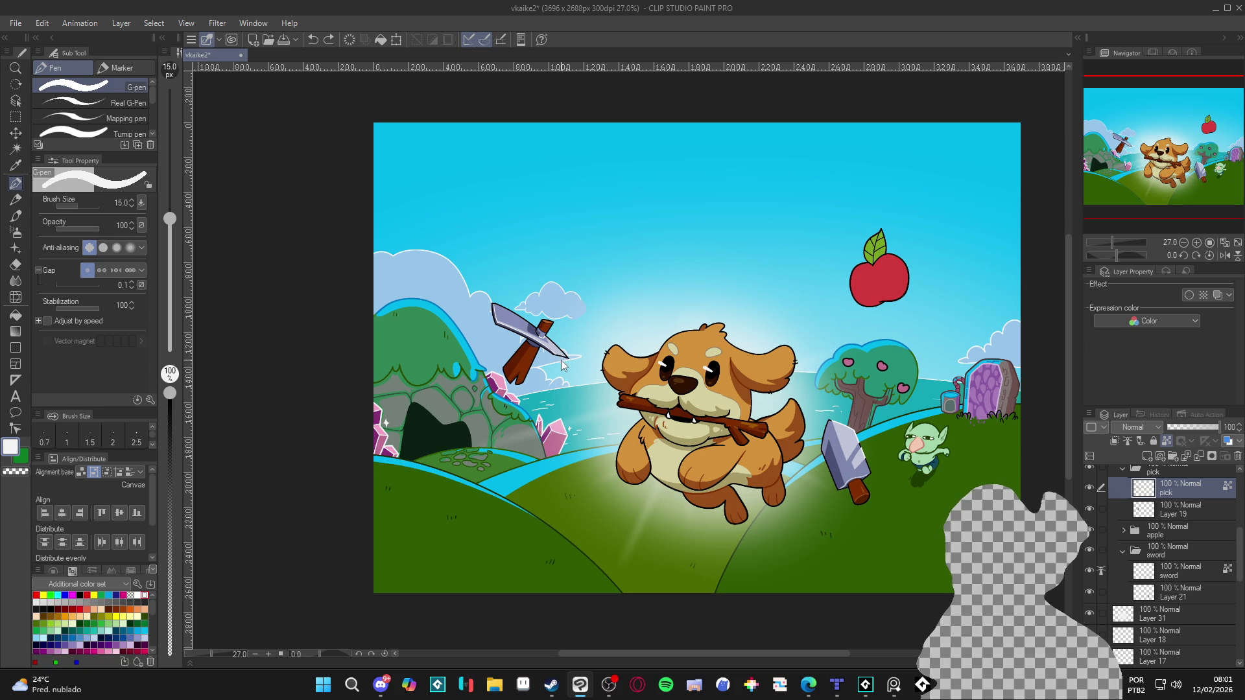
mouse_move(570, 366)
mouse_down()
mouse_move(485, 341)
mouse_move(449, 354)
mouse_up()
key(ctrl+s)
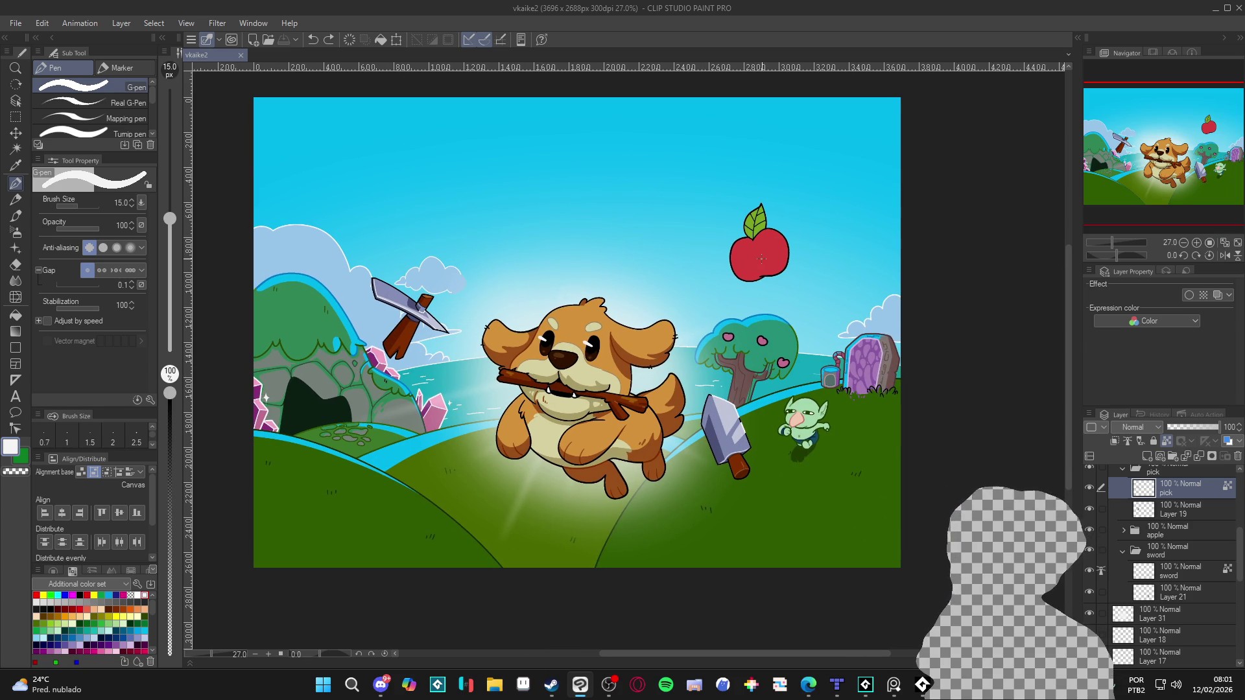
Make the apple's layer active and auto-select the apple's red fill.
ctrl+shift+click(760, 262)
scroll(760, 261, up, 3)
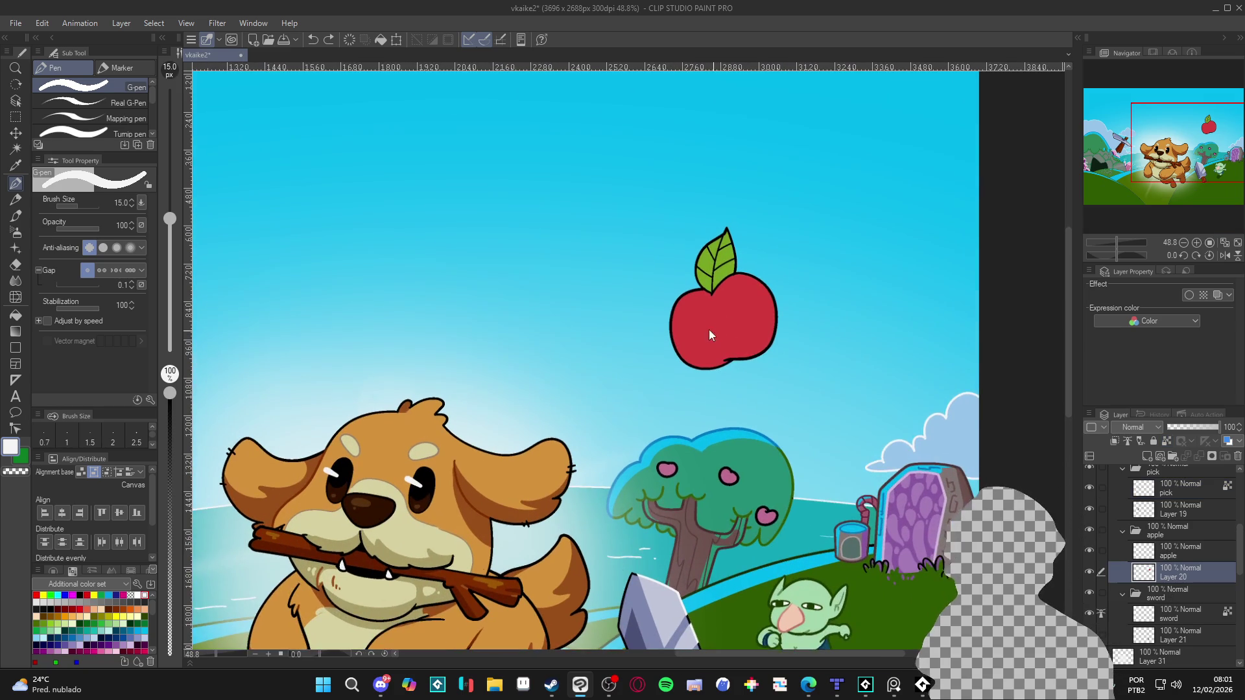
scroll(703, 332, down, 2)
key(w)
click(707, 336)
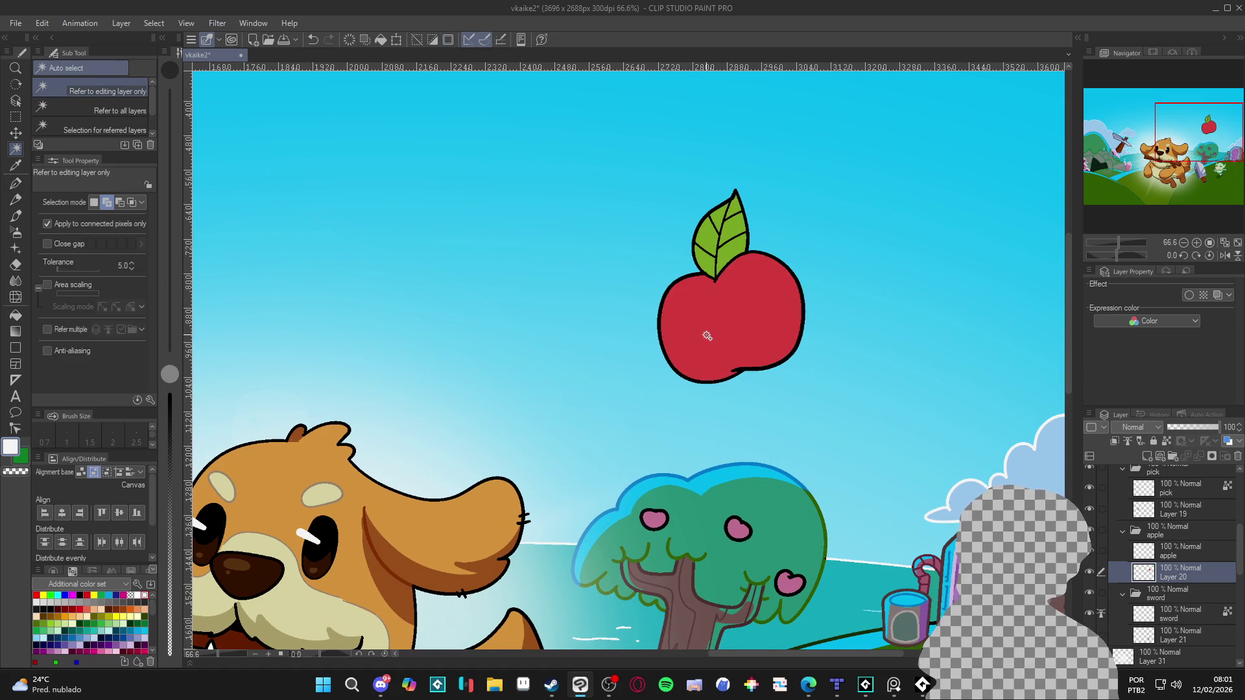
Take the apple's red as the pen colour and save the illustration.
scroll(708, 336, up, 1)
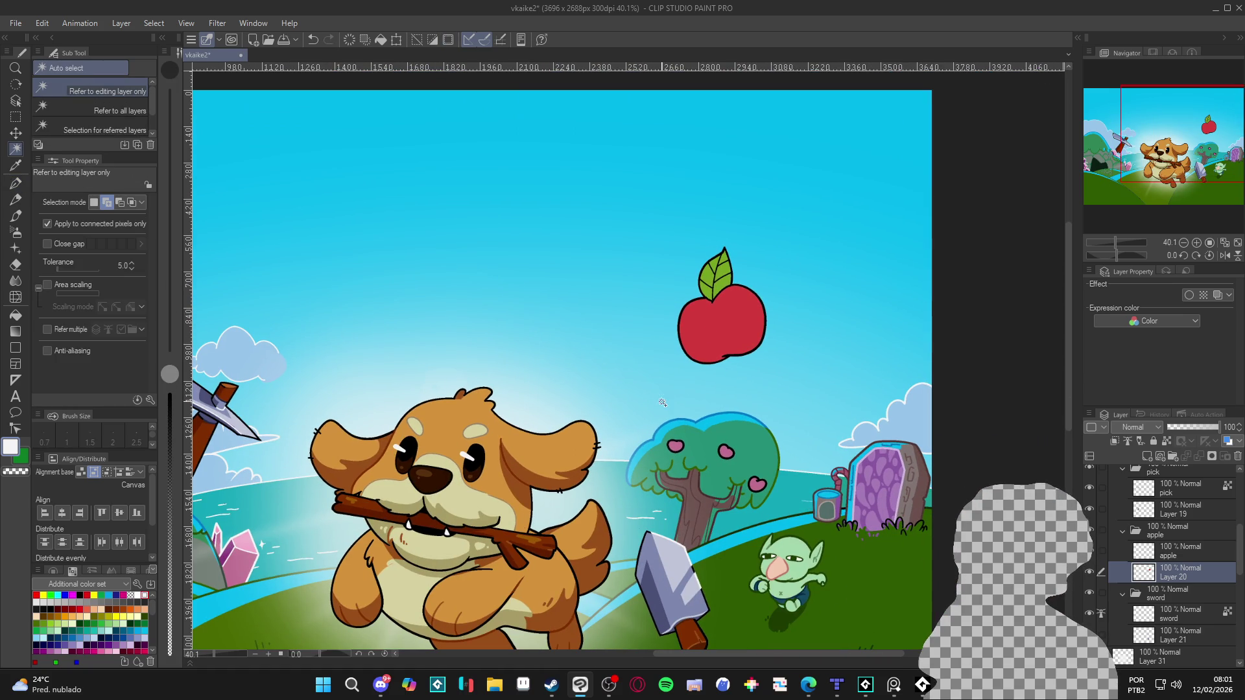
key(p)
alt+click(735, 331)
drag(720, 394, 734, 393)
key(ctrl+s)
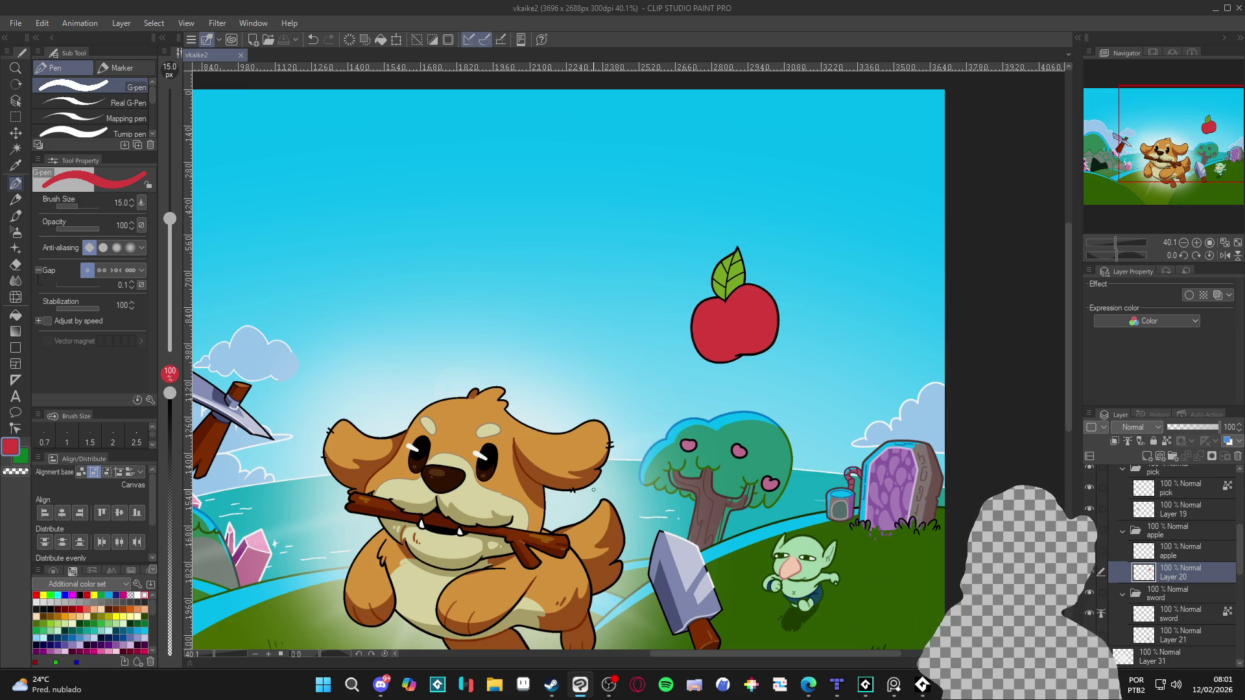
scroll(453, 419, down, 3)
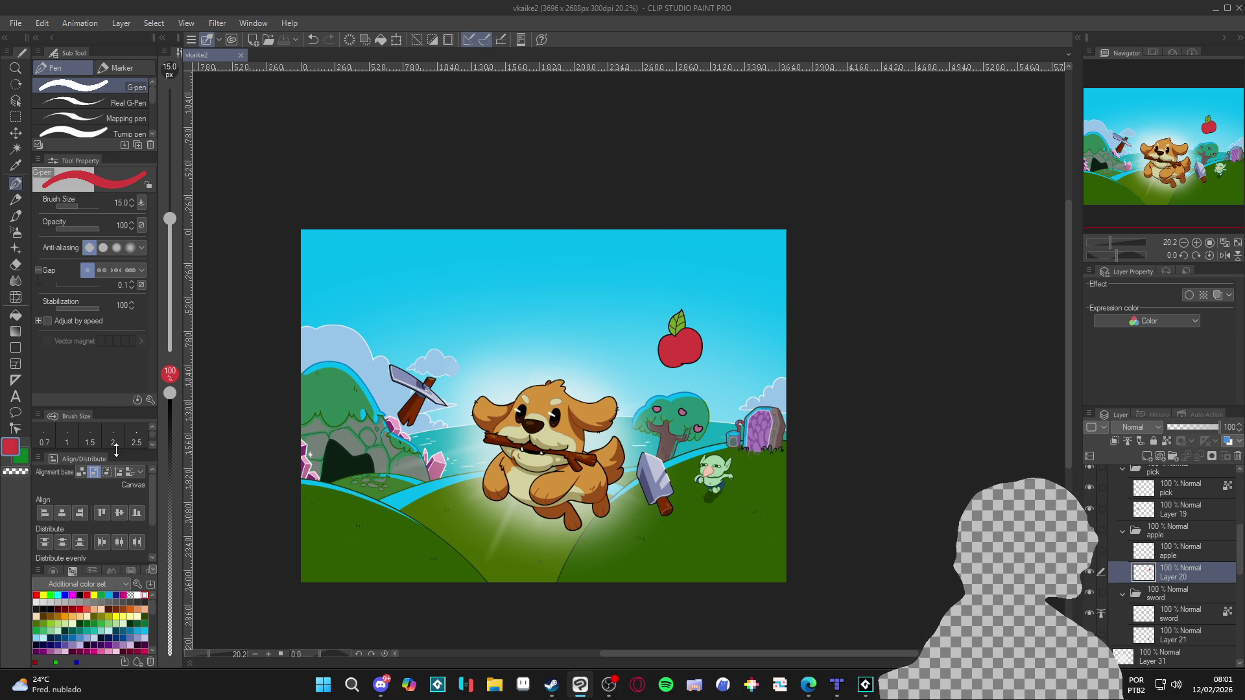
Choose a deeper dark red and paint shading on the apple's right side.
double_click(11, 449)
click(396, 227)
drag(396, 226, 404, 247)
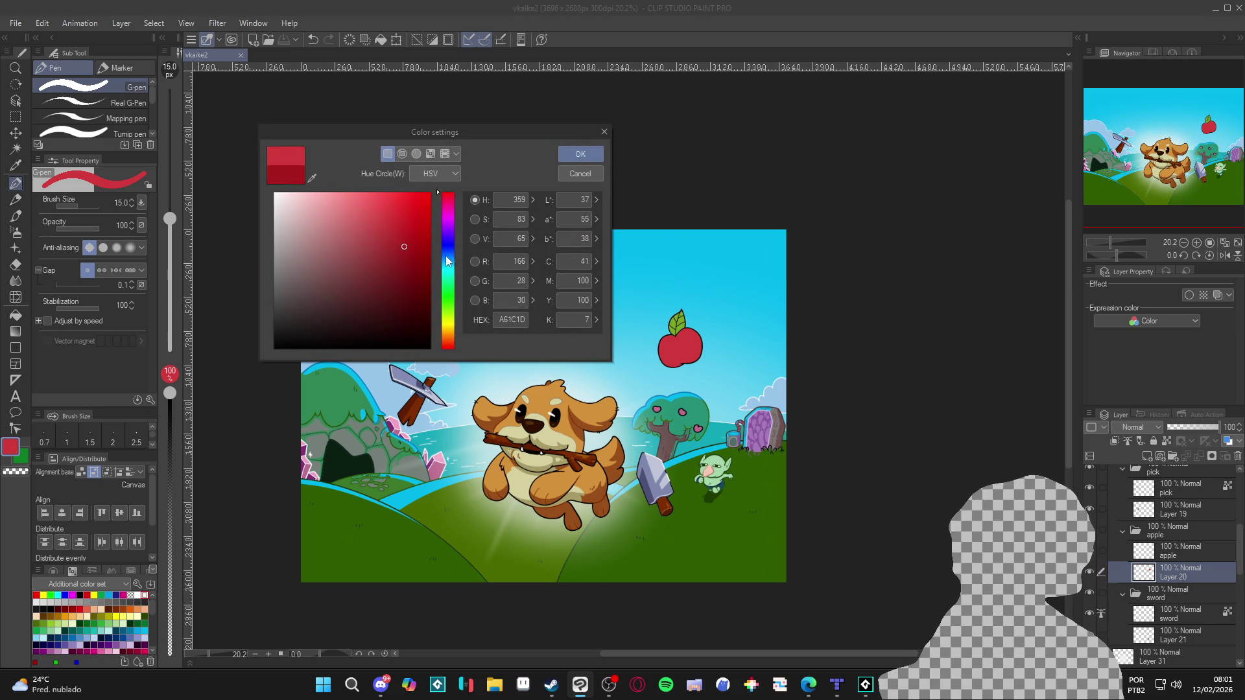
click(409, 252)
click(594, 158)
scroll(689, 325, up, 2)
key(w)
key(p)
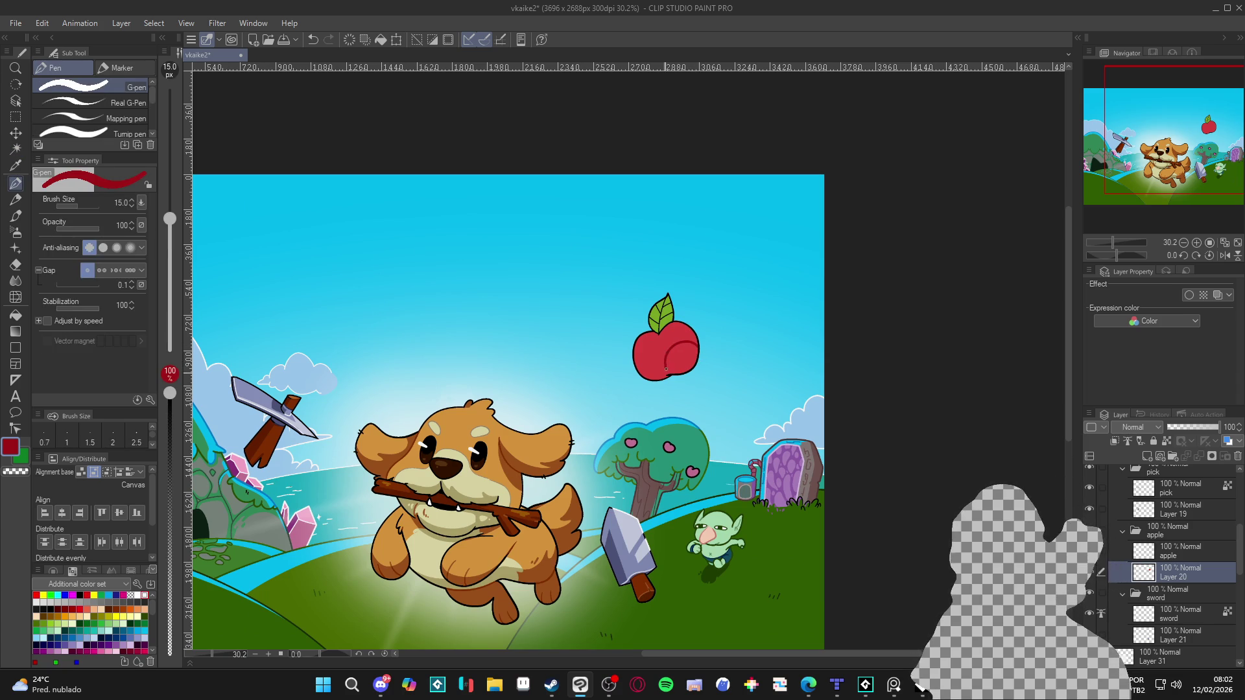
drag(694, 339, 711, 365)
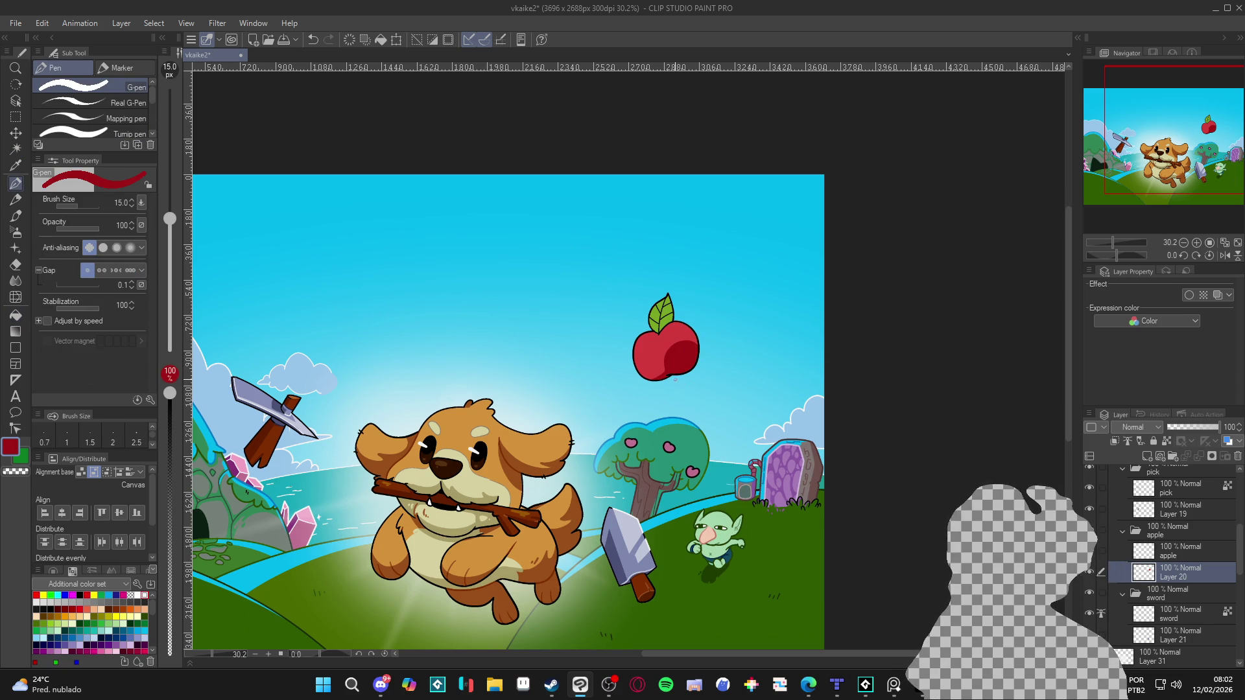
Fill the apple's right part with a faint light sky blue at 11% opacity.
key(bracketright)
key(bracketright)
key(bracketright)
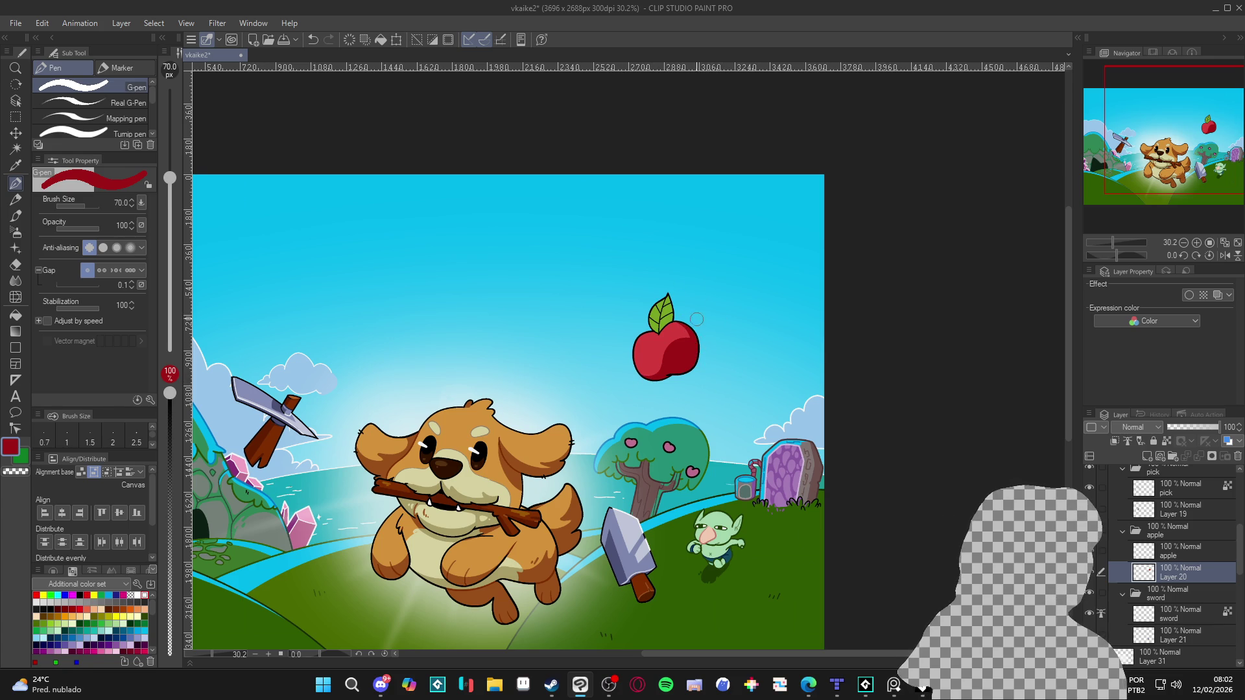
alt+click(717, 364)
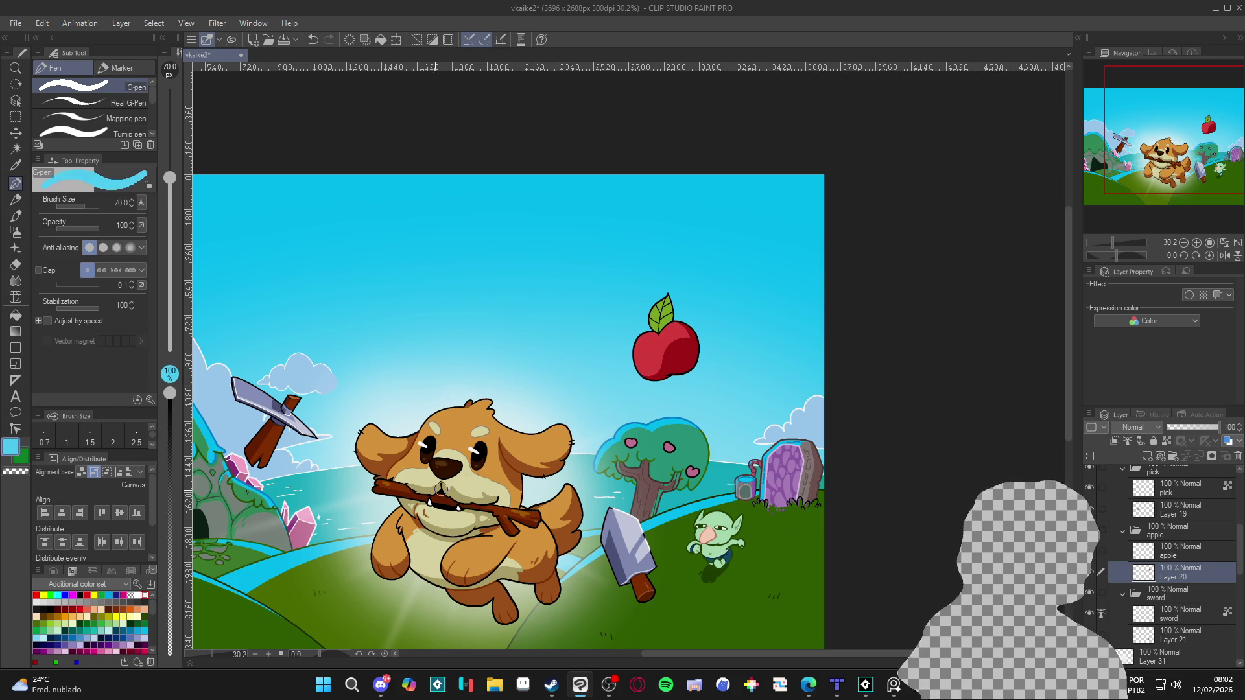
key(g)
click(687, 356)
key(ctrl+z)
drag(170, 603, 170, 629)
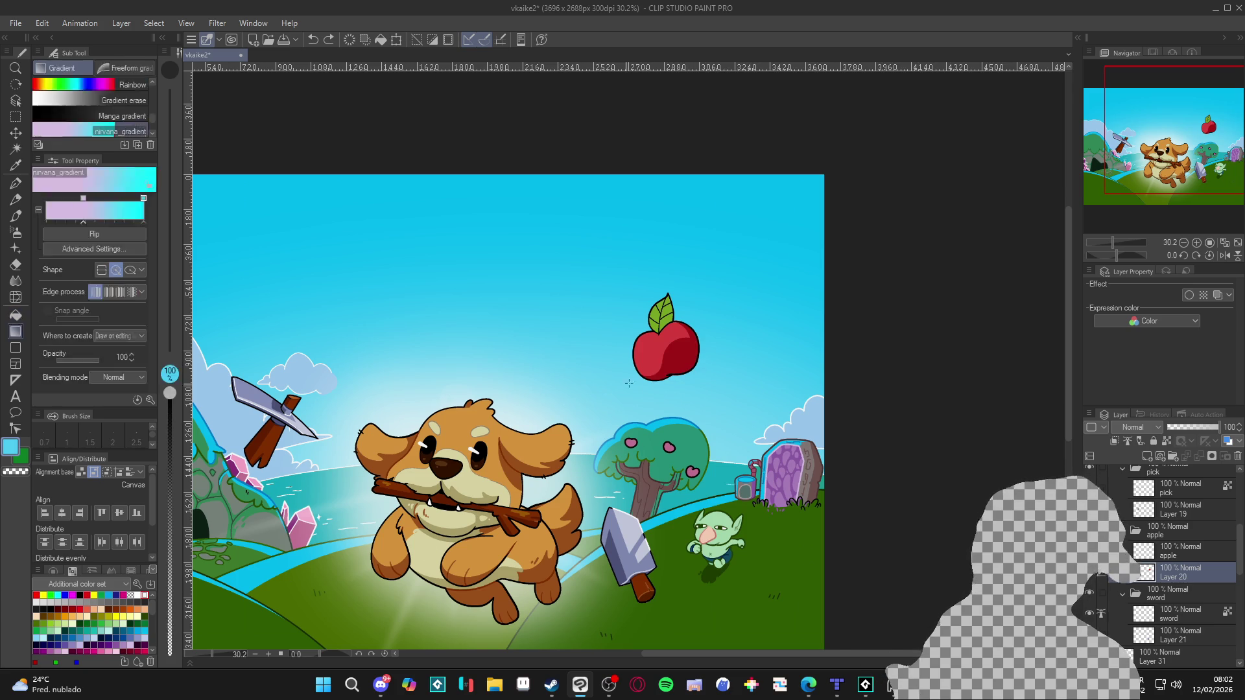
click(671, 360)
key(p)
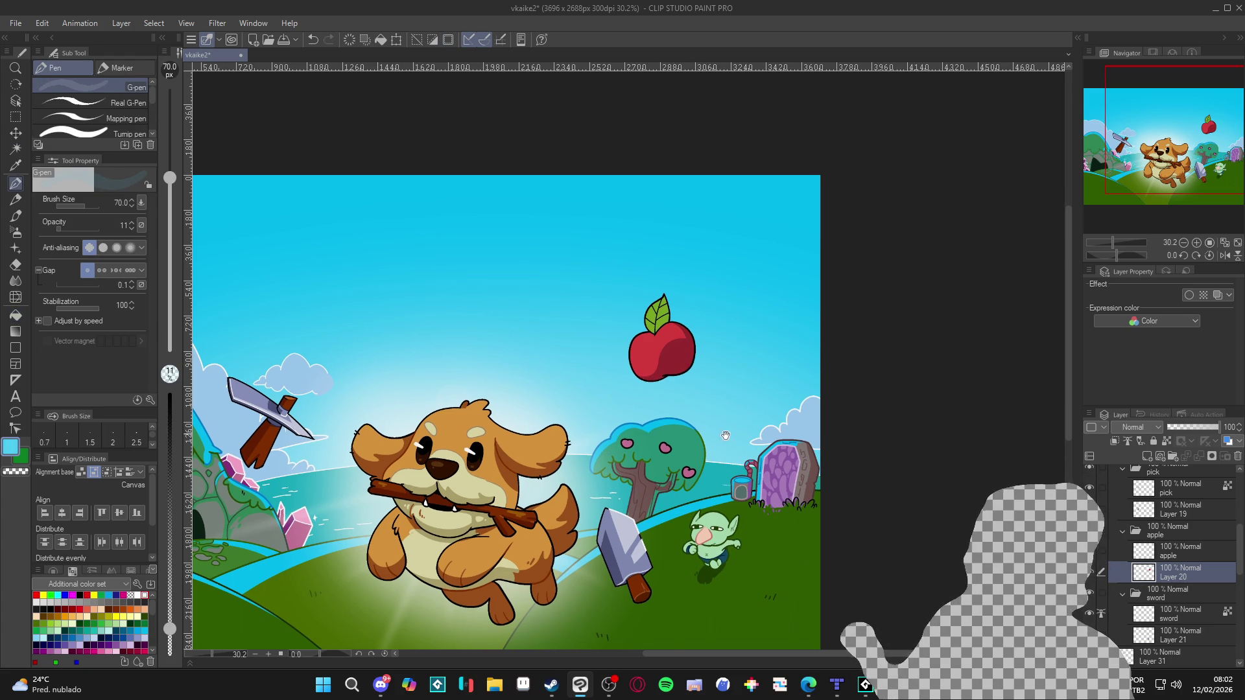
Lighten the sampled apple red to a soft pink, with brush size 40 and opacity back at 100.
drag(715, 434, 754, 457)
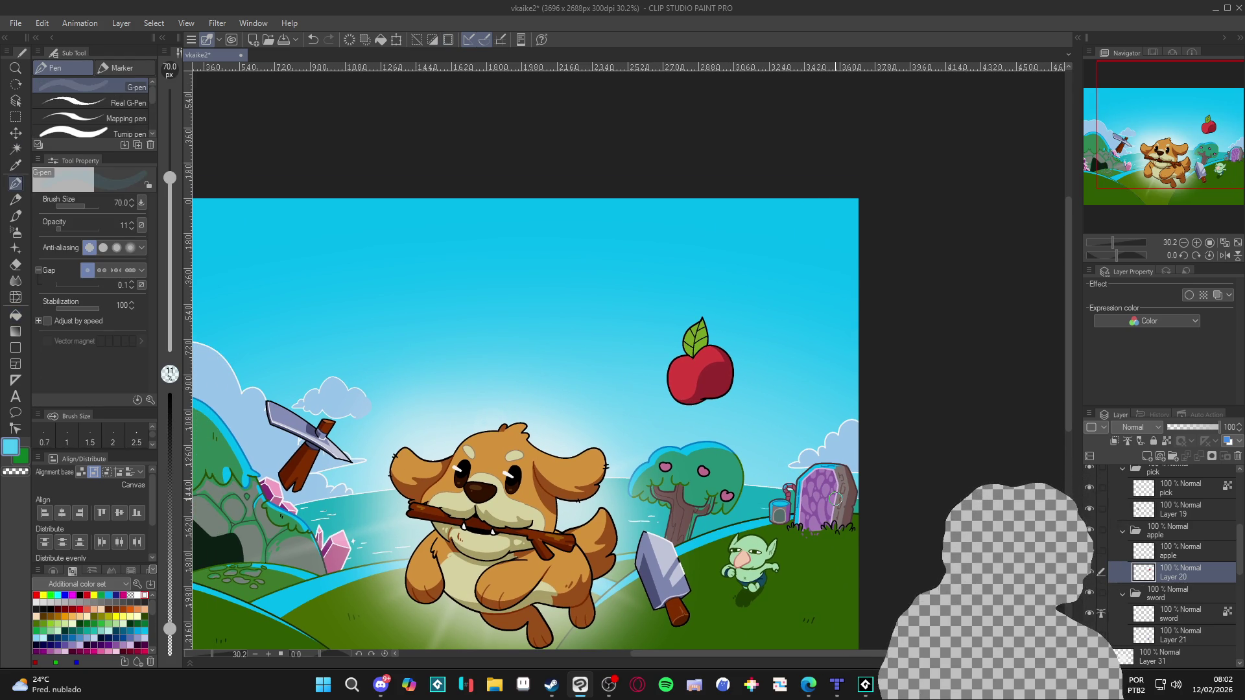
alt+click(688, 380)
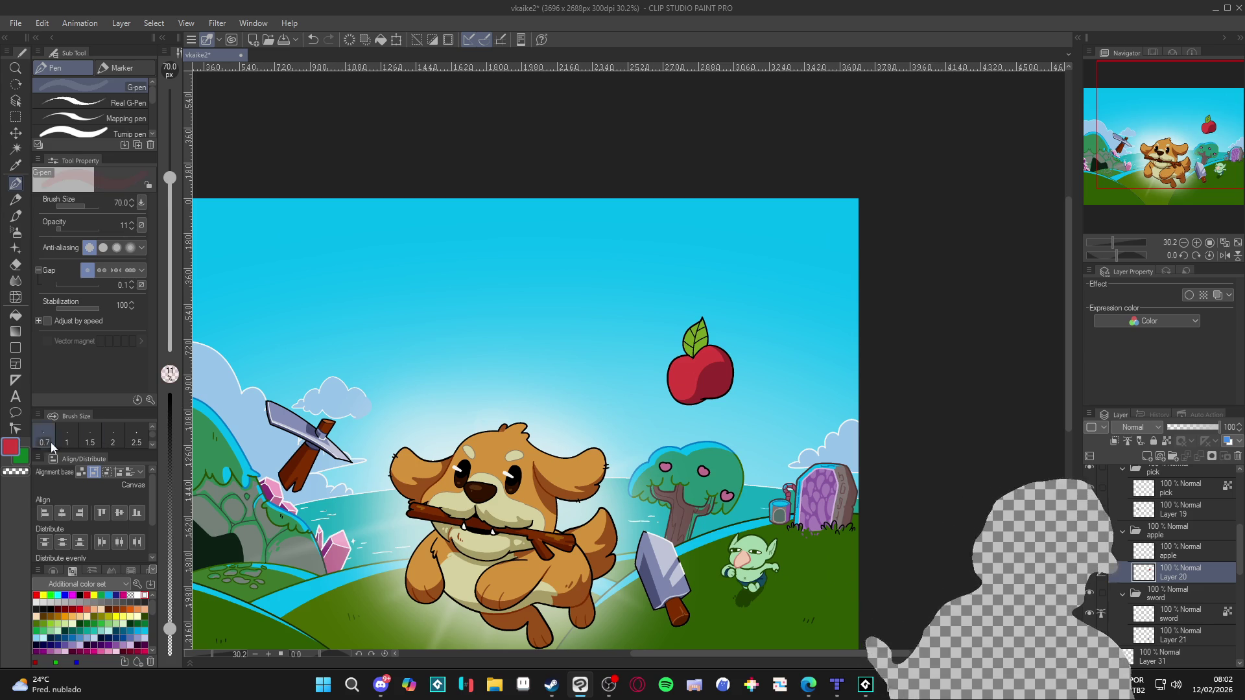
click(16, 448)
drag(350, 209, 343, 213)
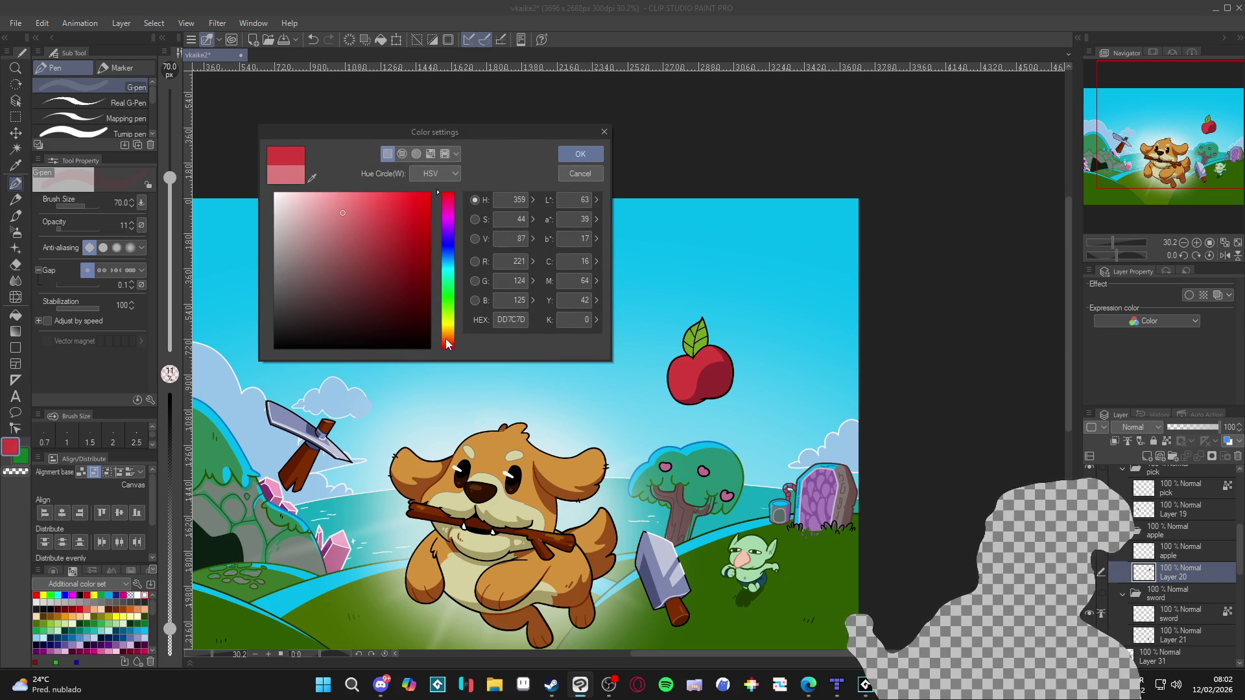
click(581, 154)
key(bracketleft)
key(bracketleft)
key(bracketleft)
drag(681, 372, 678, 369)
drag(165, 412, 168, 388)
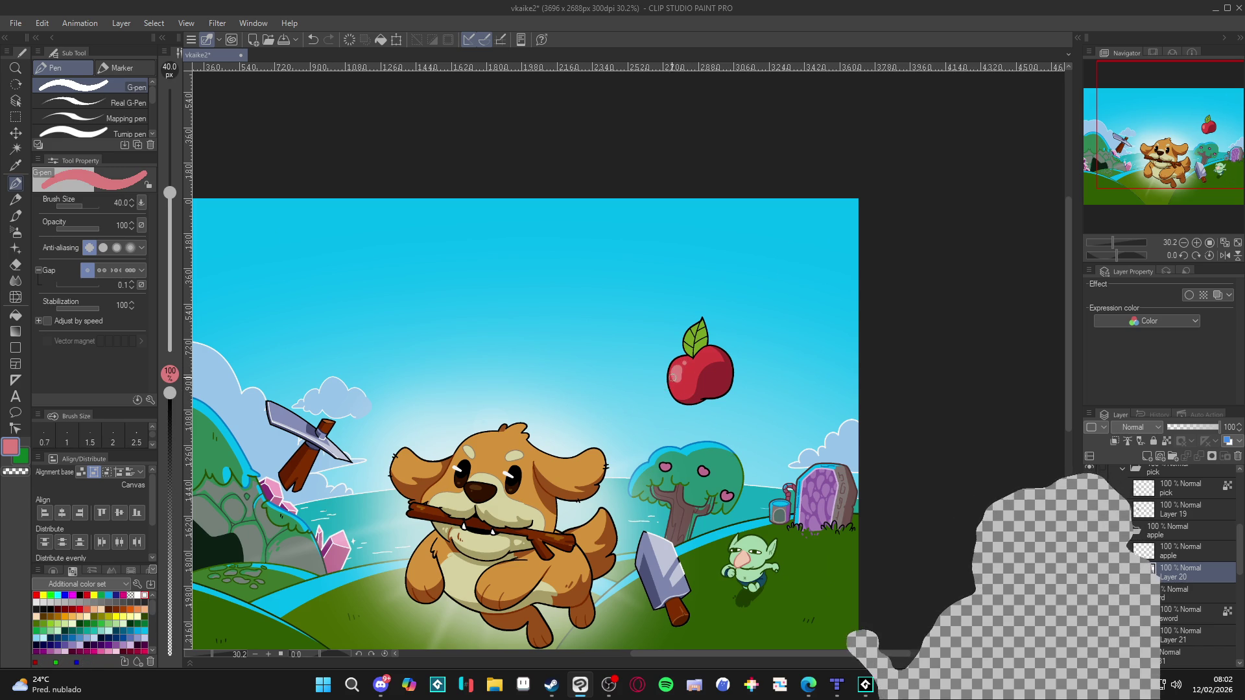
Make the pink drawing colour paler still.
click(11, 447)
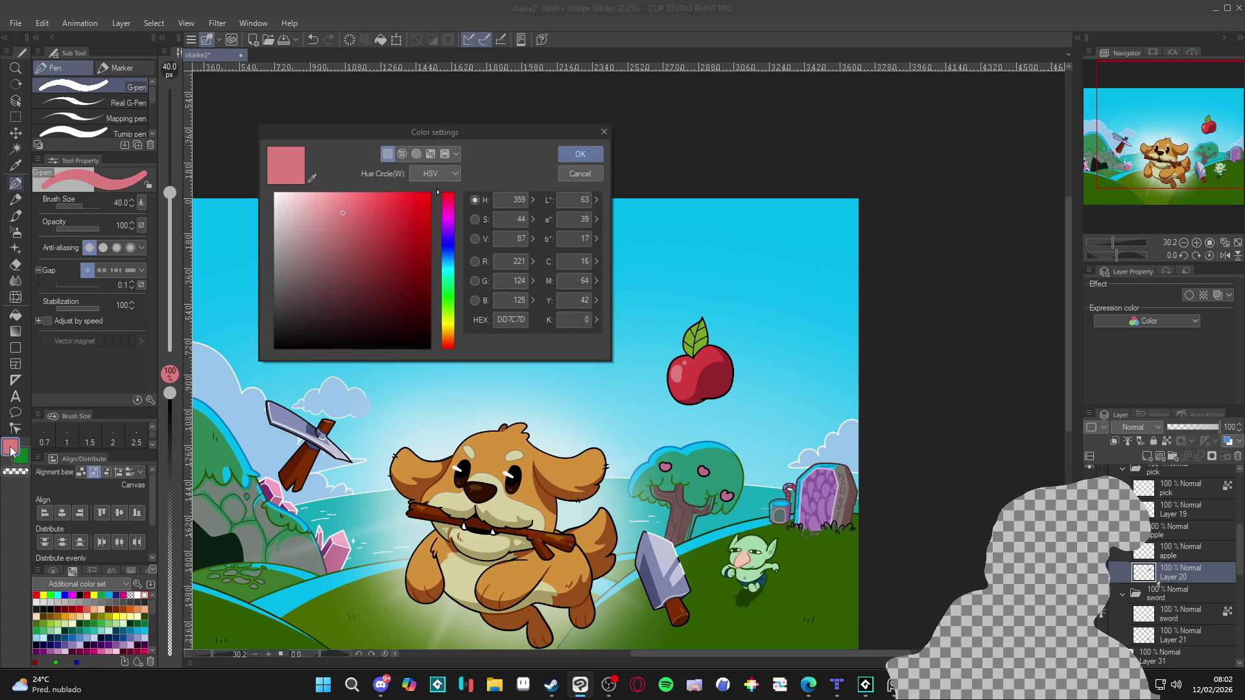
click(328, 207)
click(580, 156)
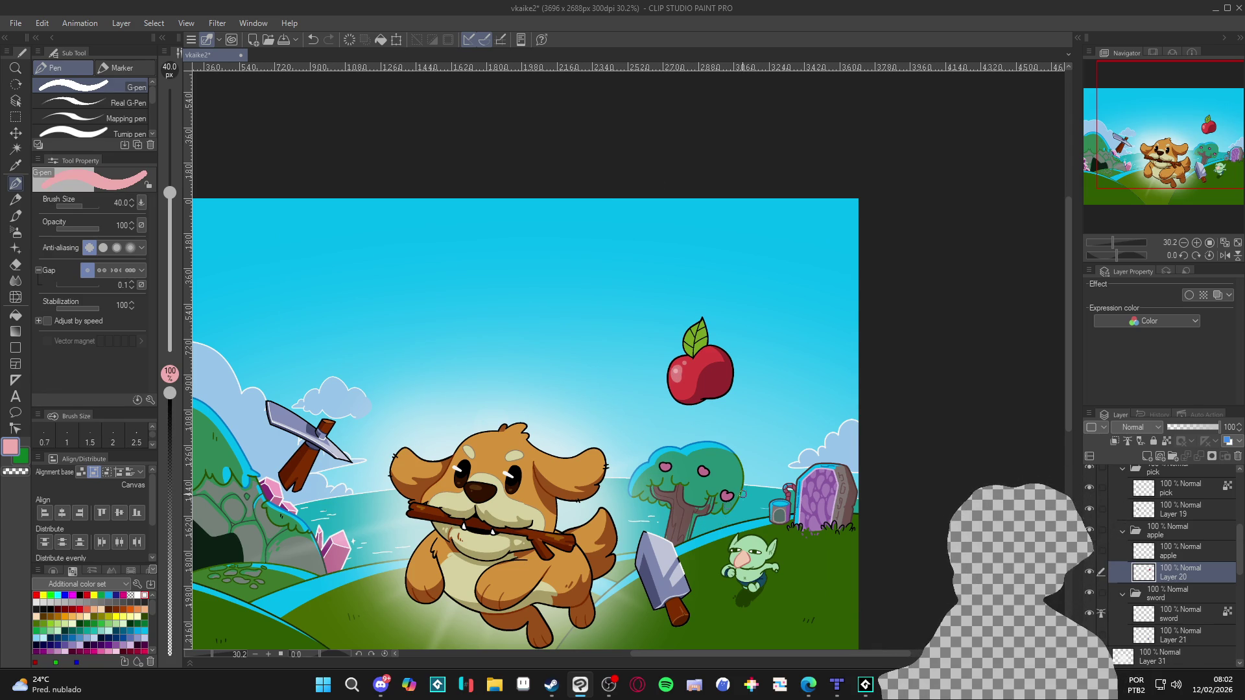
scroll(703, 369, down, 3)
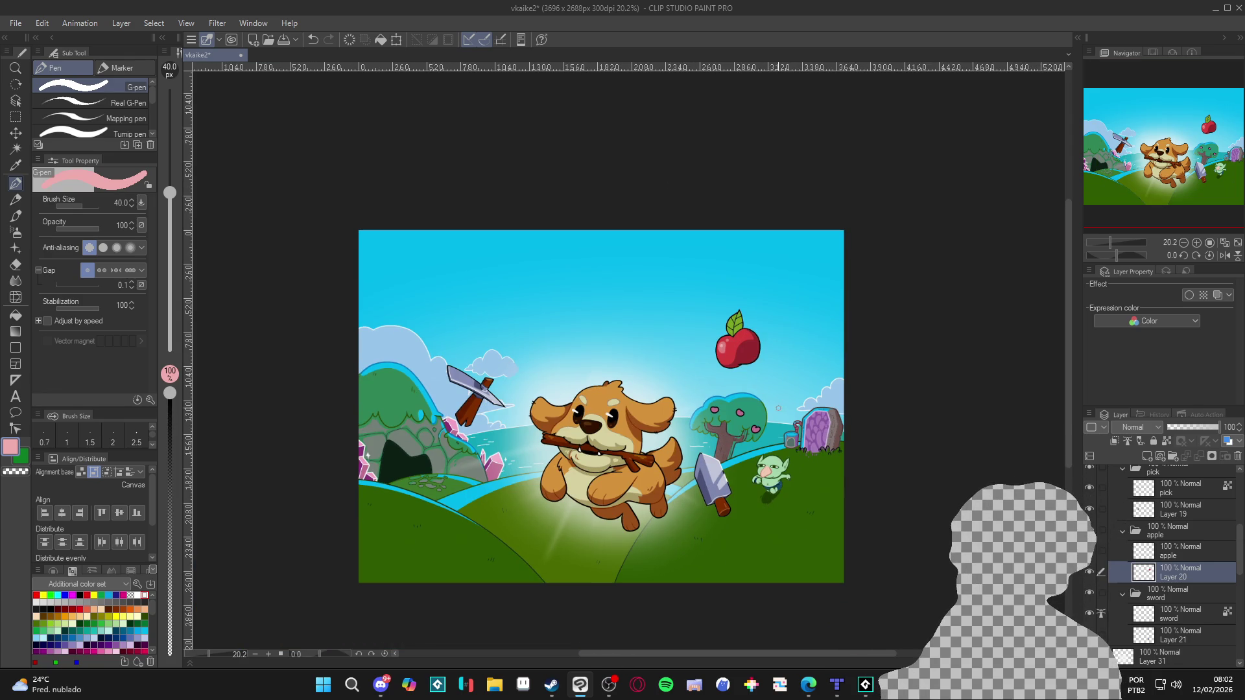
Sample the apple's dark red and darken it further.
key(w)
scroll(757, 357, up, 1)
scroll(757, 357, up, 2)
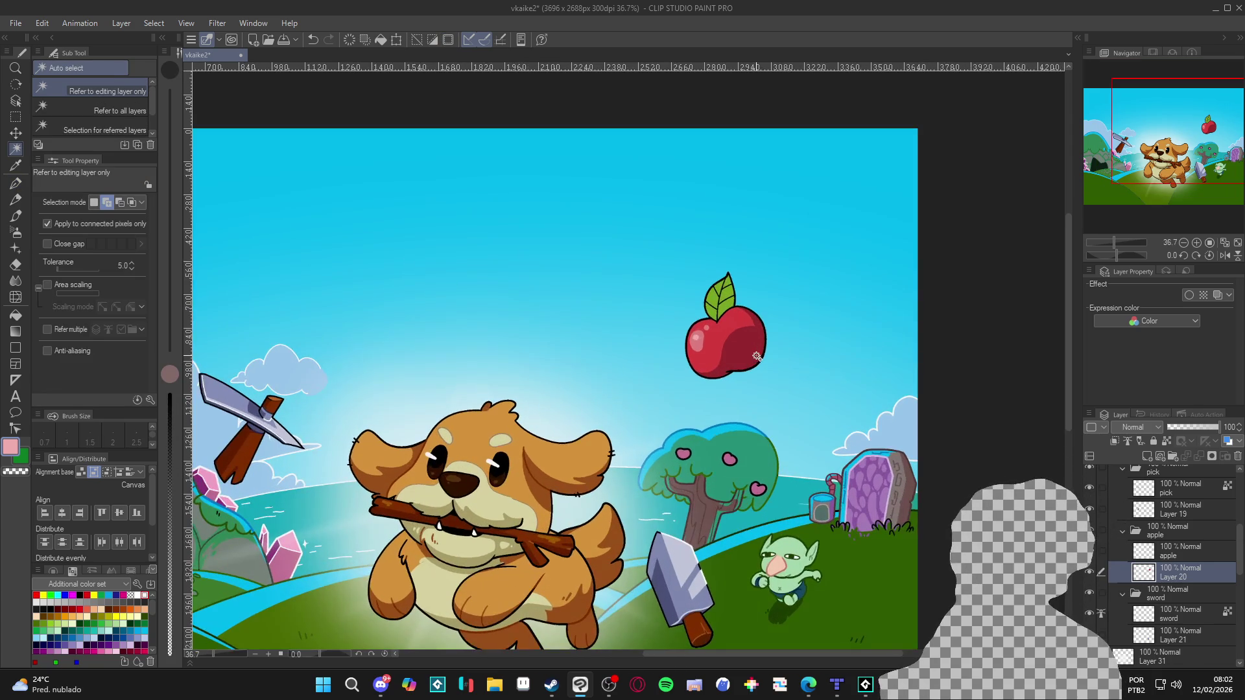
key(p)
alt+click(757, 356)
click(12, 449)
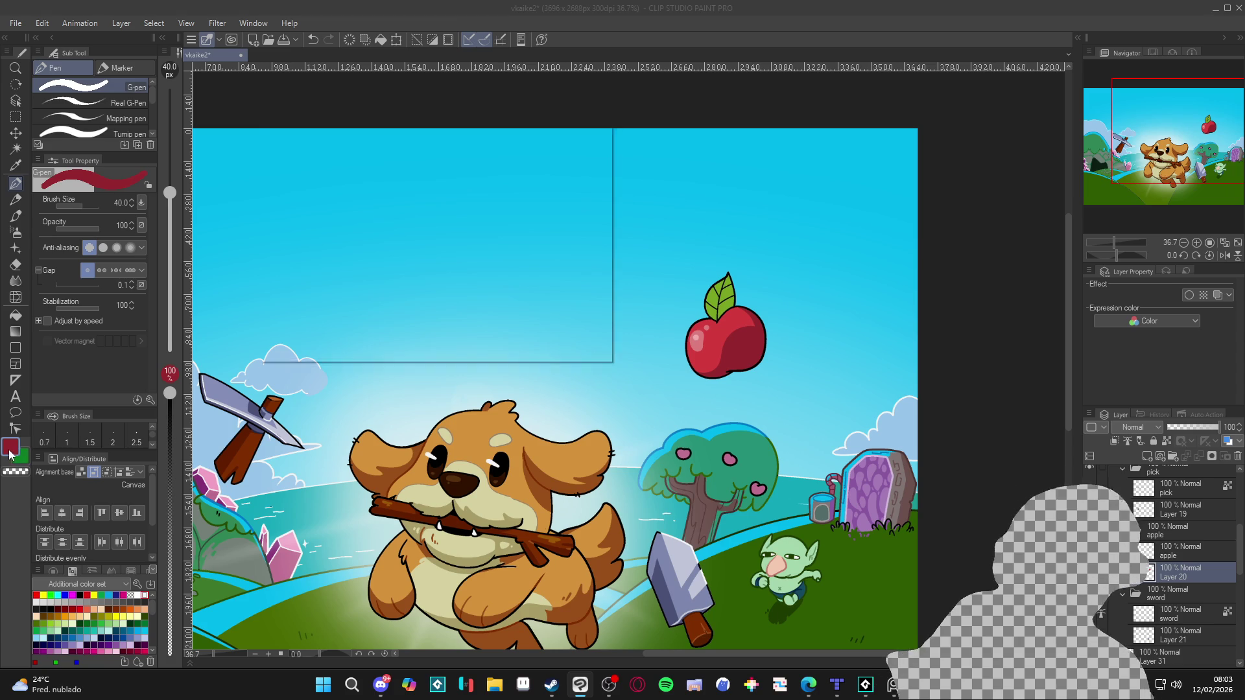
drag(399, 261, 403, 271)
click(580, 154)
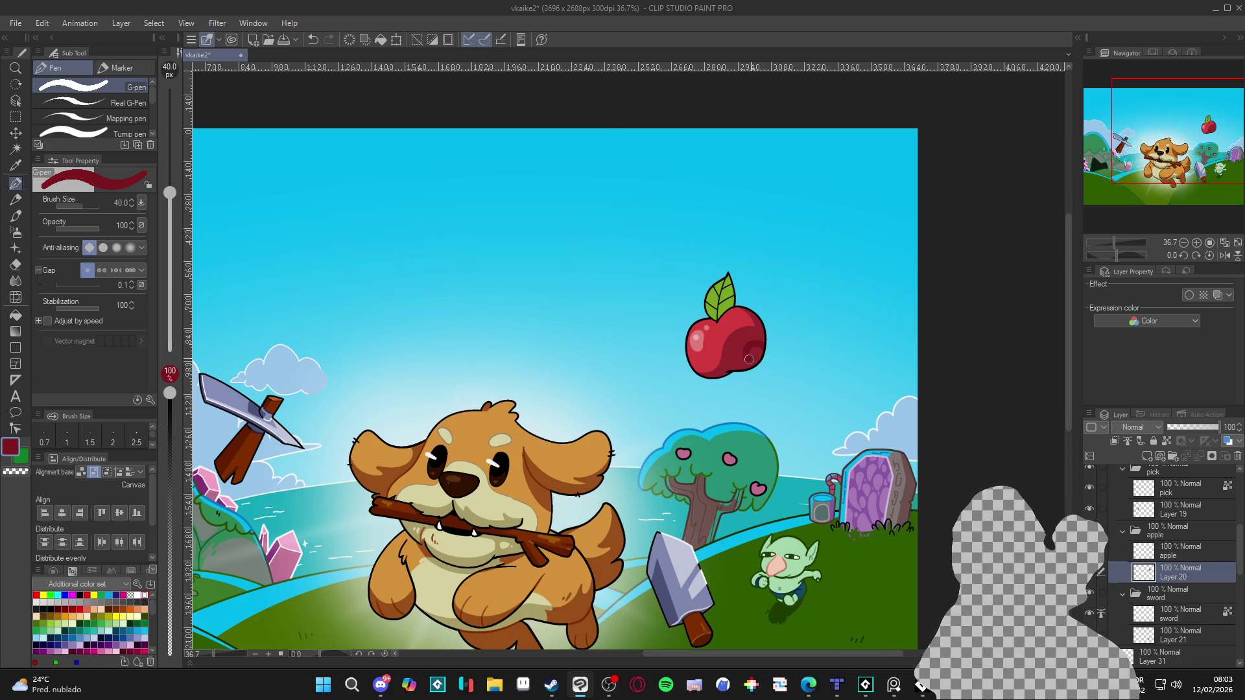
Select the apple's leaf with the Auto select tool.
key(g)
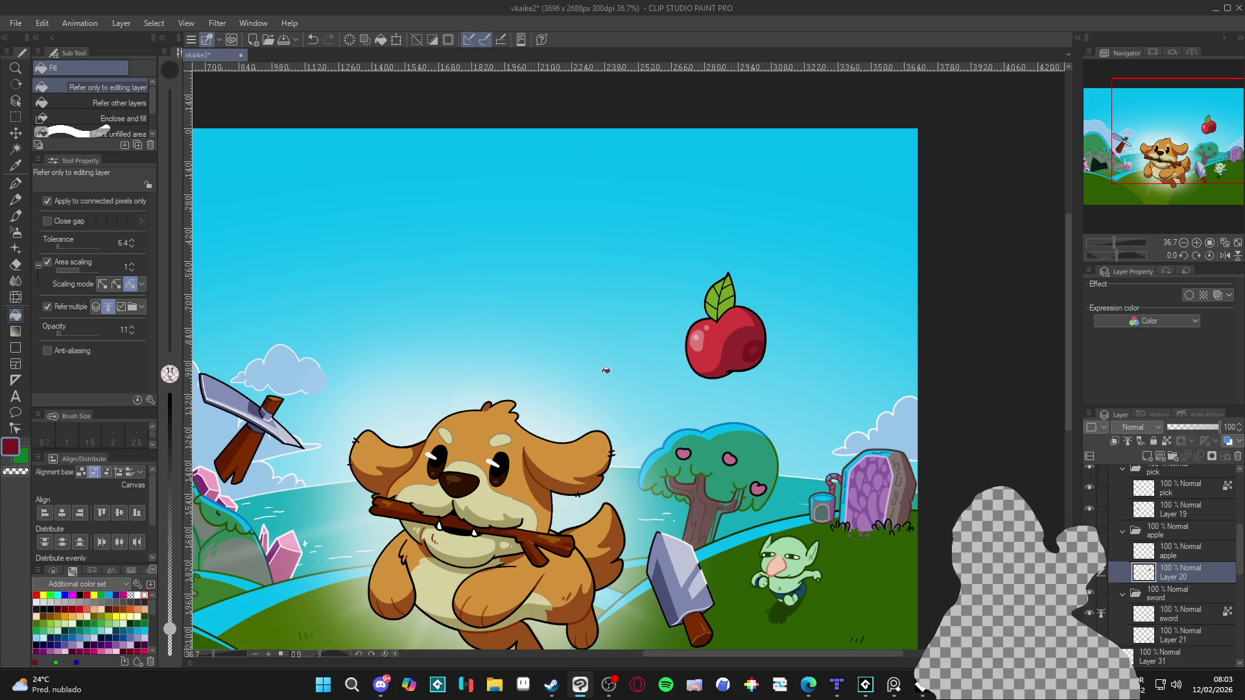
key(p)
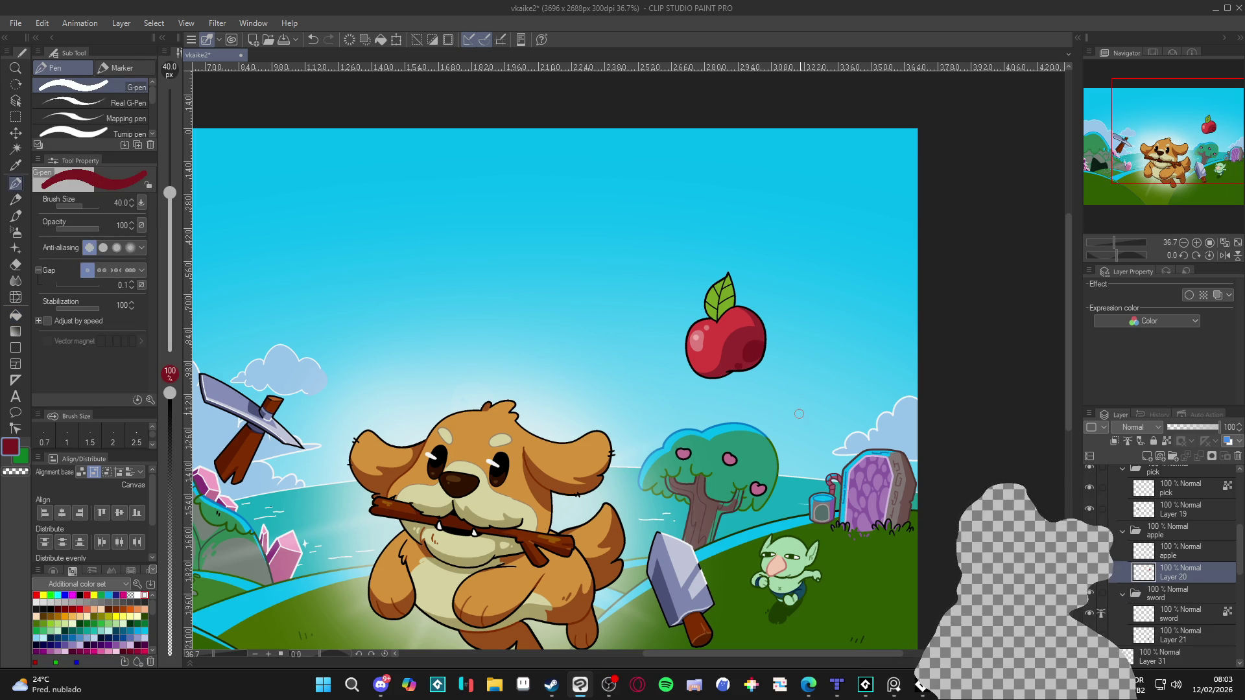
scroll(799, 414, down, 4)
scroll(744, 356, up, 4)
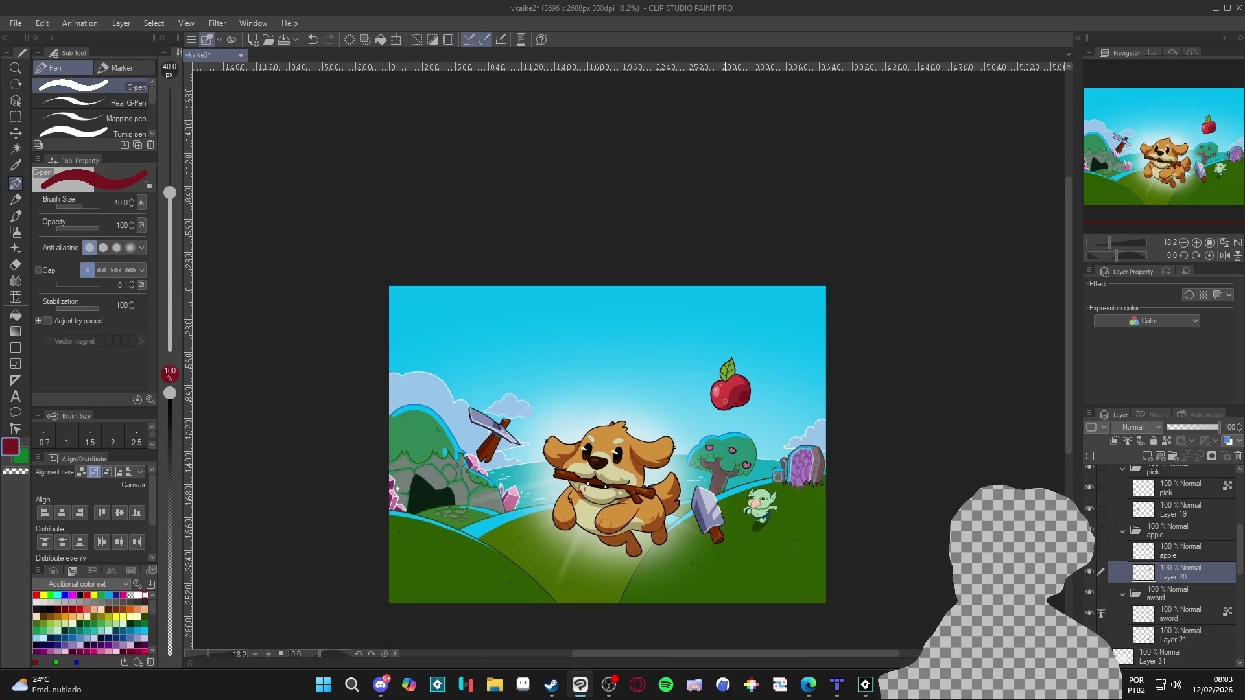
key(w)
click(724, 364)
scroll(725, 360, up, 2)
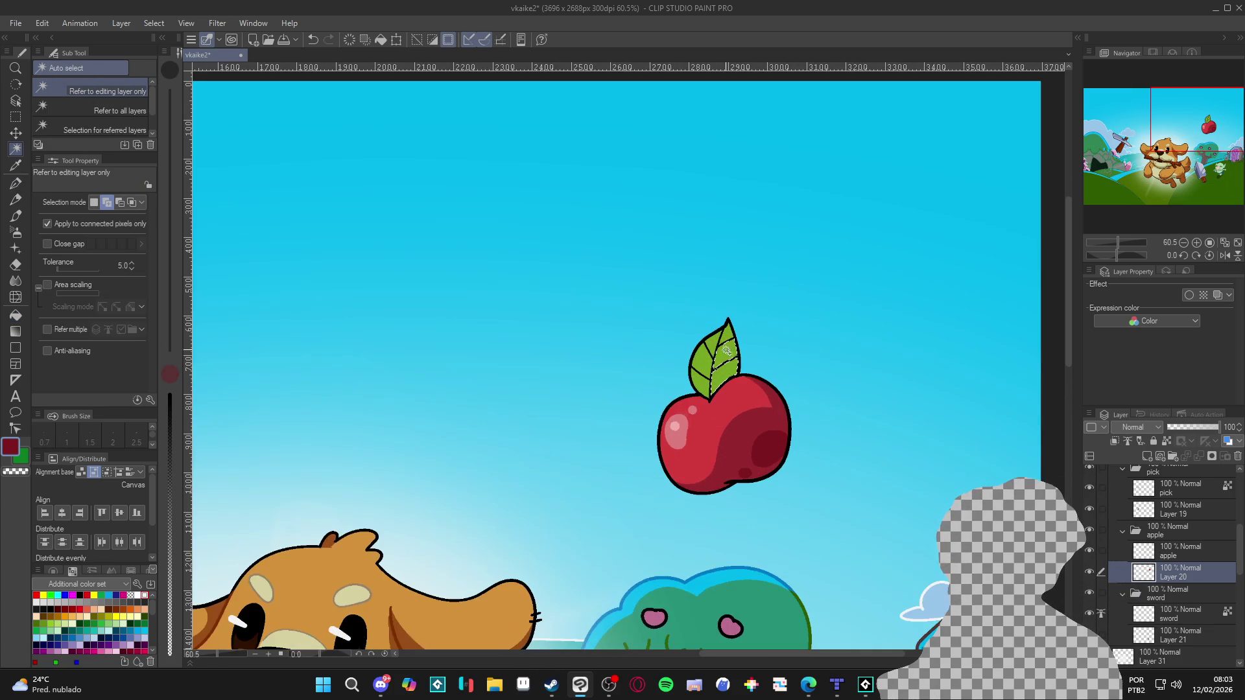
scroll(701, 382, down, 2)
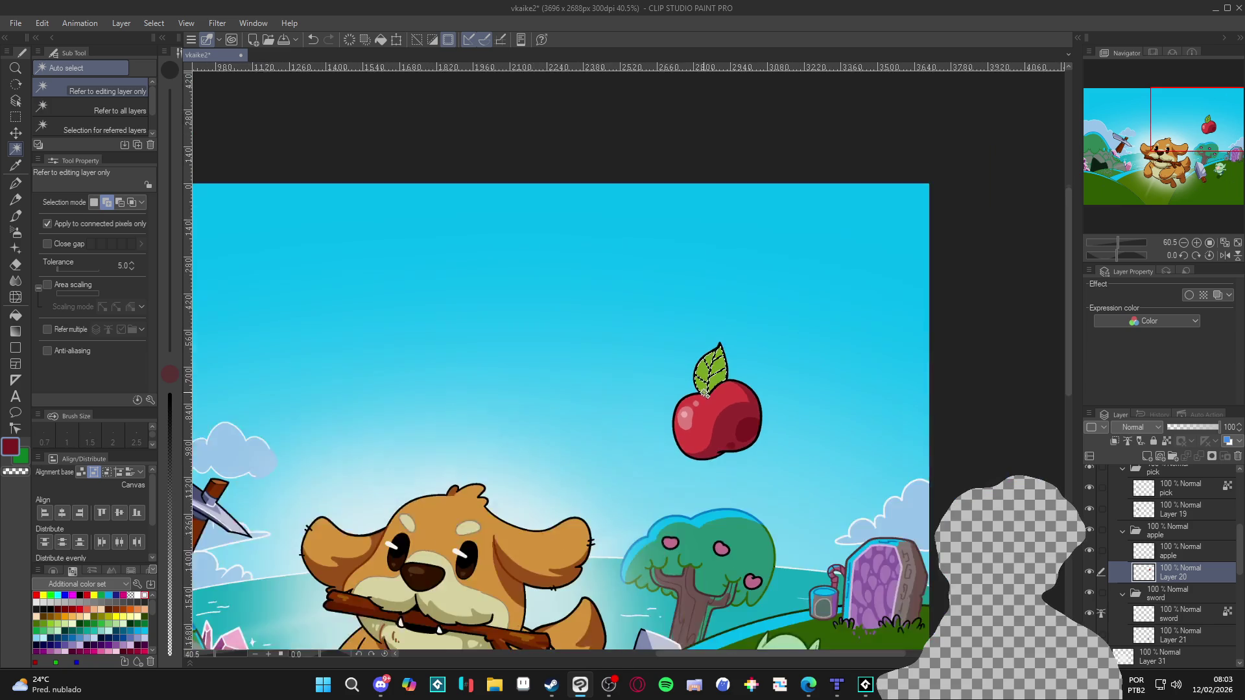
scroll(733, 399, up, 1)
Take the leaf's green as drawing colour and shift it to a slightly different shade.
key(p)
alt+click(711, 367)
click(13, 454)
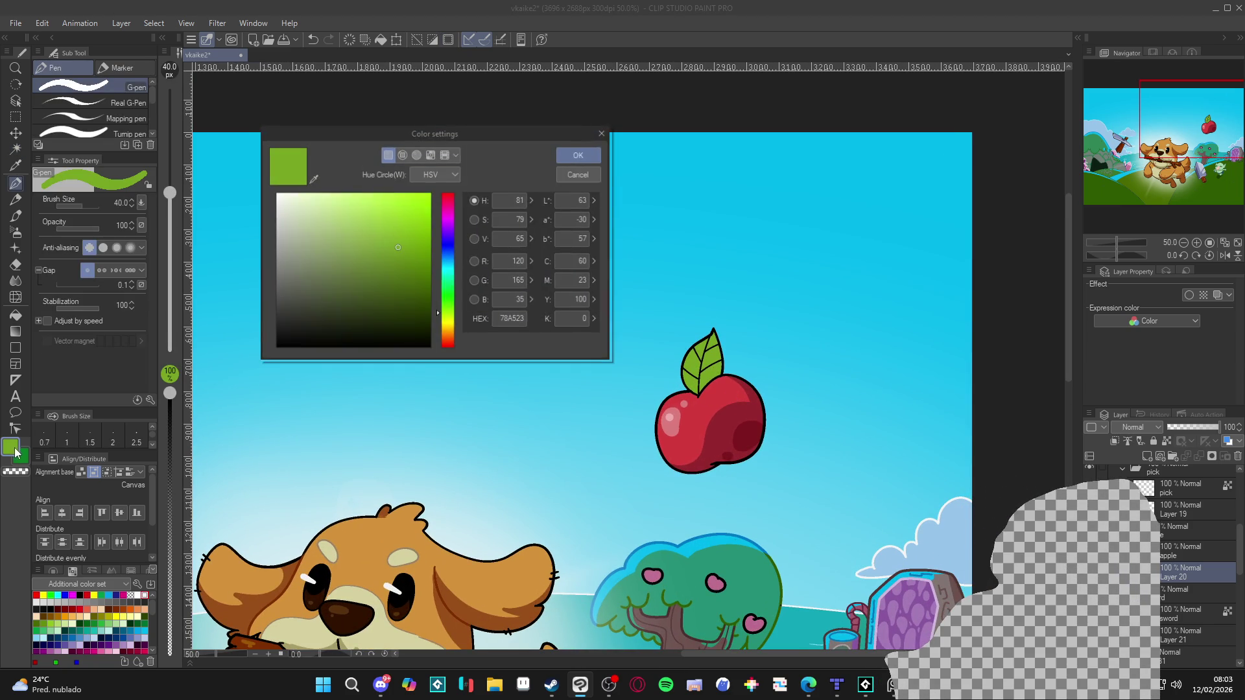
click(409, 256)
drag(409, 257, 418, 258)
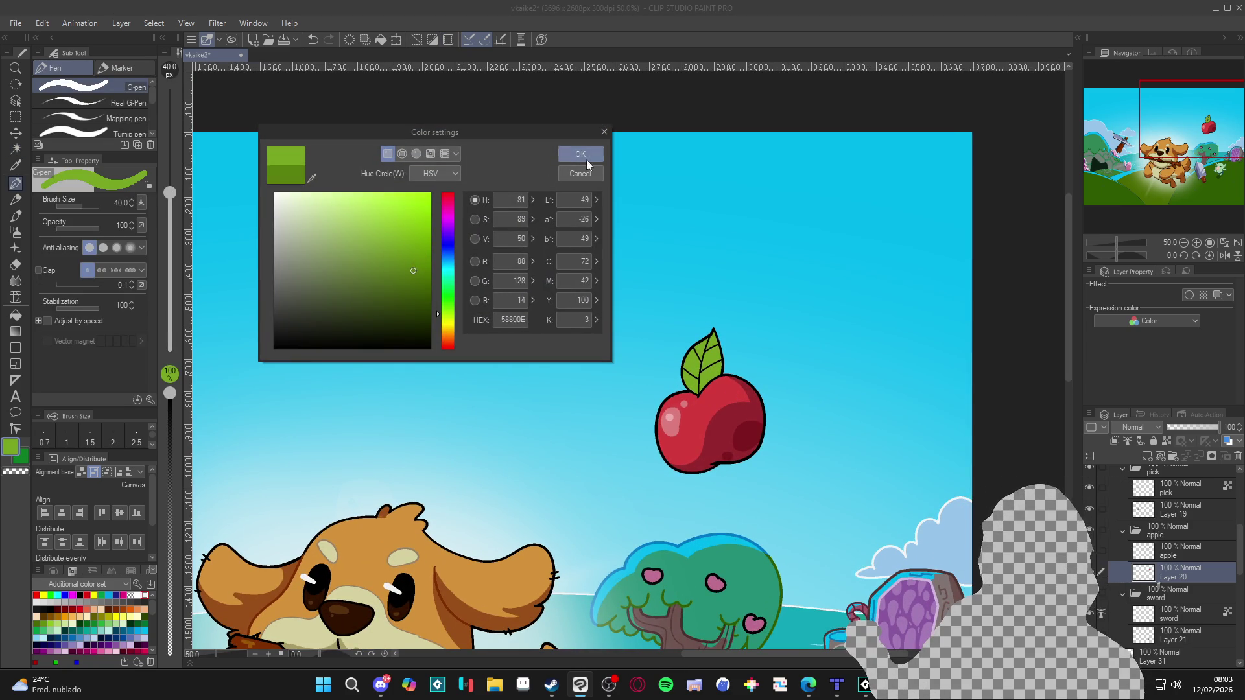
click(580, 154)
key(g)
key(g)
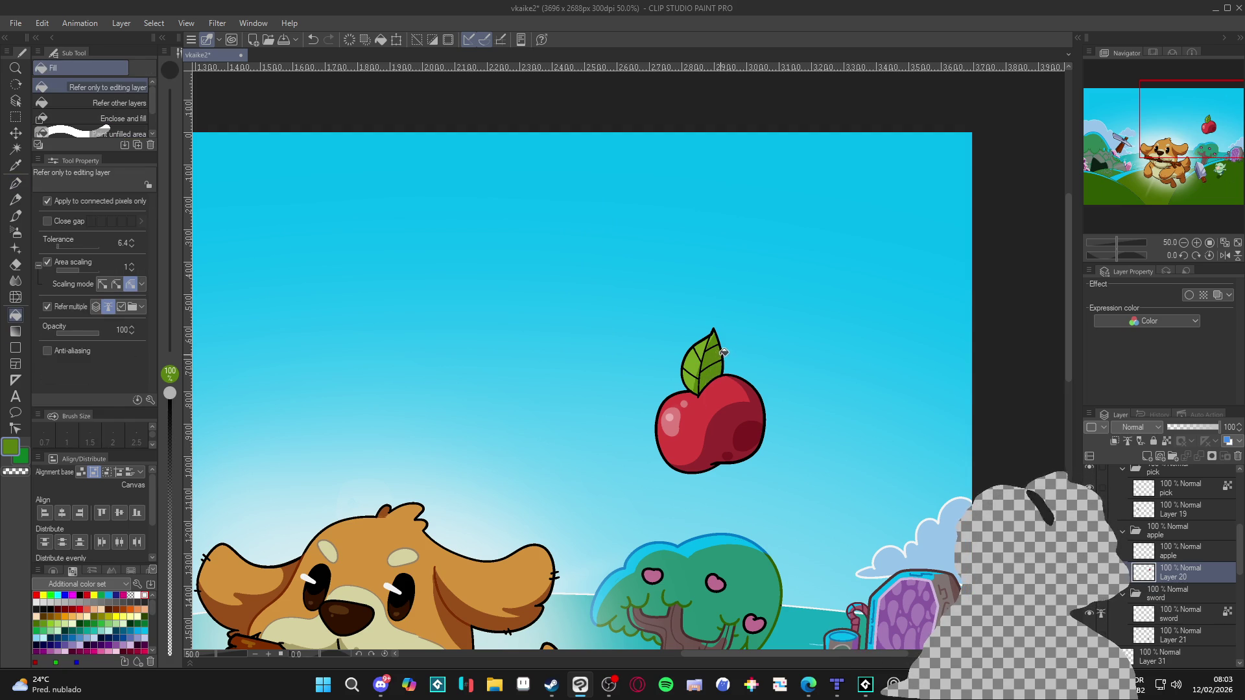
key(p)
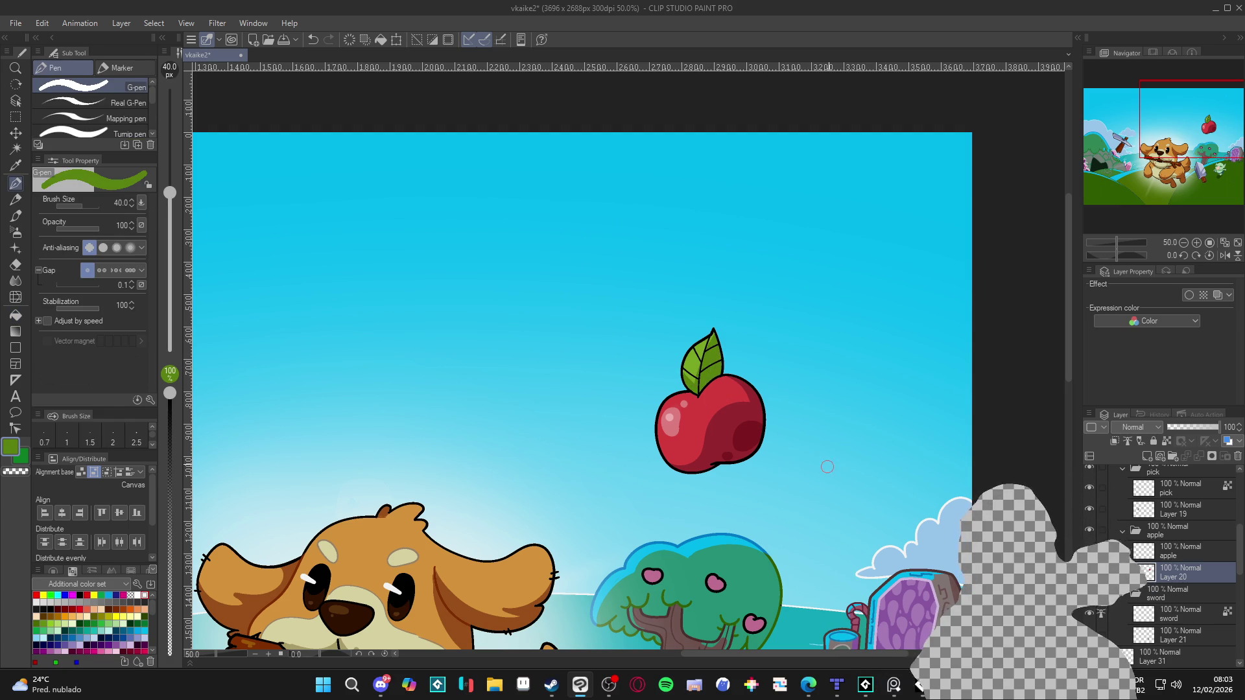
Paint a darker green stroke along the leaf's vein with a smaller brush, using the apple layer as reference.
click(1166, 554)
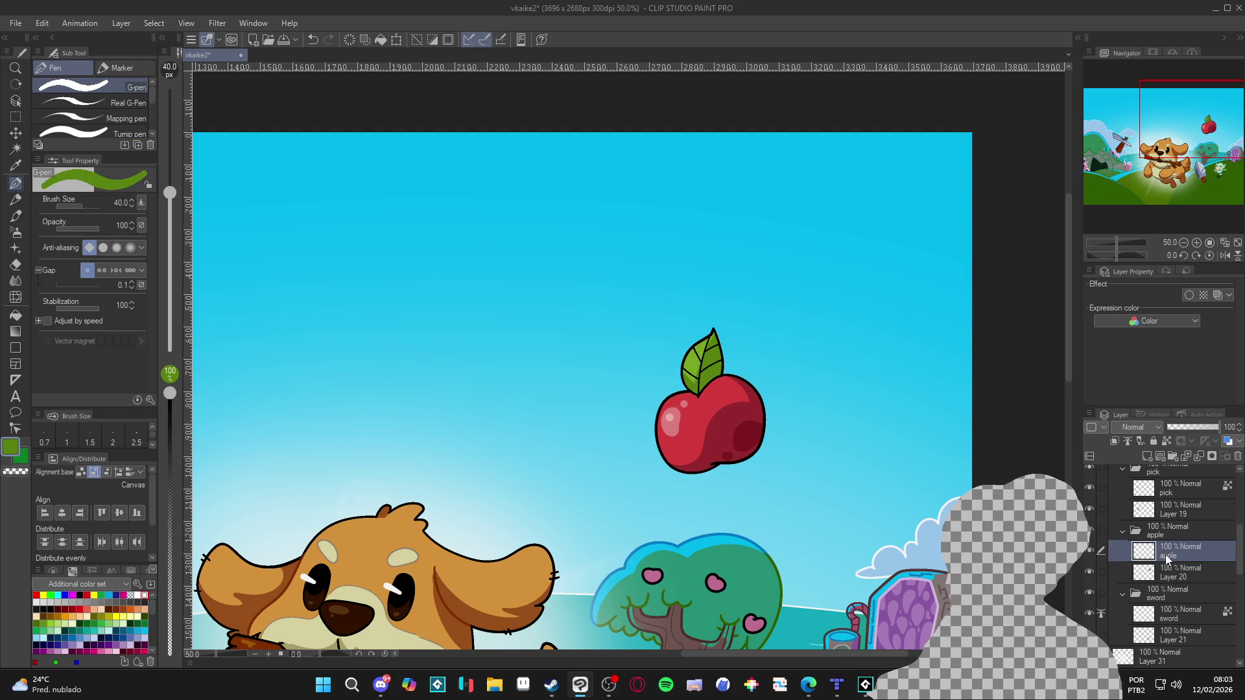
scroll(701, 389, up, 3)
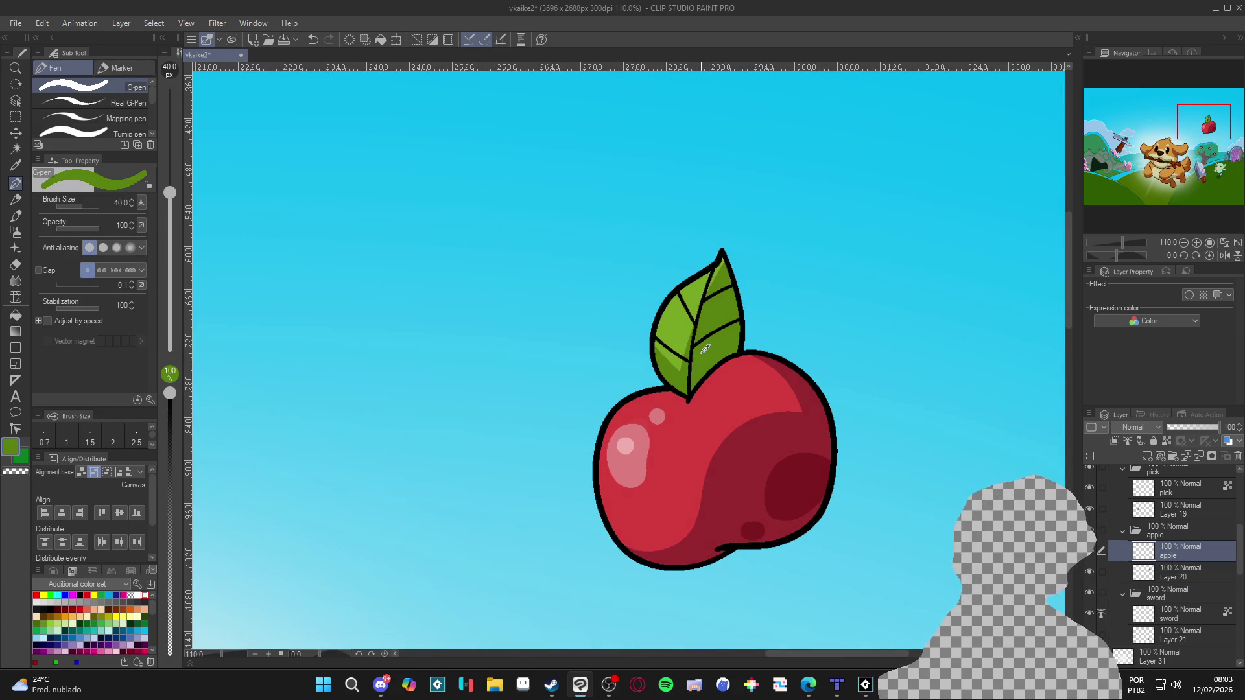
click(12, 453)
click(429, 294)
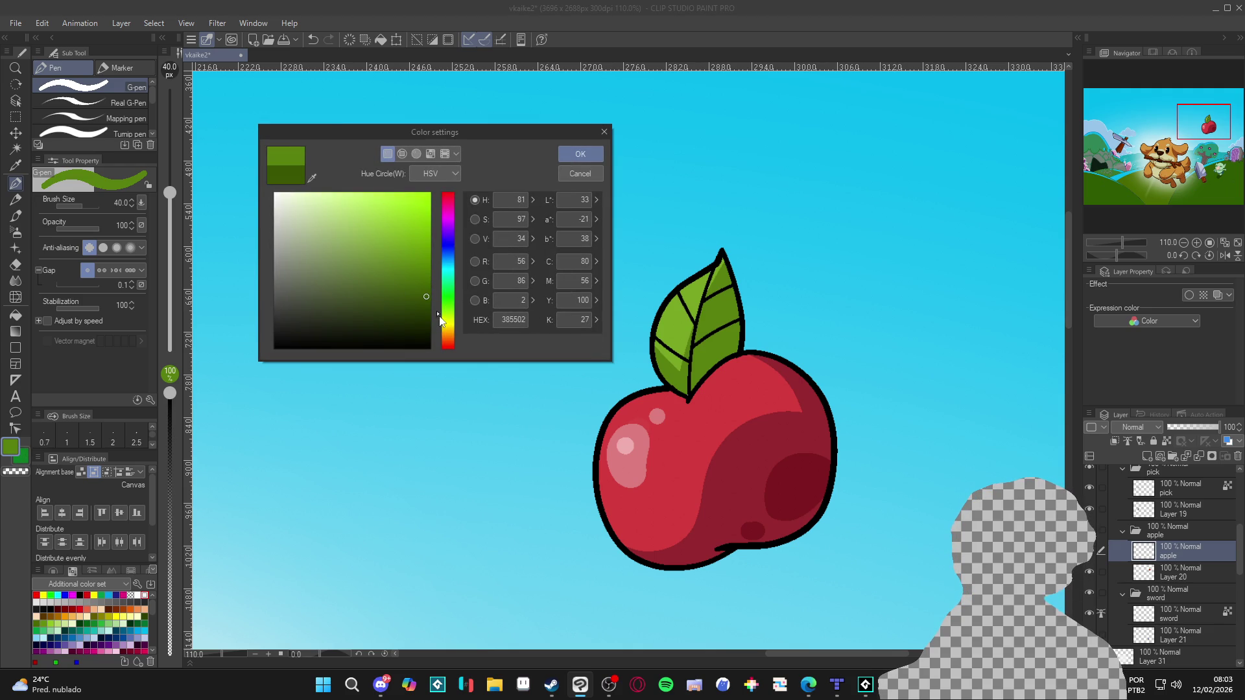
click(593, 156)
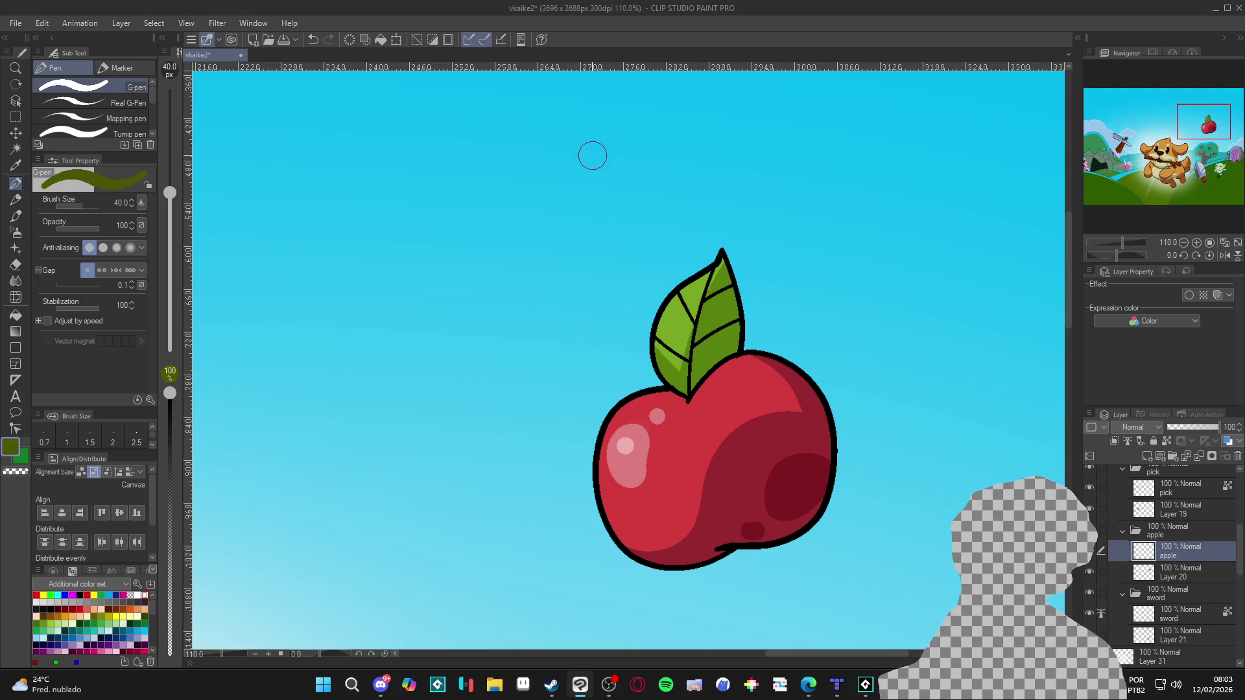
key(bracketleft)
key(bracketleft)
key(bracketleft)
key(bracketleft)
key(bracketleft)
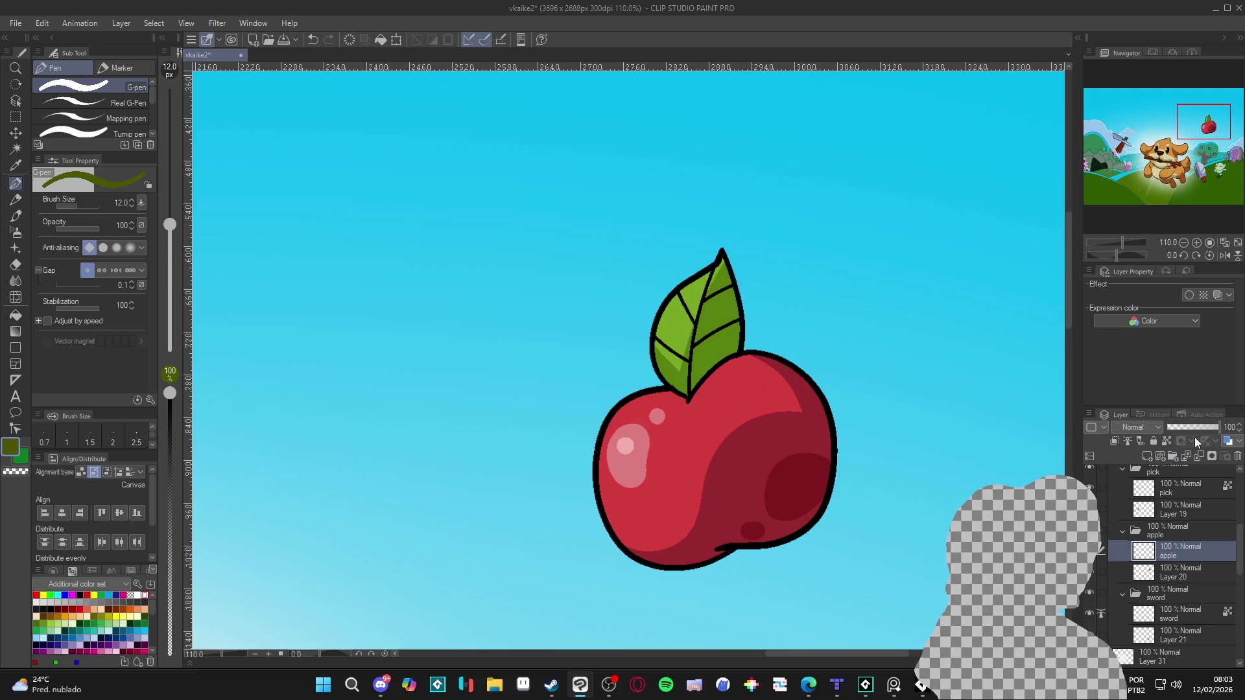
click(1167, 441)
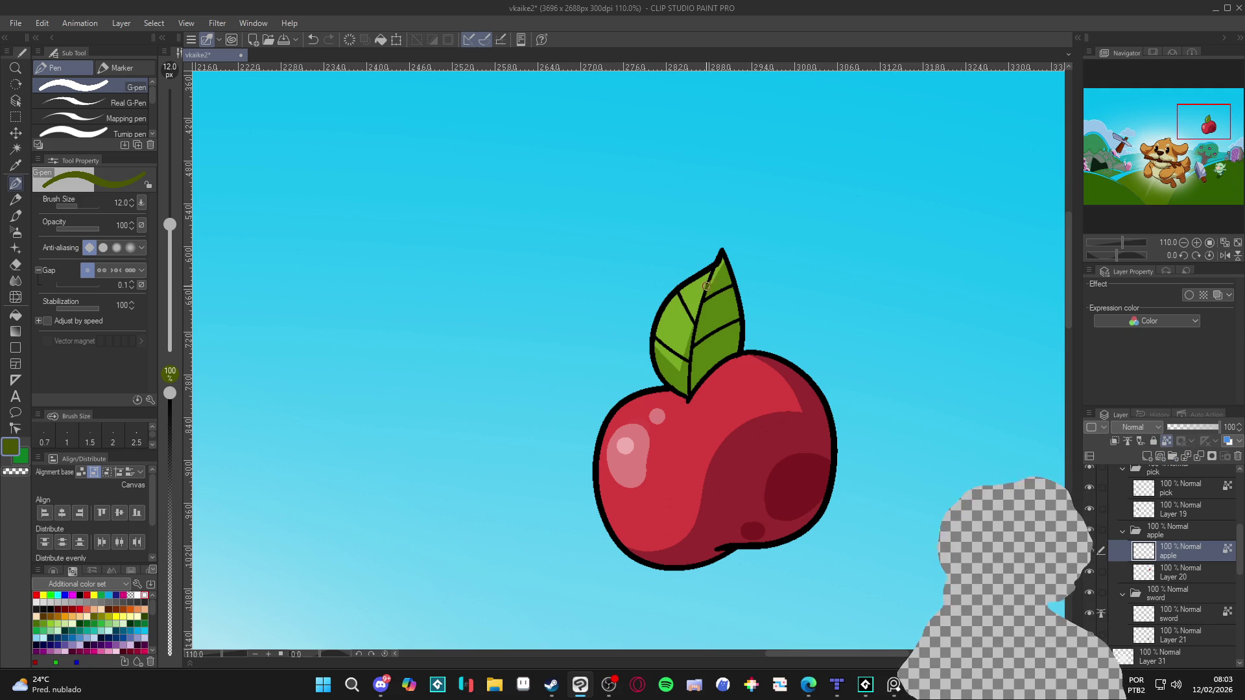
drag(710, 278, 692, 356)
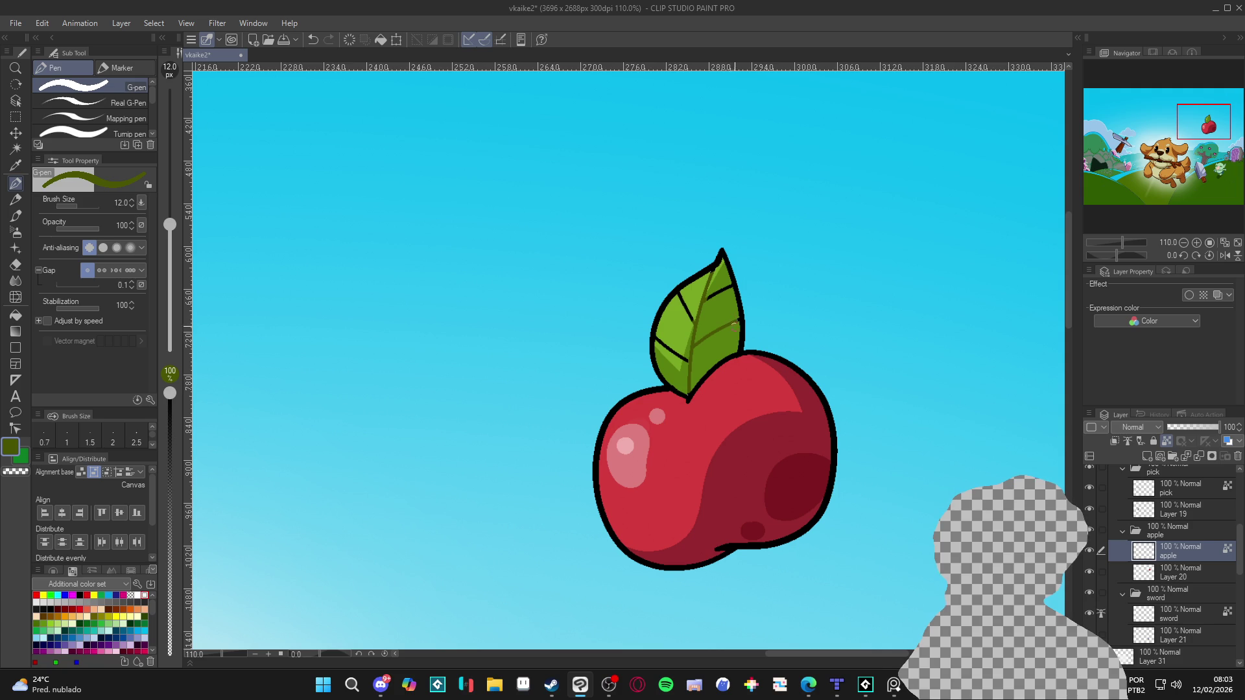
Try an even darker green, then cancel the colour change.
click(11, 447)
click(428, 306)
click(580, 174)
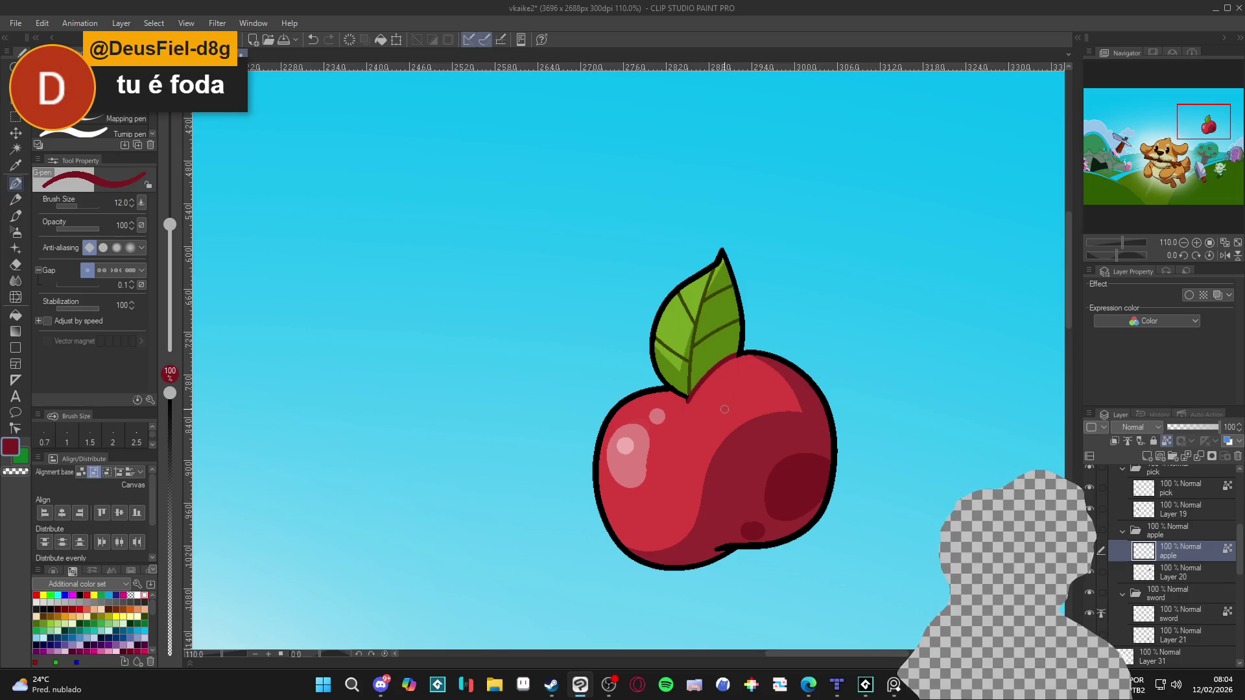
Collapse the pick, apple and sword layer folders in the Layer panel.
scroll(724, 409, down, 5)
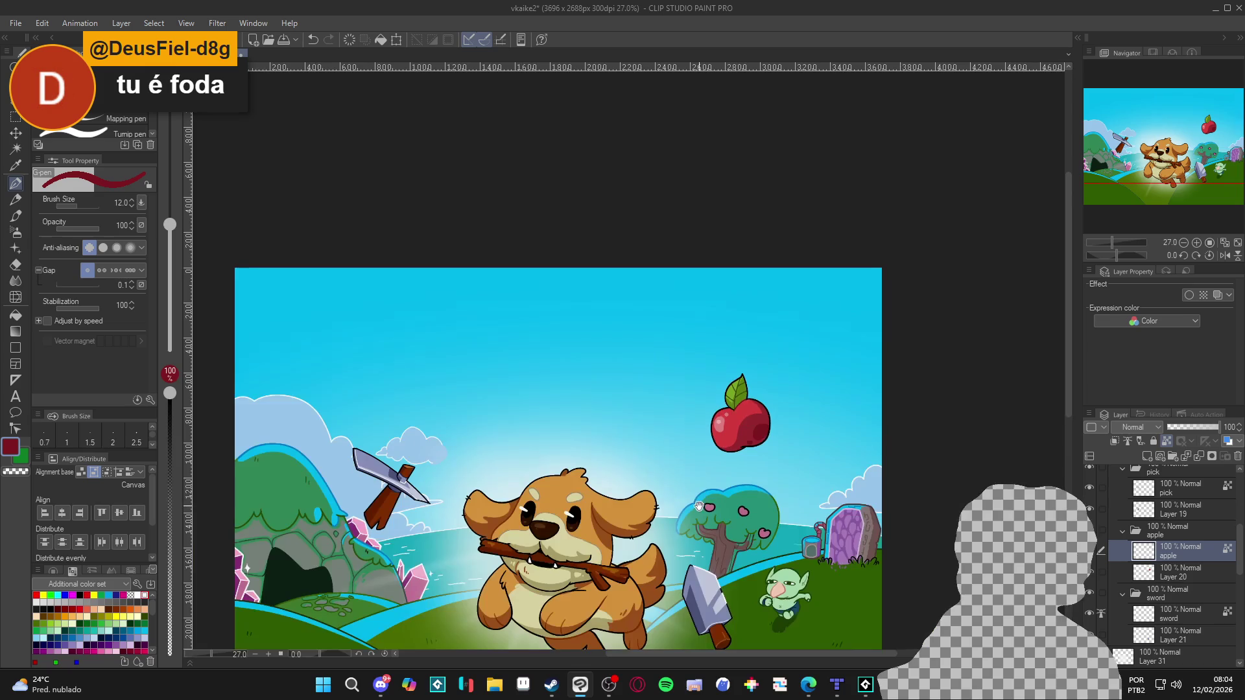
scroll(699, 506, down, 2)
drag(768, 422, 756, 416)
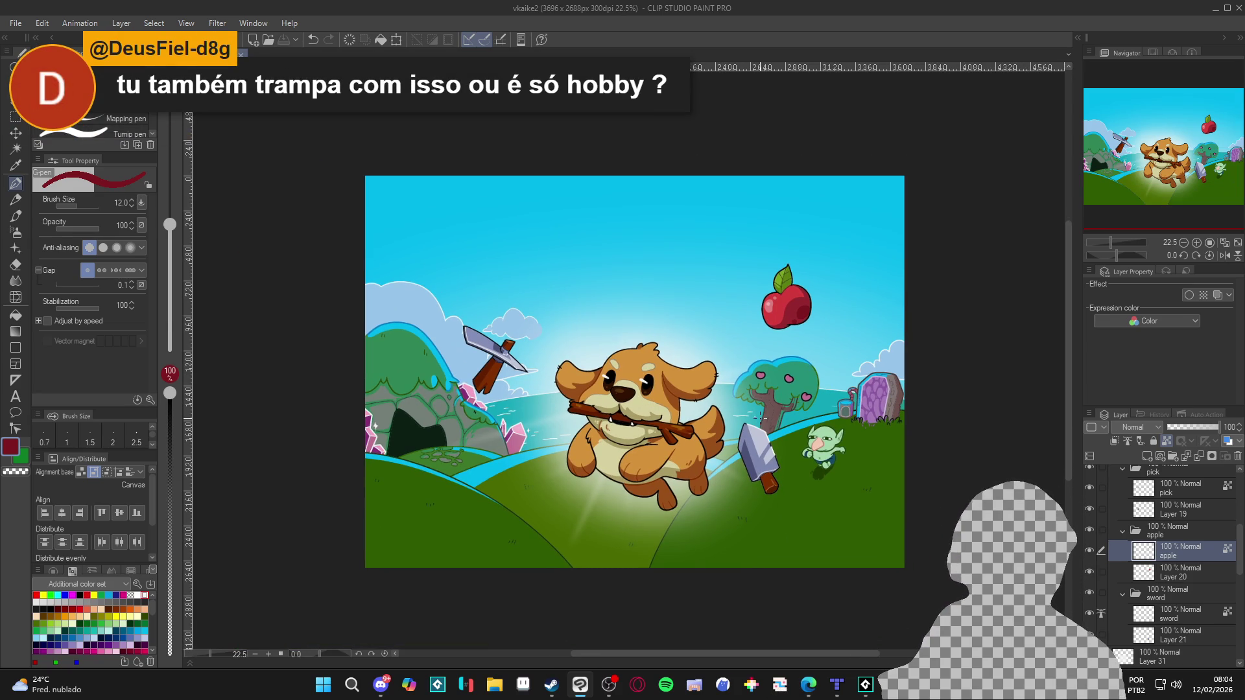
scroll(1124, 548, up, 2)
click(1122, 538)
click(1122, 555)
click(1120, 579)
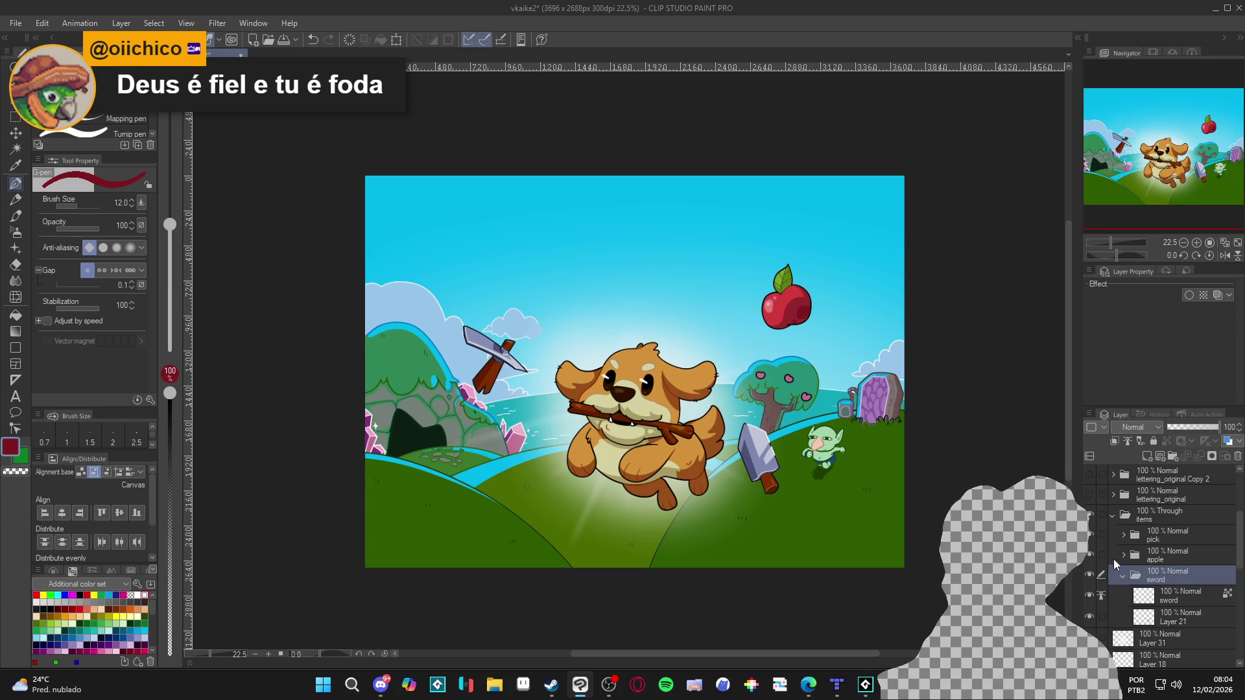
click(1123, 575)
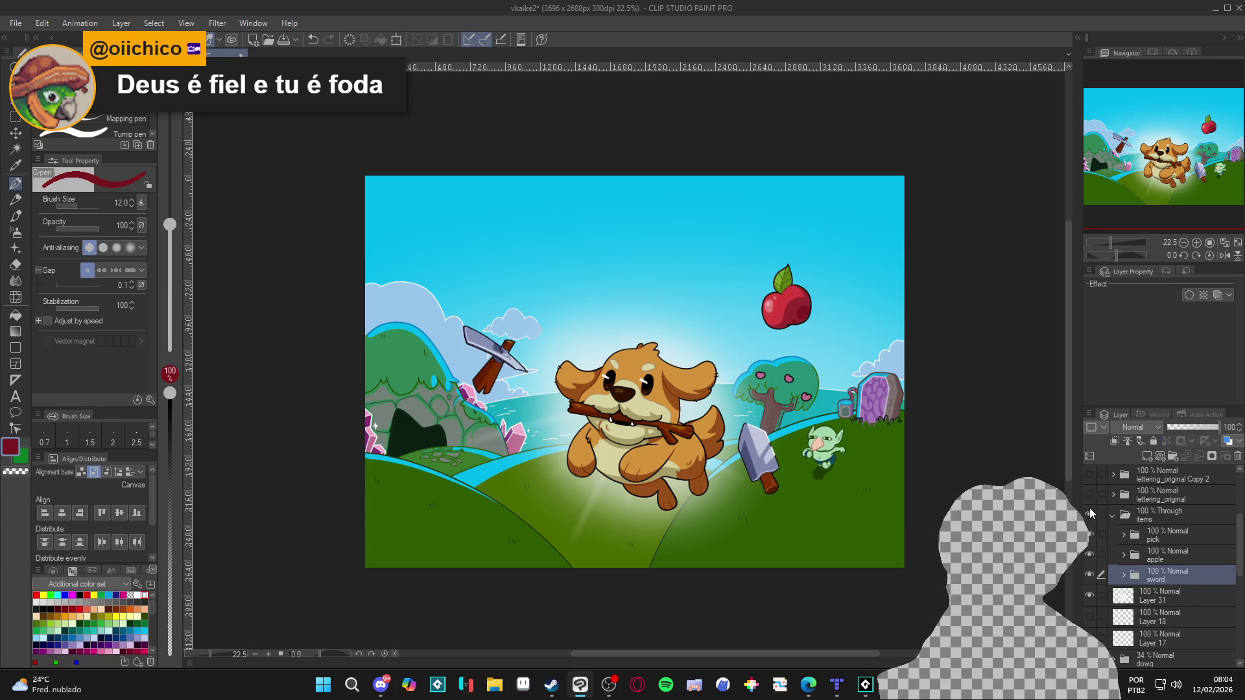
Toggle the title lettering layer back on and save the cover with Ctrl+S.
scroll(1095, 515, up, 3)
click(1090, 503)
click(1089, 503)
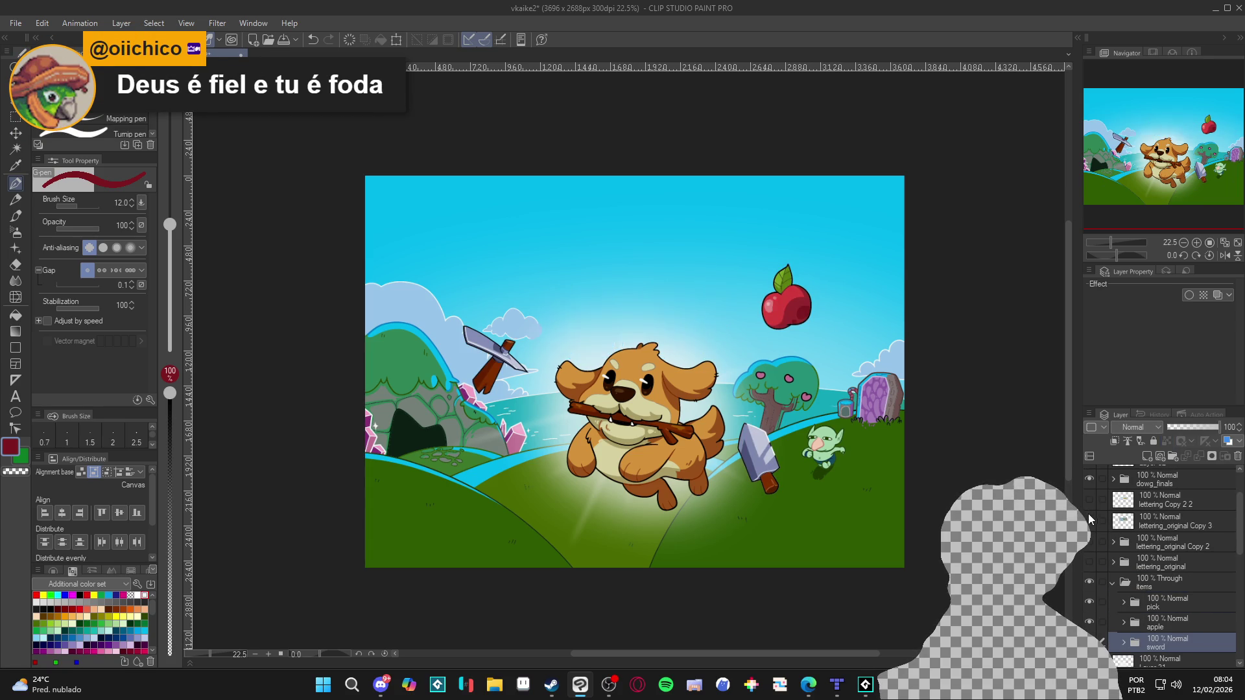
click(1089, 522)
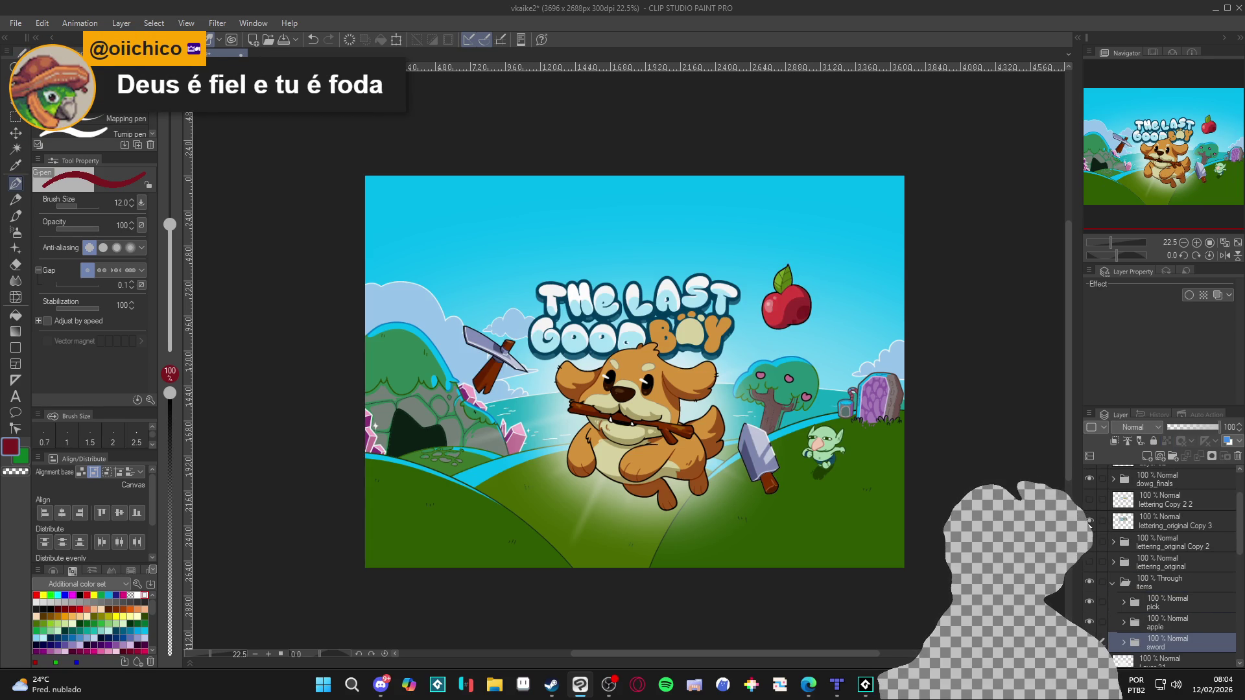
scroll(754, 435, up, 1)
key(ctrl+s)
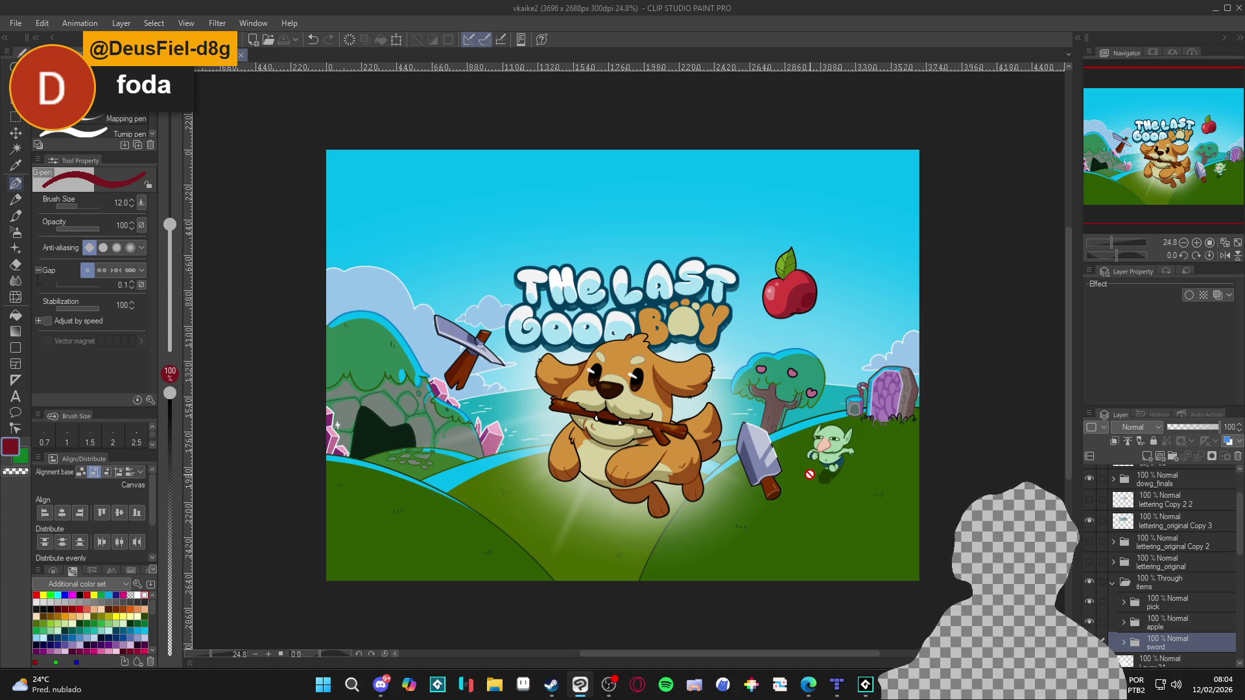
Switch on the Hue/Saturation layer so the cover previews in greyscale.
scroll(713, 496, up, 1)
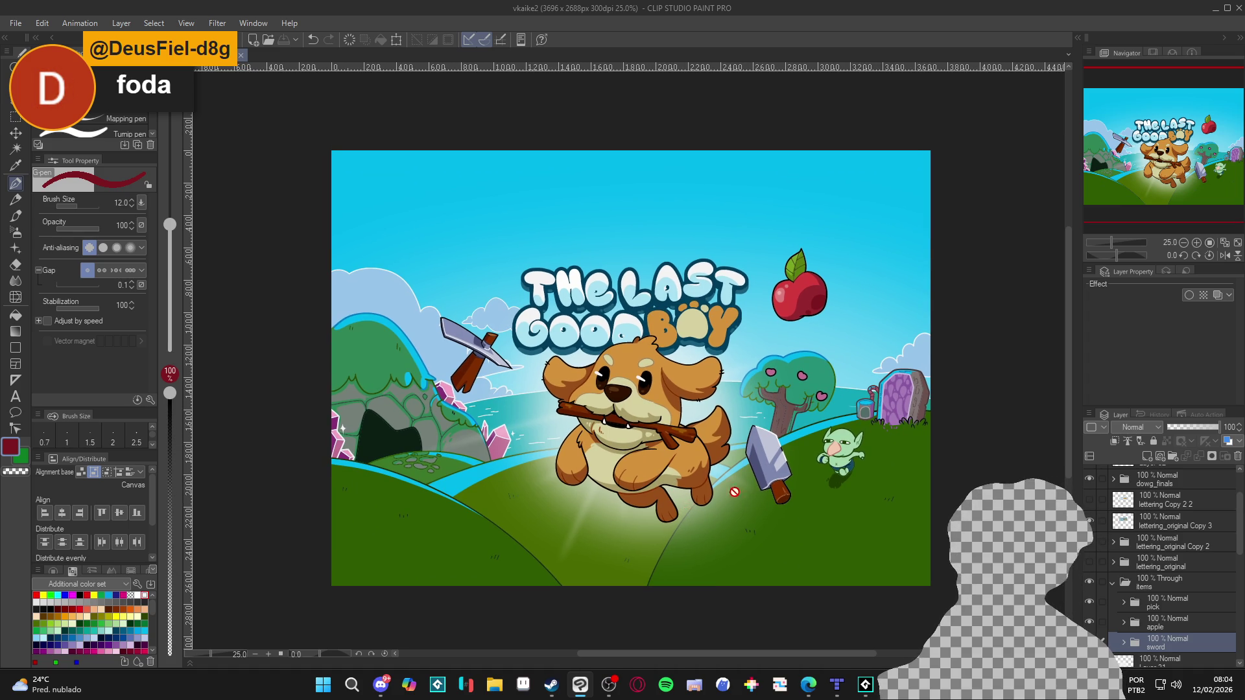
scroll(1112, 527, up, 3)
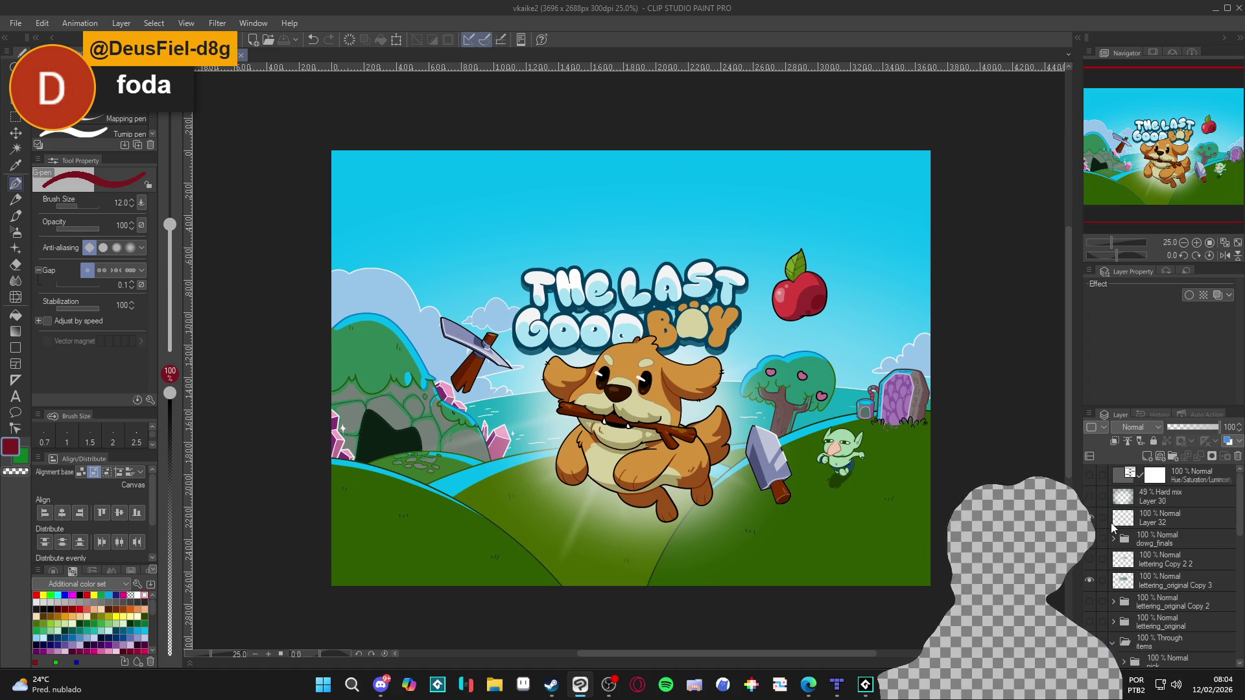
click(1090, 476)
click(1092, 476)
click(1092, 477)
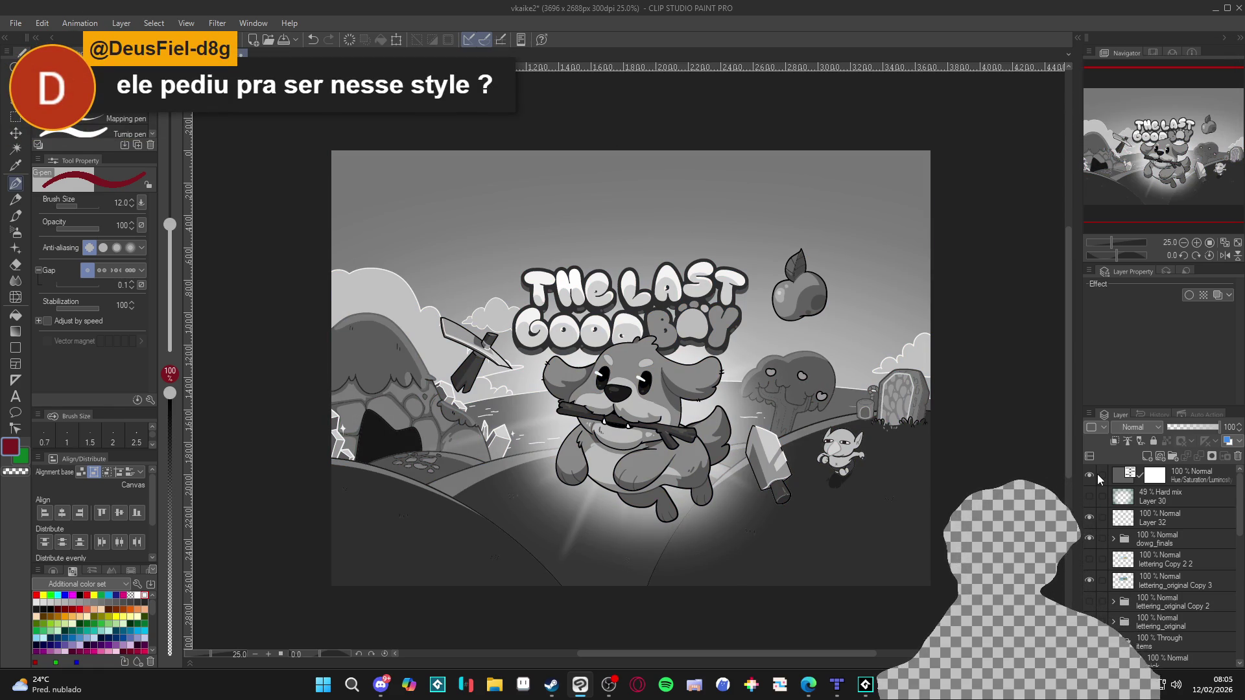
Select the Hue/Saturation layer and turn off the greyscale preview.
click(1098, 479)
click(1090, 473)
scroll(843, 501, up, 1)
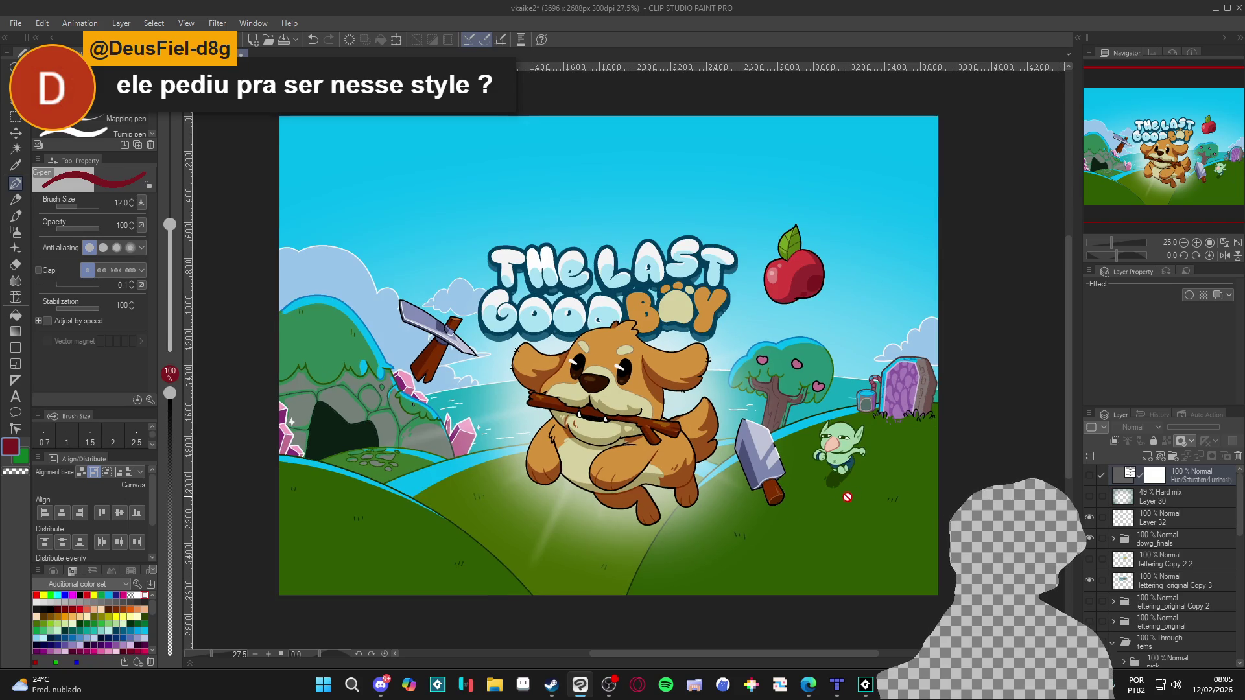
scroll(1205, 589, down, 10)
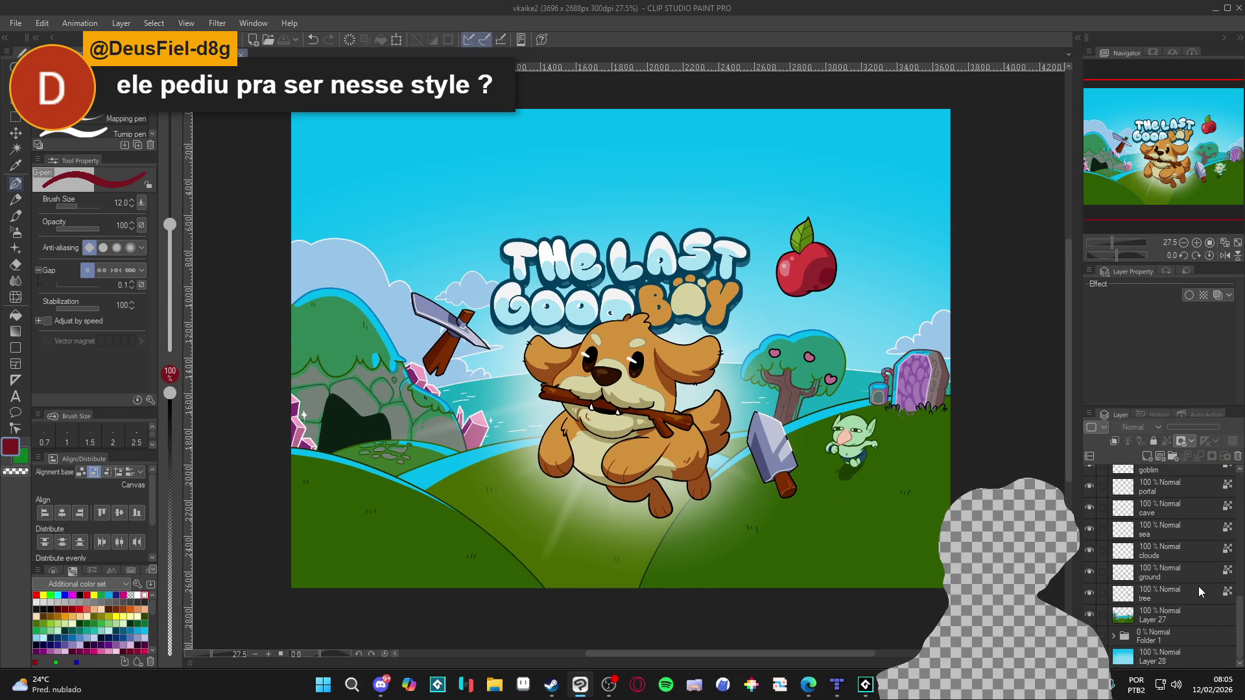
scroll(1141, 607, up, 3)
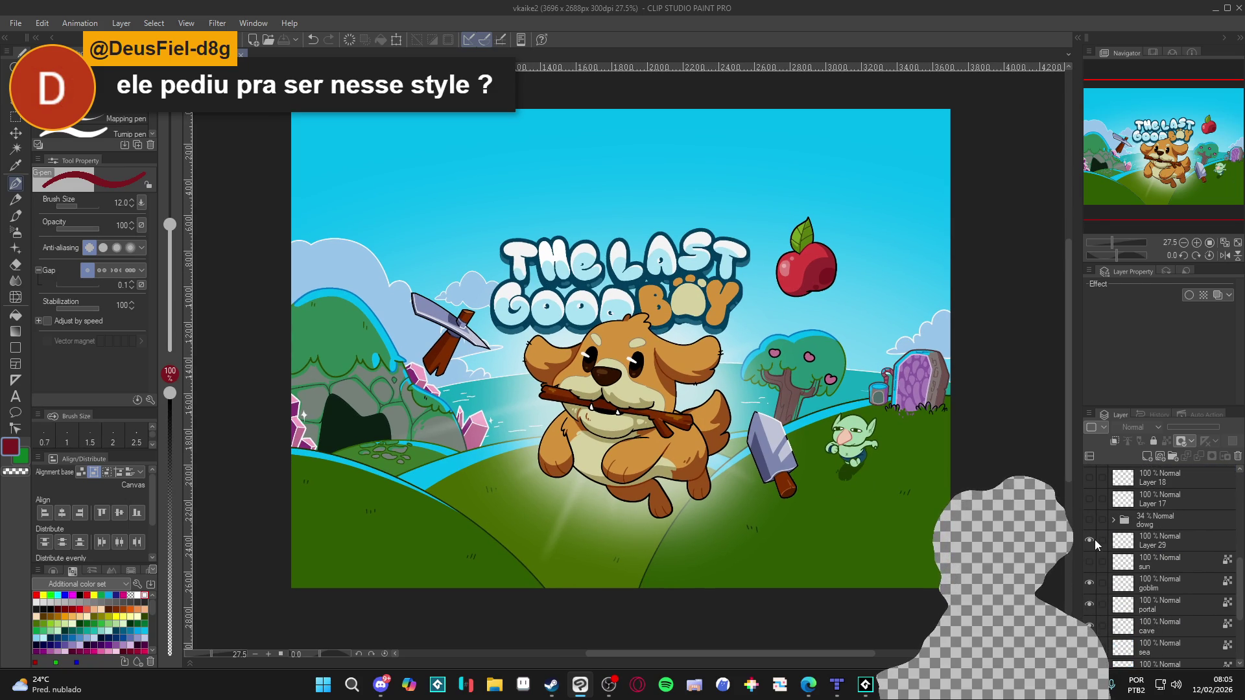
scroll(1111, 571, down, 3)
Flick the coloured background layer on and off, leaving it hidden.
click(1090, 616)
click(1090, 616)
click(1090, 616)
click(1090, 616)
click(1090, 616)
click(1090, 616)
click(1091, 616)
click(1090, 616)
click(1090, 617)
click(1090, 617)
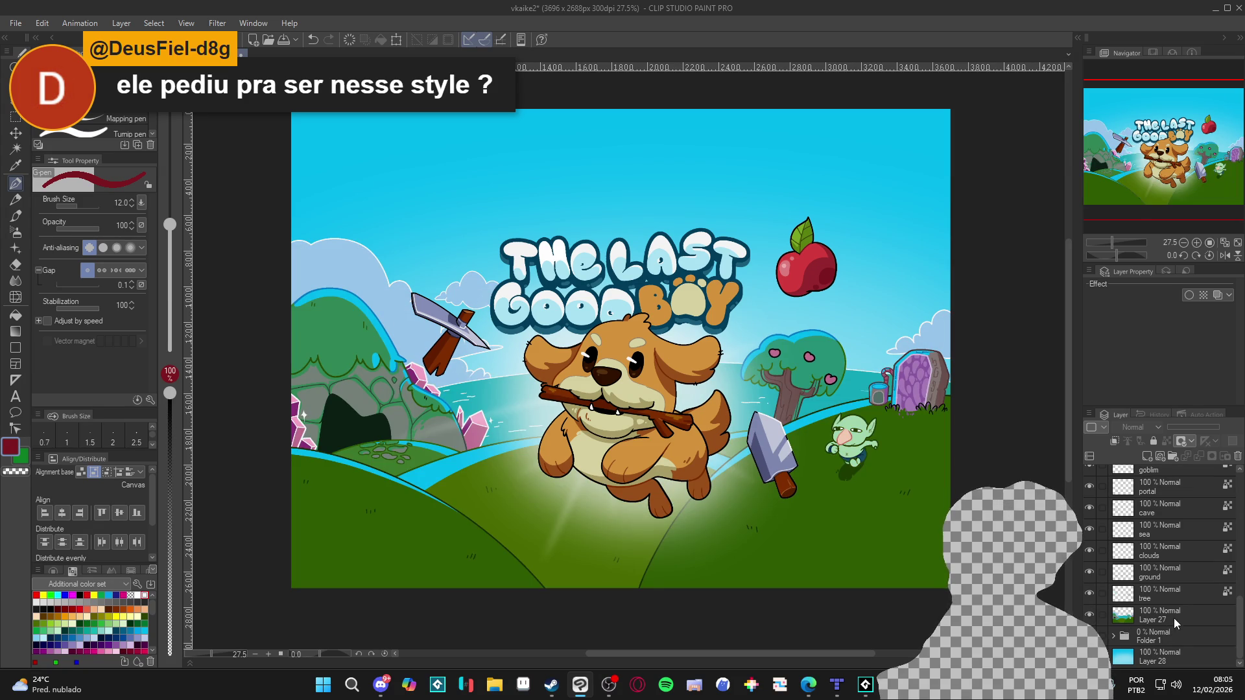
Add new Layer 33 above Layer 27, save, and show Layer 30's lighting.
key(ctrl+shift+n)
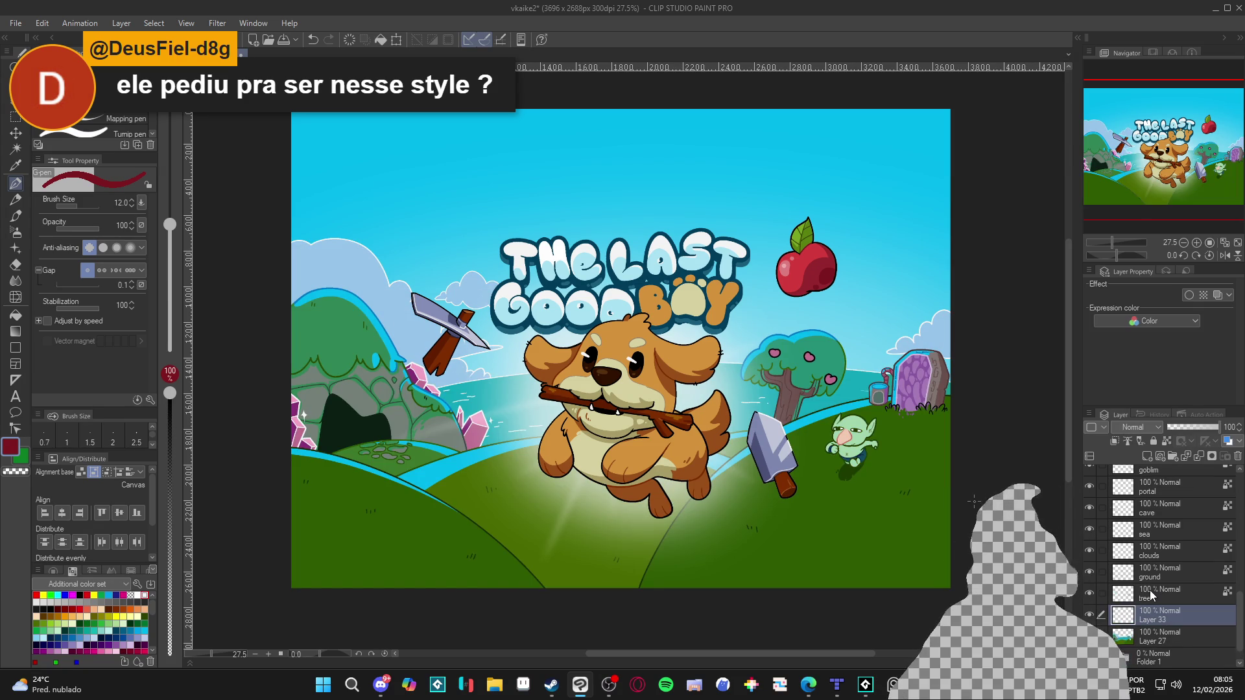
drag(759, 495, 766, 495)
key(ctrl+s)
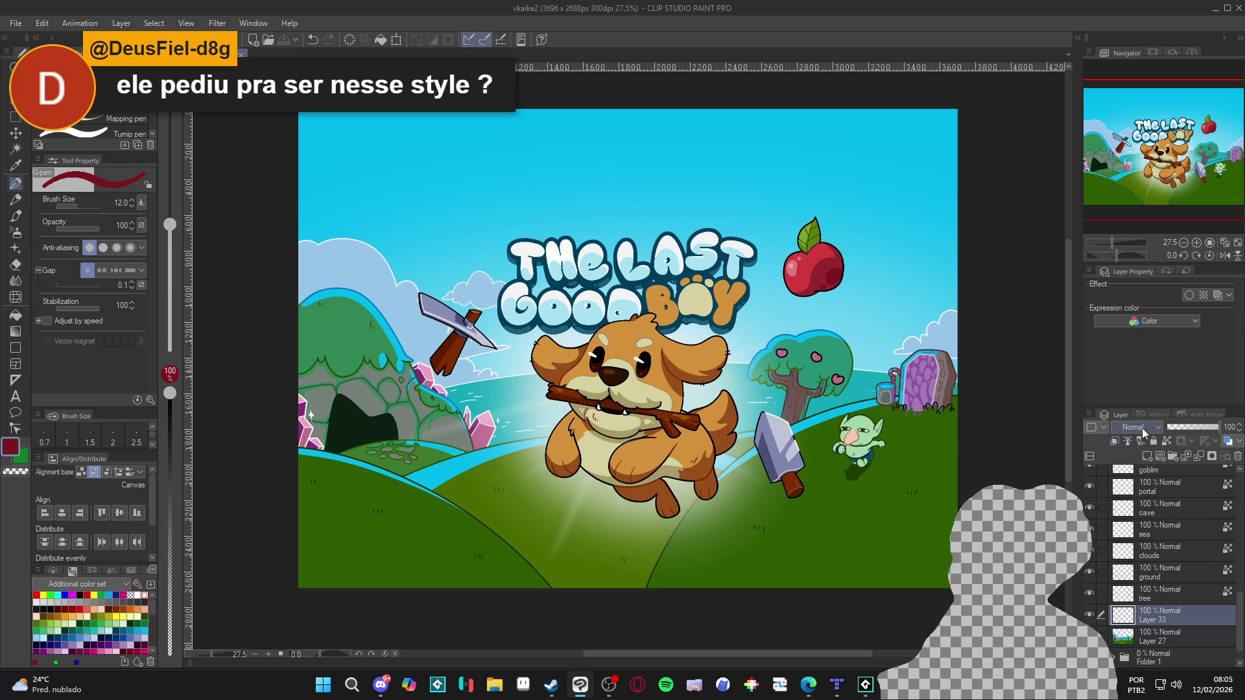
scroll(1136, 542, up, 3)
scroll(1135, 532, up, 5)
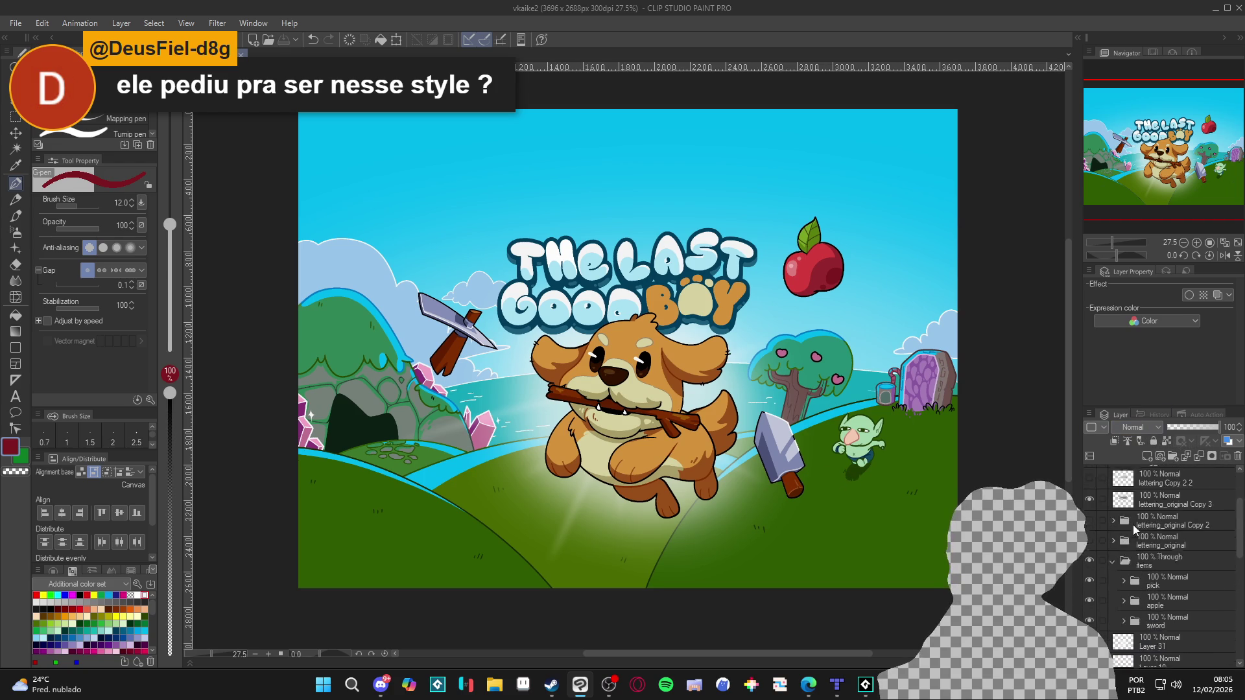
click(1088, 494)
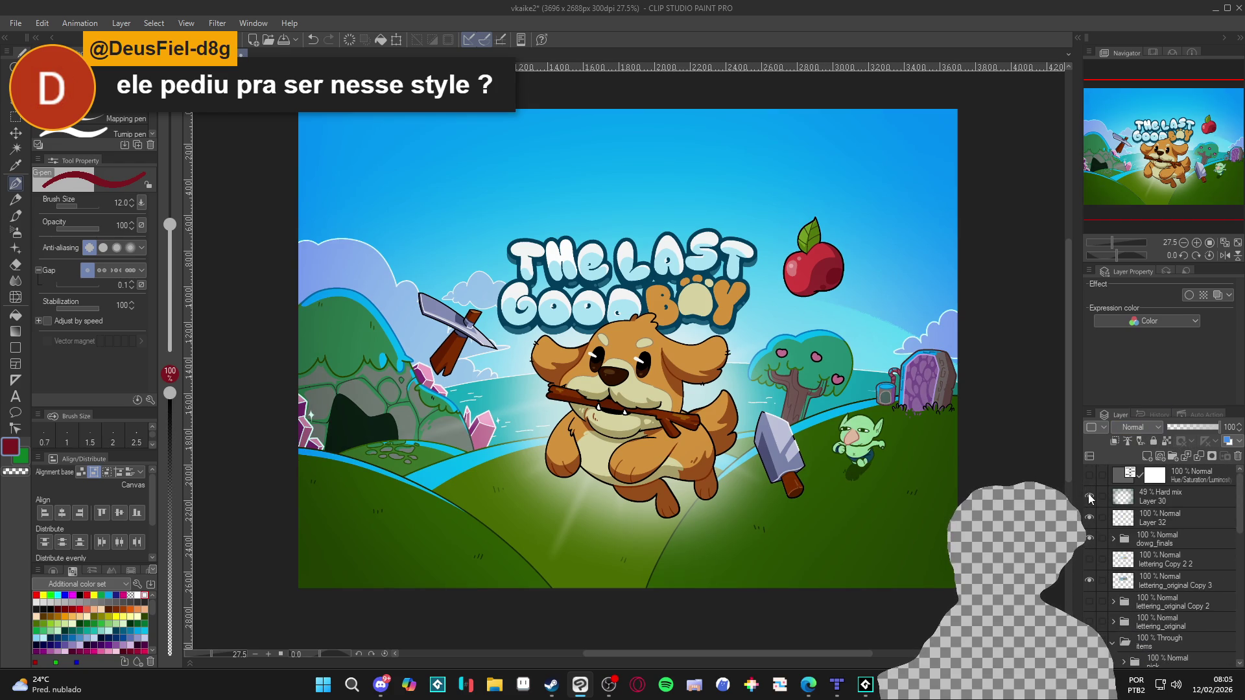
Toggle Layer 30 repeatedly to compare the scene, finishing with it hidden.
click(1088, 493)
click(1088, 493)
click(1088, 493)
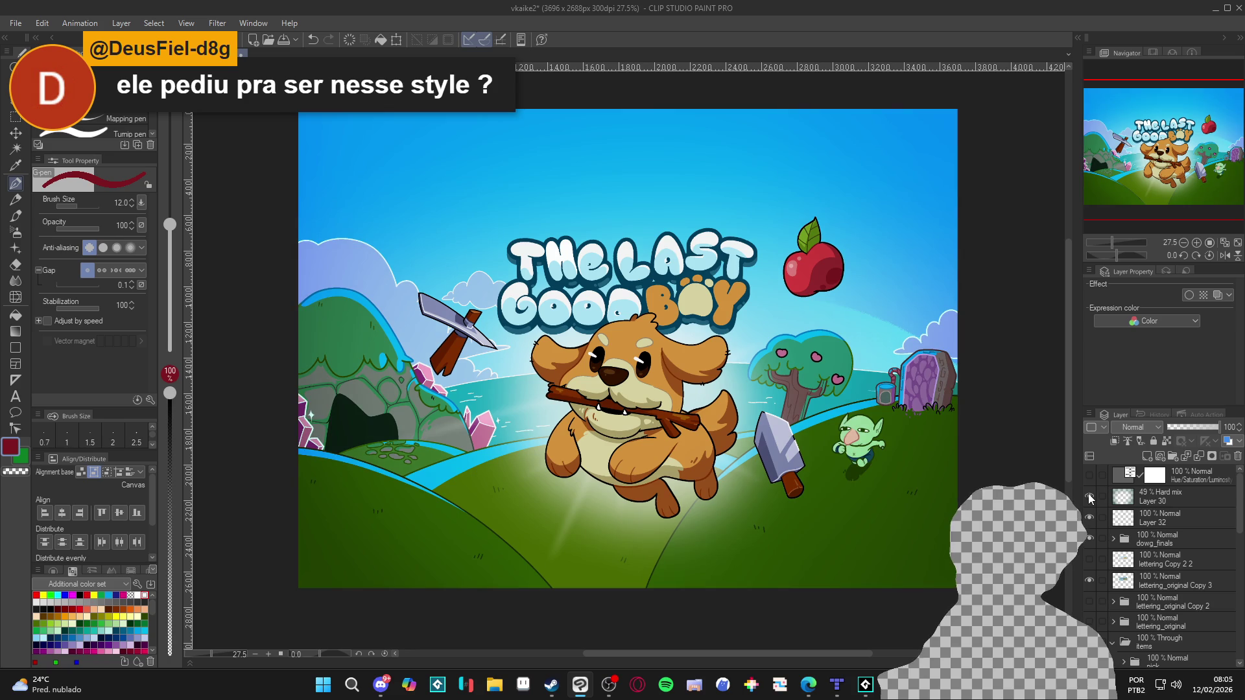
click(1088, 493)
click(1088, 493)
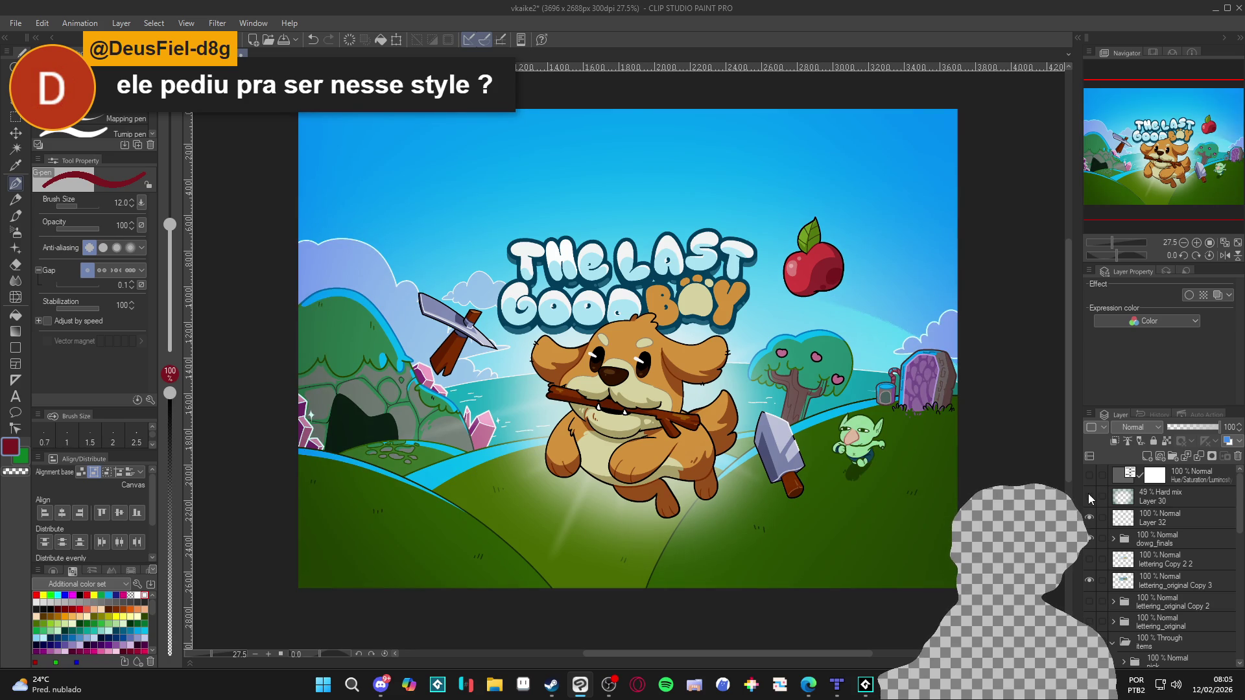
click(1088, 493)
click(1088, 493)
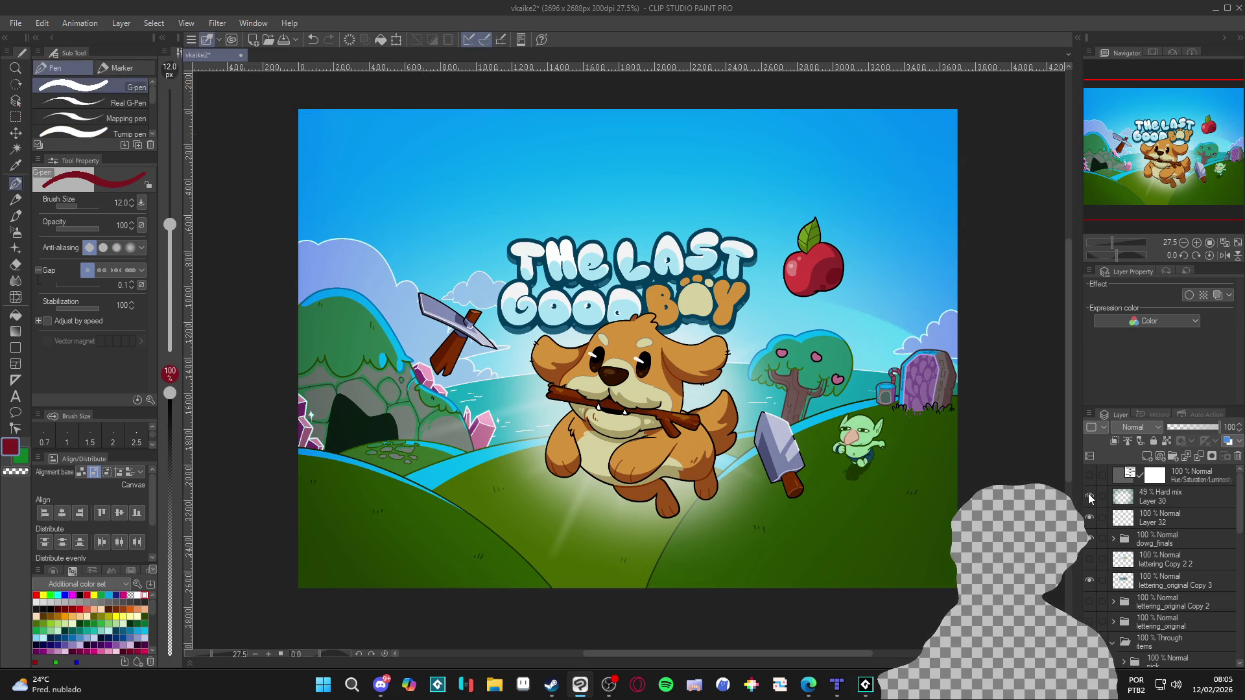
click(1088, 493)
drag(813, 469, 828, 458)
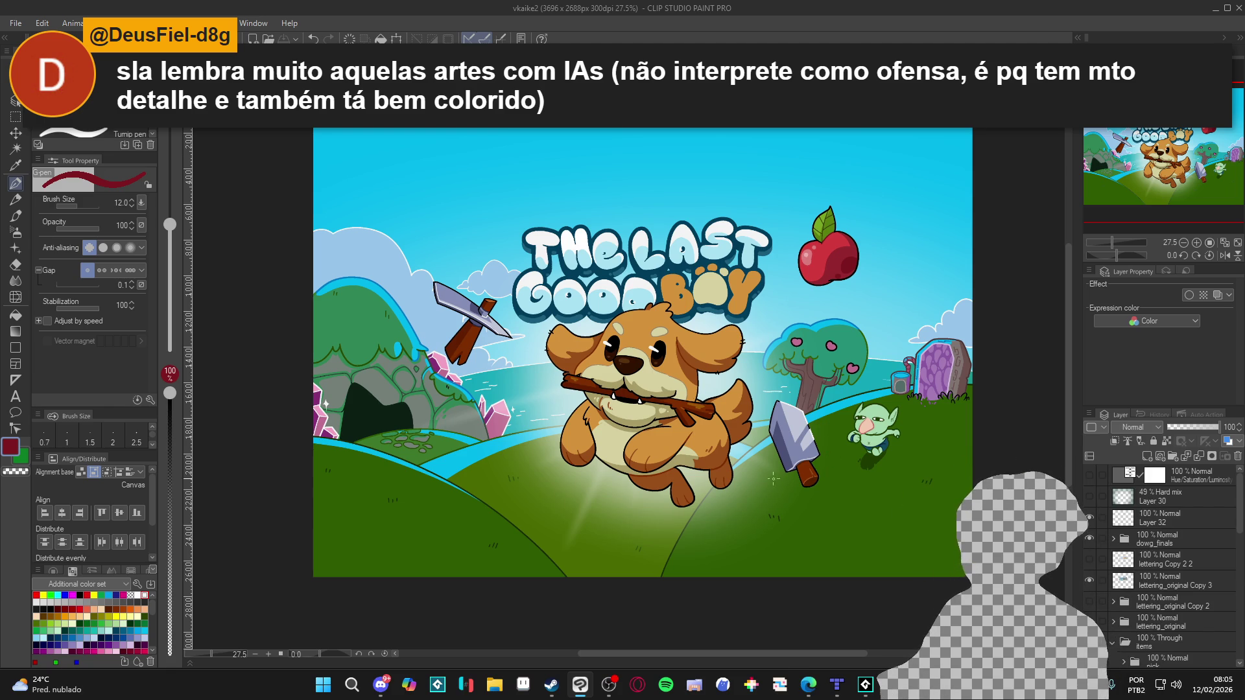
Bring up the Steam store page for The Last Good Boy - Demo.
scroll(773, 478, up, 1)
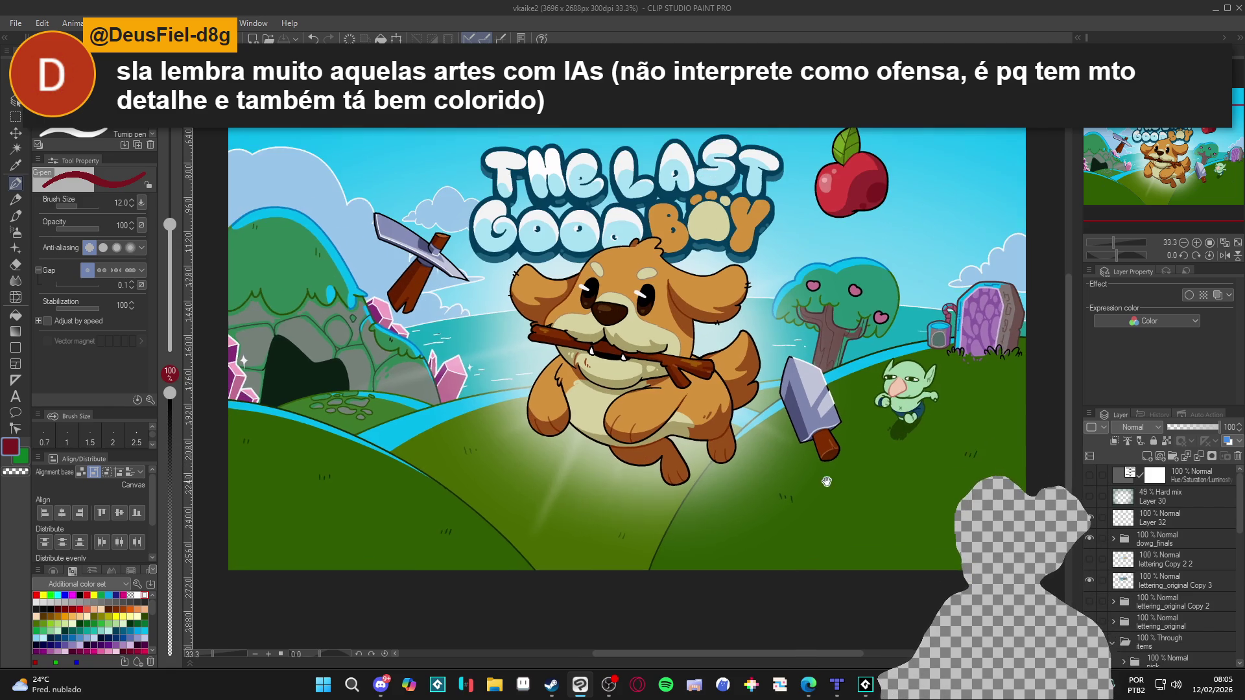
scroll(839, 497, down, 1)
scroll(1147, 640, down, 3)
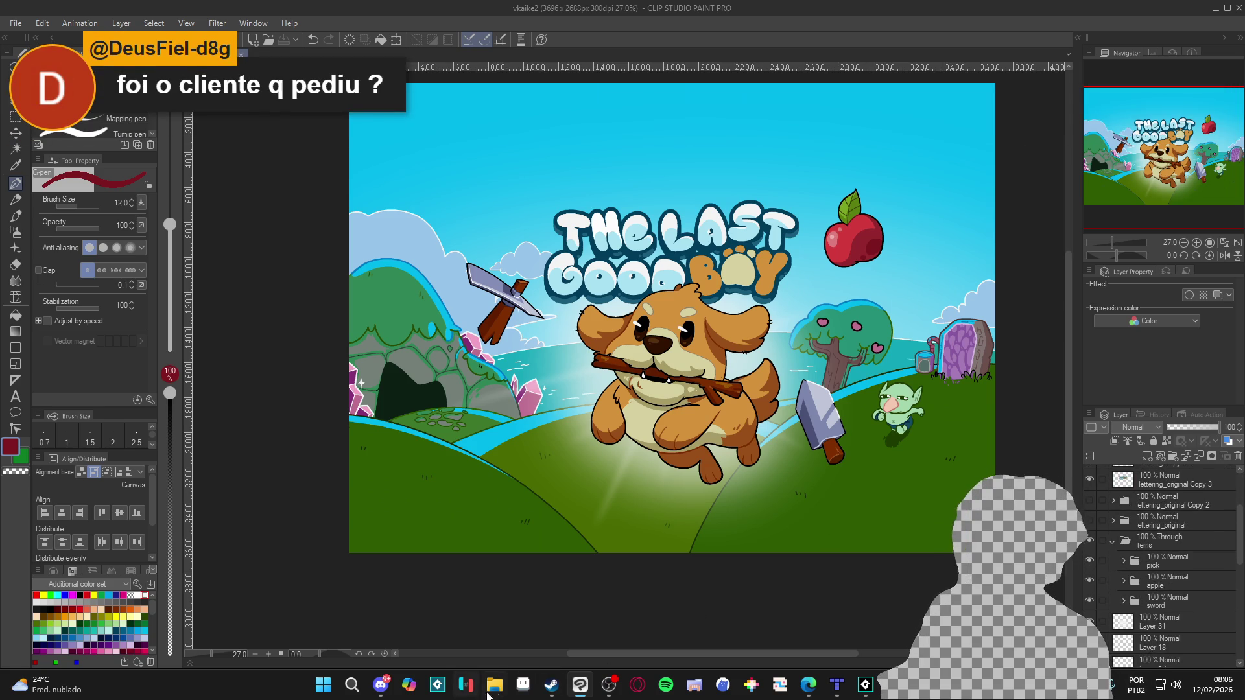
click(552, 685)
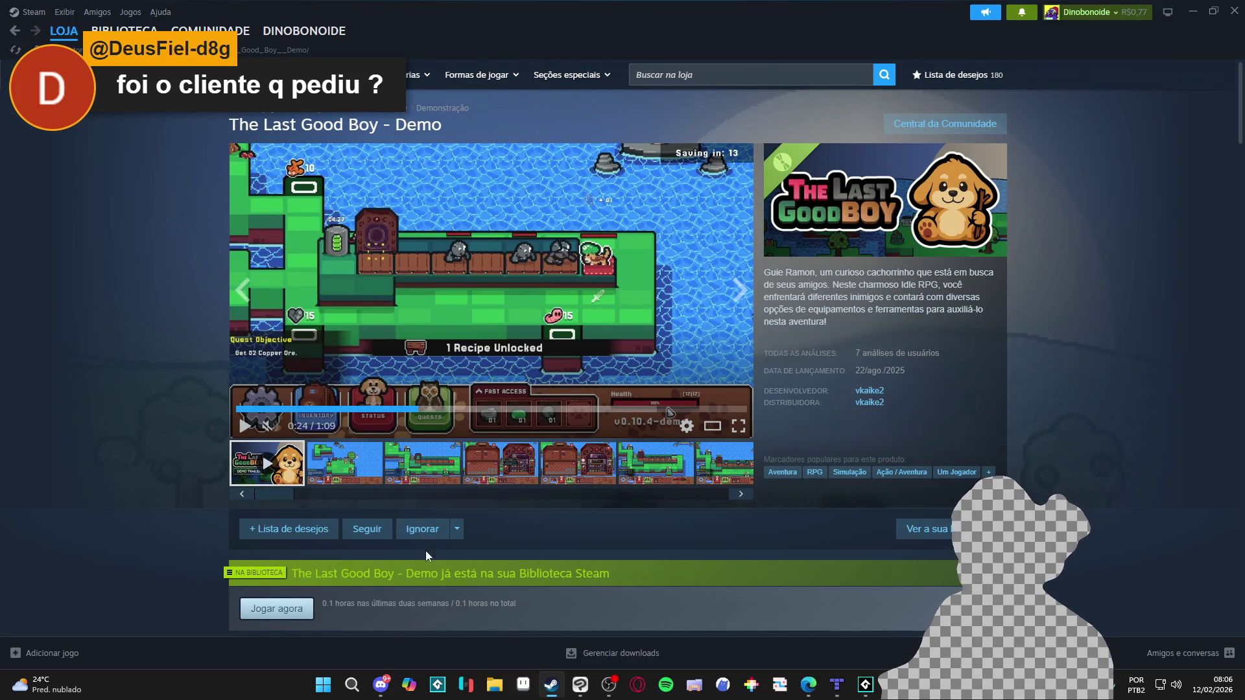
scroll(648, 520, down, 2)
scroll(679, 437, up, 1)
scroll(693, 434, down, 4)
scroll(694, 434, up, 3)
scroll(380, 454, down, 5)
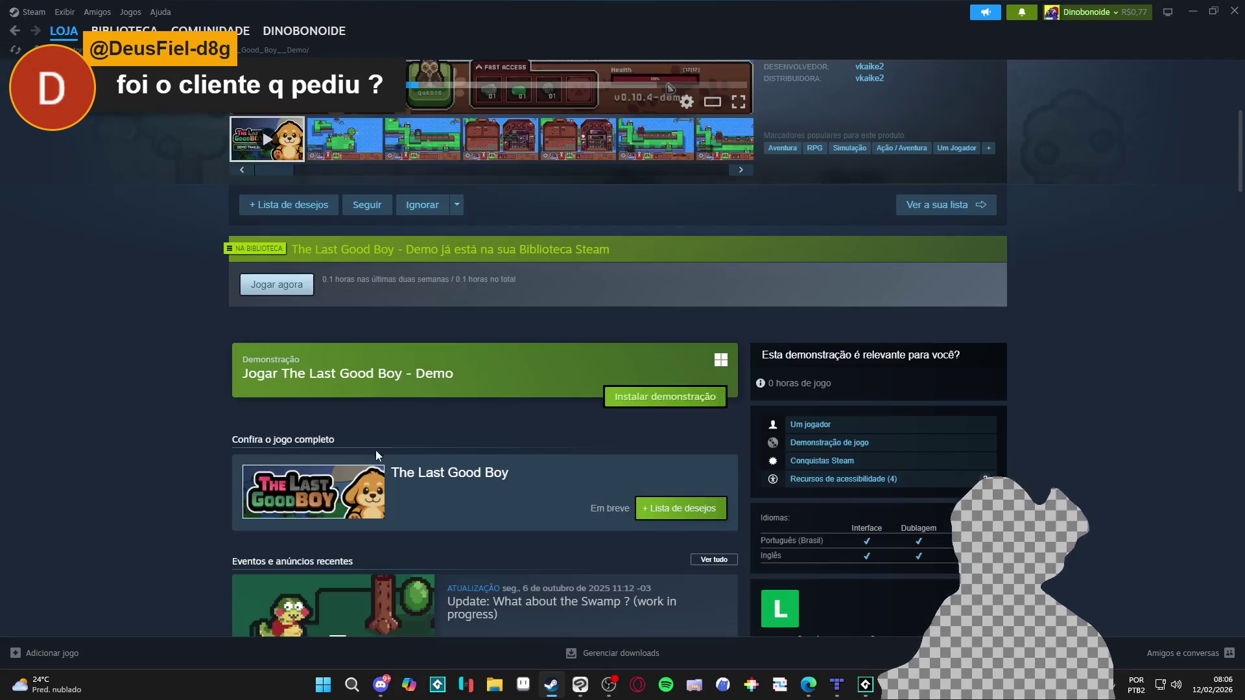
scroll(595, 397, up, 5)
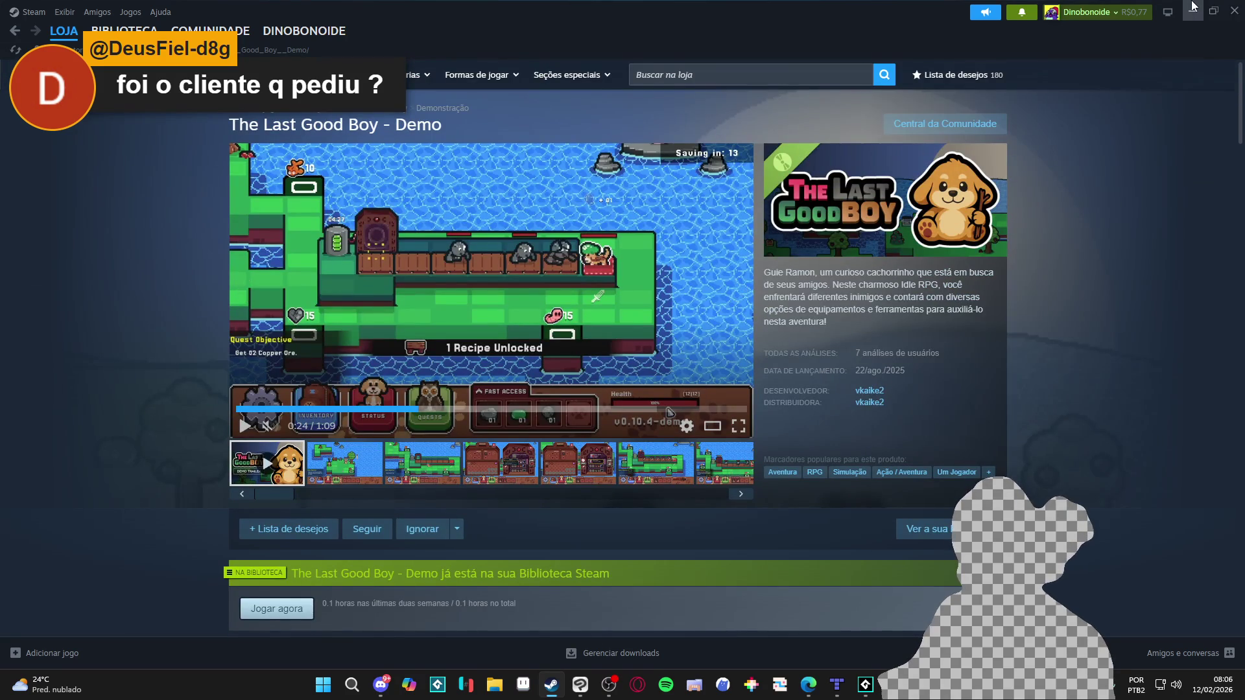
click(1213, 11)
click(1166, 15)
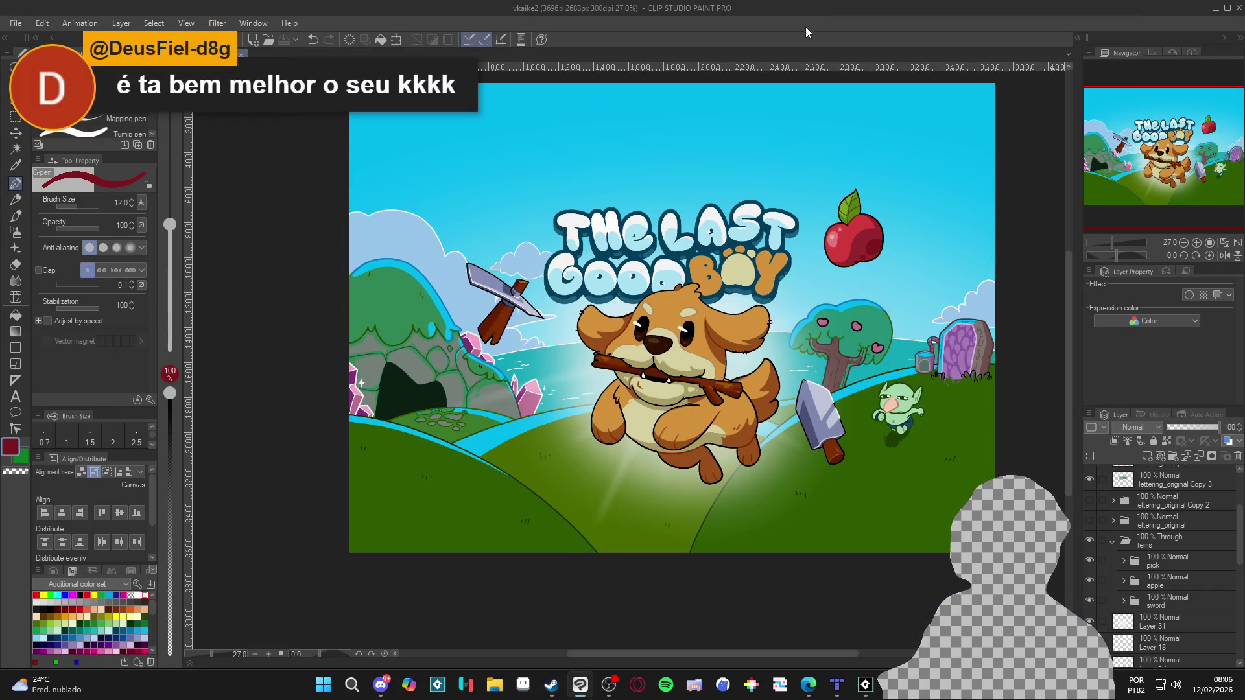
Set Layer 33's blending to Multiply, then switch to Tiled's room_indolence.tmx map.
scroll(675, 324, up, 1)
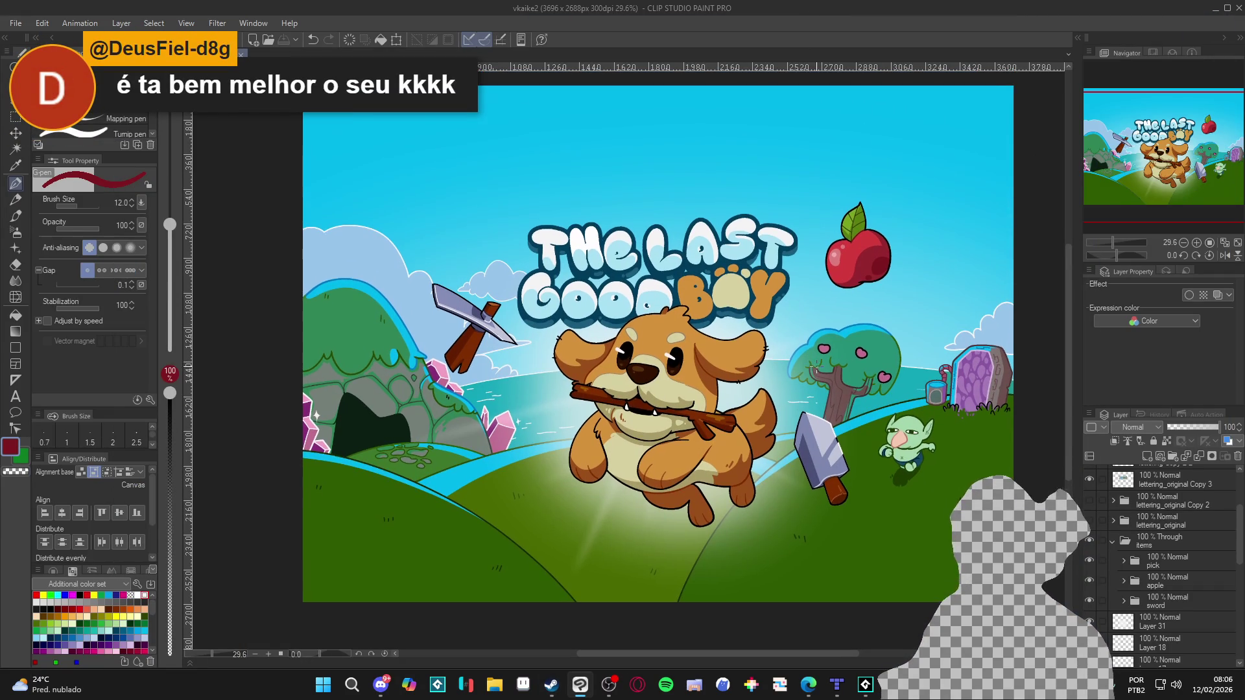
scroll(1181, 624, down, 2)
scroll(1181, 625, down, 5)
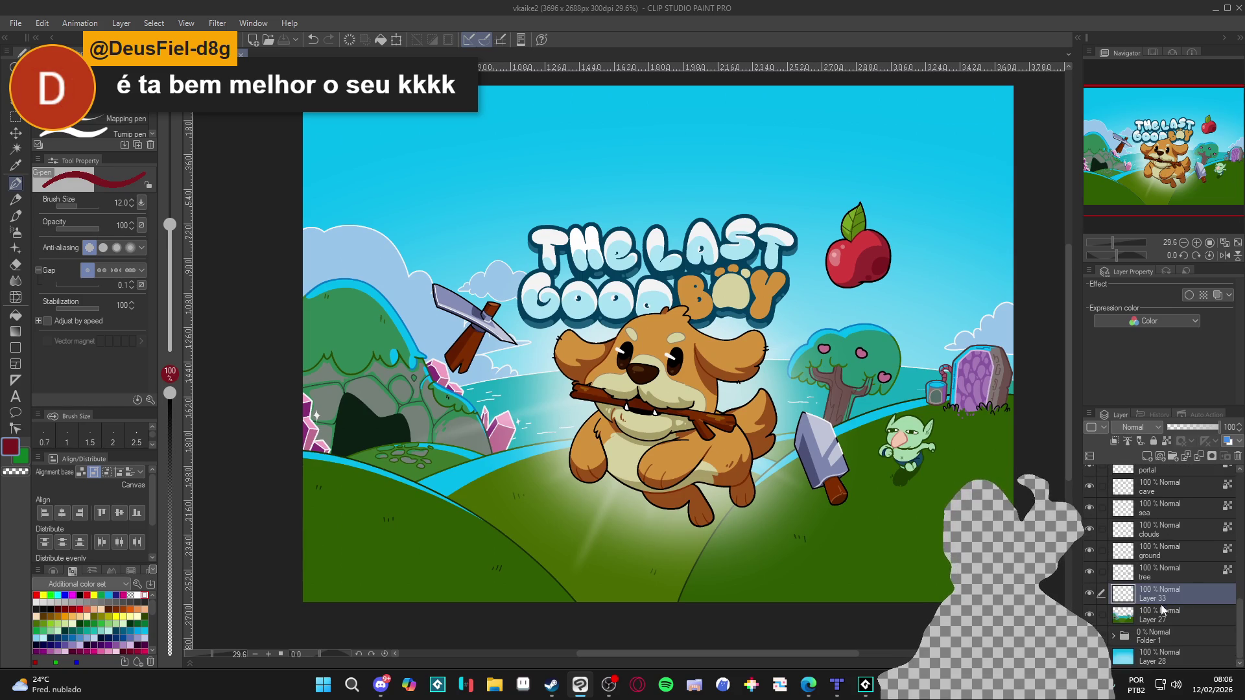
click(1152, 428)
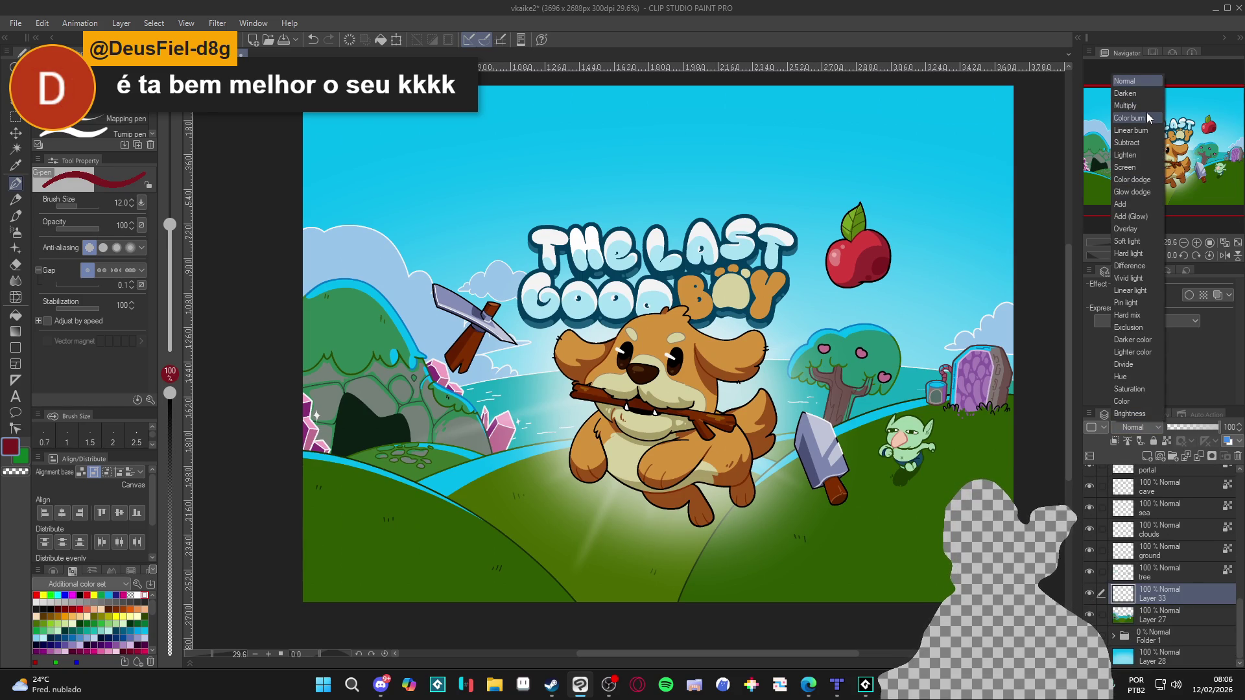
click(1127, 105)
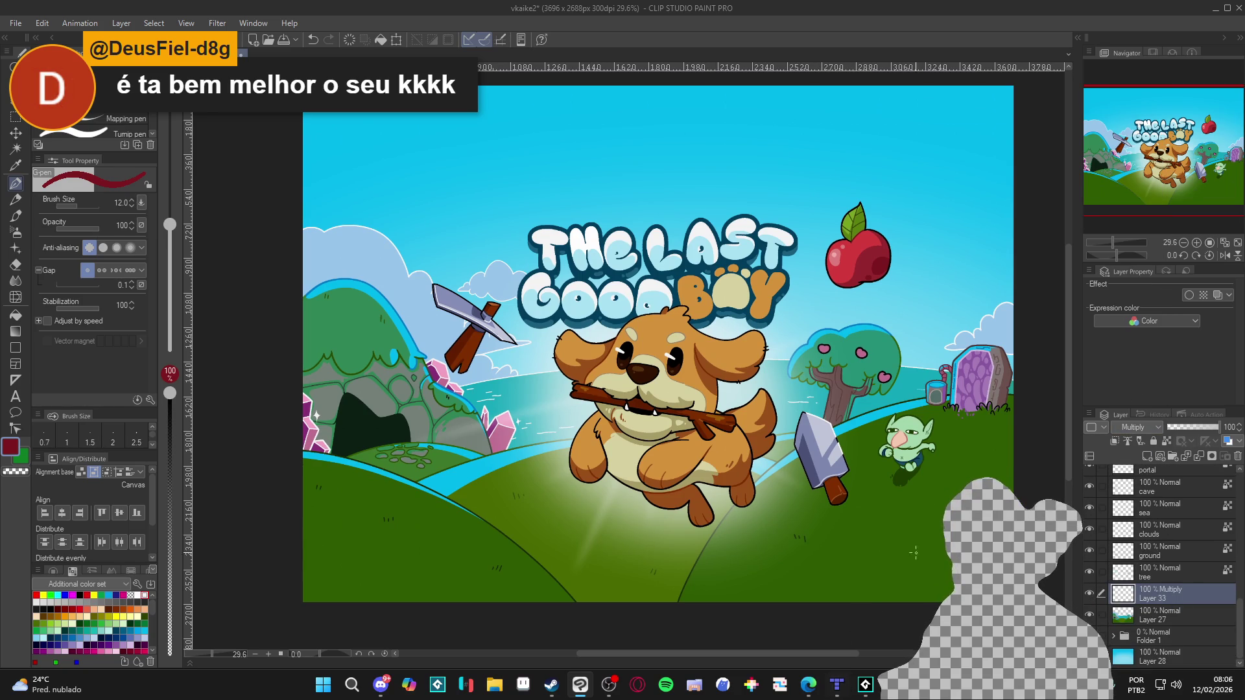
click(835, 684)
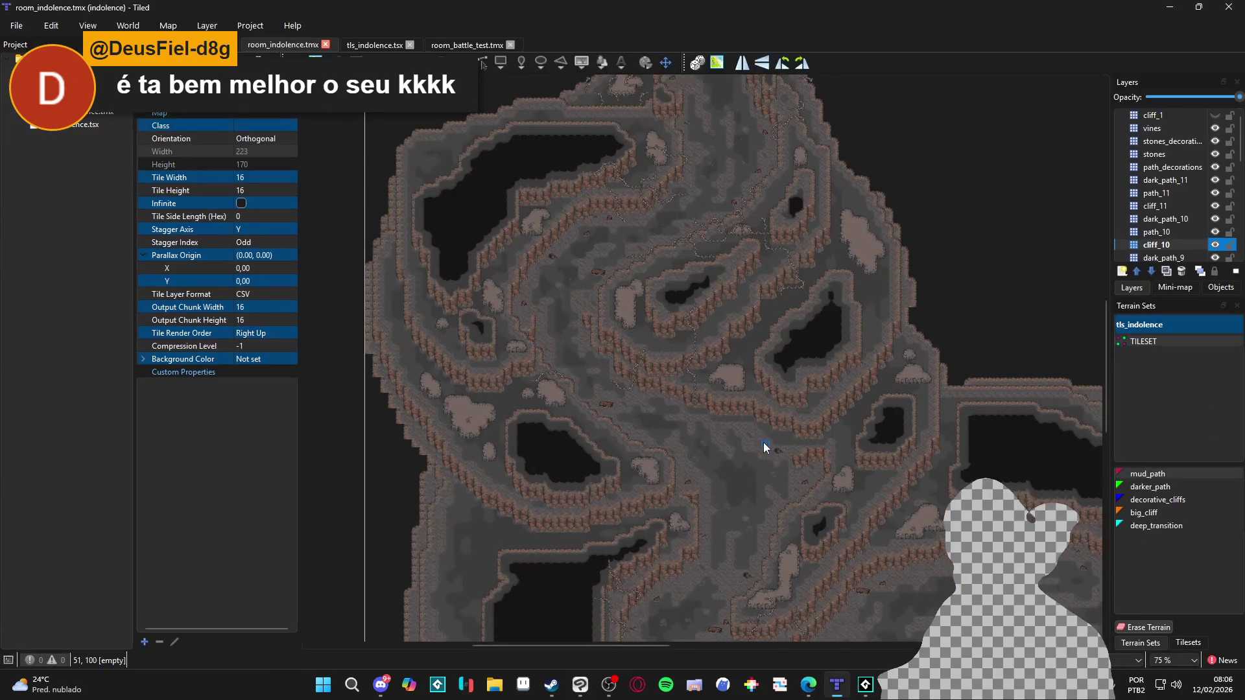
Zoom and pan over the upper cave map area, then minimise Tiled.
scroll(677, 181, up, 3)
drag(736, 164, 670, 528)
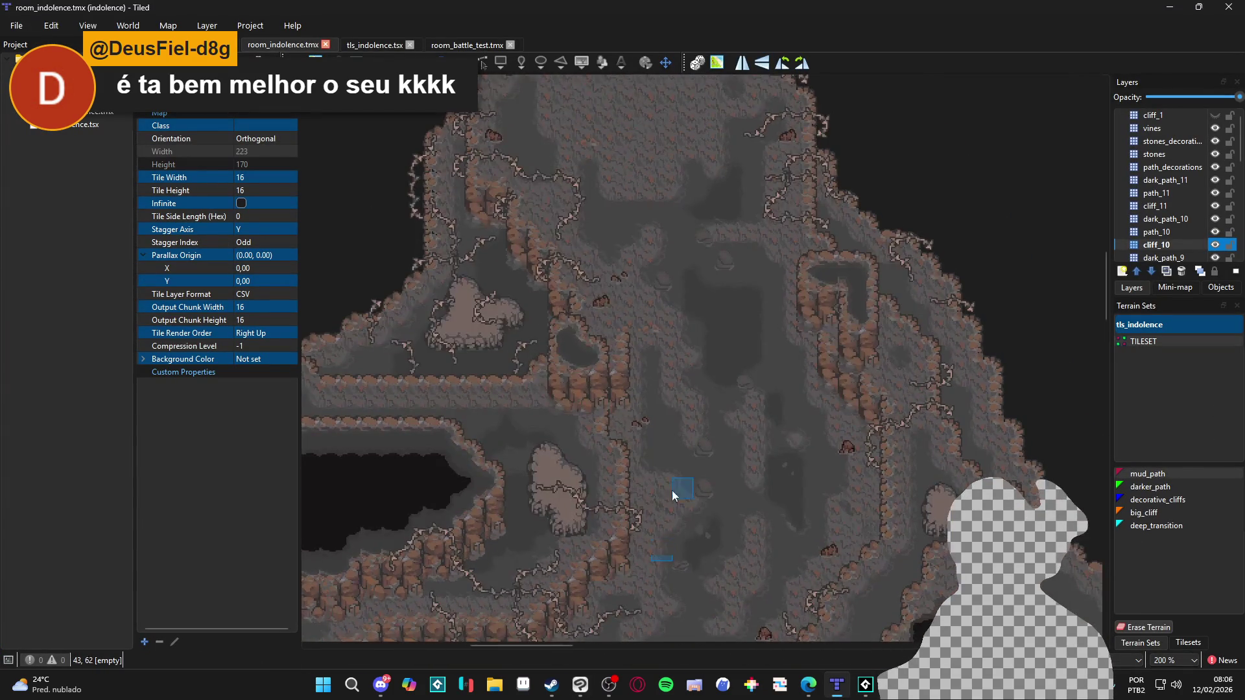
mouse_move(659, 281)
mouse_down()
mouse_move(667, 509)
mouse_move(667, 372)
mouse_move(640, 484)
mouse_move(589, 271)
mouse_move(689, 204)
mouse_move(667, 364)
mouse_move(884, 350)
mouse_move(820, 333)
mouse_move(983, 61)
mouse_up()
scroll(661, 519, down, 1)
scroll(660, 519, up, 2)
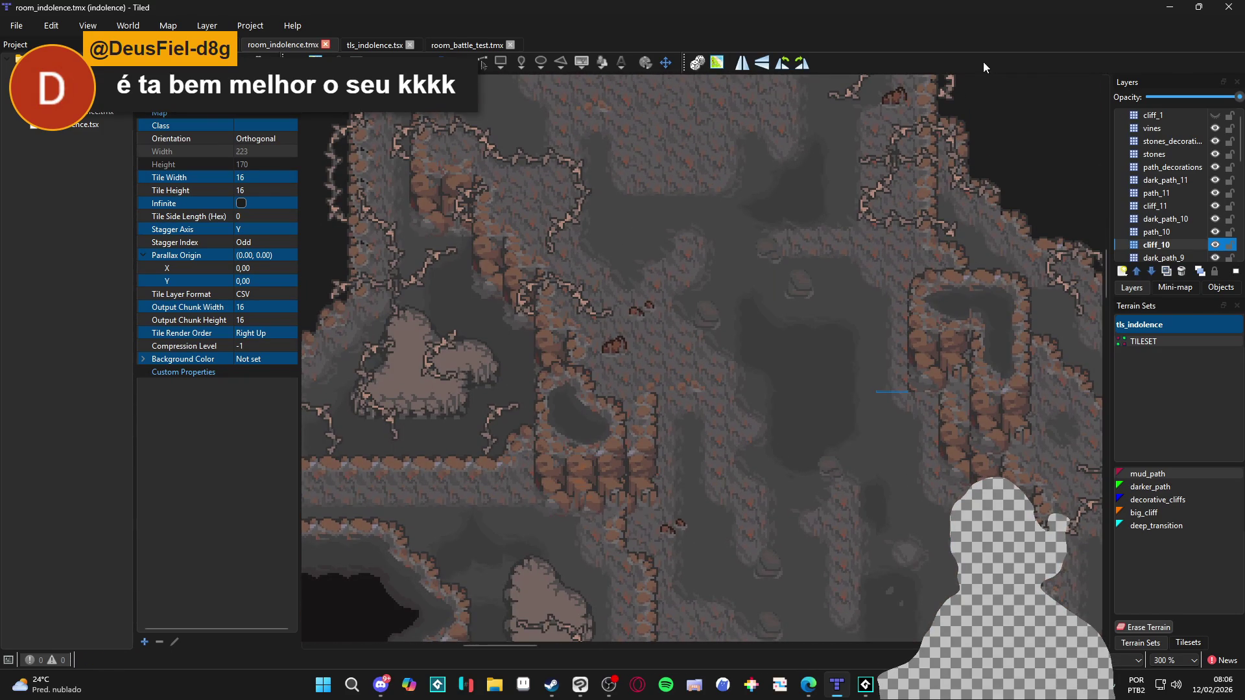
click(1175, 6)
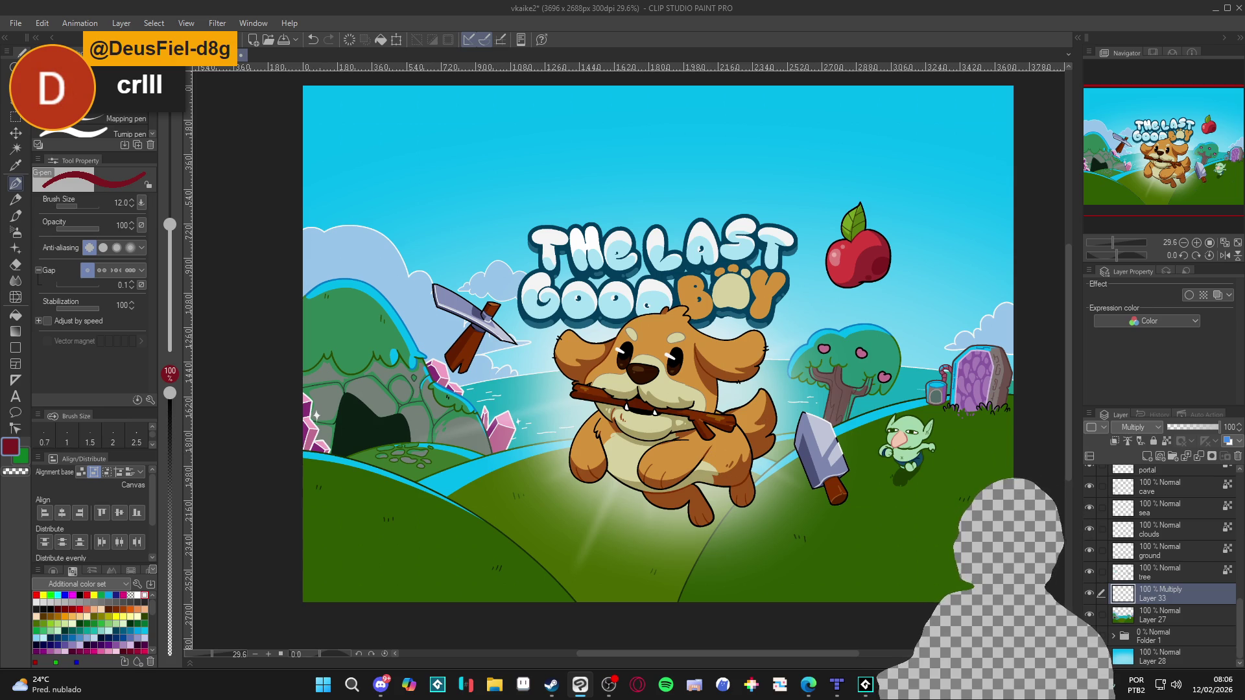
Return to the painting window and pick sky blue as the drawing colour.
click(809, 684)
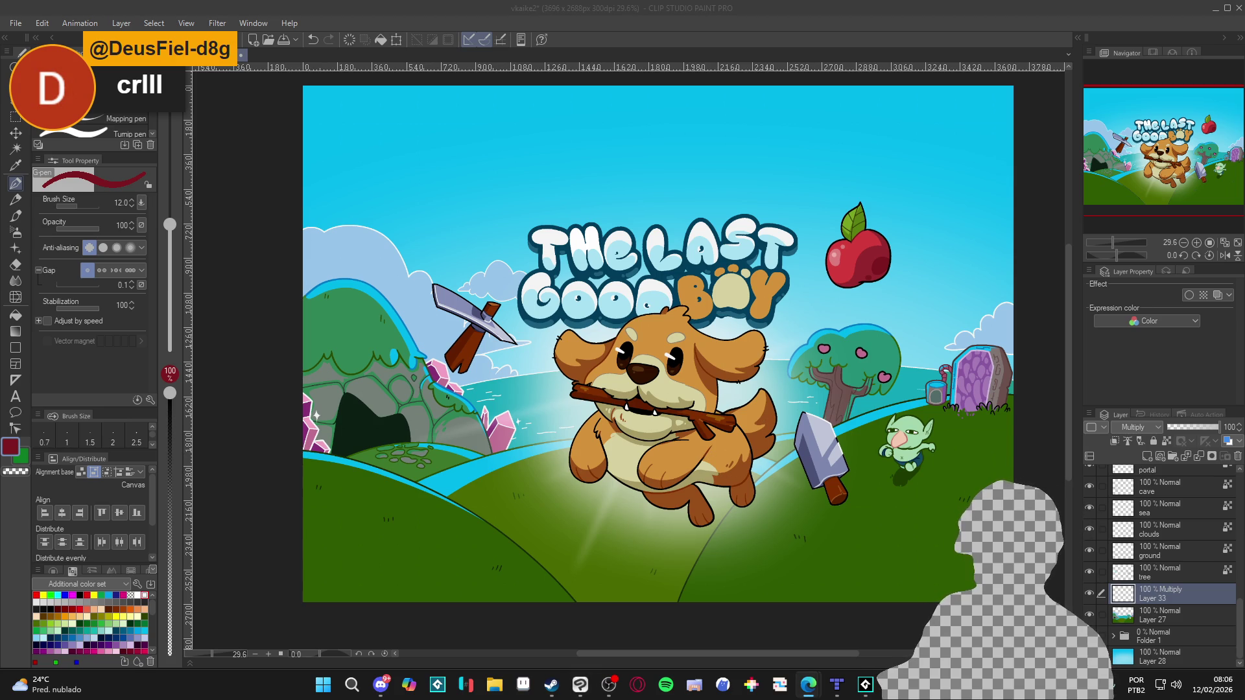
click(786, 6)
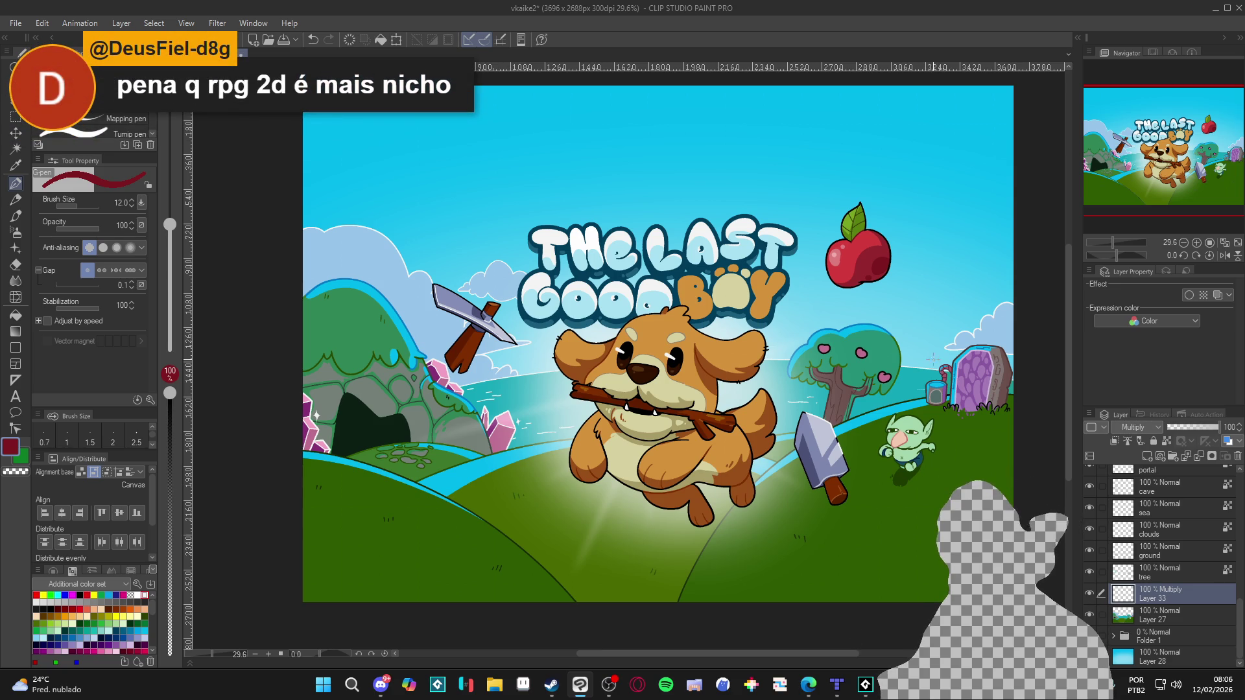
alt+click(649, 162)
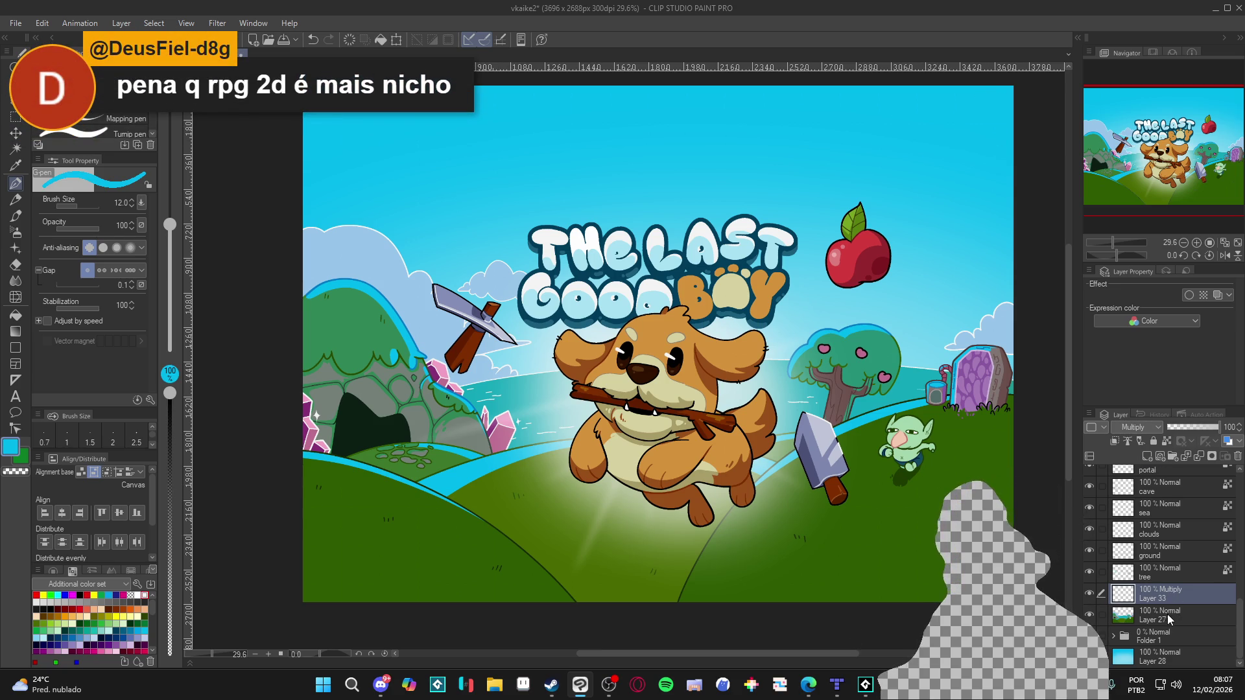
Select Layer 30 and flick its Hard mix lighting on and off to compare.
scroll(1170, 613, up, 10)
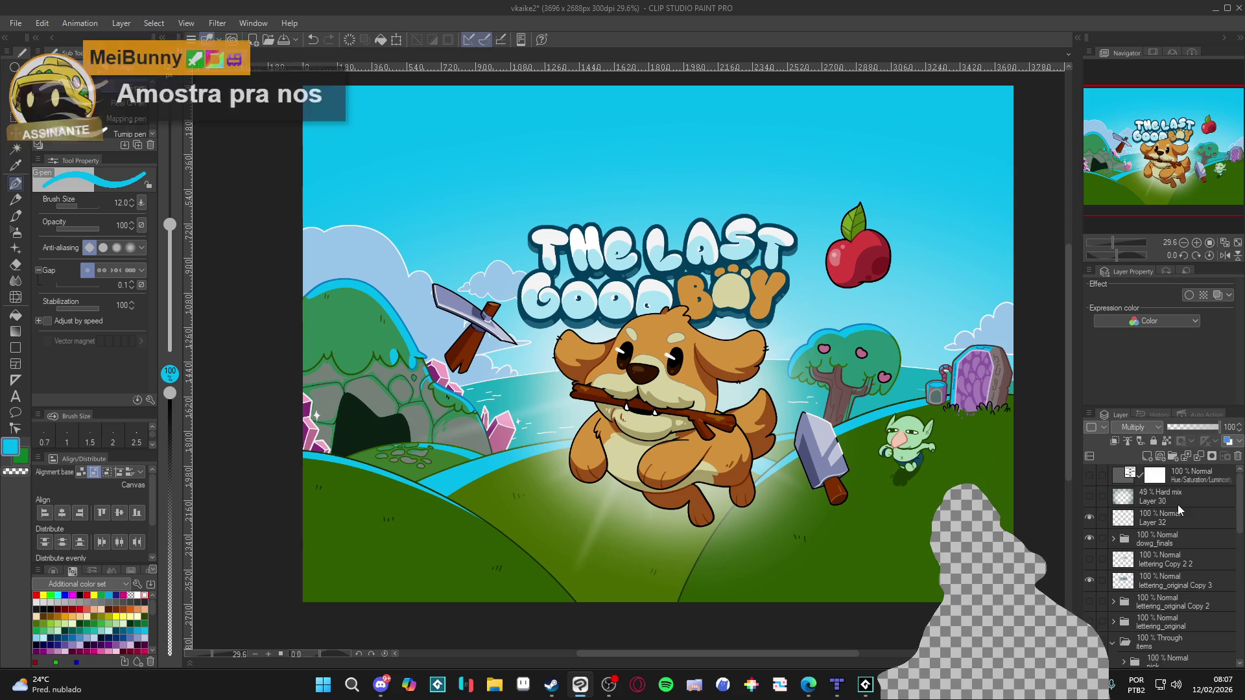
click(1178, 498)
scroll(1200, 573, down, 3)
scroll(1198, 569, up, 5)
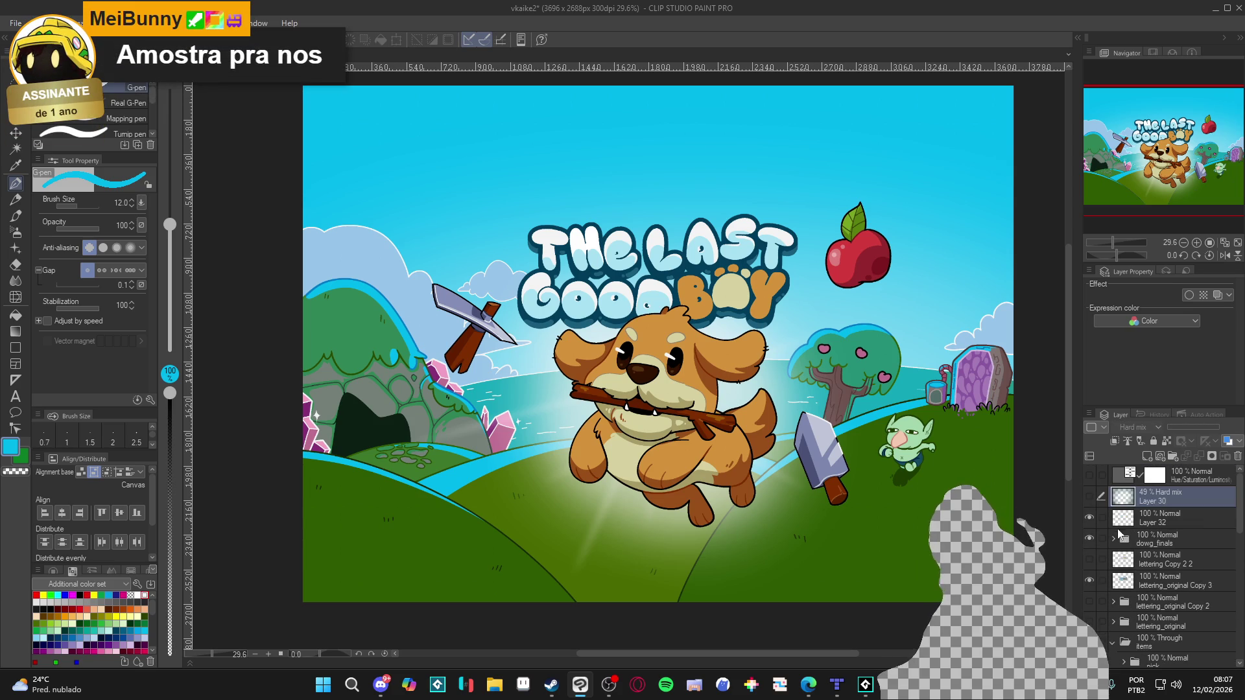
click(1090, 498)
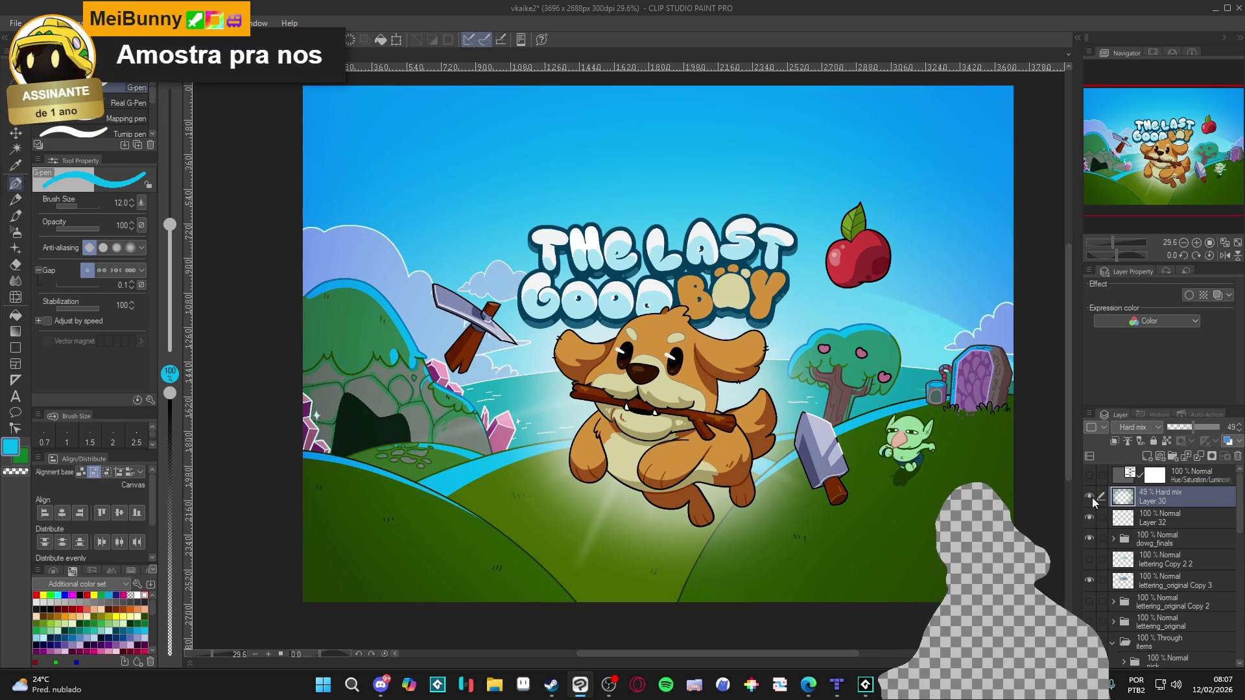
click(1092, 497)
click(1092, 497)
Set Layer 30 to Normal blending at 100% opacity and pick dark green.
click(1138, 428)
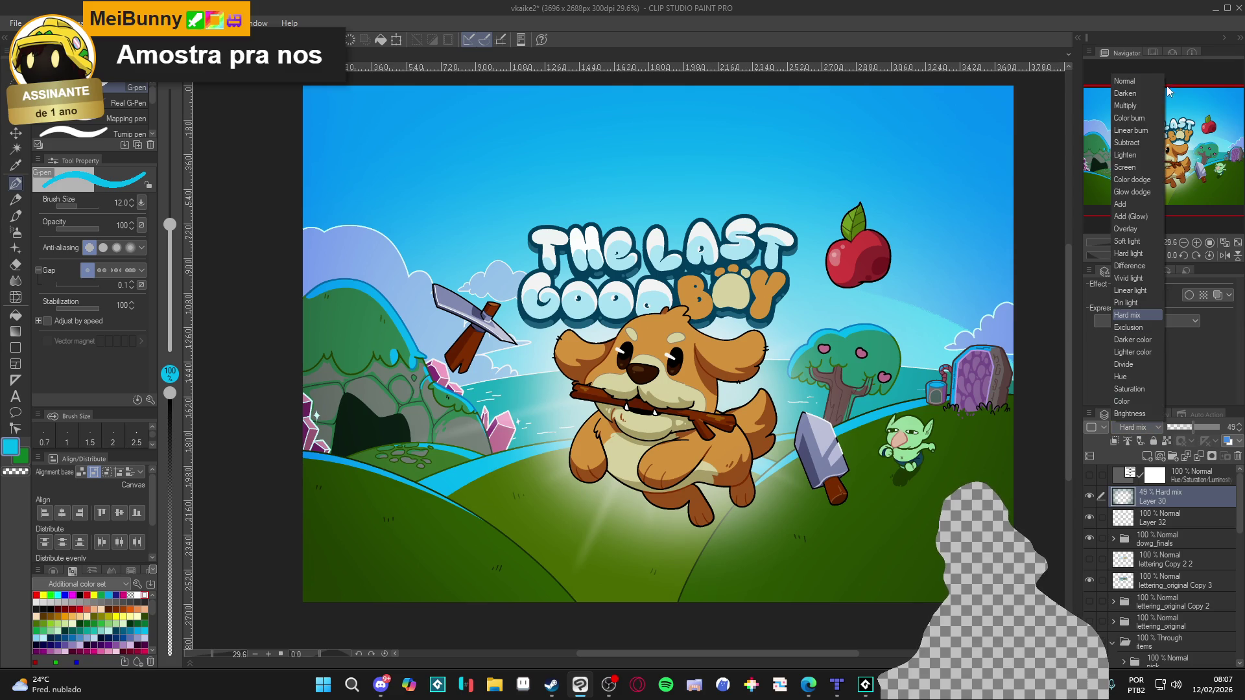
click(1135, 83)
drag(1214, 428, 1239, 431)
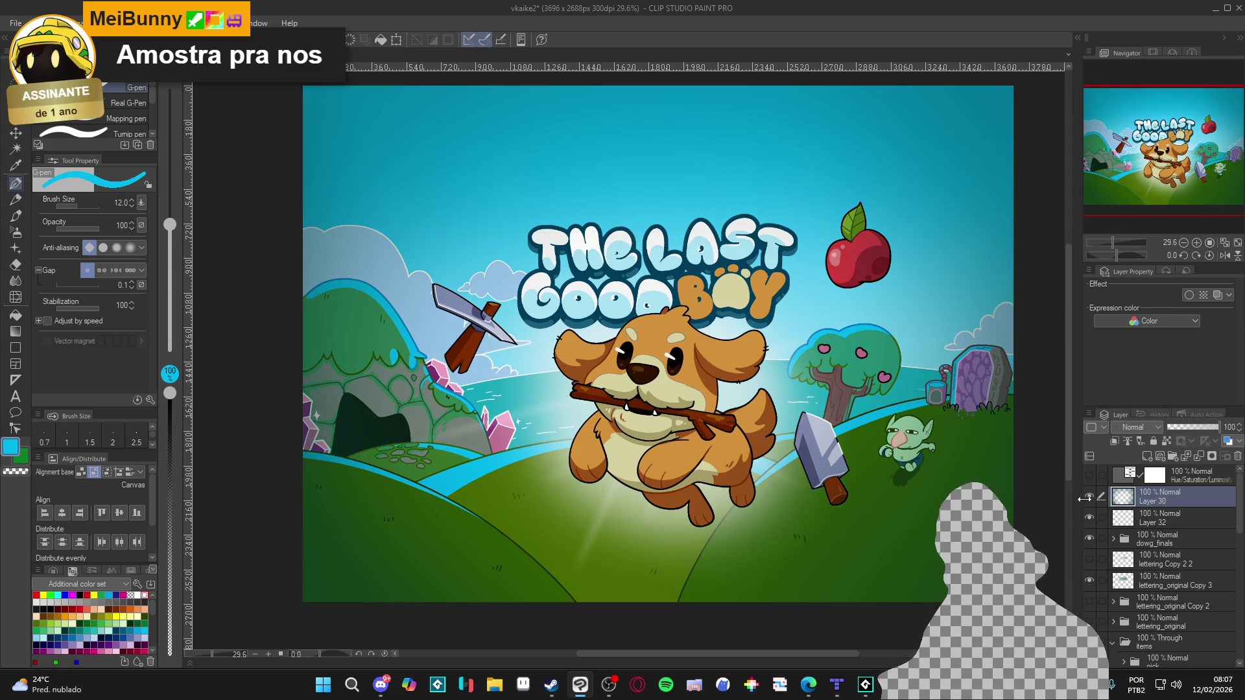
alt+click(986, 571)
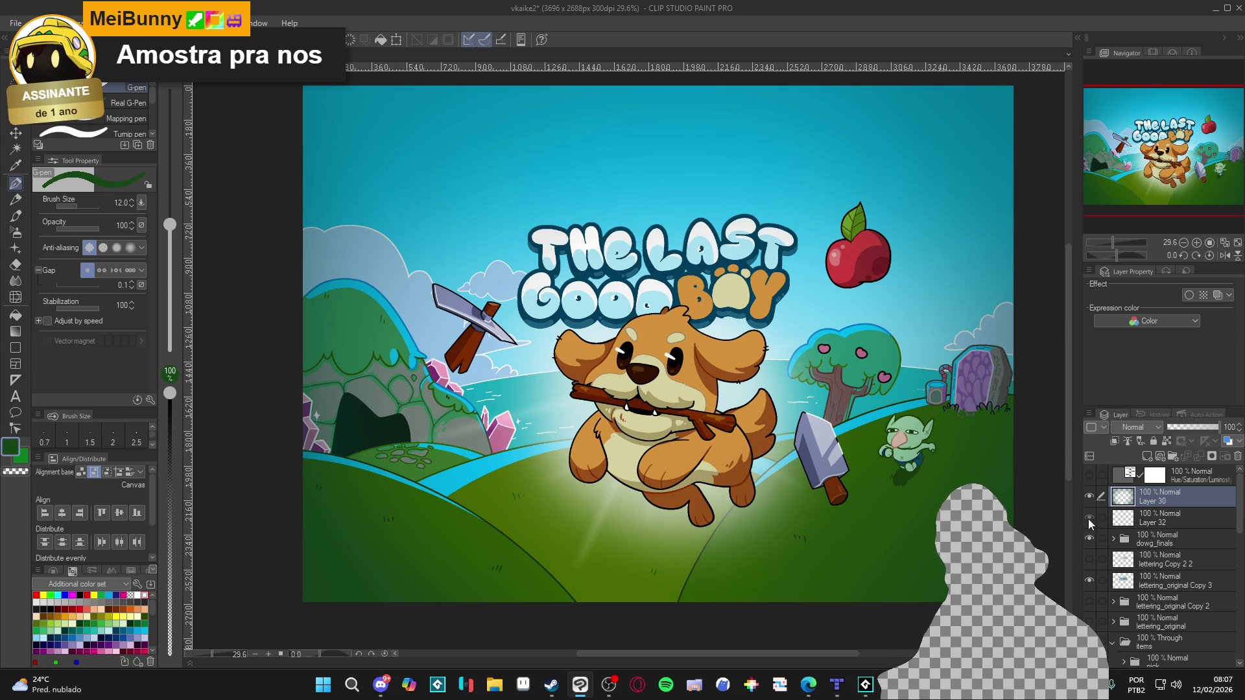
Show Layer 32 and fill it with white.
click(1089, 518)
click(1147, 523)
click(16, 314)
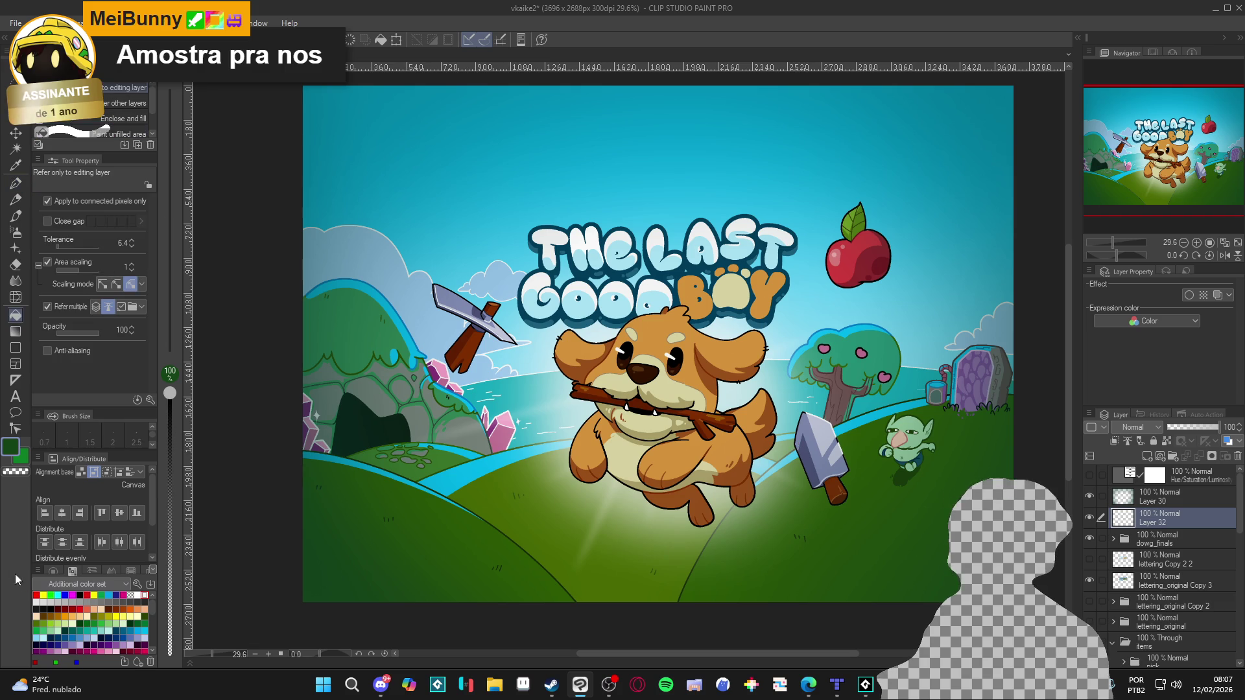
click(137, 595)
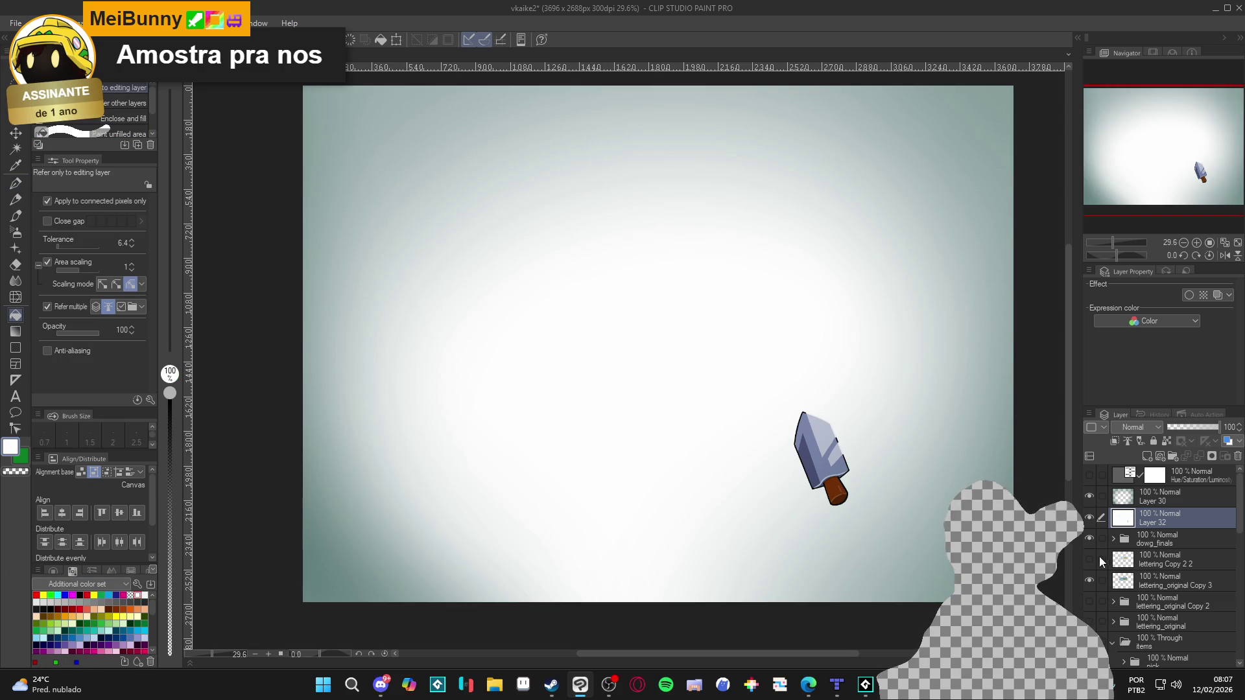
Hide the white Layer 32 and vignette Layer 30, and set Layer 33 to Hard mix.
click(1160, 496)
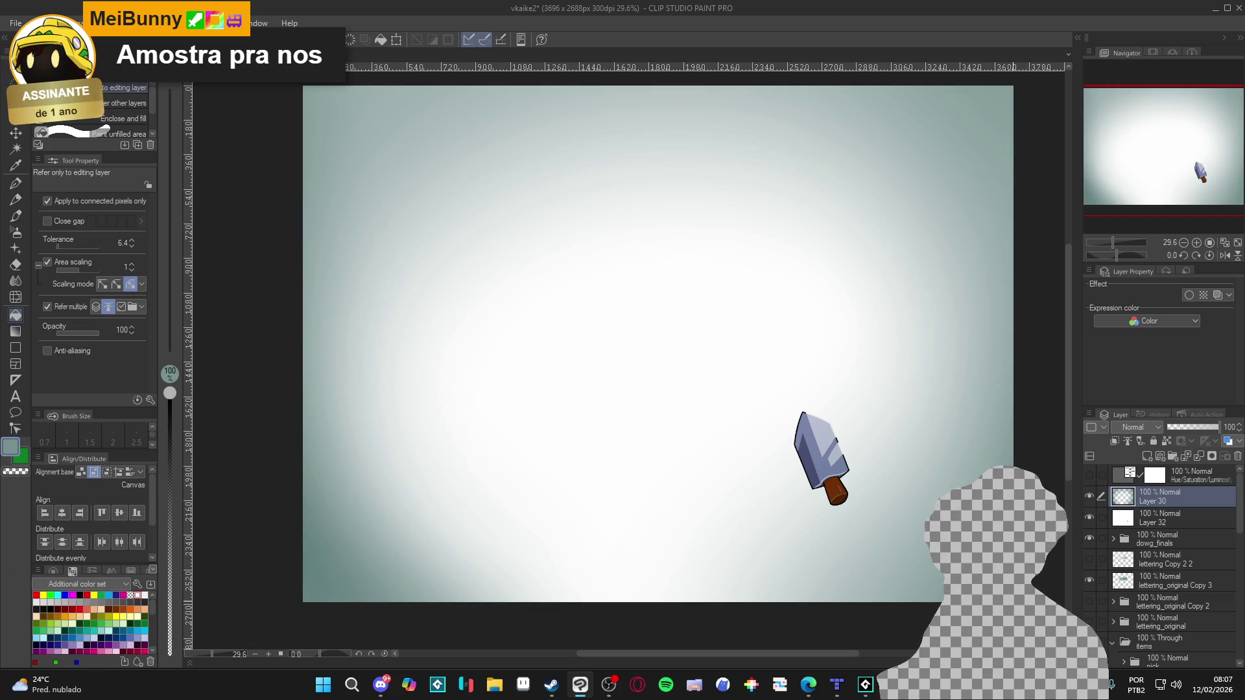
drag(1089, 517, 1090, 498)
scroll(1175, 605, down, 10)
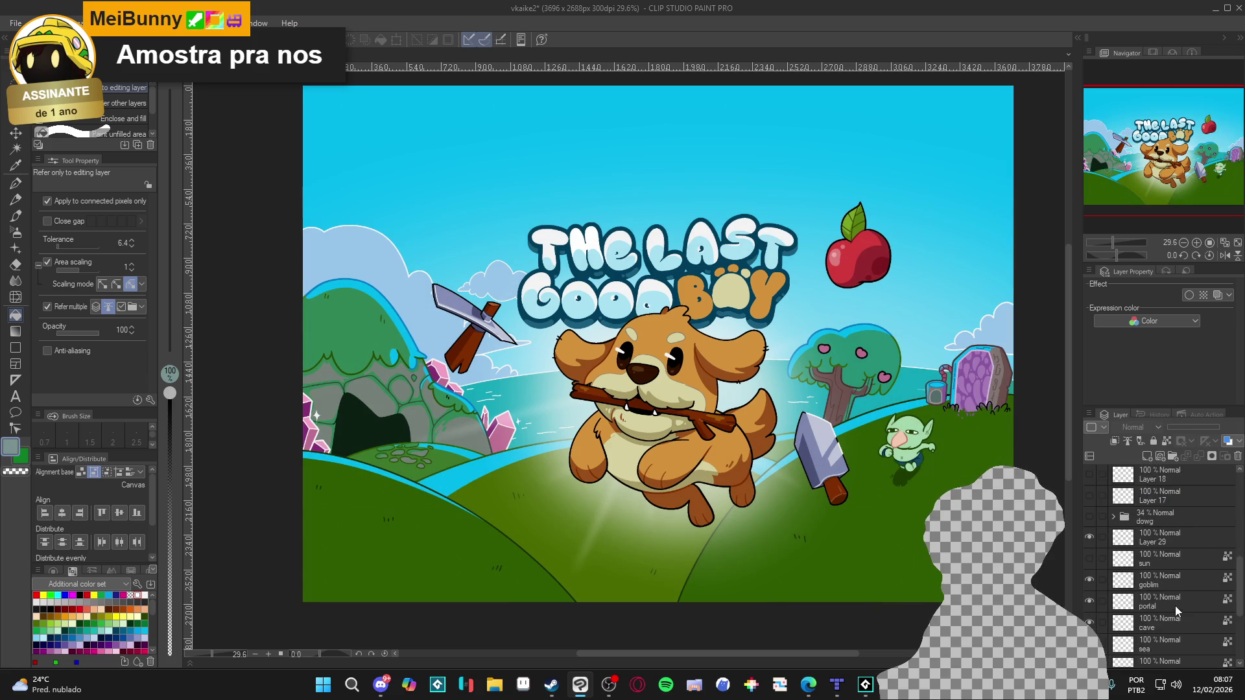
click(1161, 594)
click(1142, 427)
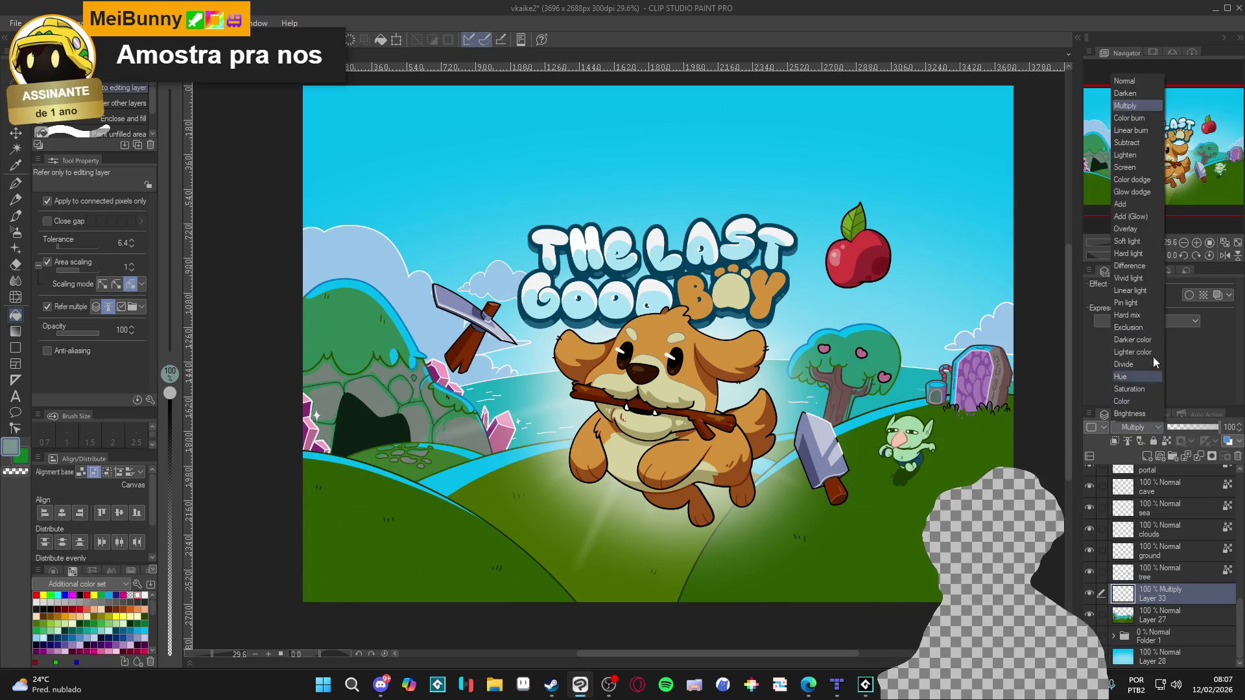
click(1153, 318)
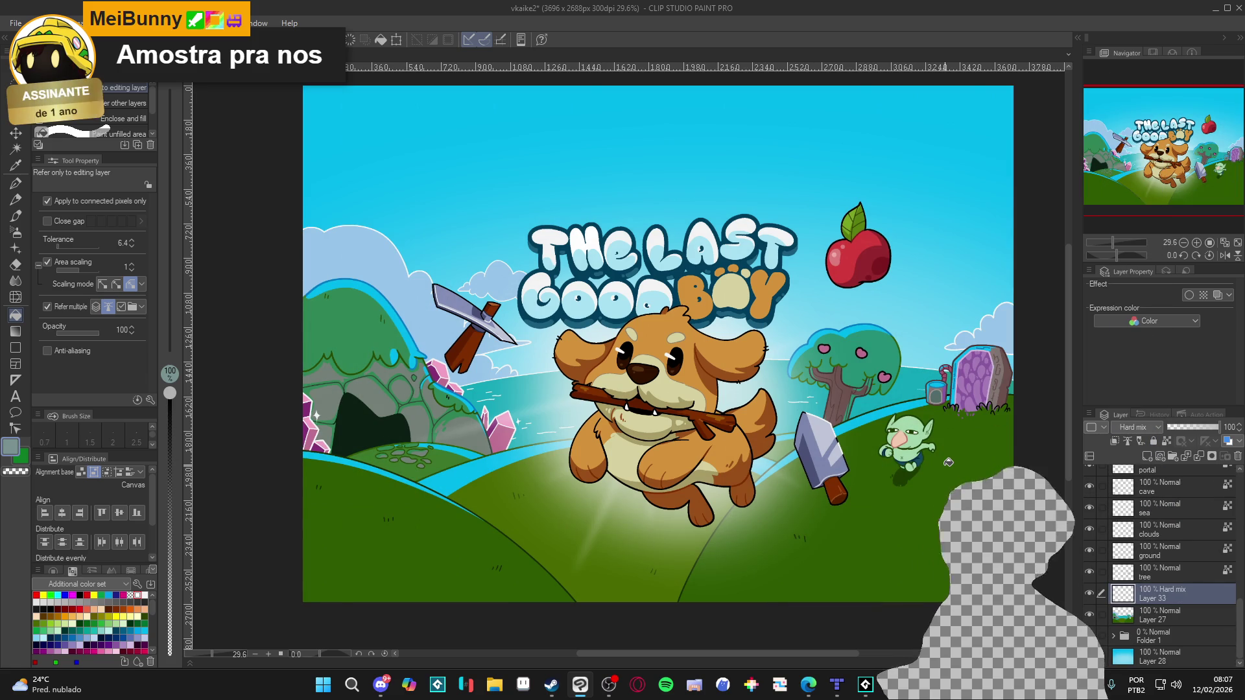
Lower Layer 33's opacity to 22% and set the pen brush size to 100.
key(p)
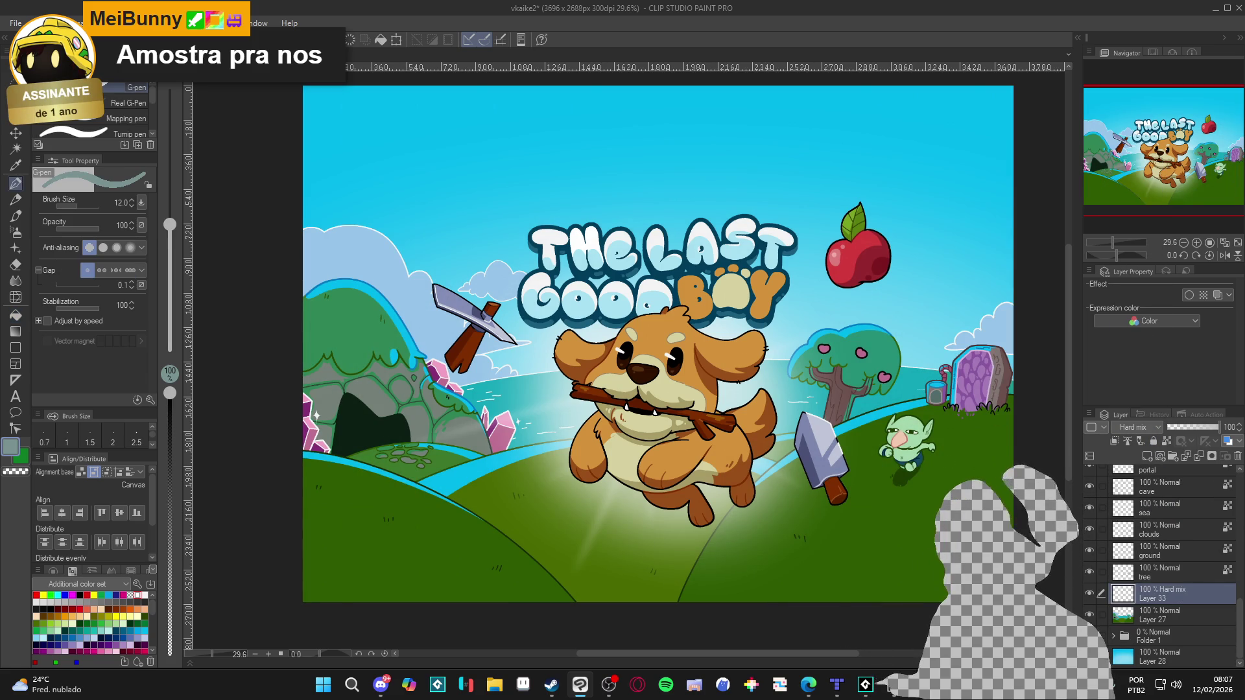
drag(170, 224, 170, 138)
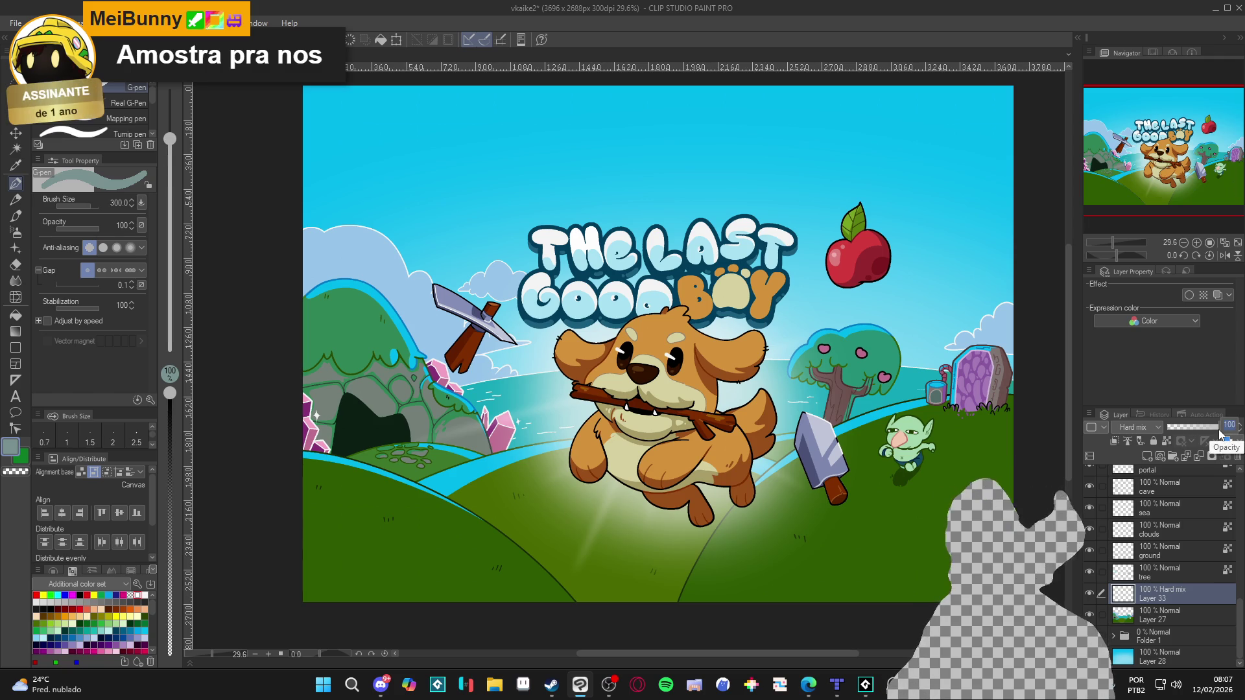
text(49)
key(Return)
drag(948, 526, 998, 583)
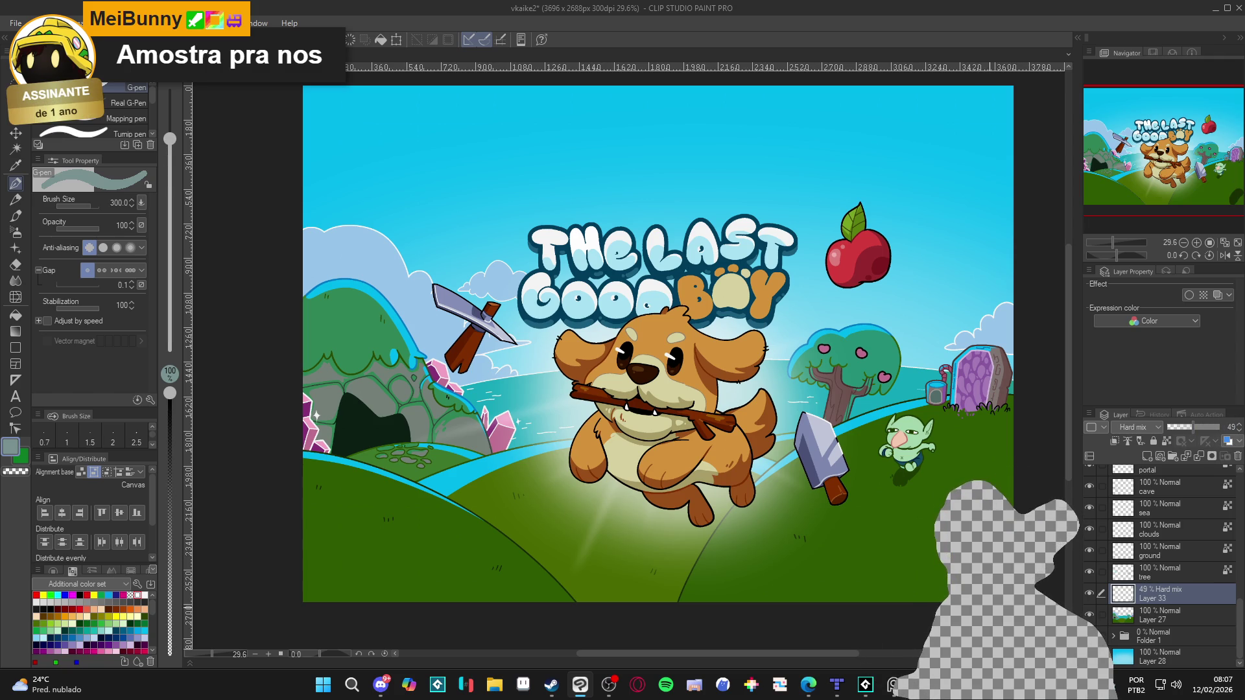
drag(1184, 433, 1178, 429)
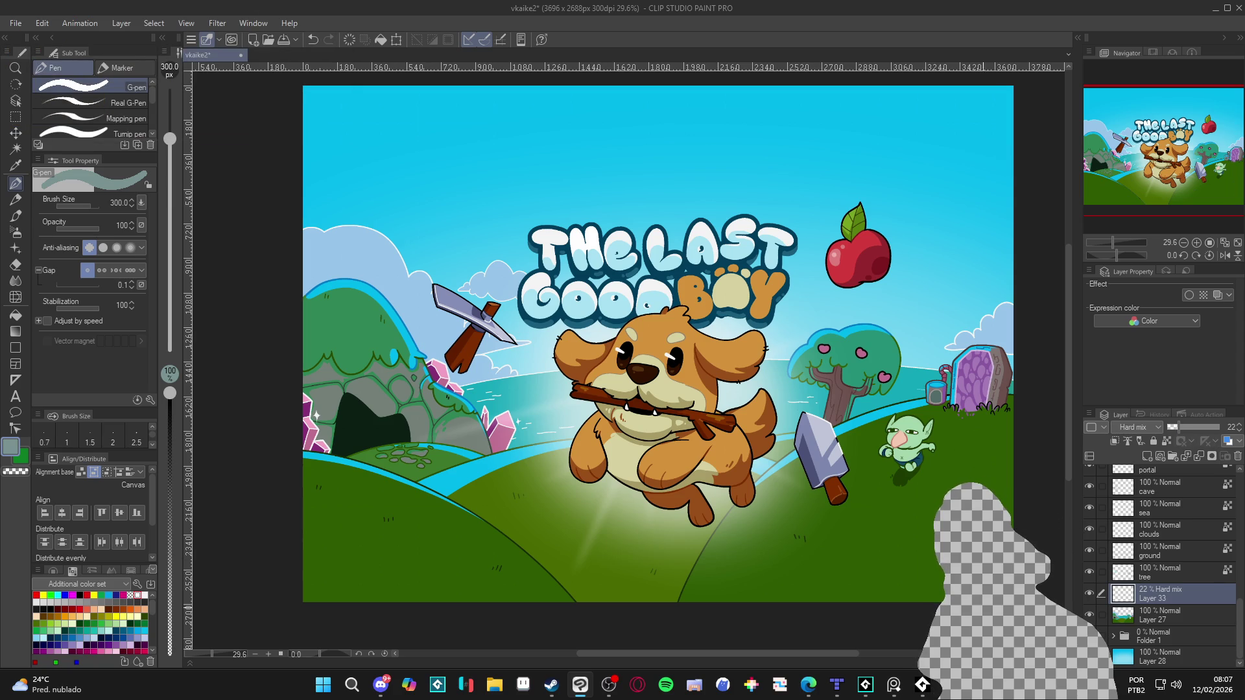
key(ctrl+z)
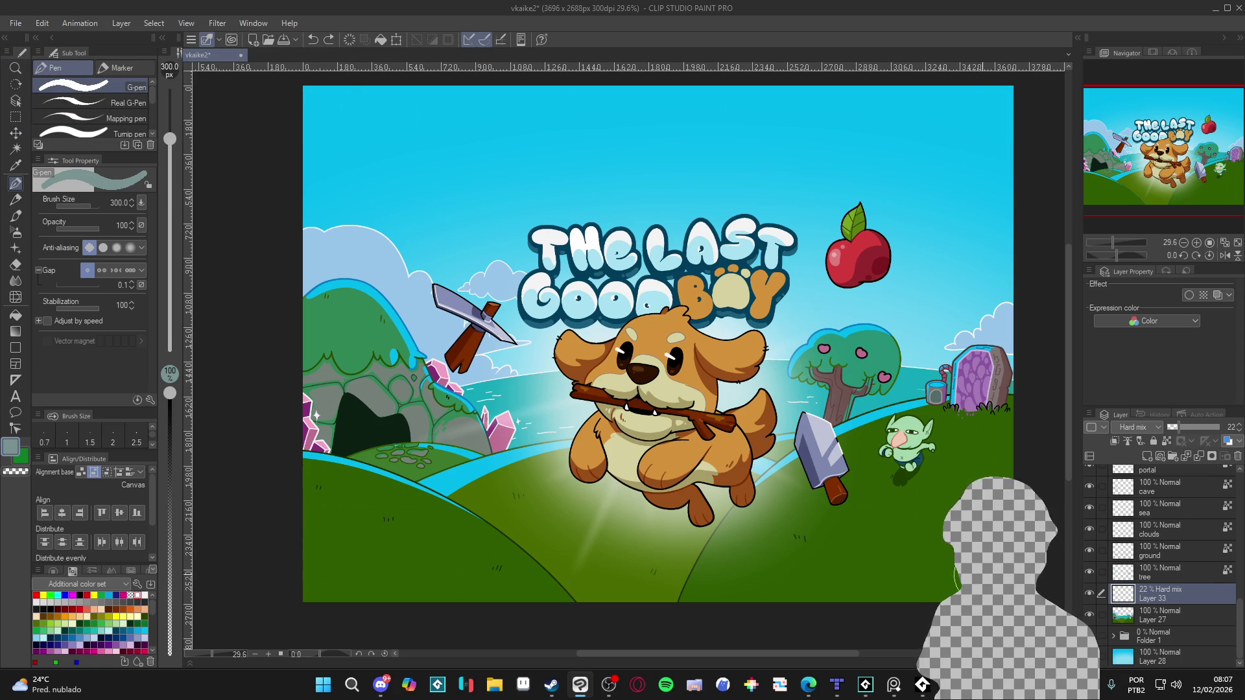
key(bracketleft)
key(bracketleft)
key(bracketleft)
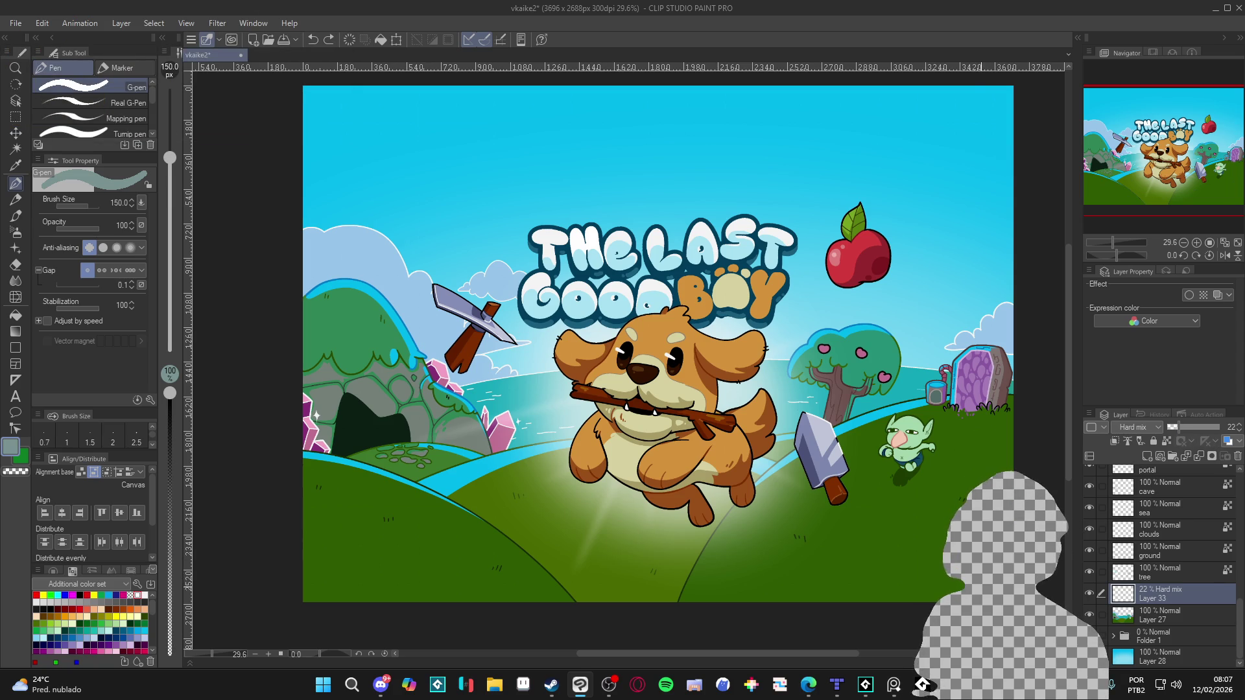
key(bracketleft)
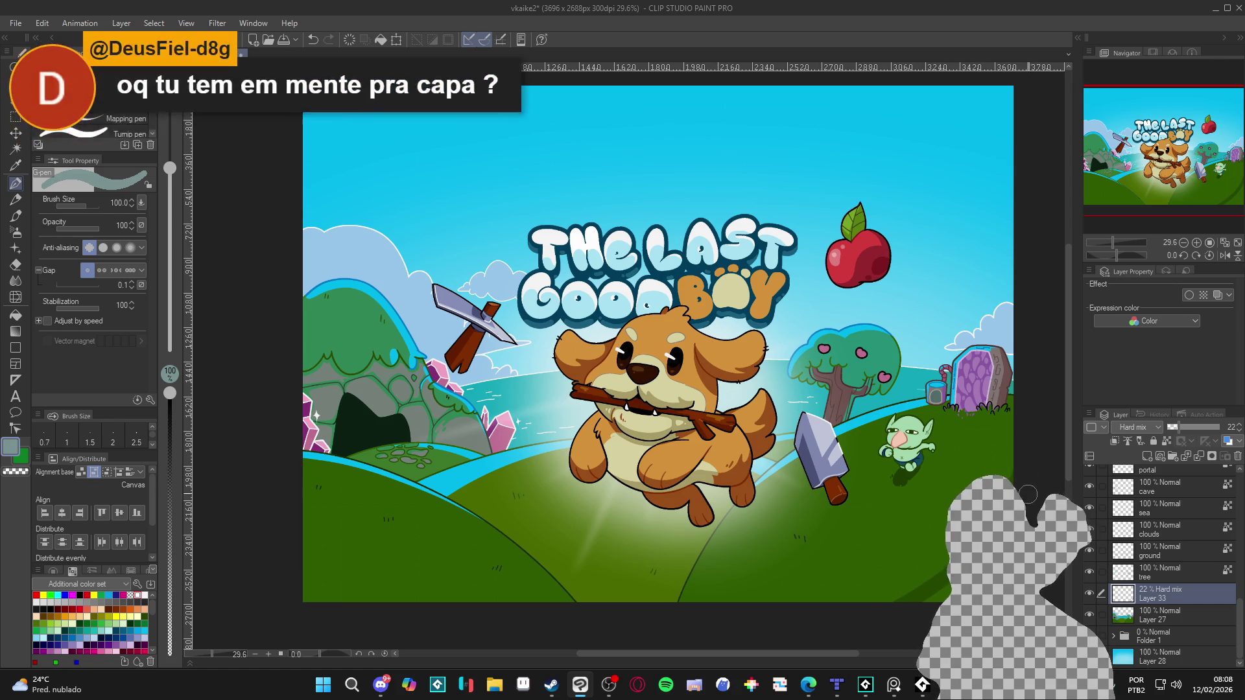
Set the pen brush to size 50 and try a curve on the lower-left hill.
key(g)
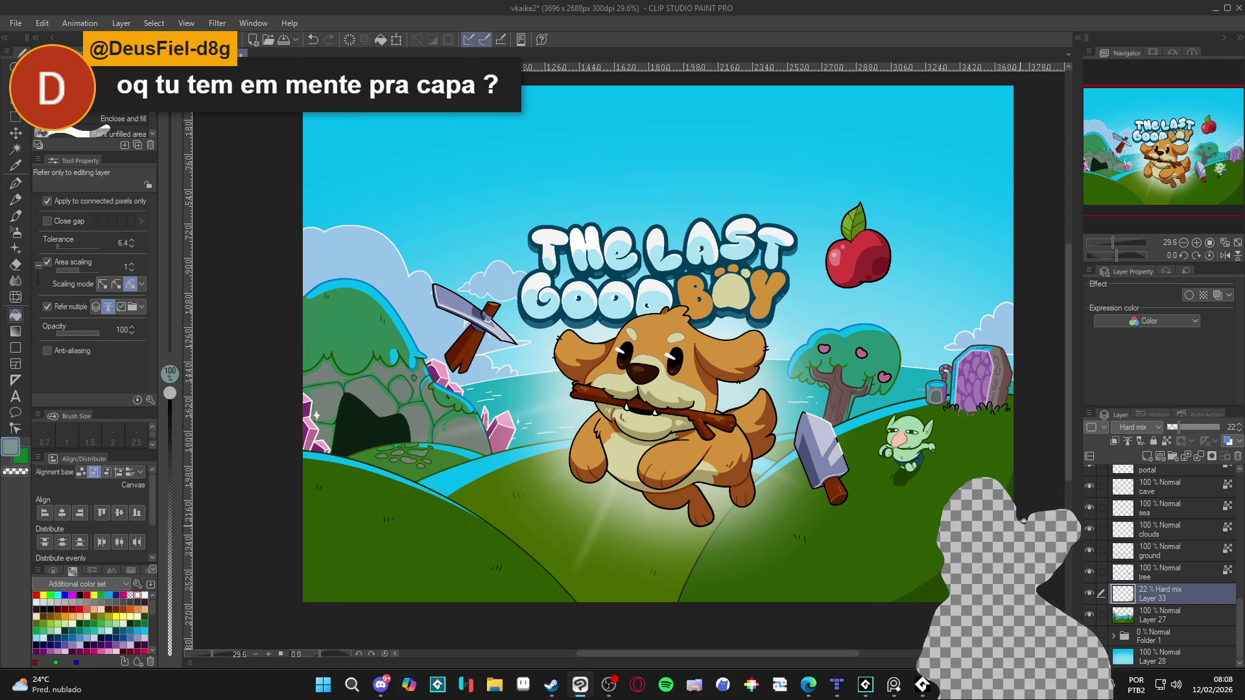
key(p)
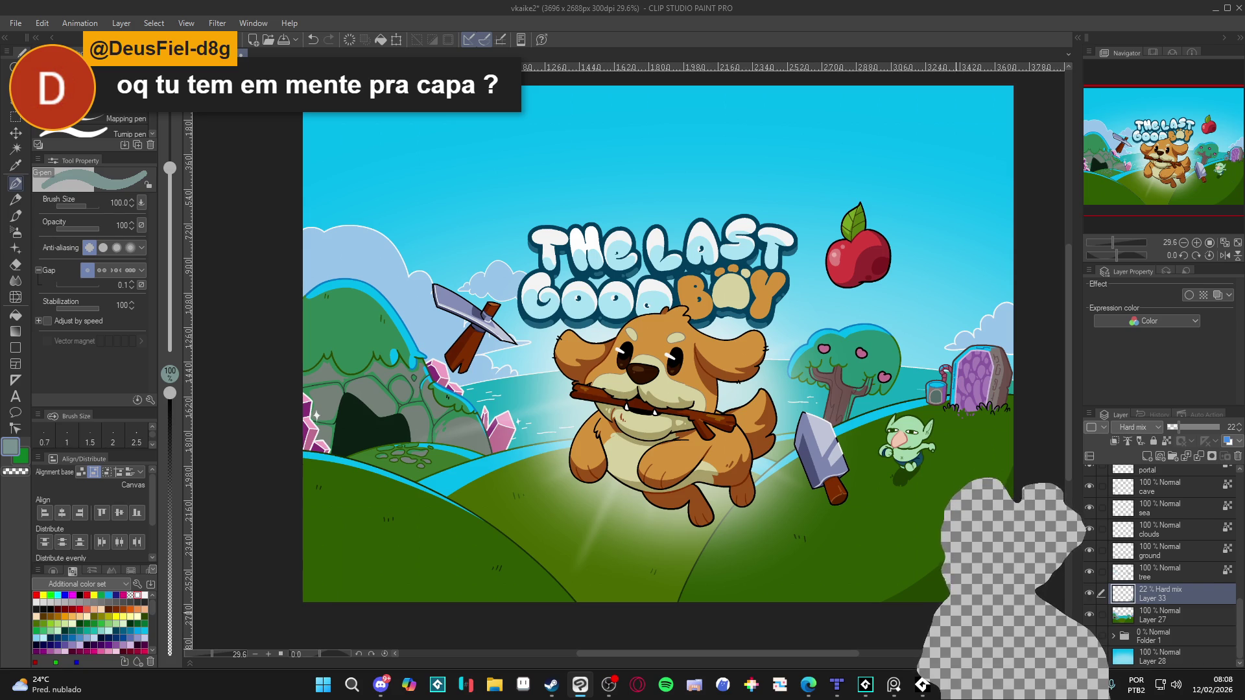
drag(953, 572, 957, 540)
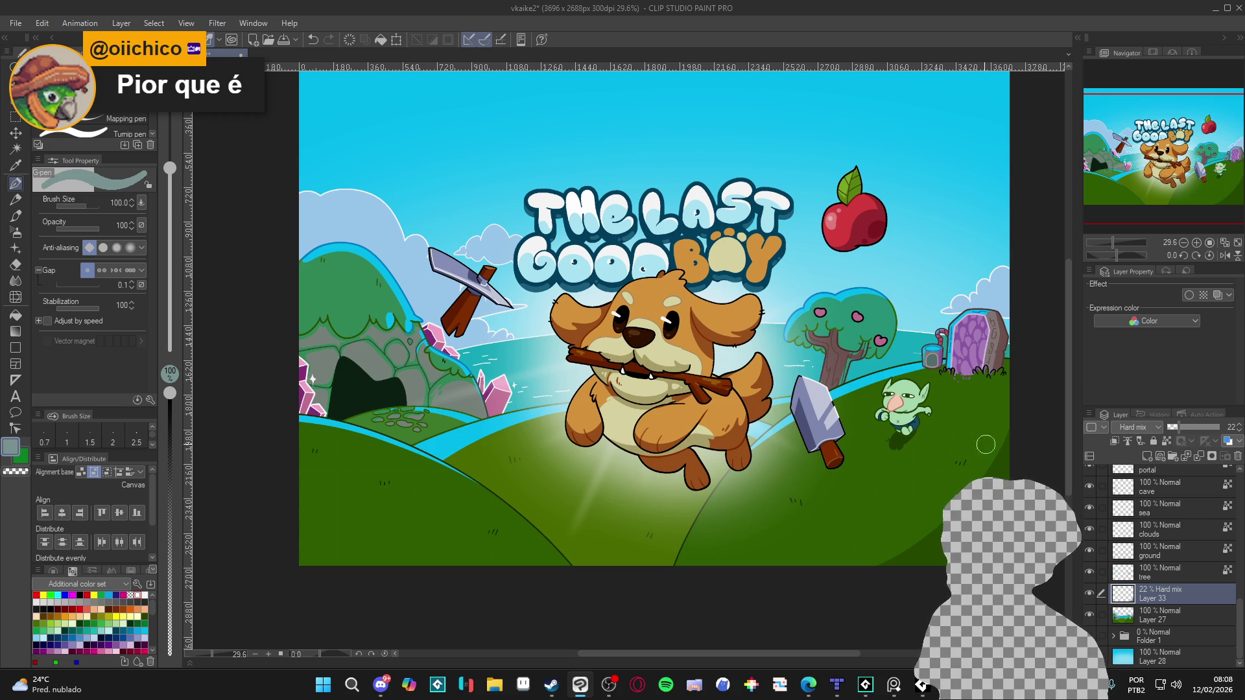
key(ctrl+z)
key(bracketleft)
key(bracketleft)
key(bracketleft)
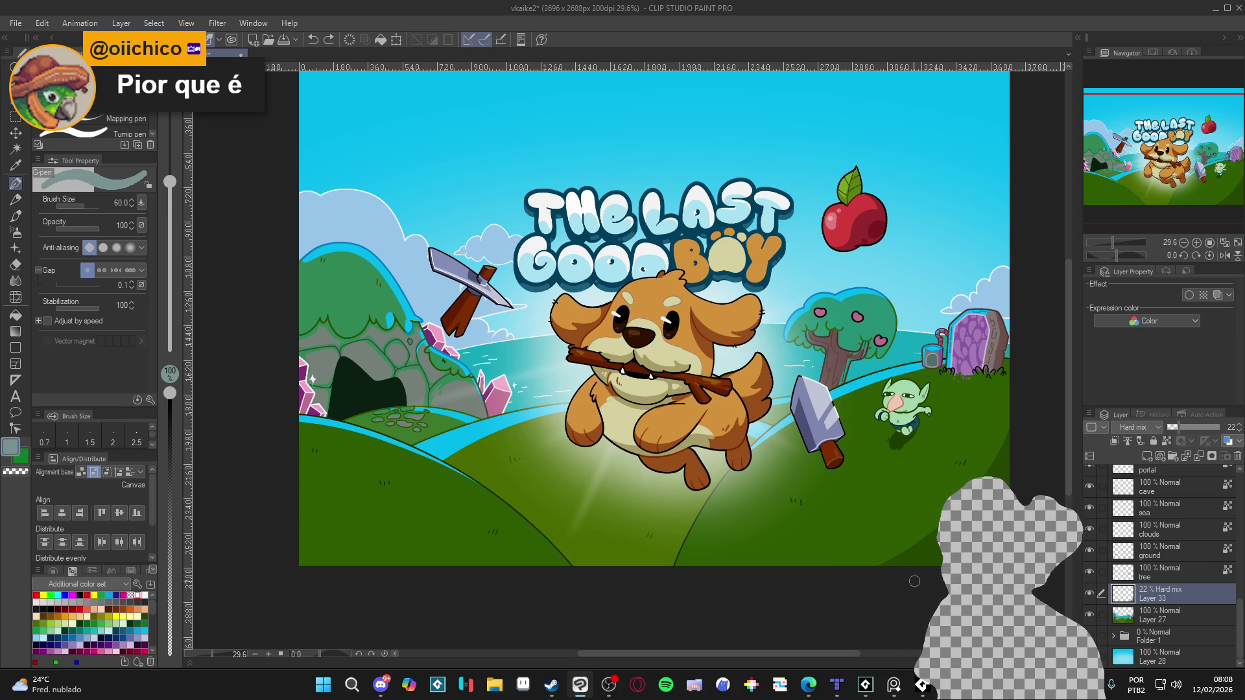
key(bracketright)
key(bracketright)
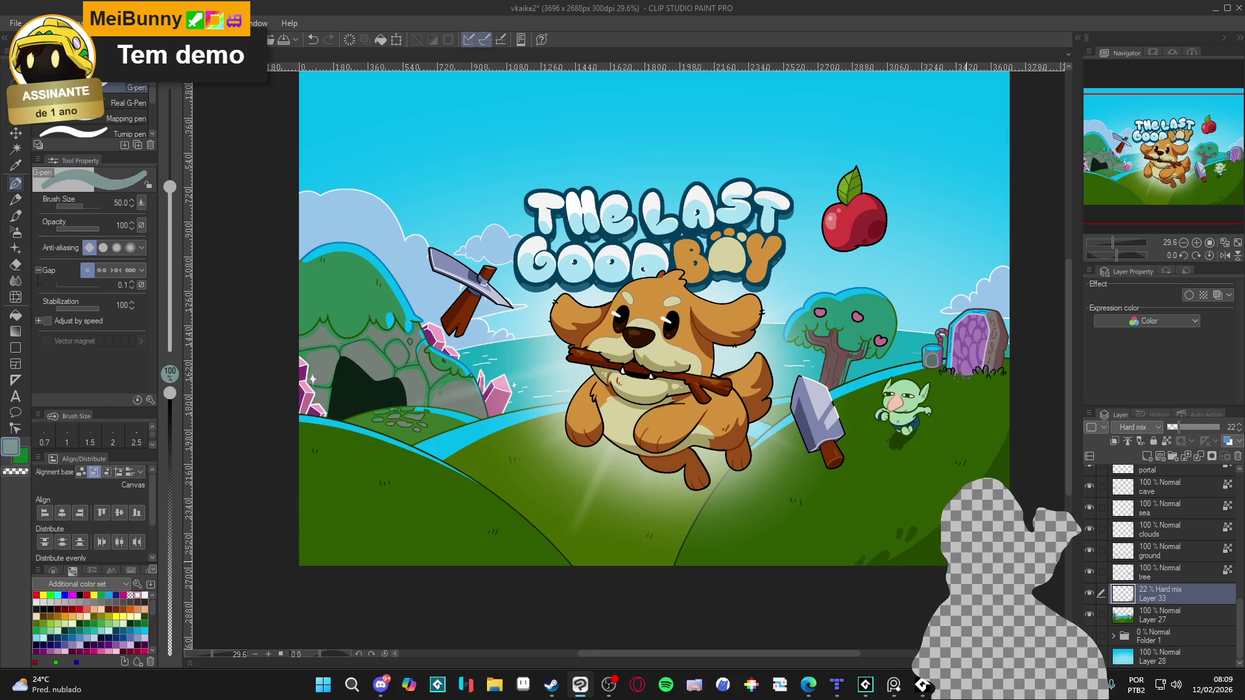
drag(295, 455, 353, 551)
key(ctrl+z)
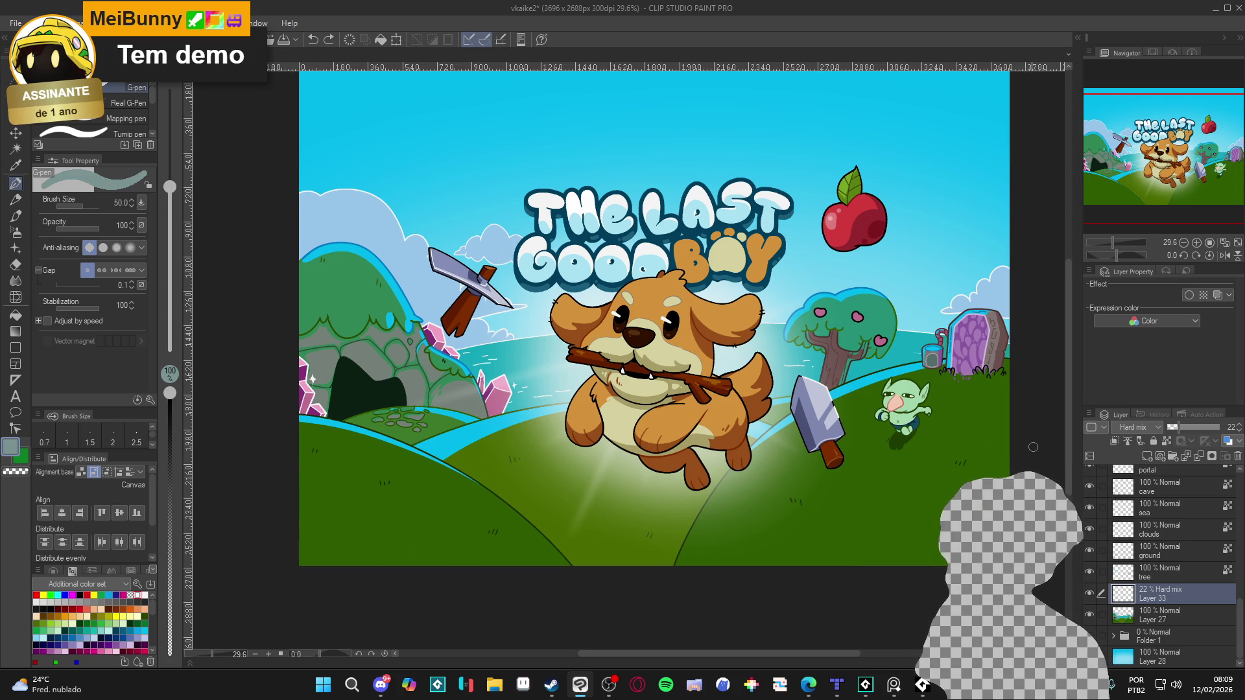
Shade the lower-right hill, then draw and fill a dark green band on the lower-left hill.
drag(957, 455, 811, 563)
key(g)
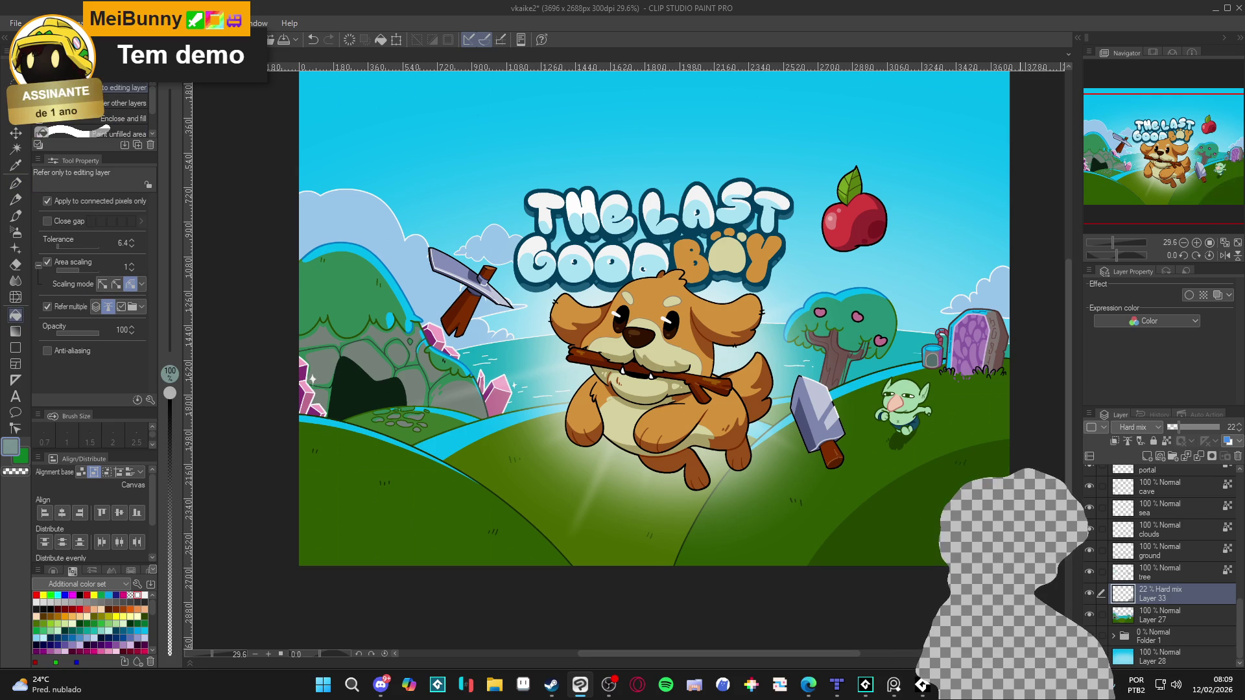
key(p)
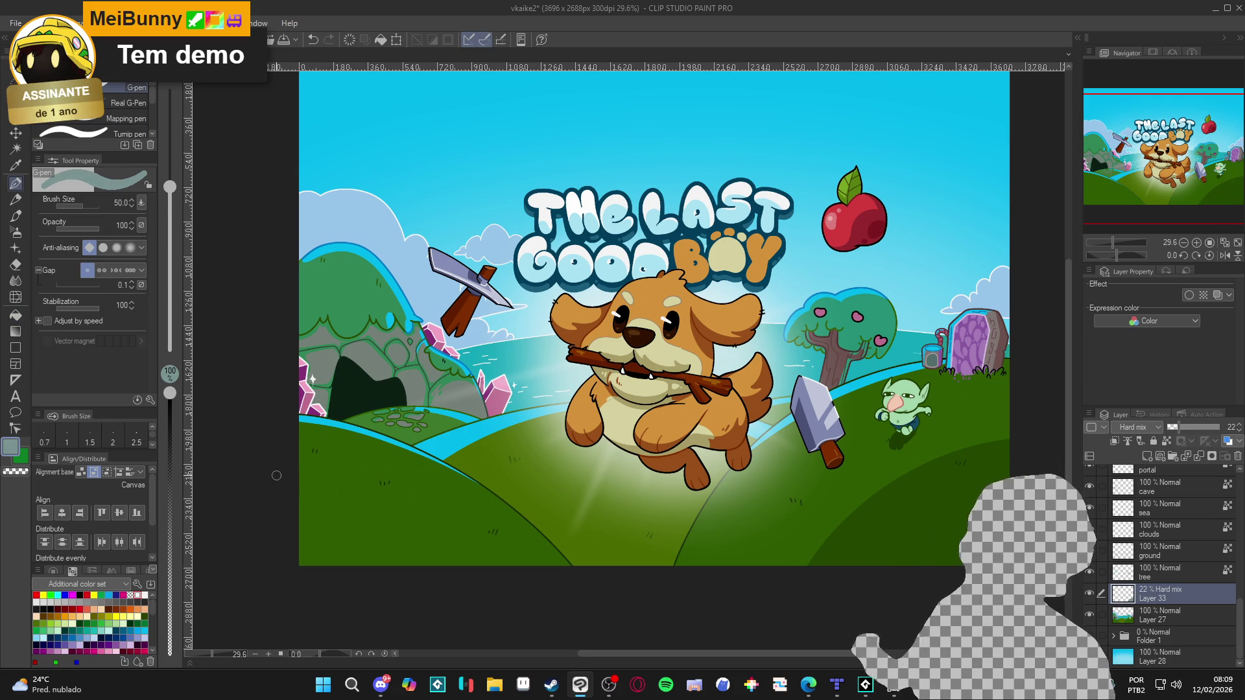
drag(316, 481, 389, 531)
key(g)
click(376, 548)
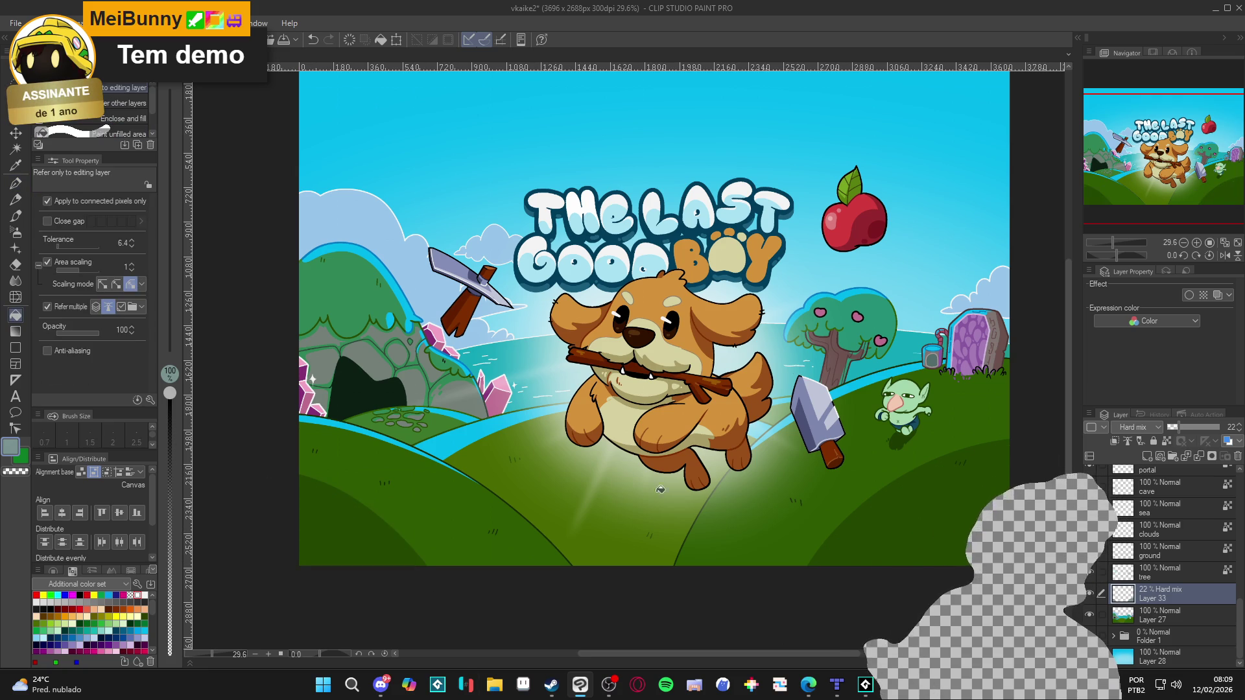
key(p)
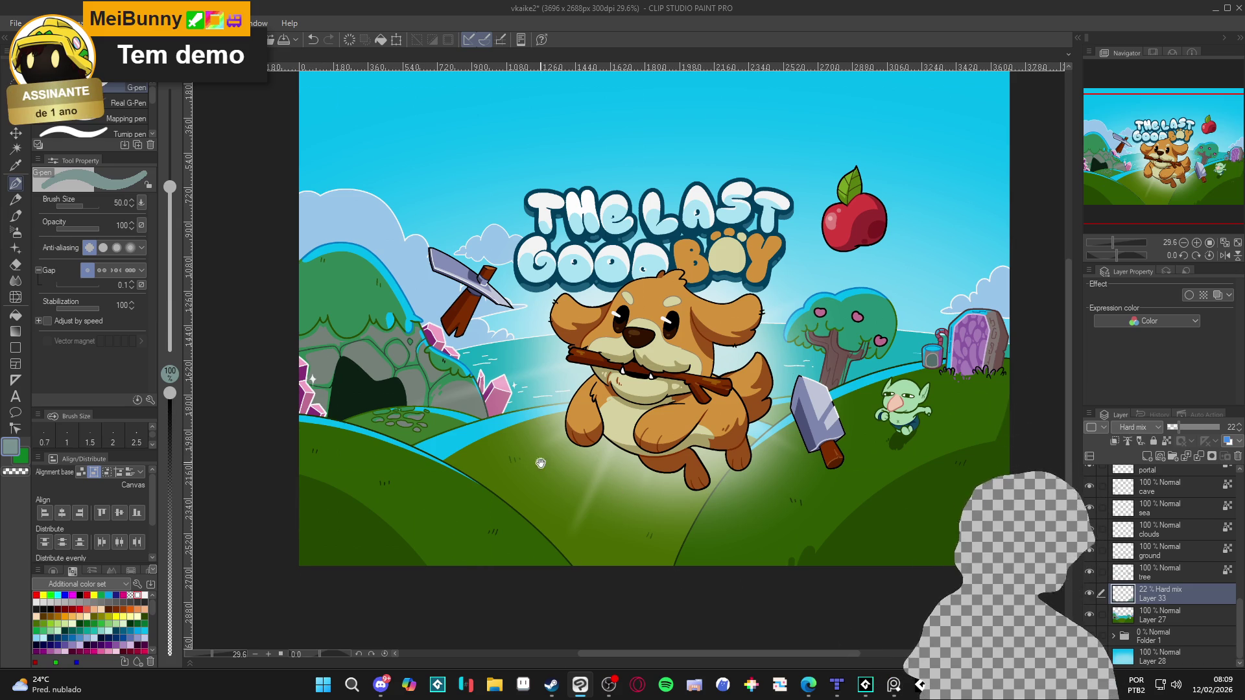
Switch to the Fill tool and toggle Layer 33 to compare the lighting.
scroll(533, 455, up, 2)
scroll(532, 455, left, 1)
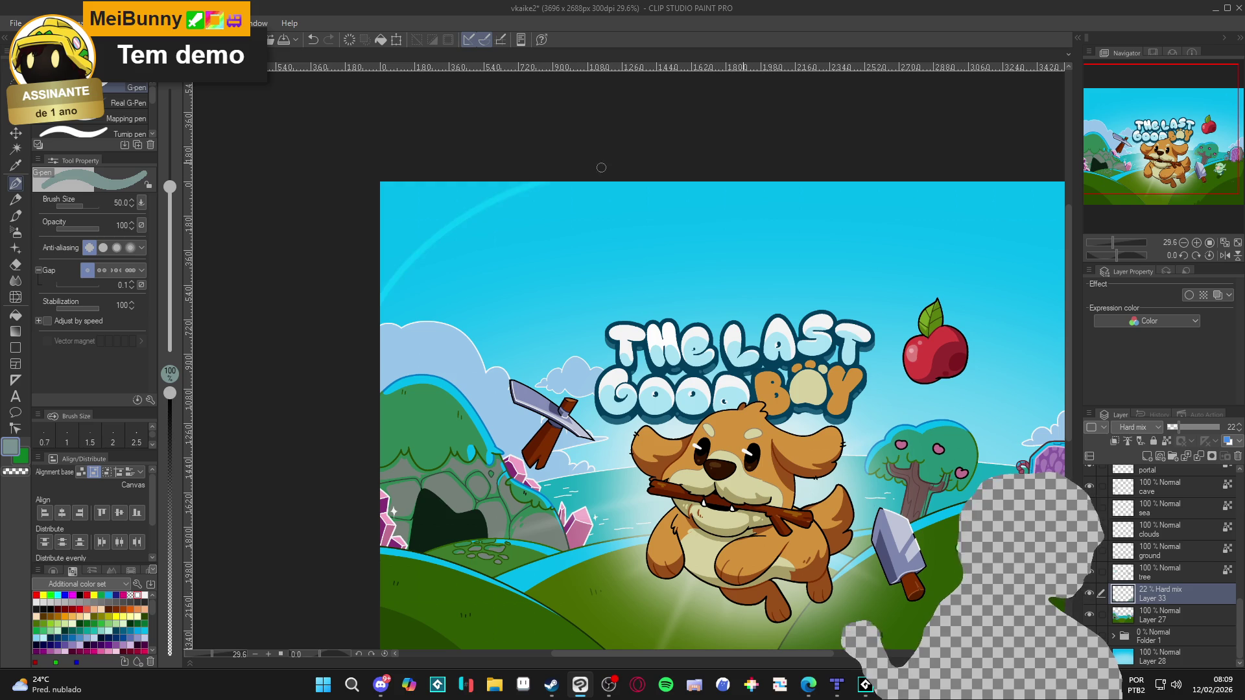
key(g)
scroll(946, 565, down, 1)
scroll(946, 565, right, 1)
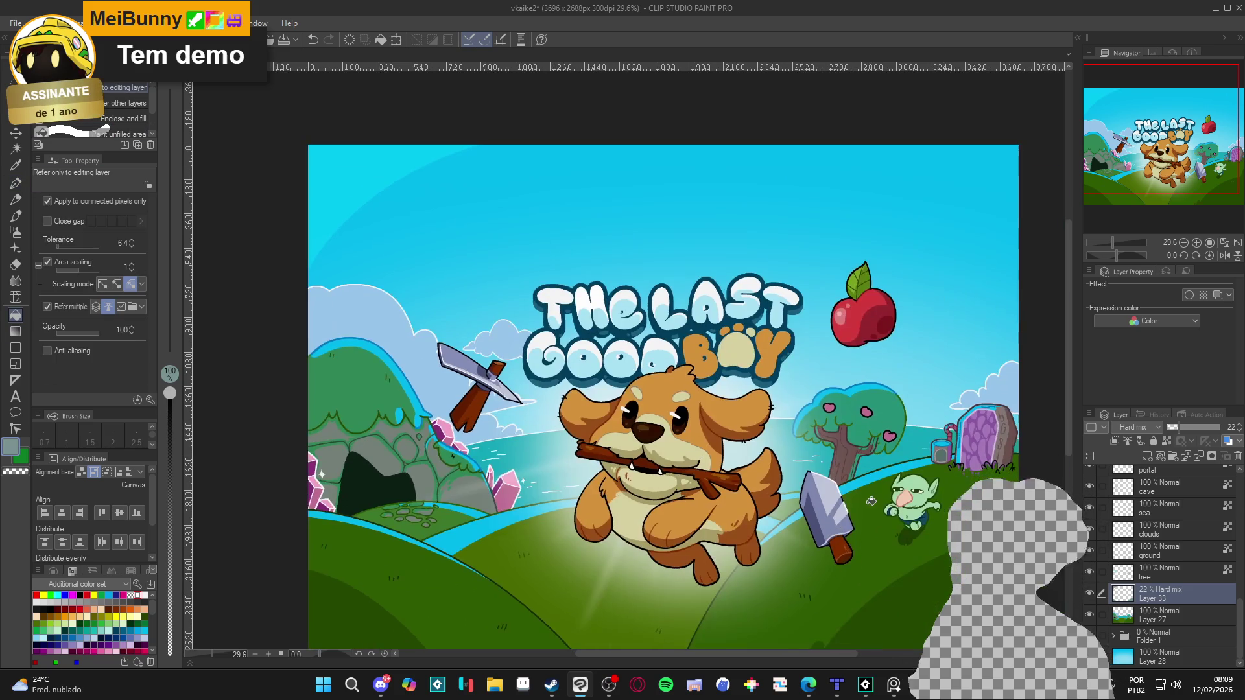
scroll(644, 500, down, 1)
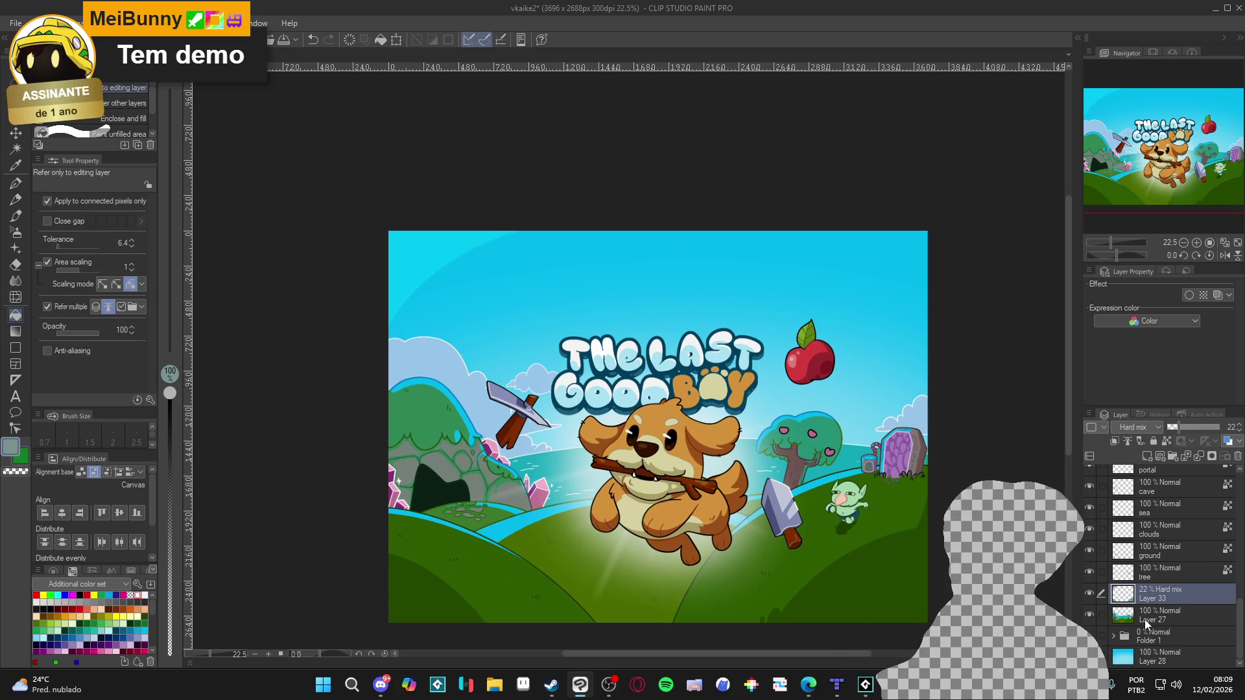
click(1090, 594)
click(1089, 594)
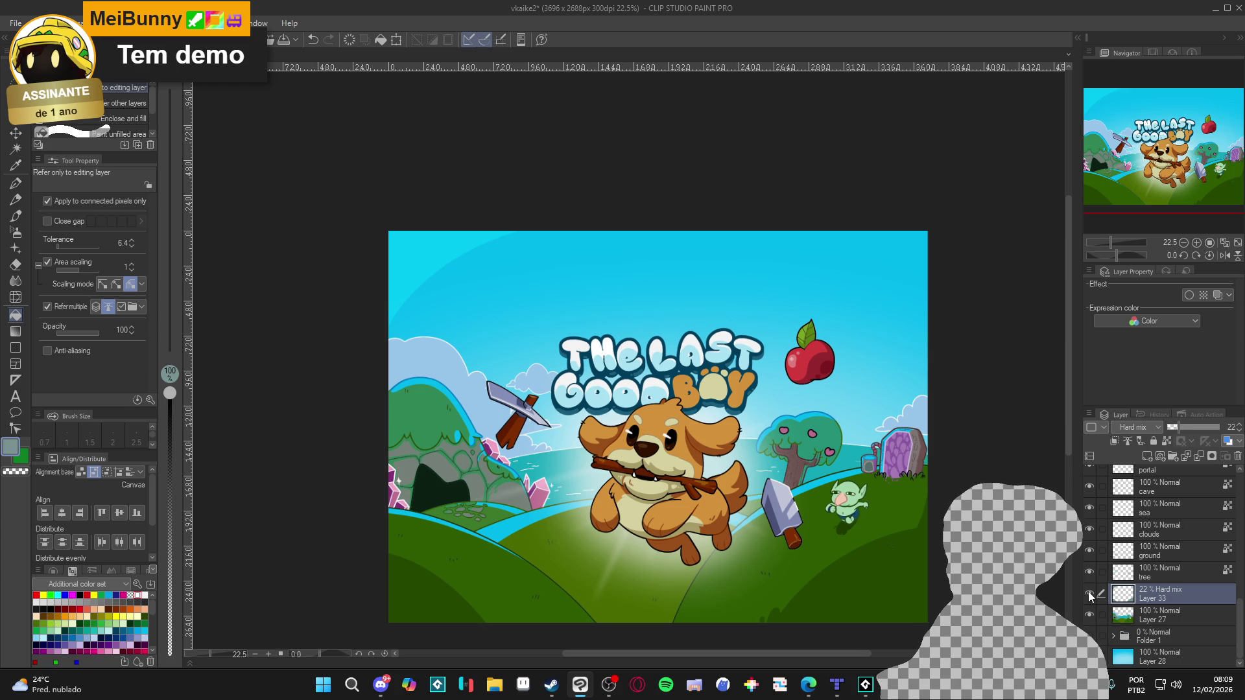
Select Layer 30 and change its blending mode to Hard mix.
scroll(1127, 567, up, 5)
scroll(1127, 568, up, 2)
click(1140, 499)
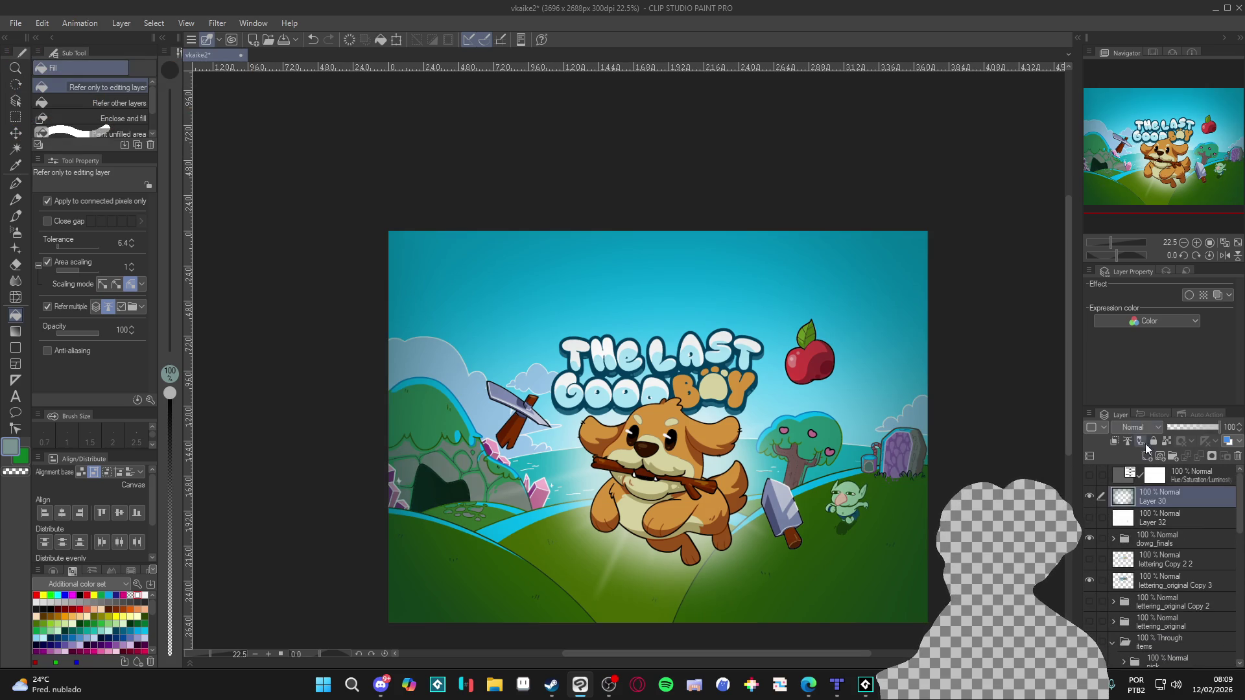
click(1145, 427)
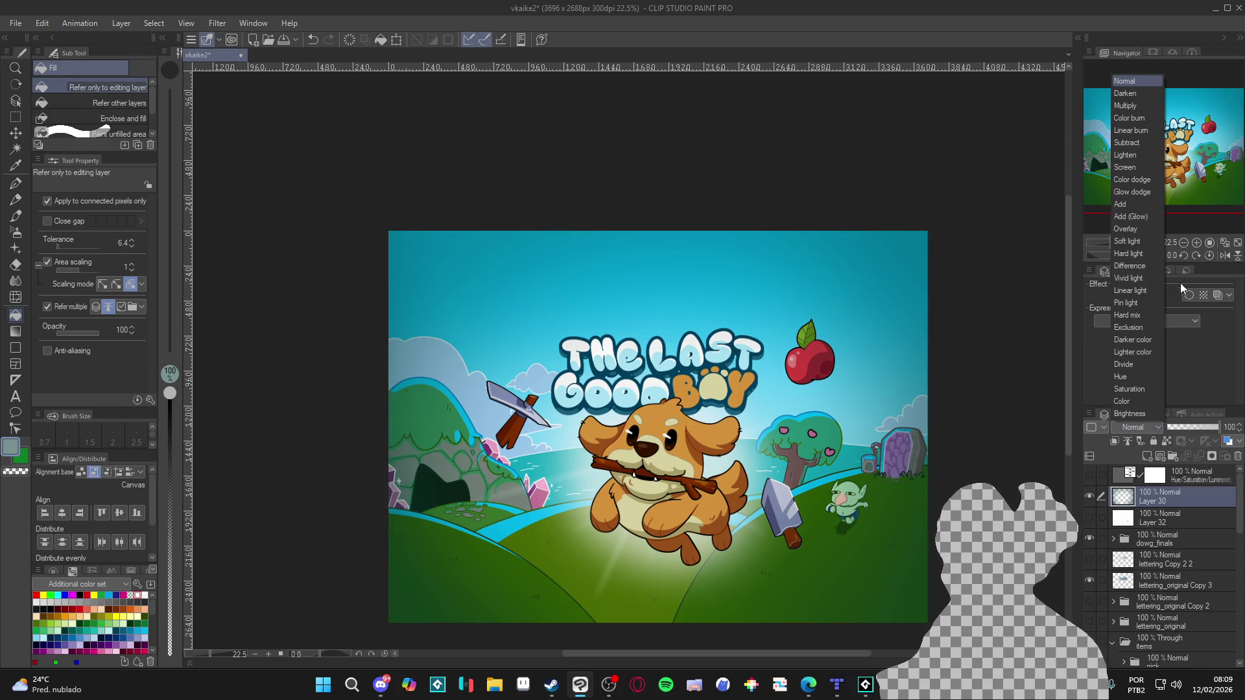
click(1141, 317)
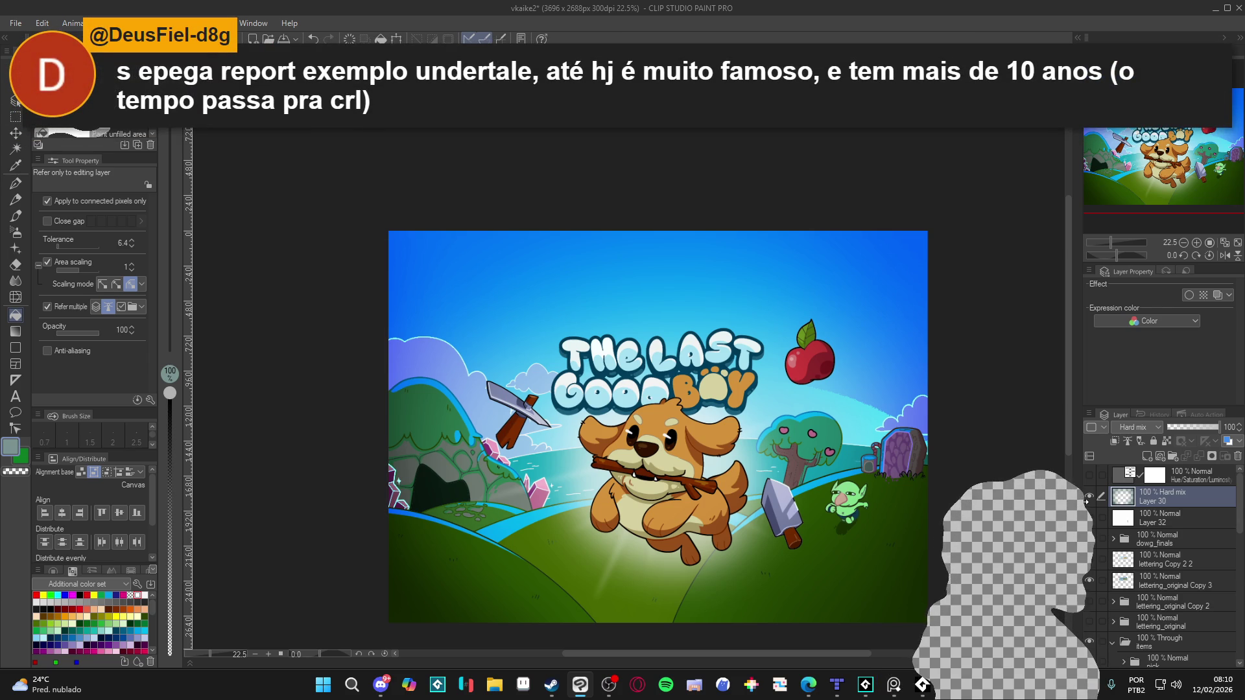
Hide Layer 30, show Layer 33 and move it lower in the layer stack.
click(1090, 496)
scroll(1098, 535, down, 3)
scroll(1098, 535, down, 5)
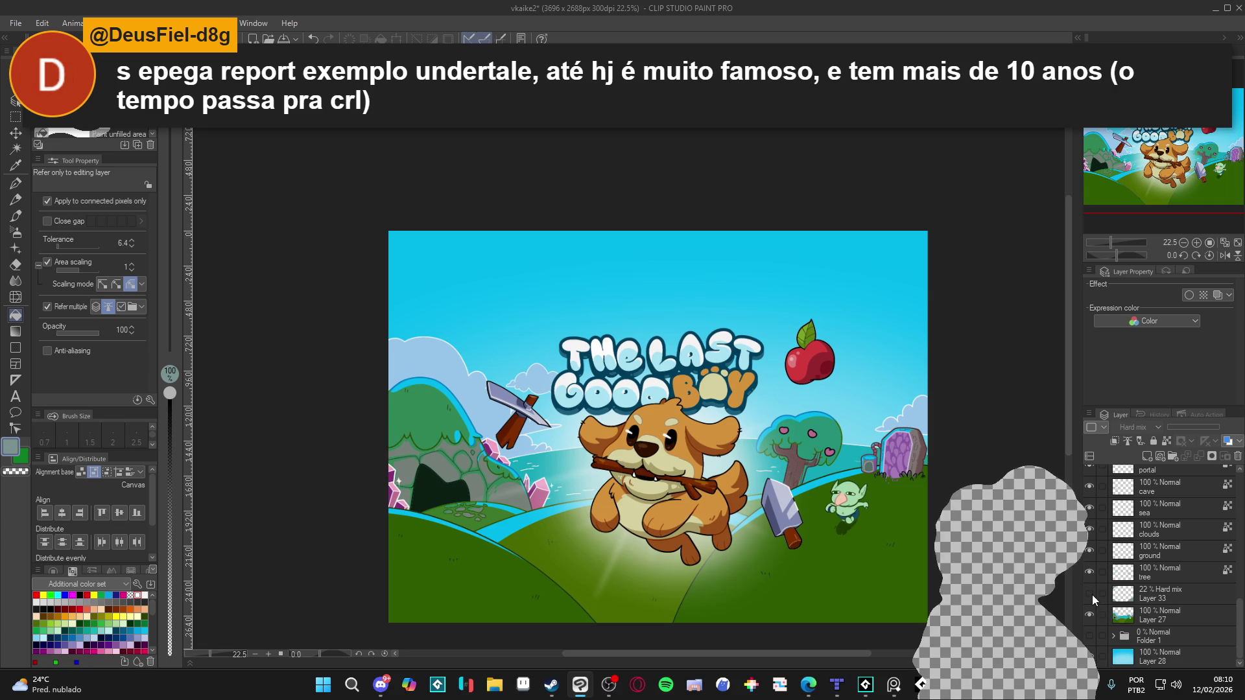
click(1091, 594)
click(1156, 582)
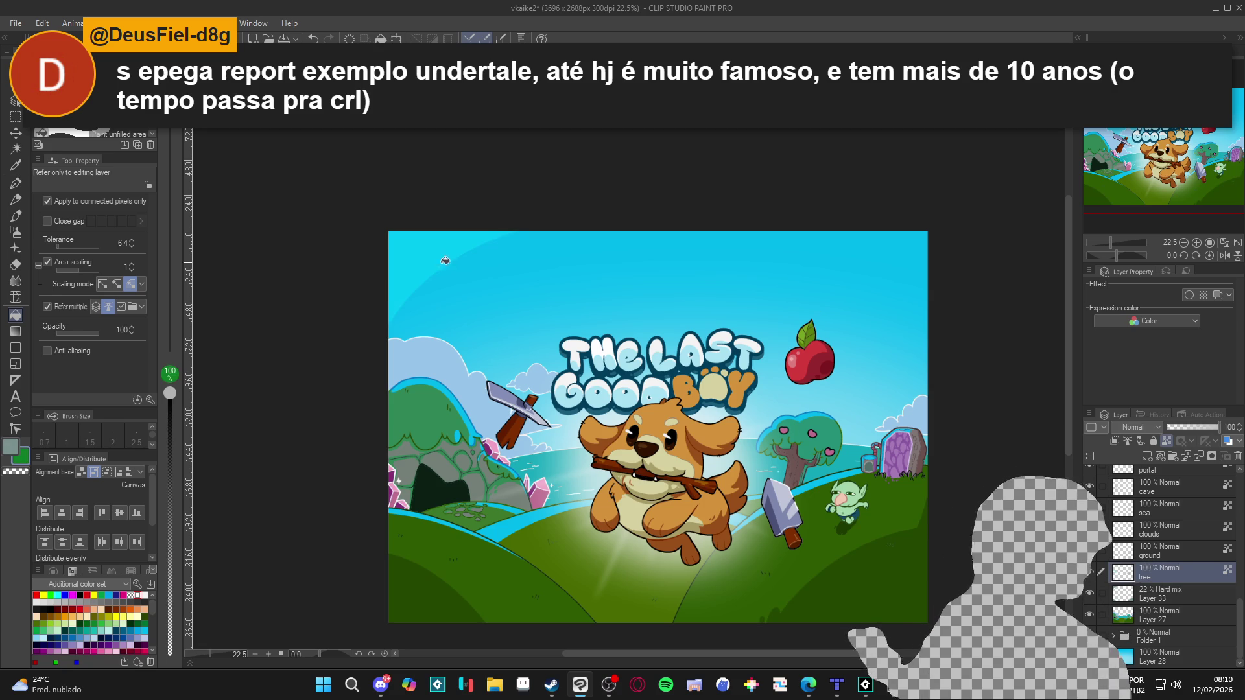
key(p)
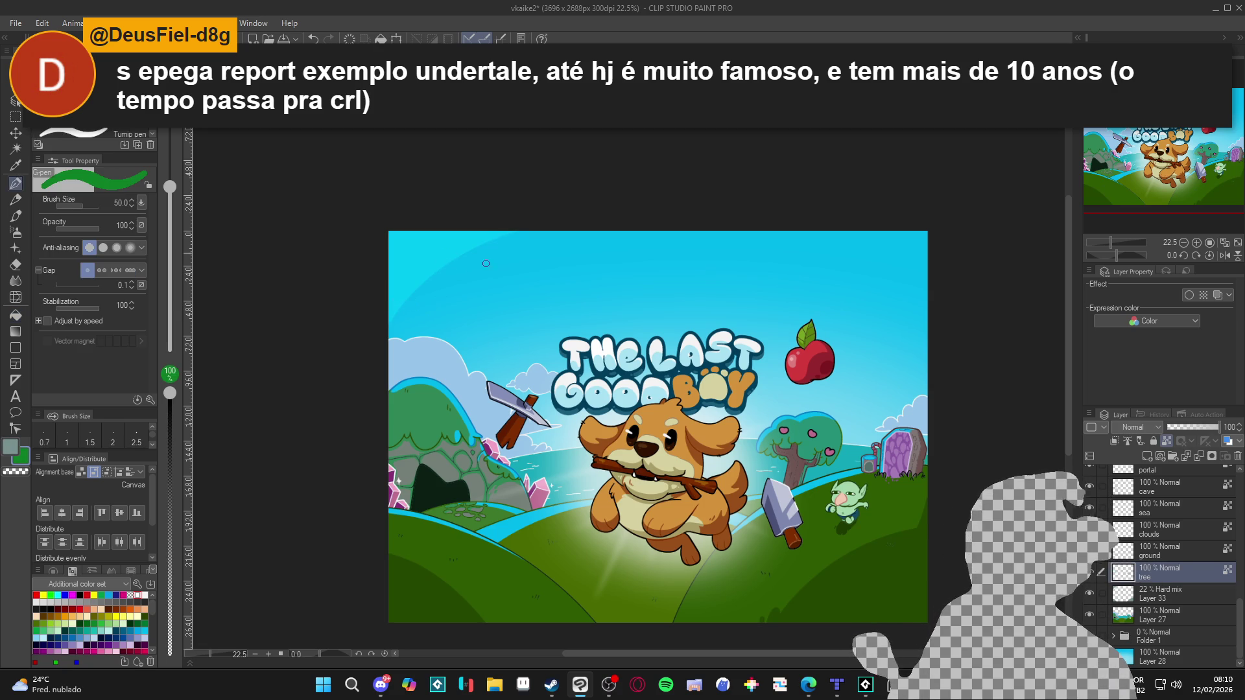
click(1171, 604)
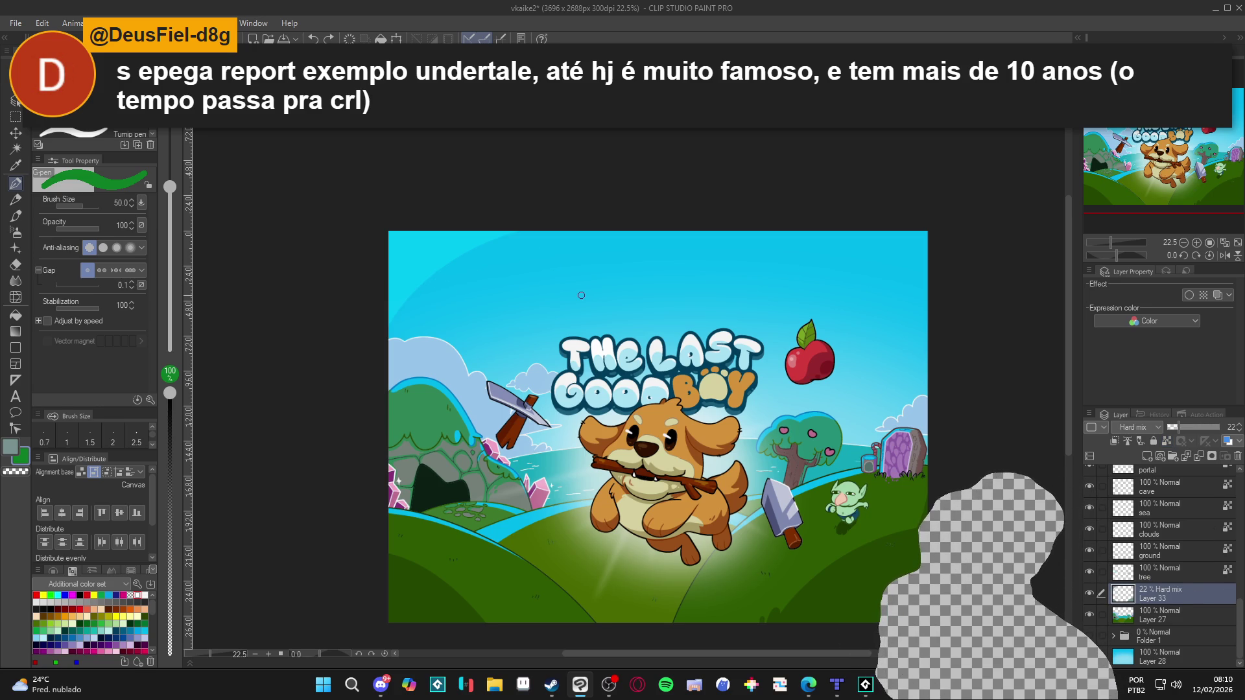
drag(1175, 601, 1180, 652)
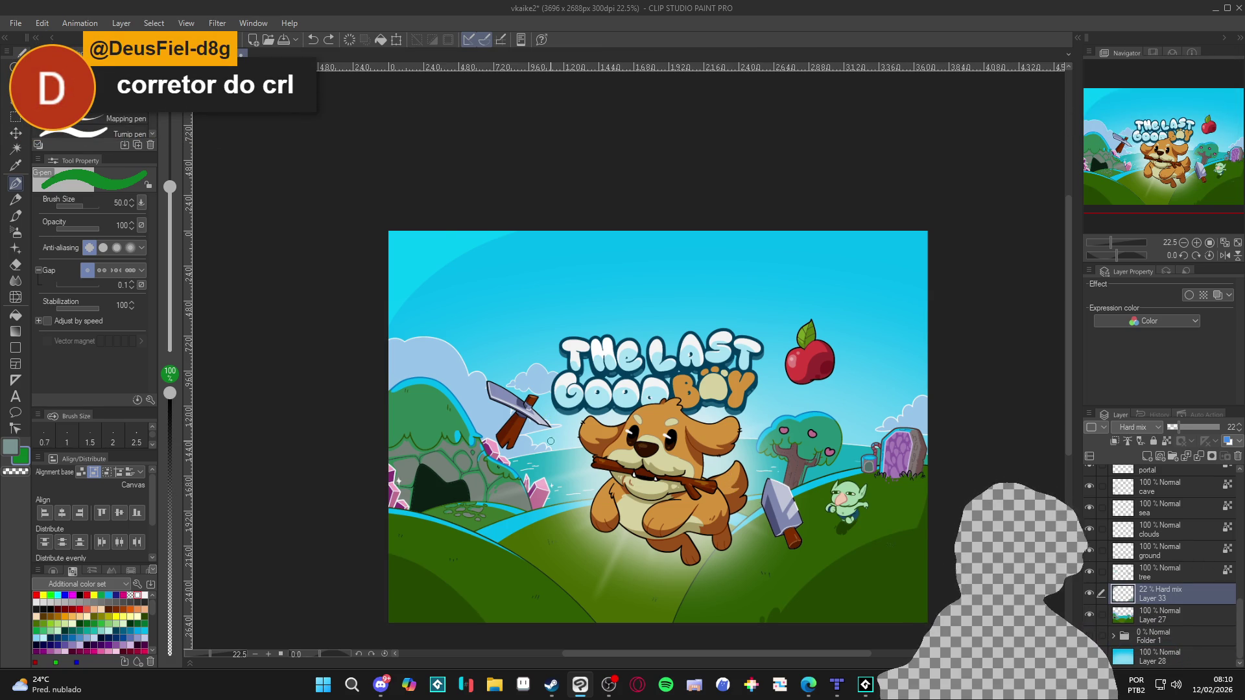
Set Layer 33 to Multiply blending and show Layer 30 again.
scroll(563, 447, down, 1)
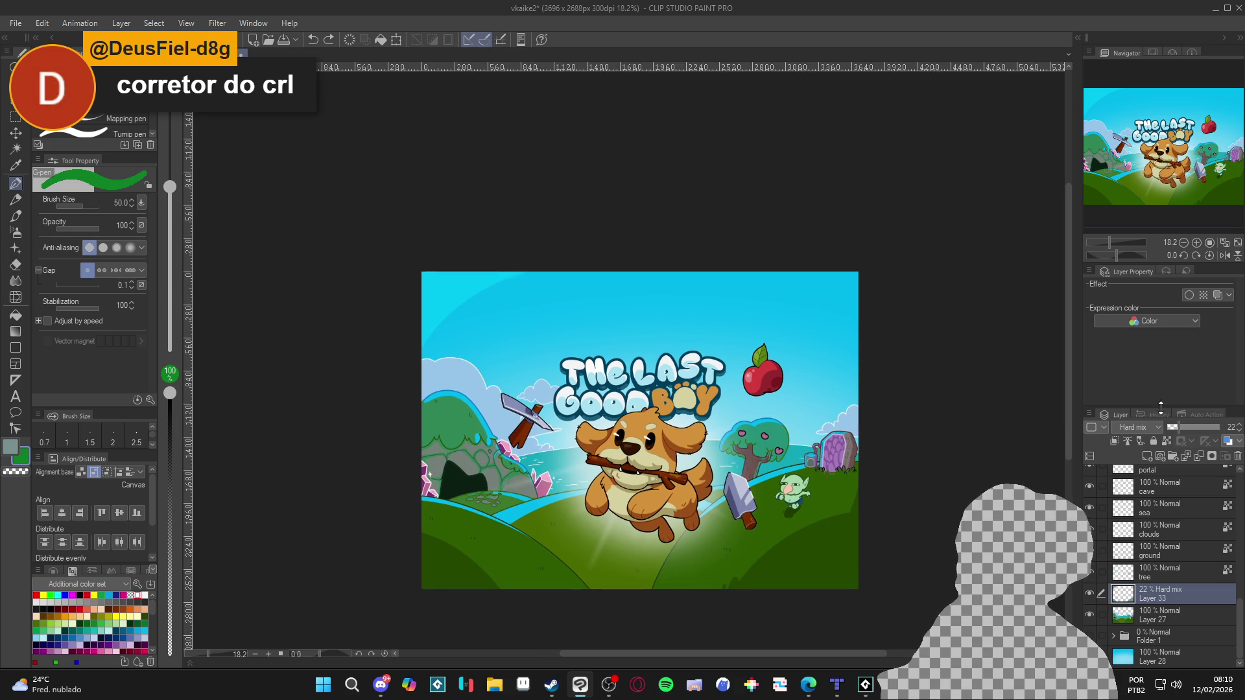
click(1142, 427)
click(1132, 106)
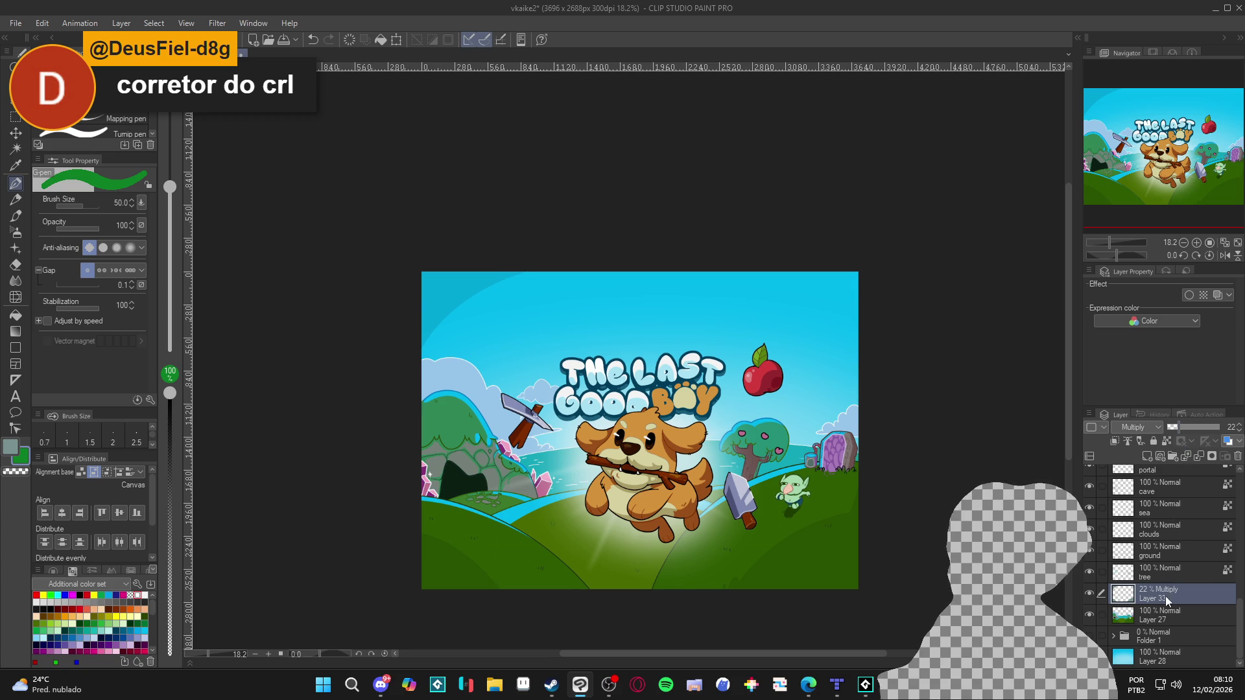
scroll(1164, 577, up, 5)
scroll(1160, 563, up, 5)
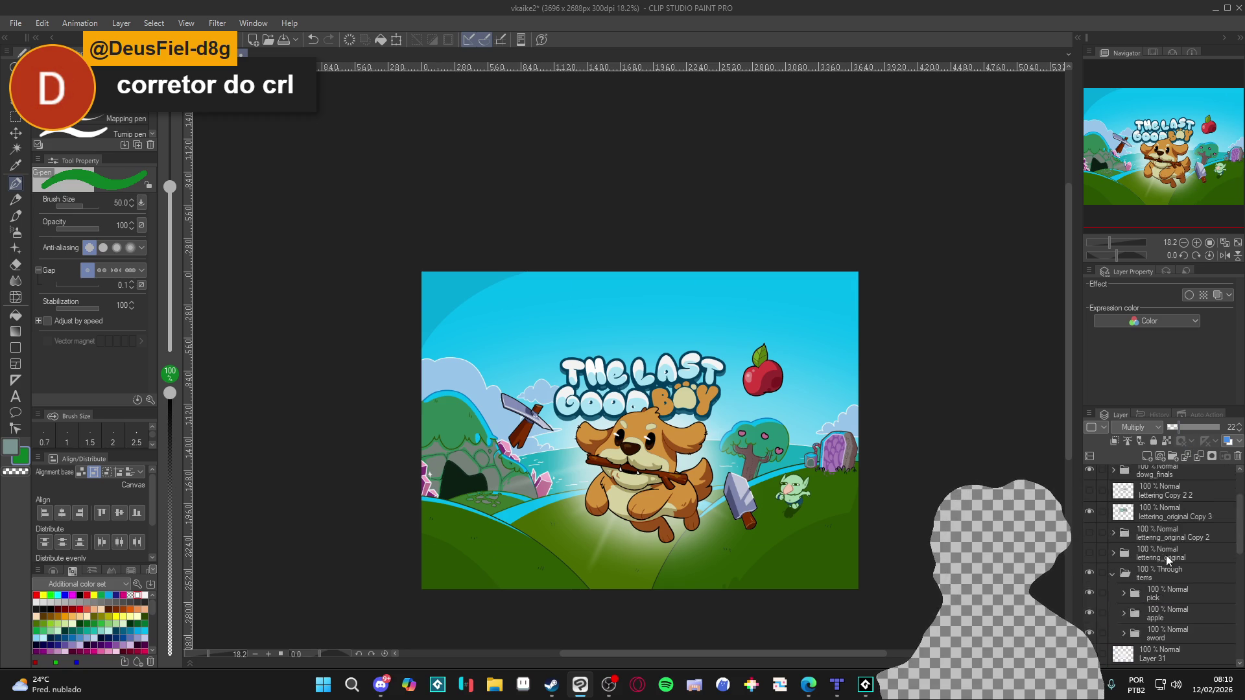
click(1093, 499)
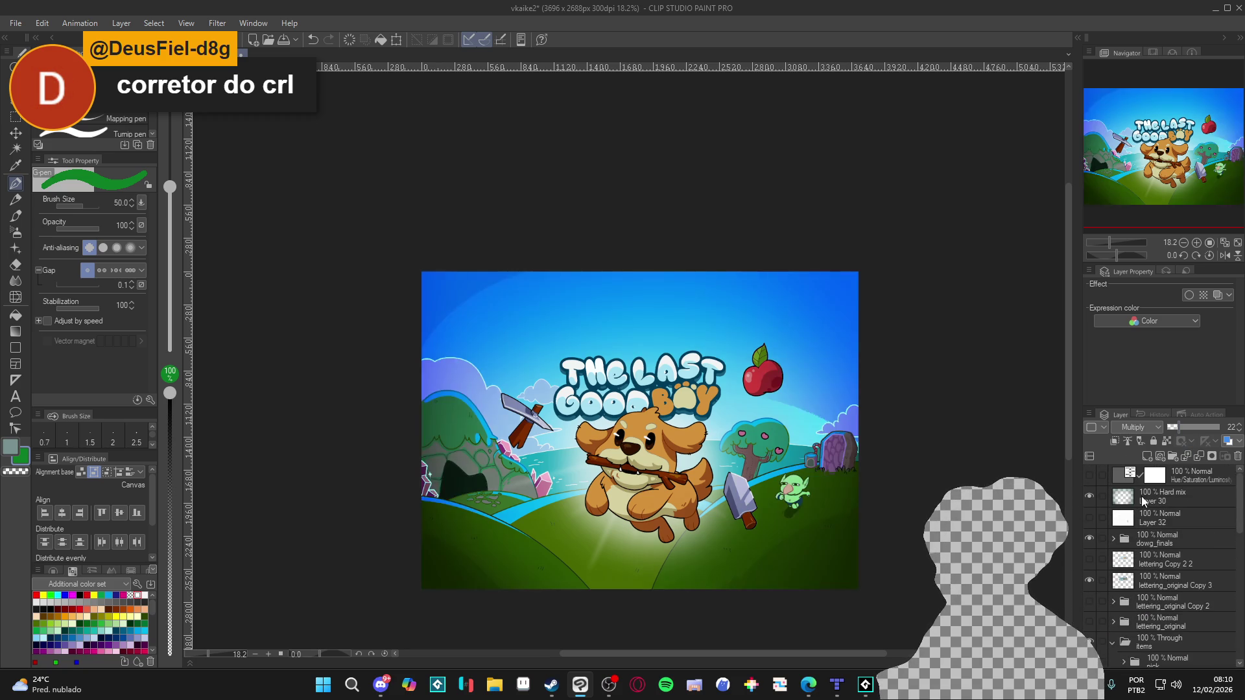
Duplicate Layer 30, show Layer 30 Copy, and leave the copy in Hard mix blending.
right_click(1142, 499)
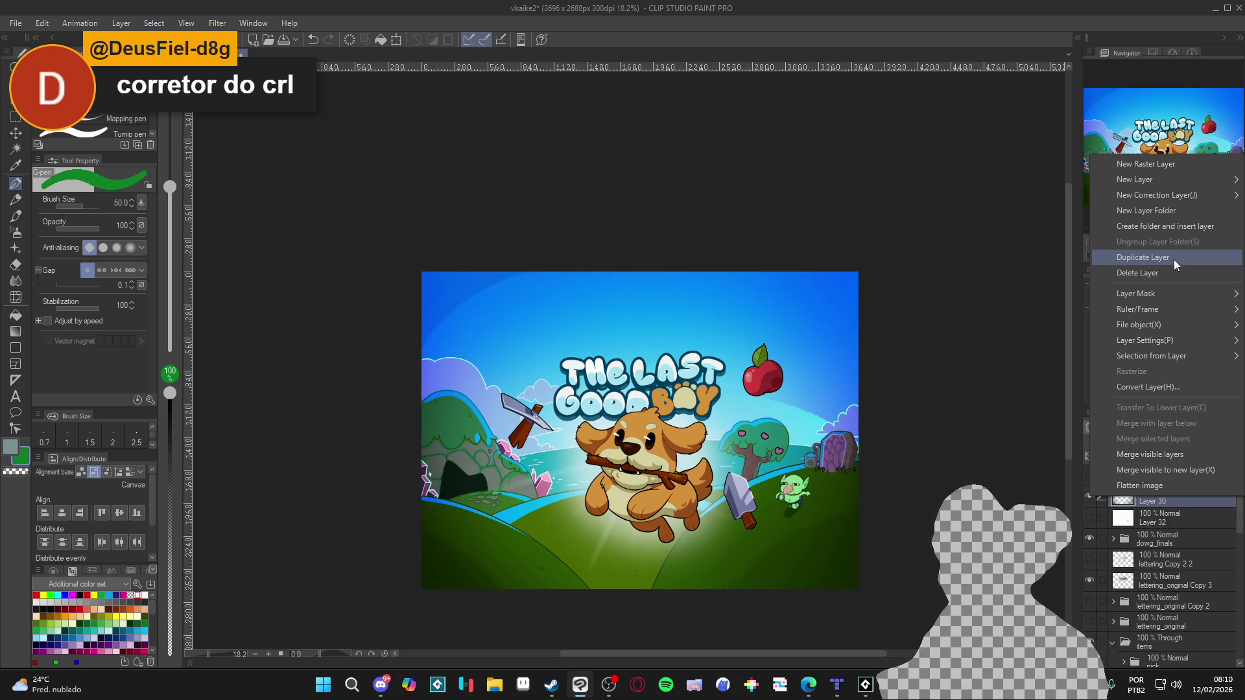
click(1173, 258)
click(1088, 518)
click(1087, 498)
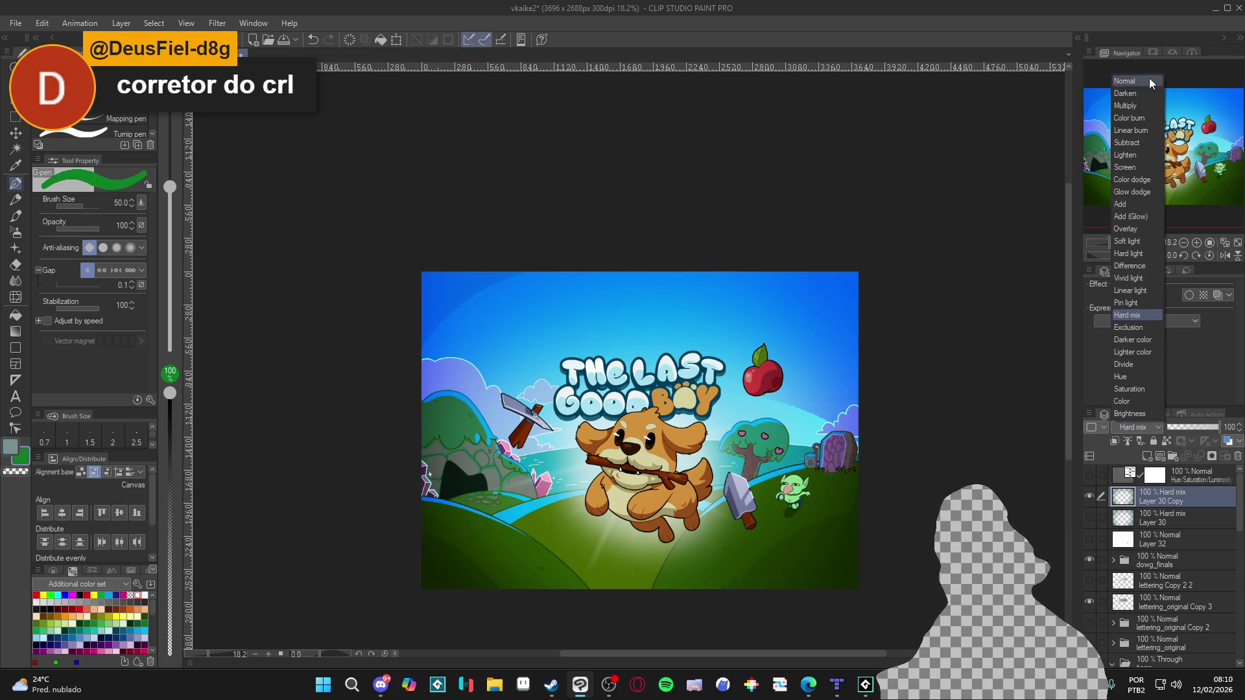
click(1150, 78)
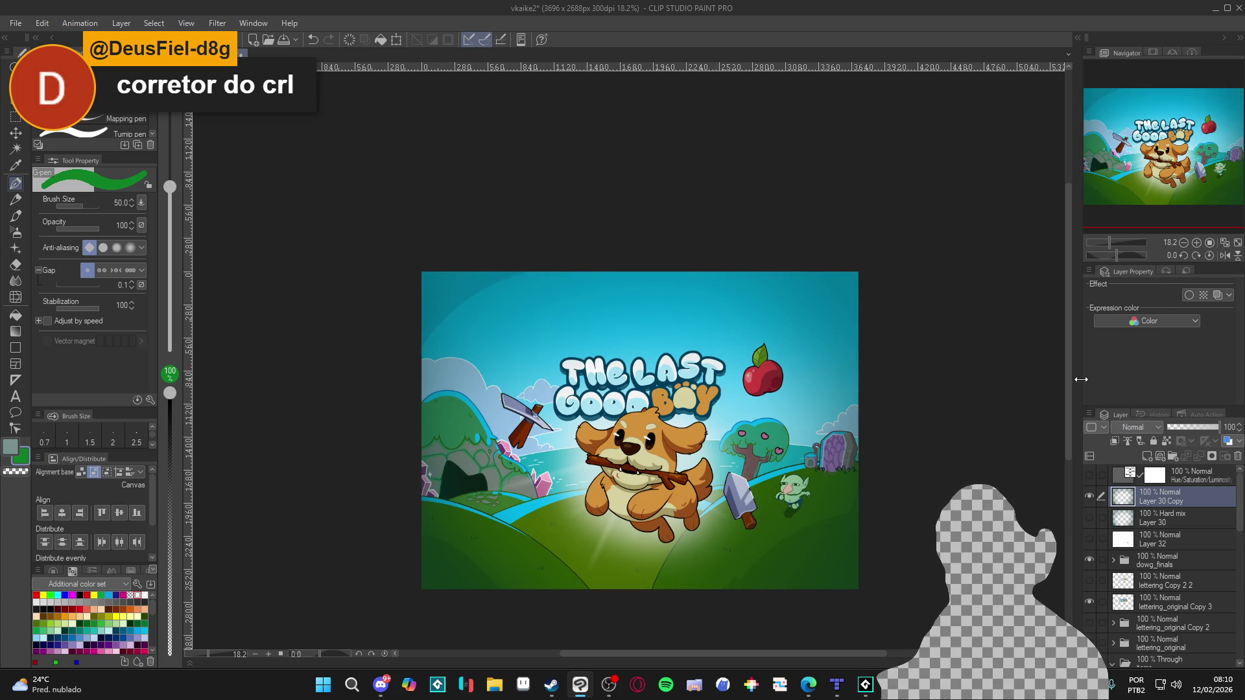
key(g)
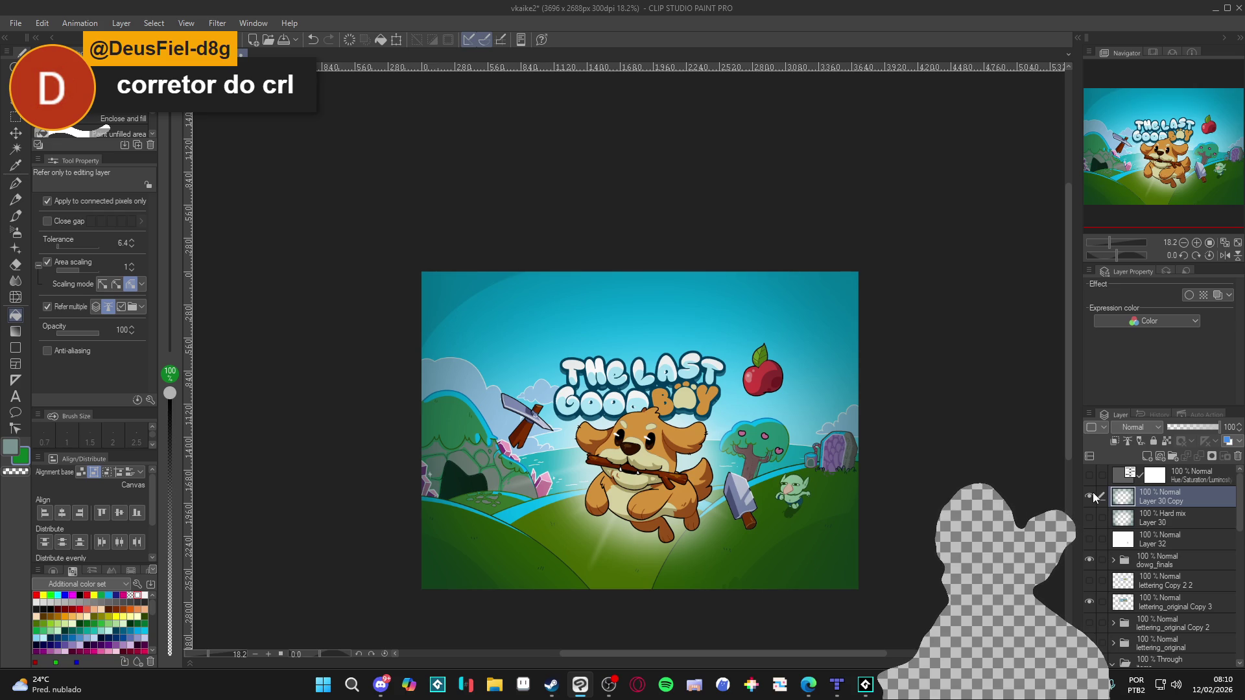
click(1138, 428)
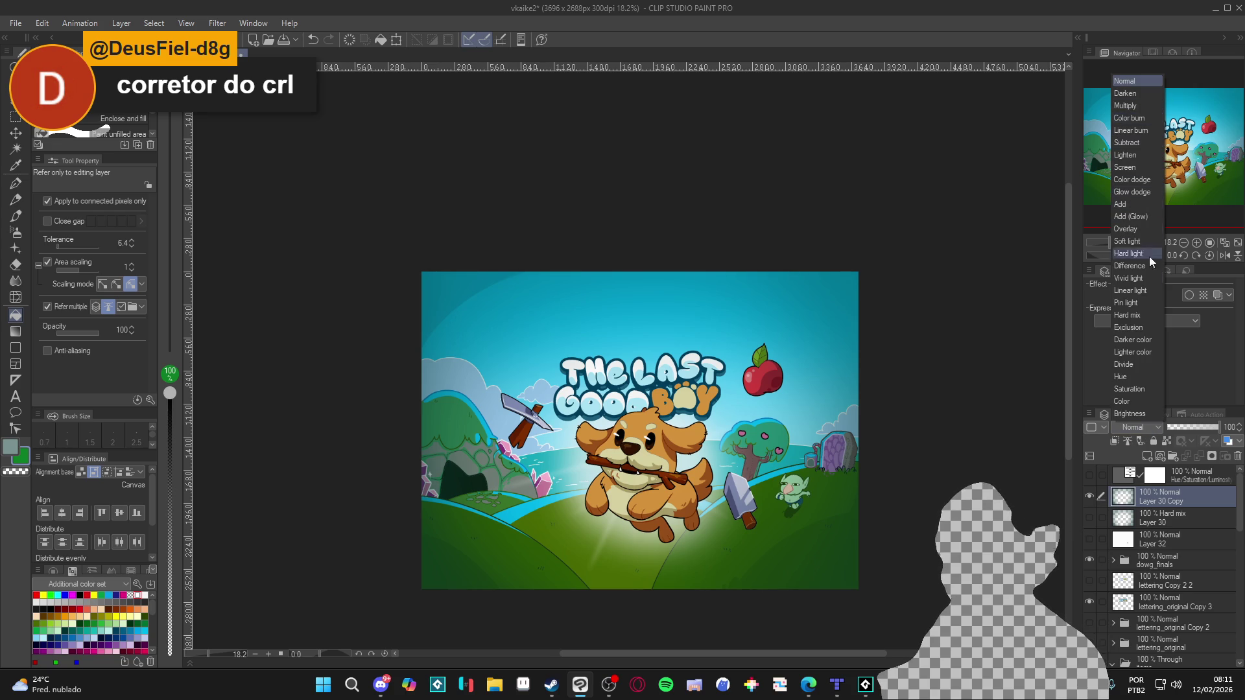
click(1148, 314)
Test a cyan fill and pen strokes on the copy, undo them, and create a new document.
key(ctrl+a)
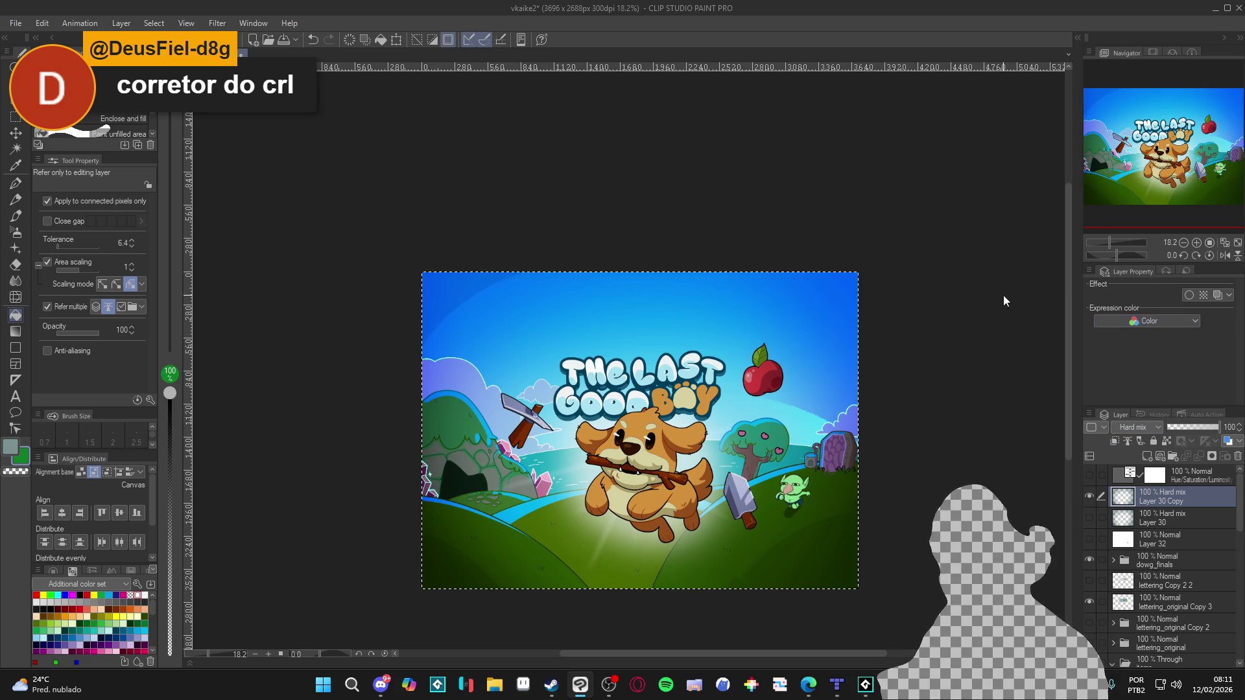
click(843, 299)
key(p)
mouse_move(831, 286)
mouse_down()
mouse_move(849, 330)
mouse_move(860, 278)
mouse_up()
key(ctrl+z)
key(b)
key(ctrl+z)
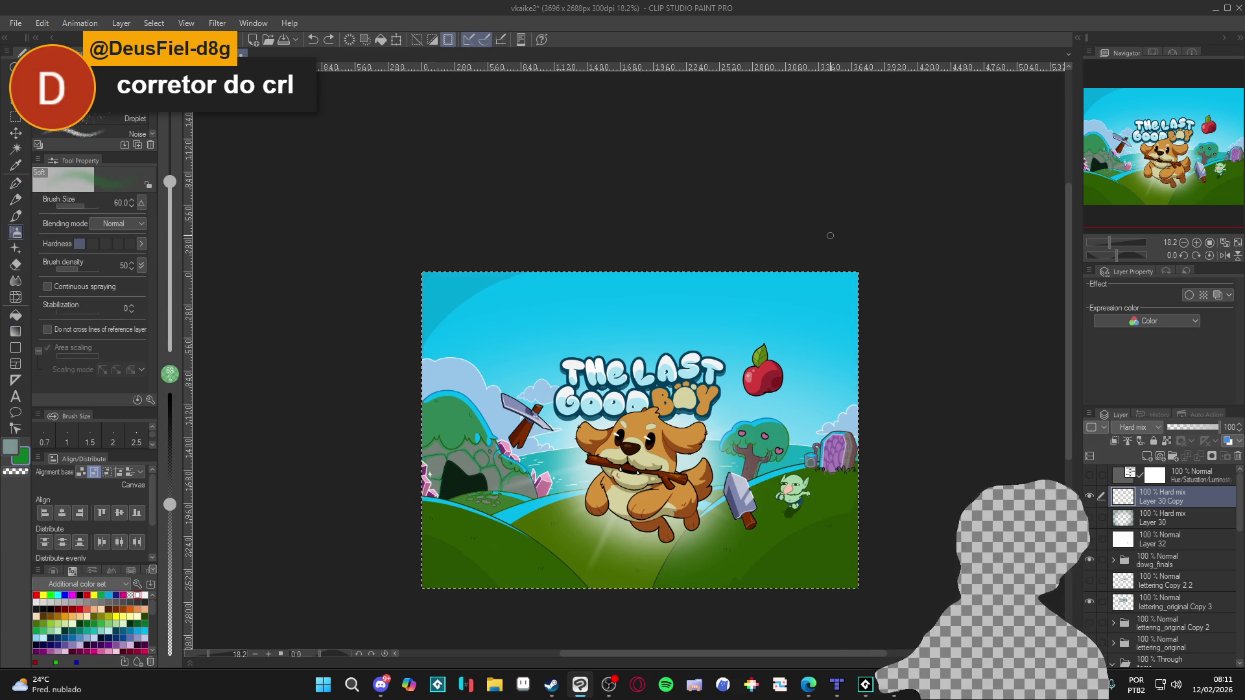
key(ctrl+z)
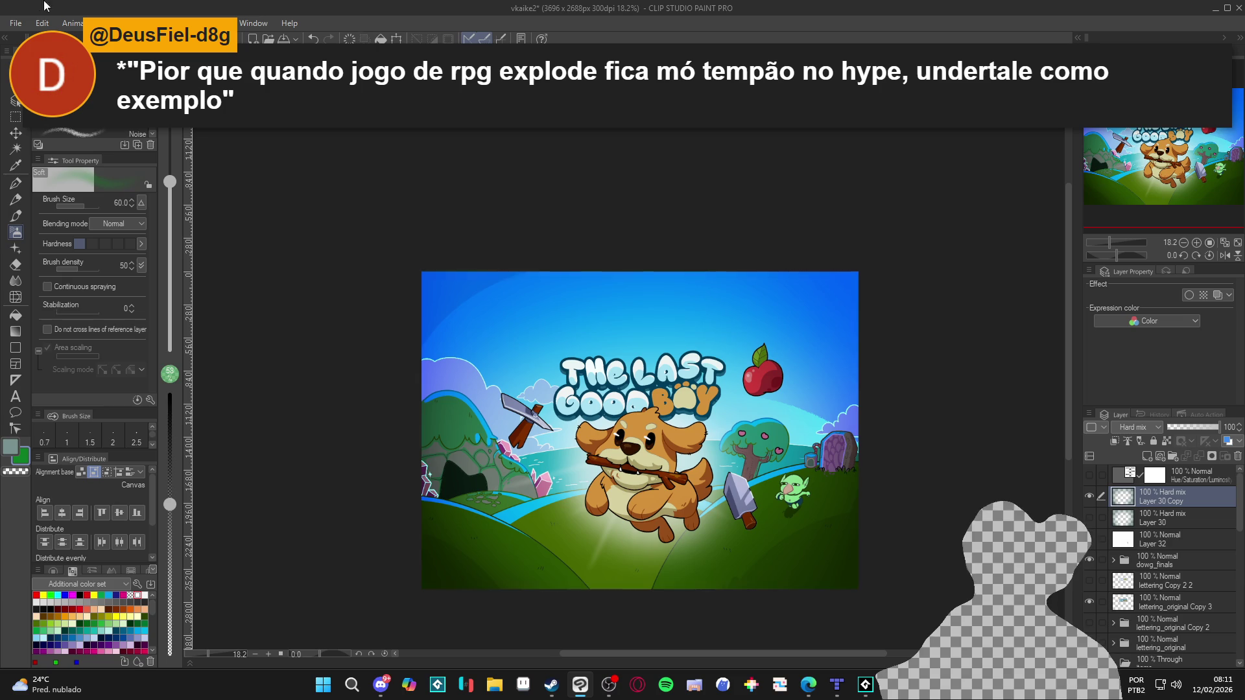
click(16, 23)
click(73, 52)
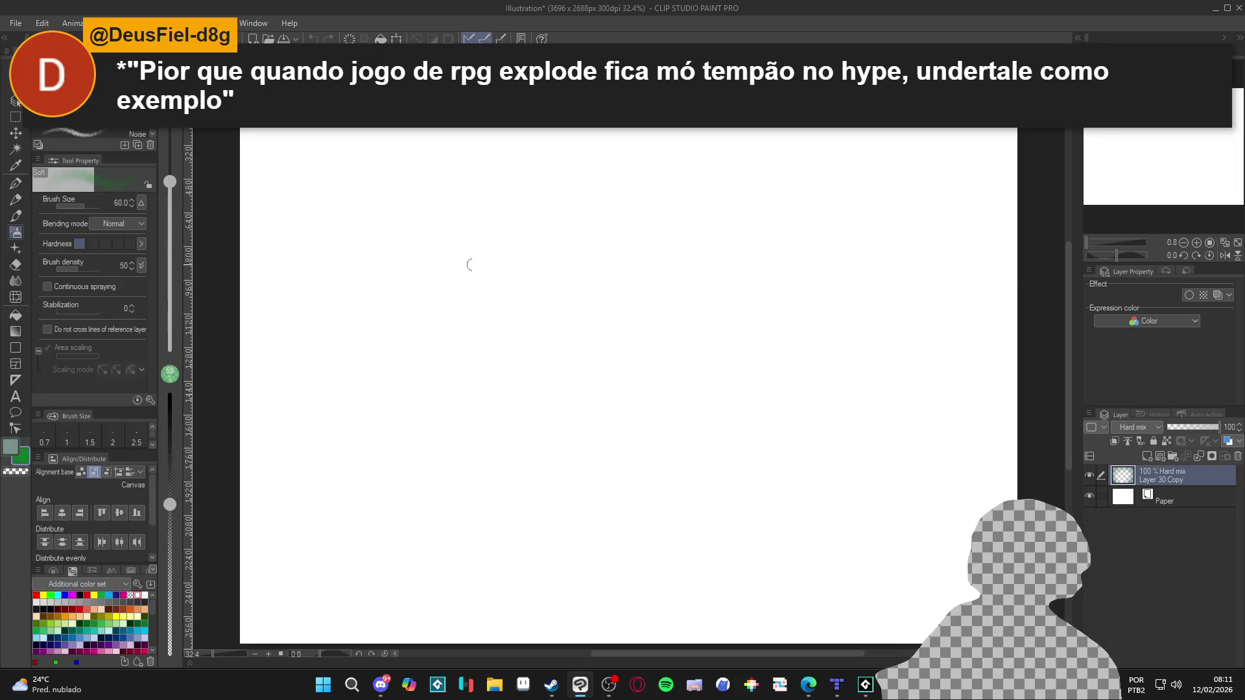
Set Layer 30 Copy to Normal blending to reveal the teal vignette over white paper.
click(1090, 497)
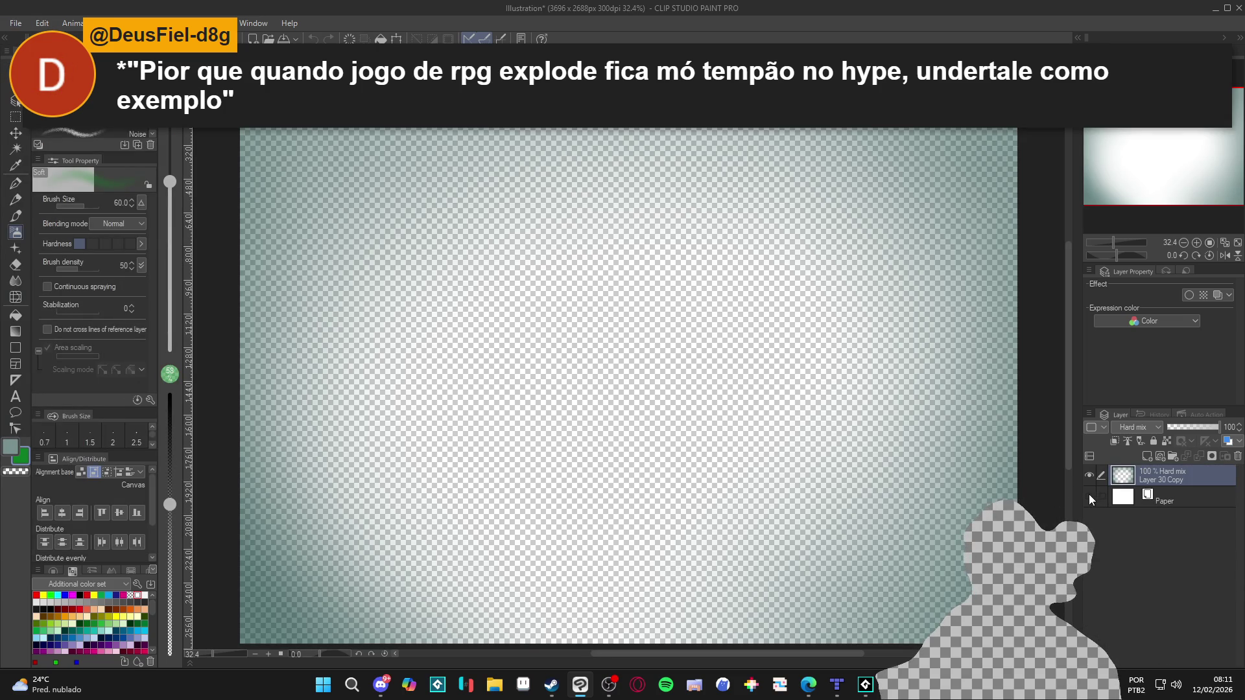
click(1091, 497)
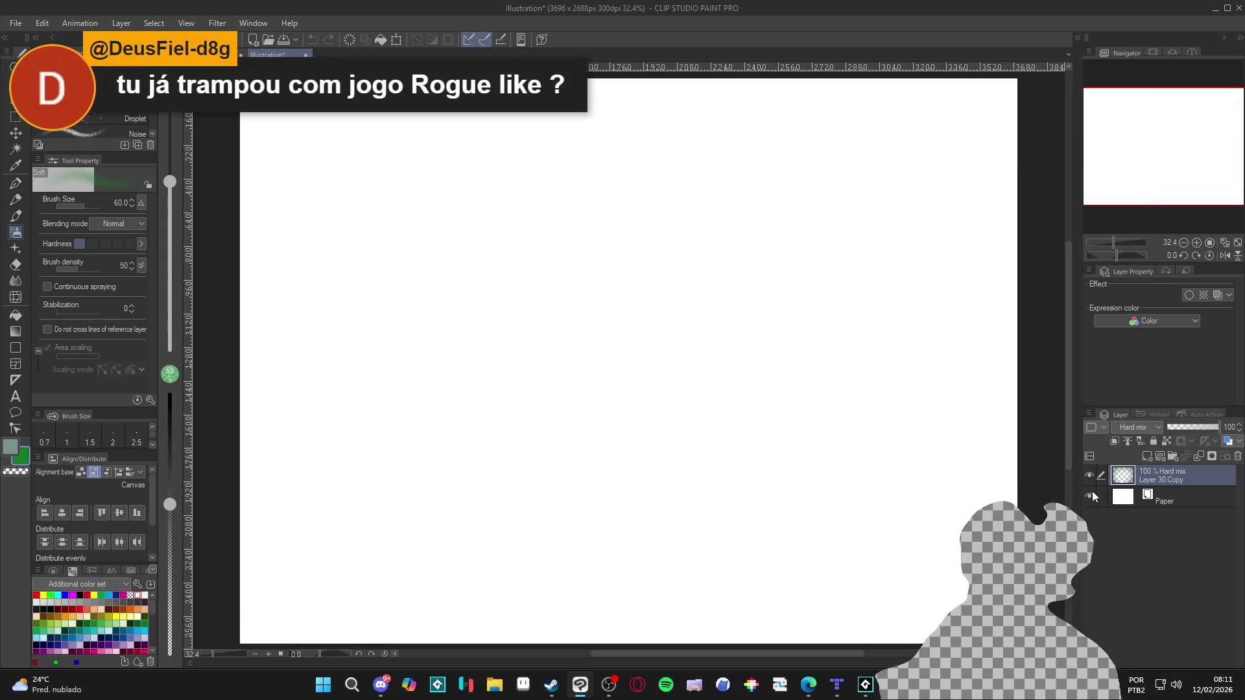
click(1133, 427)
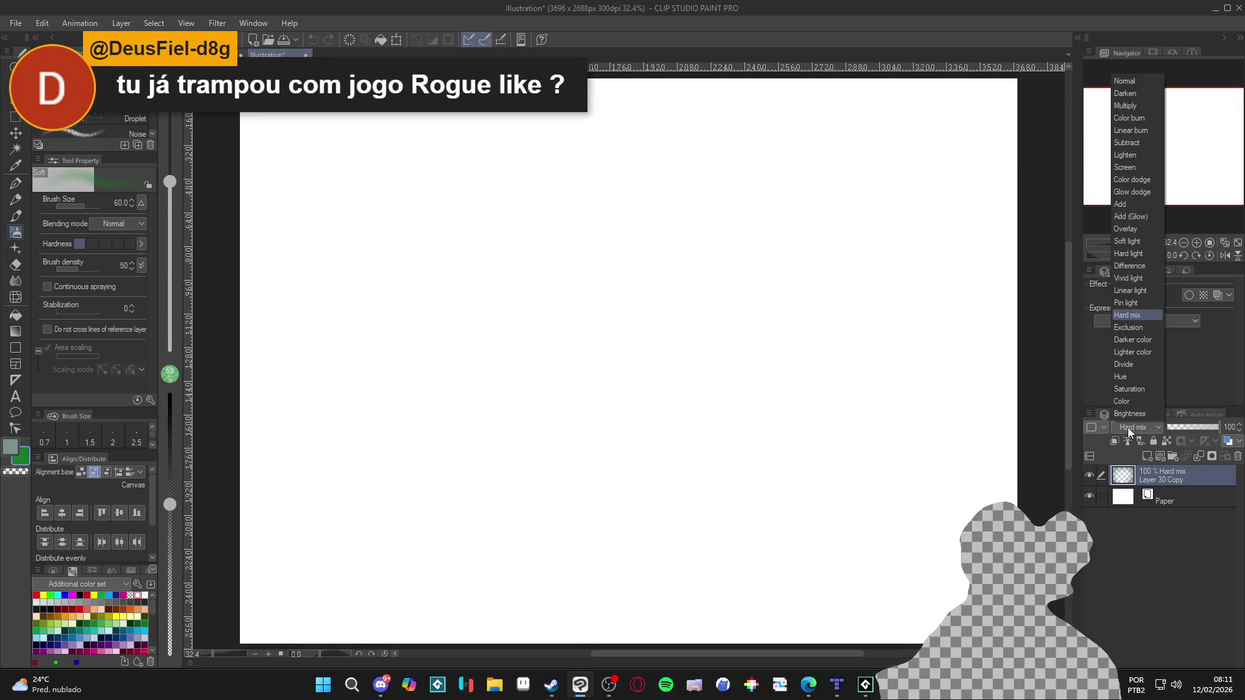
click(1134, 89)
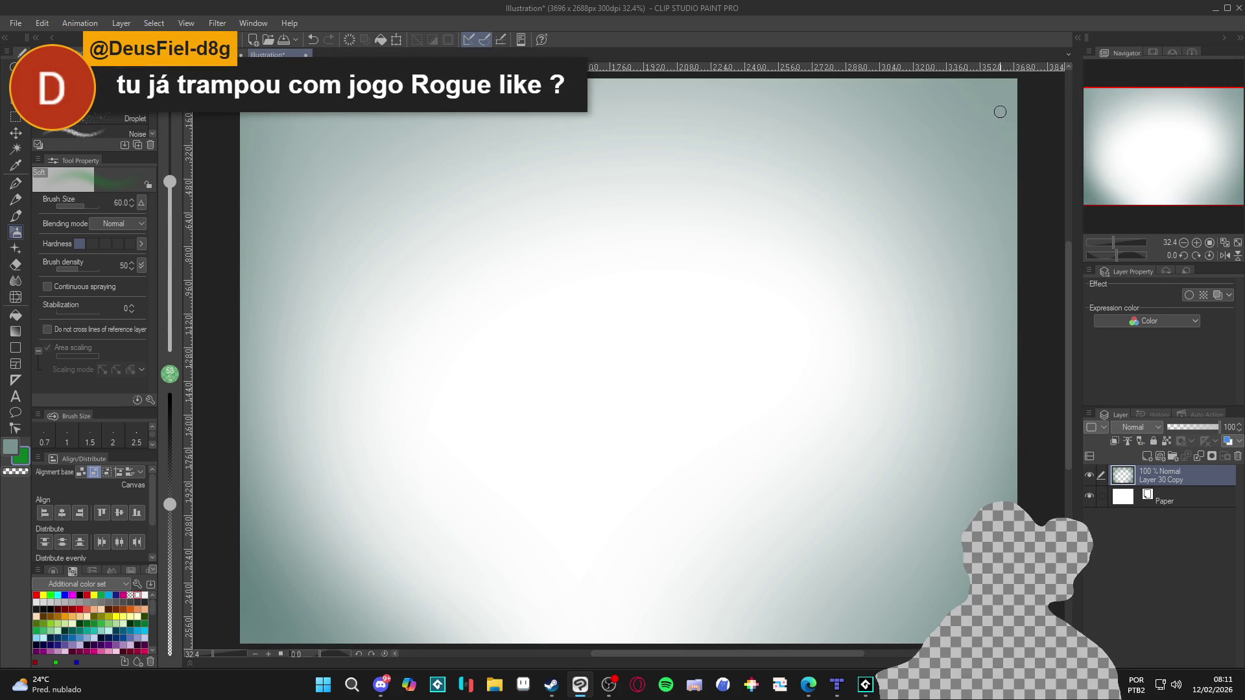
Sample the grey-teal canvas corner colour, select all, and switch to Aseprite.
alt+click(1010, 86)
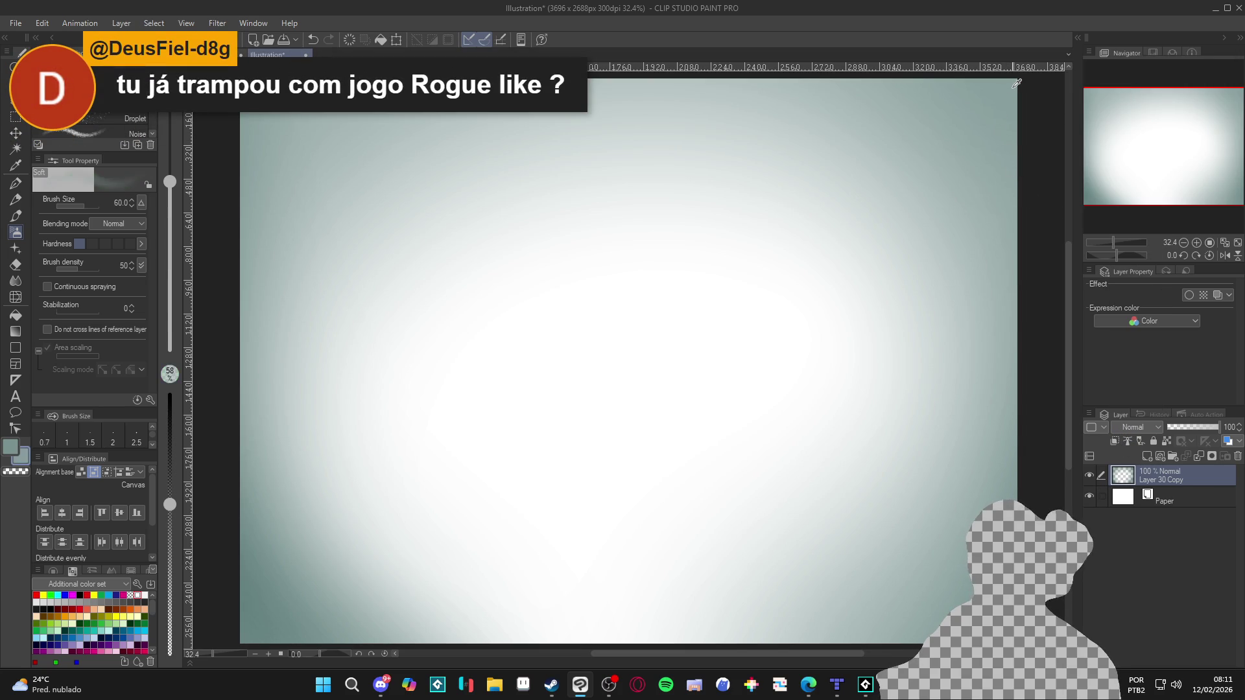
key(ctrl+a)
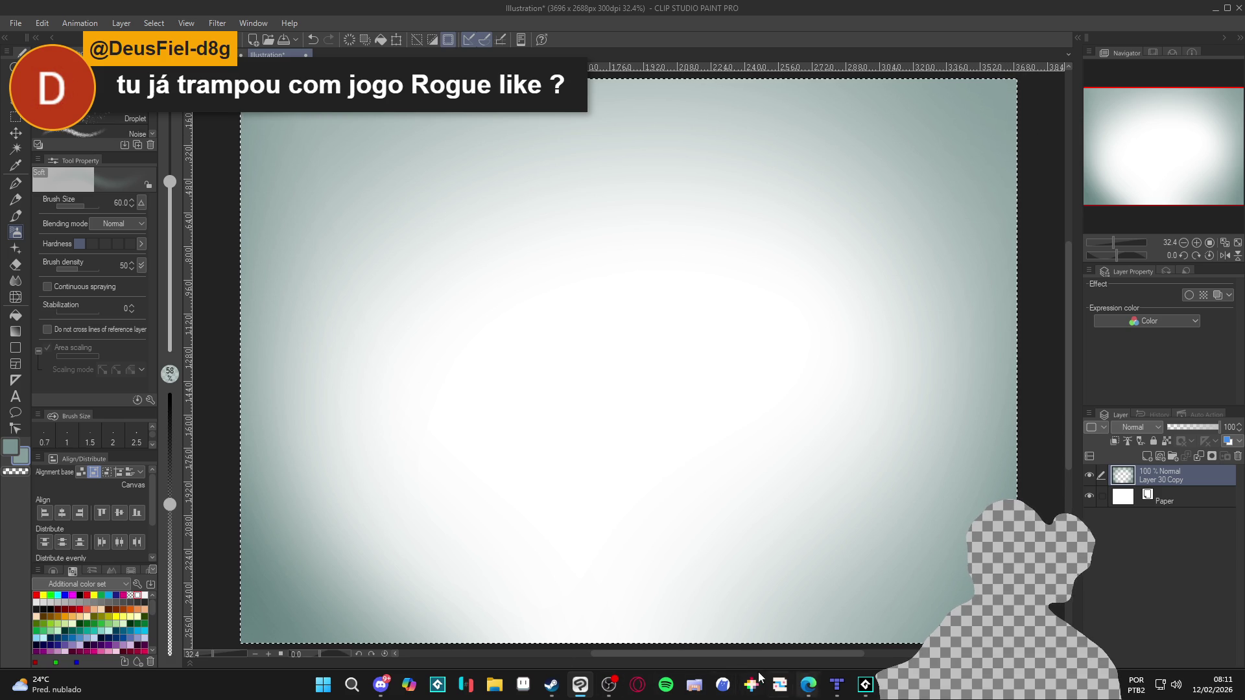
click(552, 686)
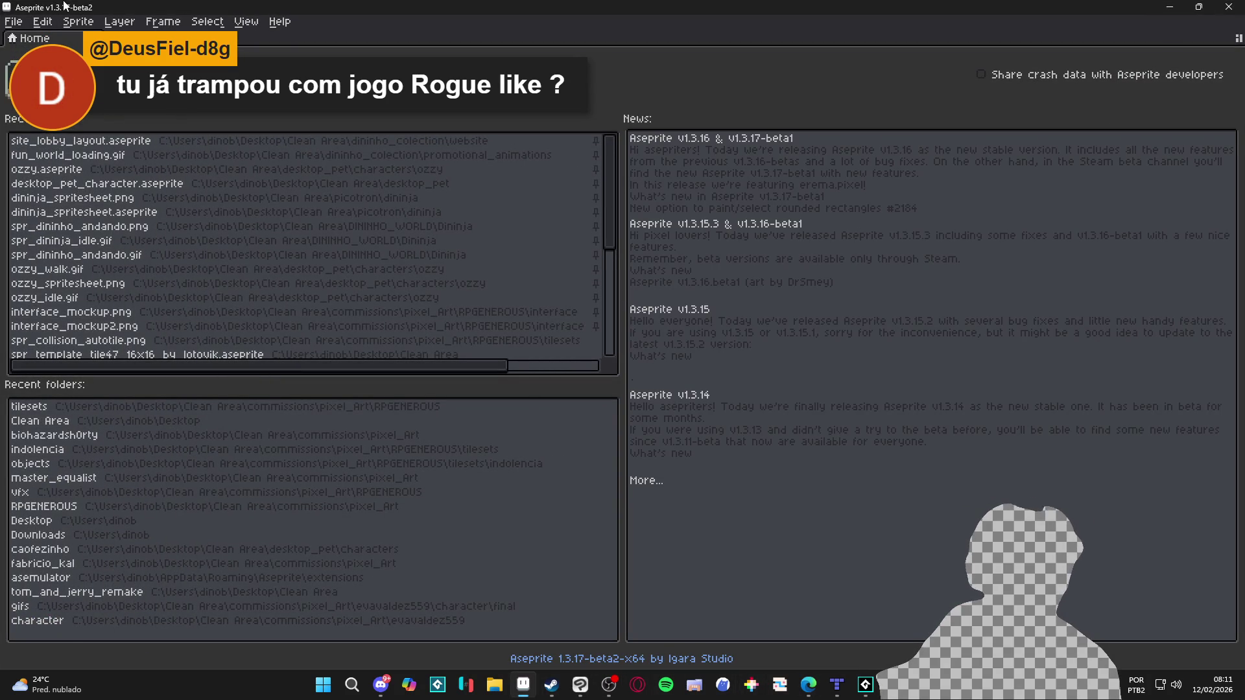
Create a new 3696x2688 sprite in Aseprite.
click(13, 22)
click(26, 37)
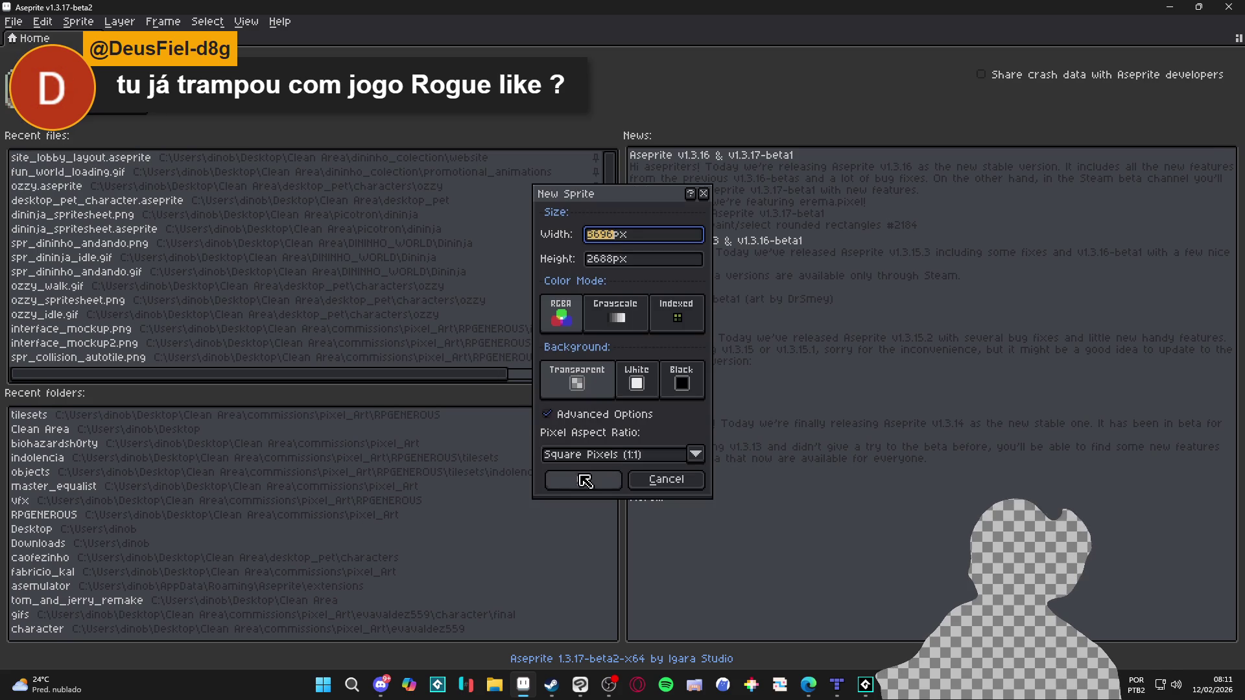
click(585, 480)
key(ctrl+a)
scroll(697, 266, down, 2)
scroll(697, 273, down, 1)
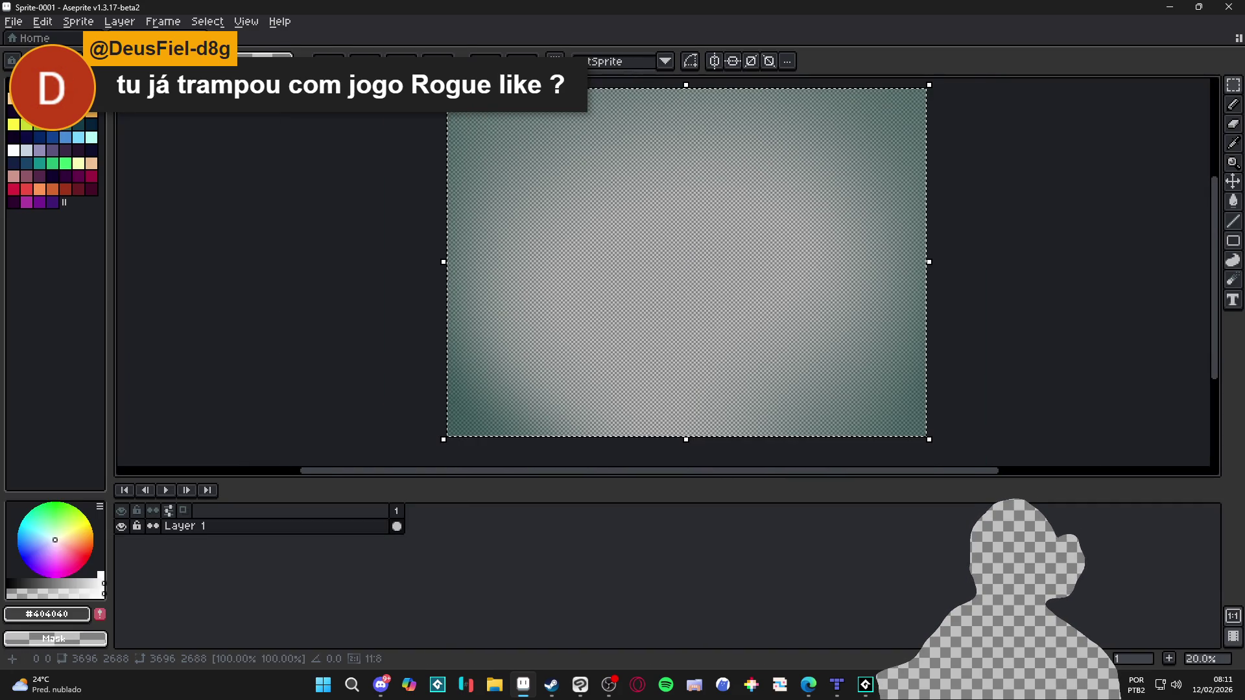
key(ctrl+d)
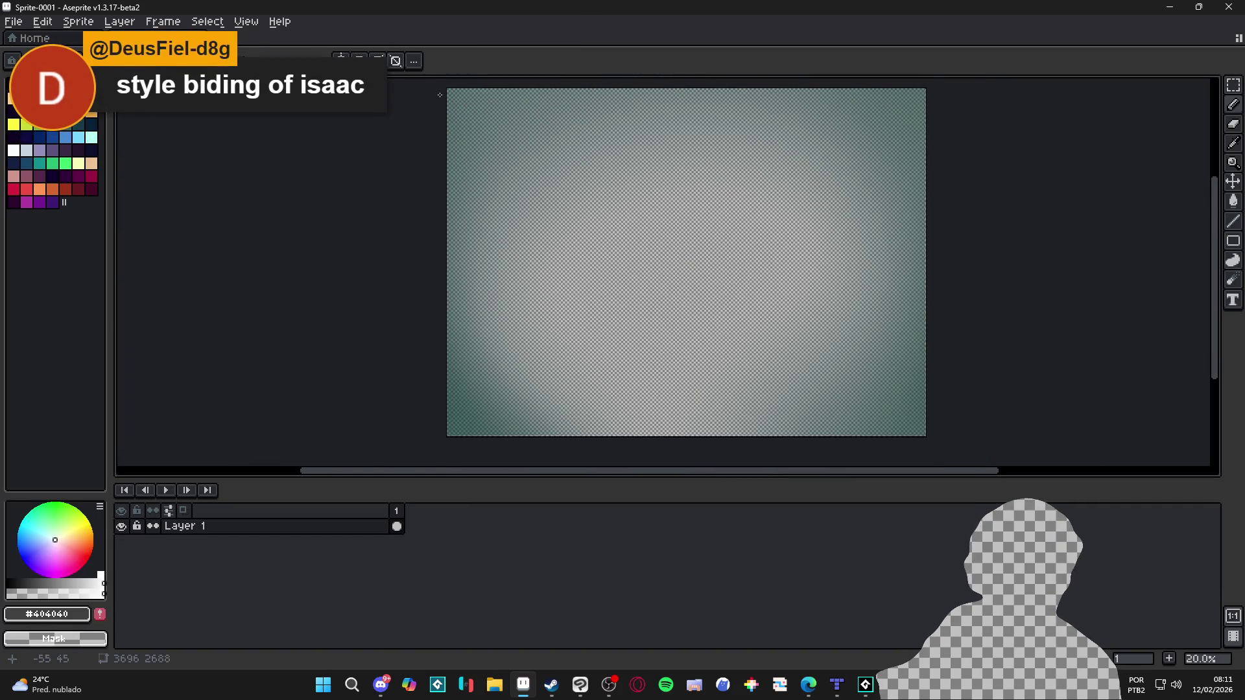
scroll(428, 84, up, 8)
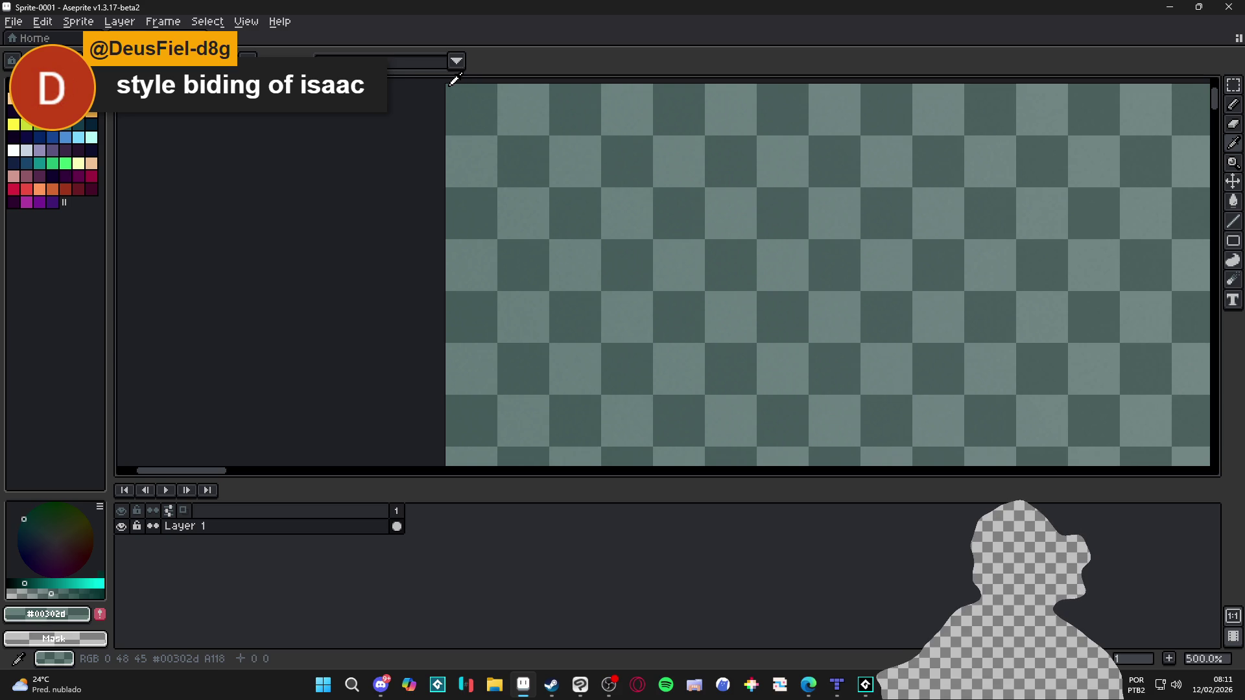
Read the sampled colour's hex 00302d and enter it as Clip Studio's drawing colour.
click(47, 614)
click(209, 507)
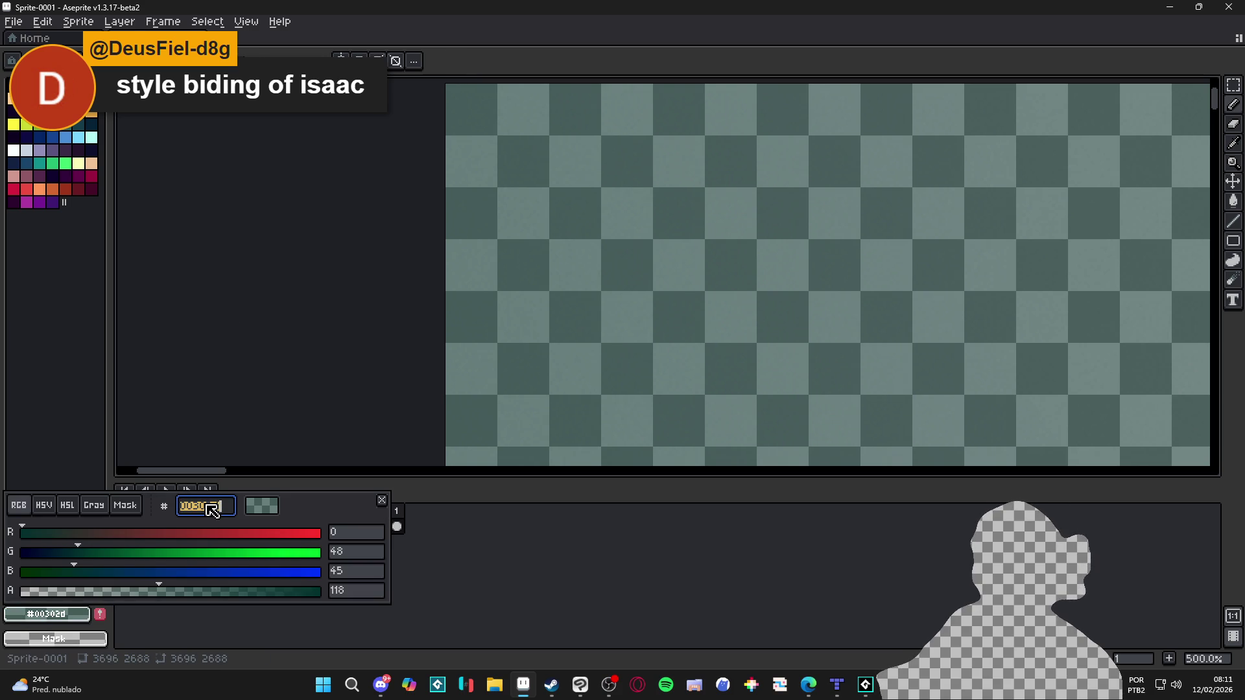
click(1170, 6)
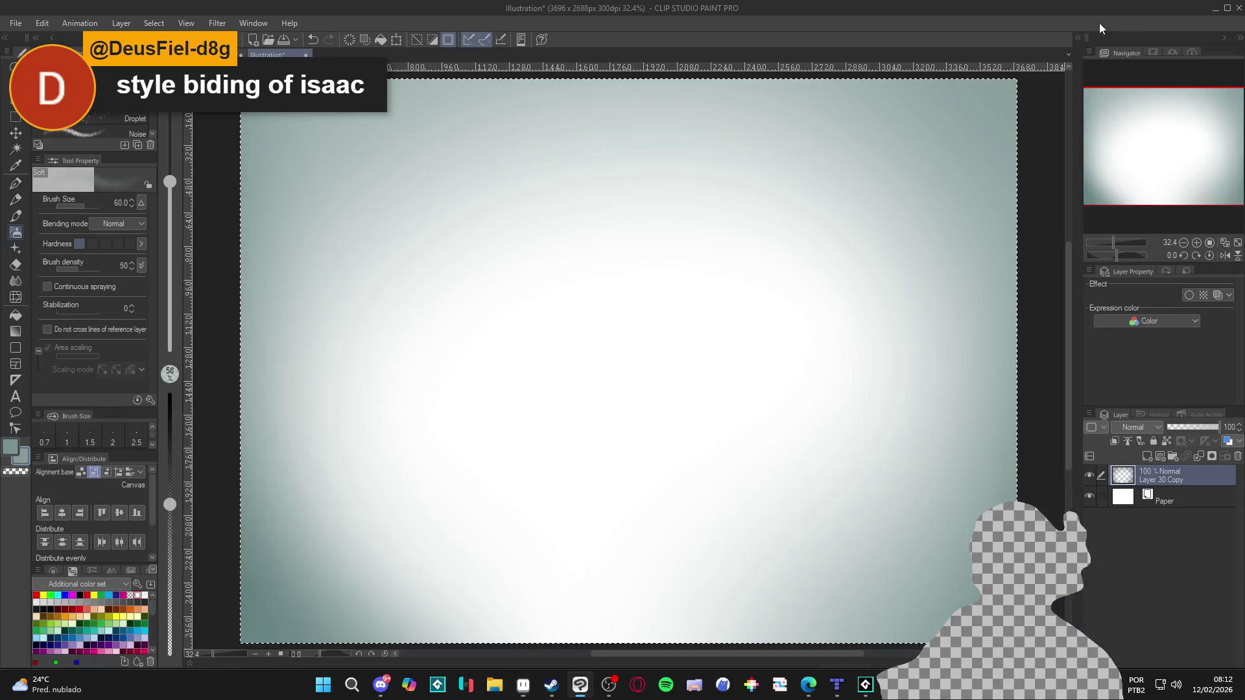
click(15, 454)
double_click(505, 317)
text(00302d)
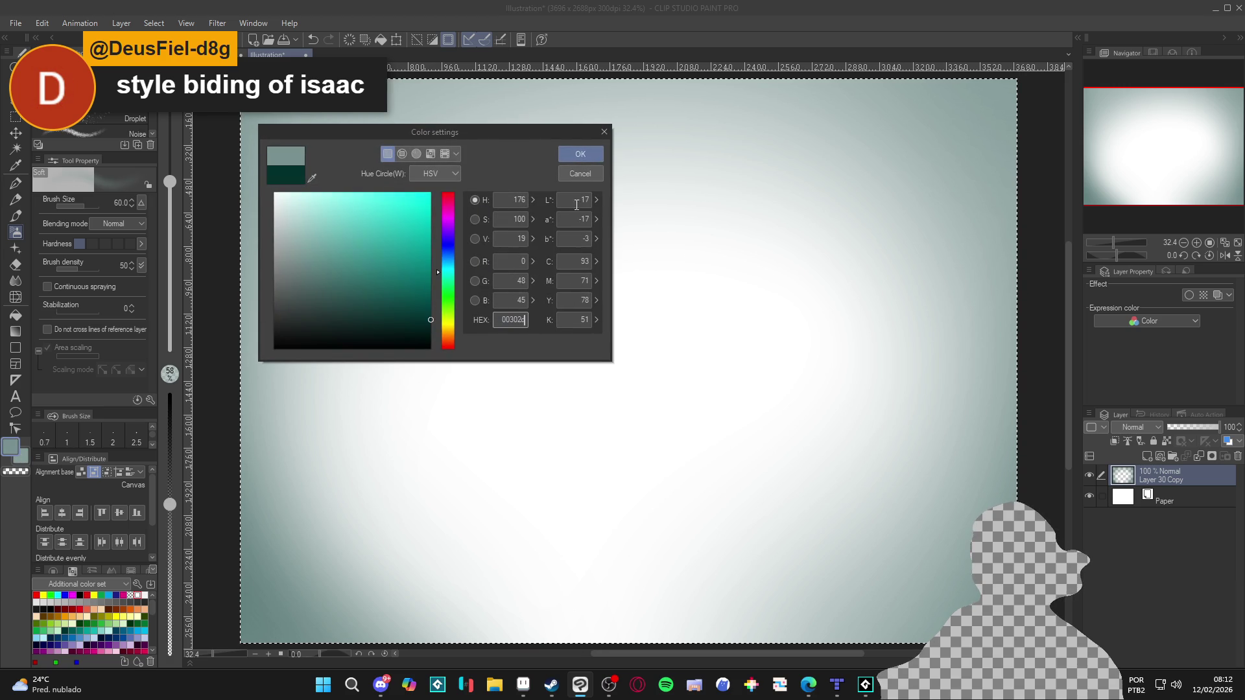
click(581, 154)
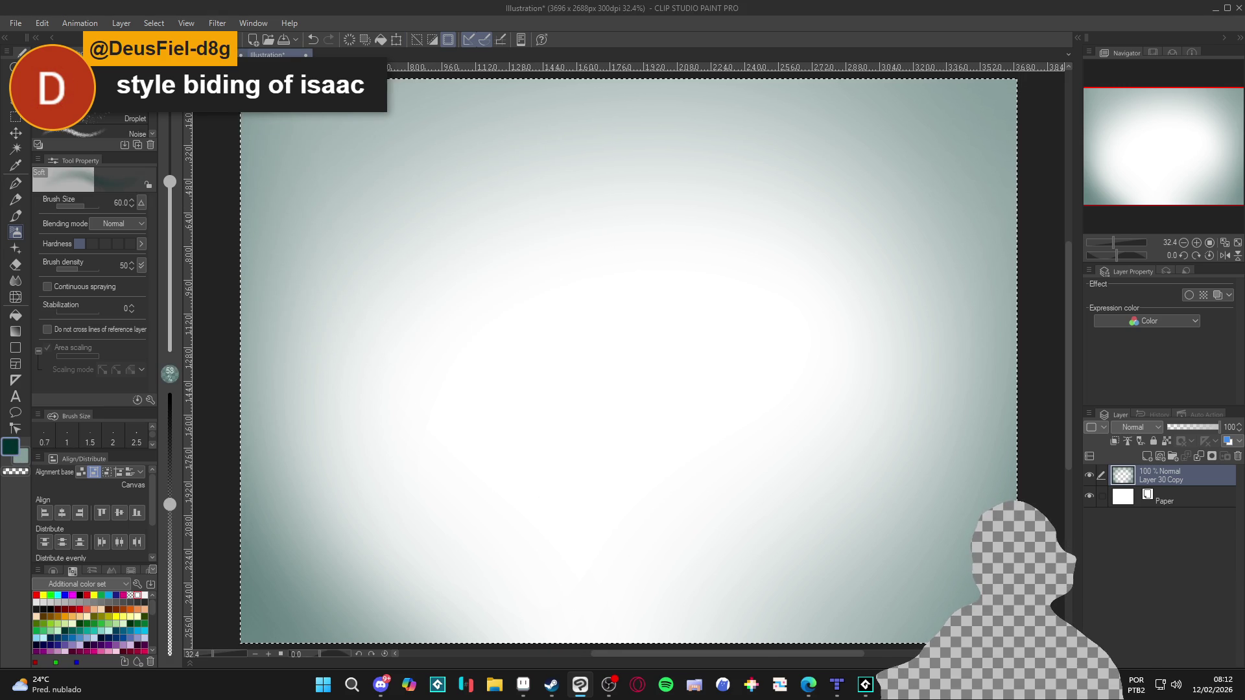
Return to the game cover and undo the stray stroke at the top-right corner.
key(ctrl+Tab)
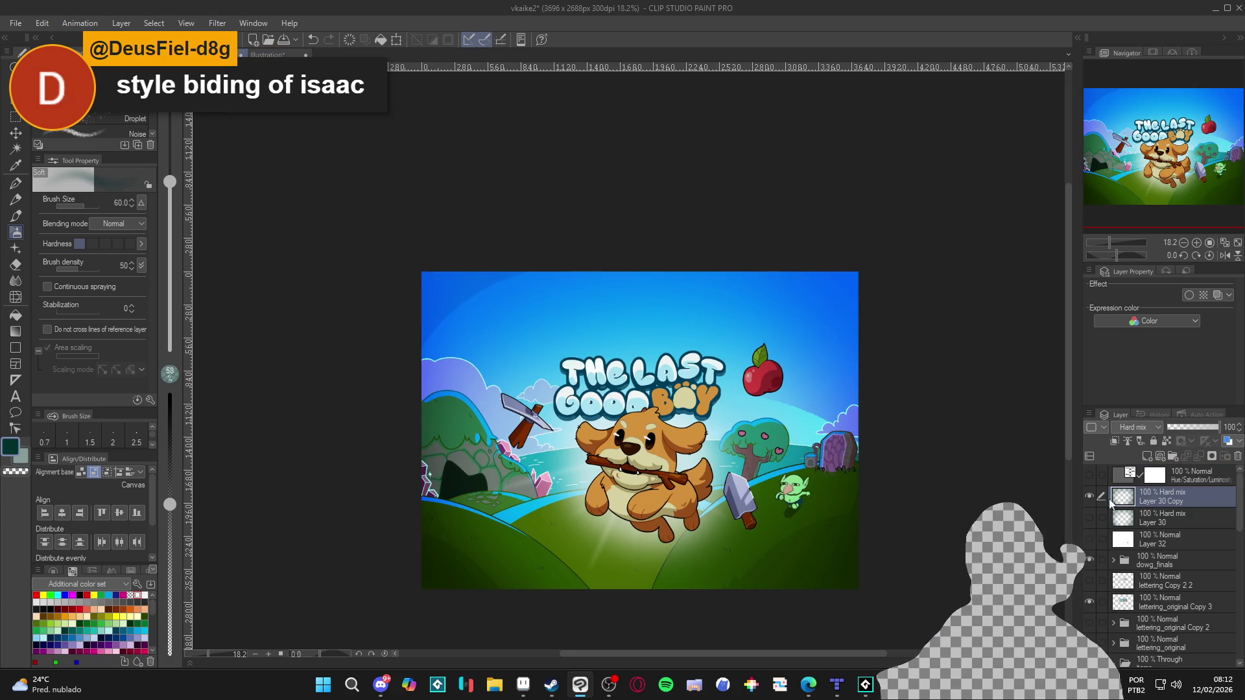
key(ctrl+a)
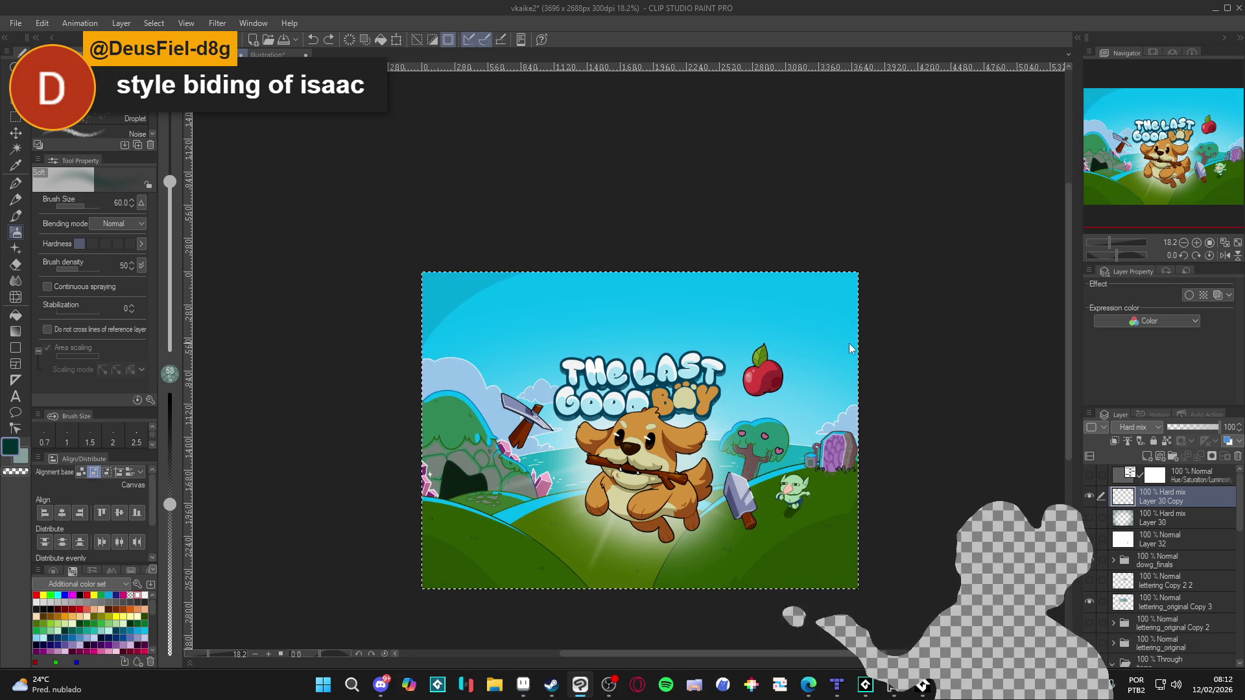
key(p)
key(ctrl+z)
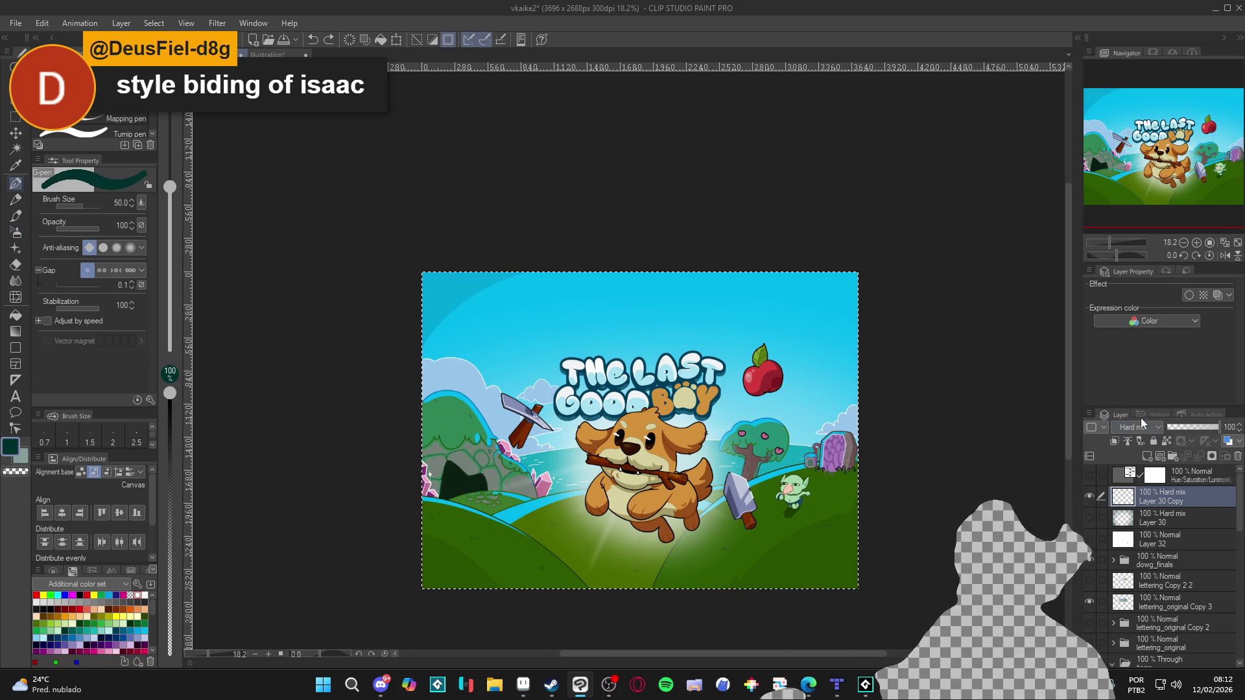
Select Layer 33 and apply a dark teal layer colour effect to it.
click(1093, 495)
scroll(1154, 564, down, 10)
click(1162, 603)
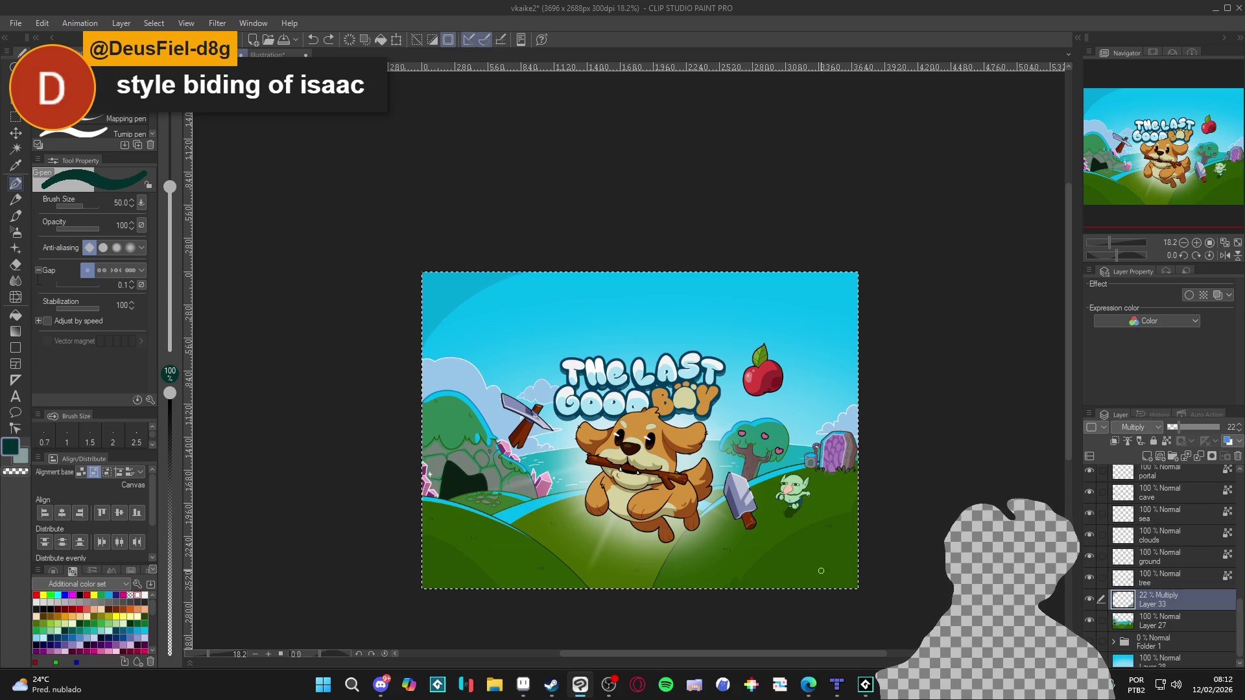
key(g)
click(1217, 295)
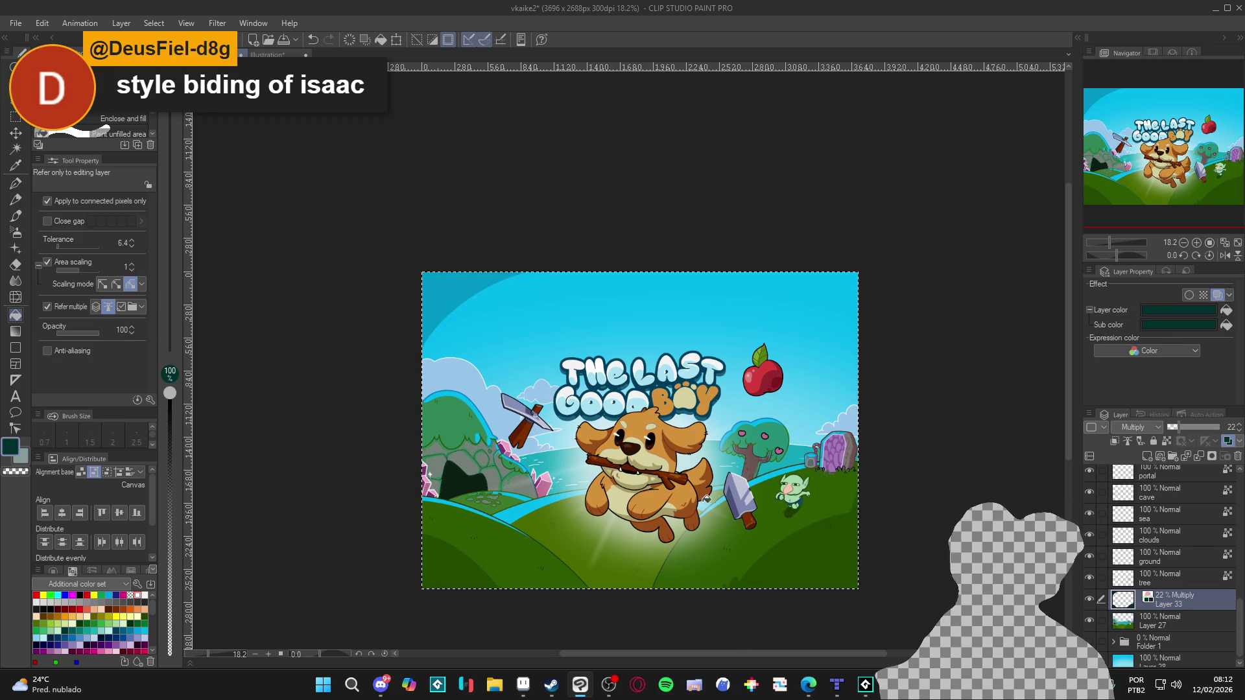
key(p)
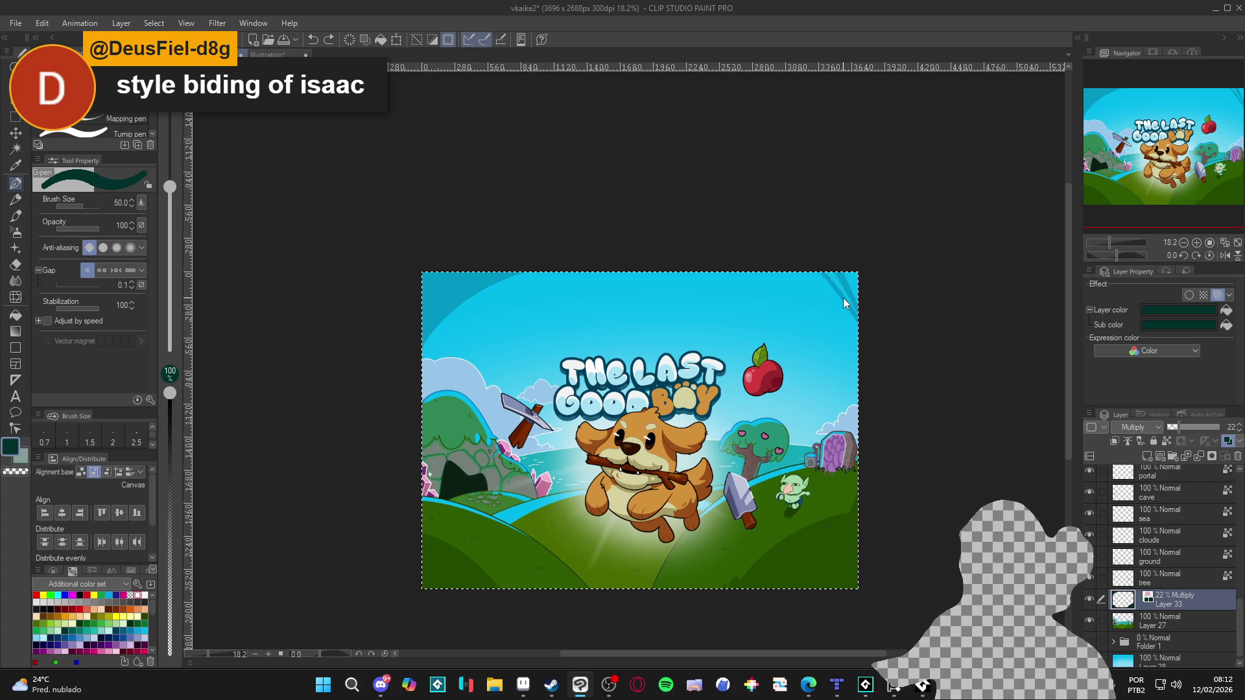
scroll(1212, 594, up, 3)
scroll(1181, 593, down, 5)
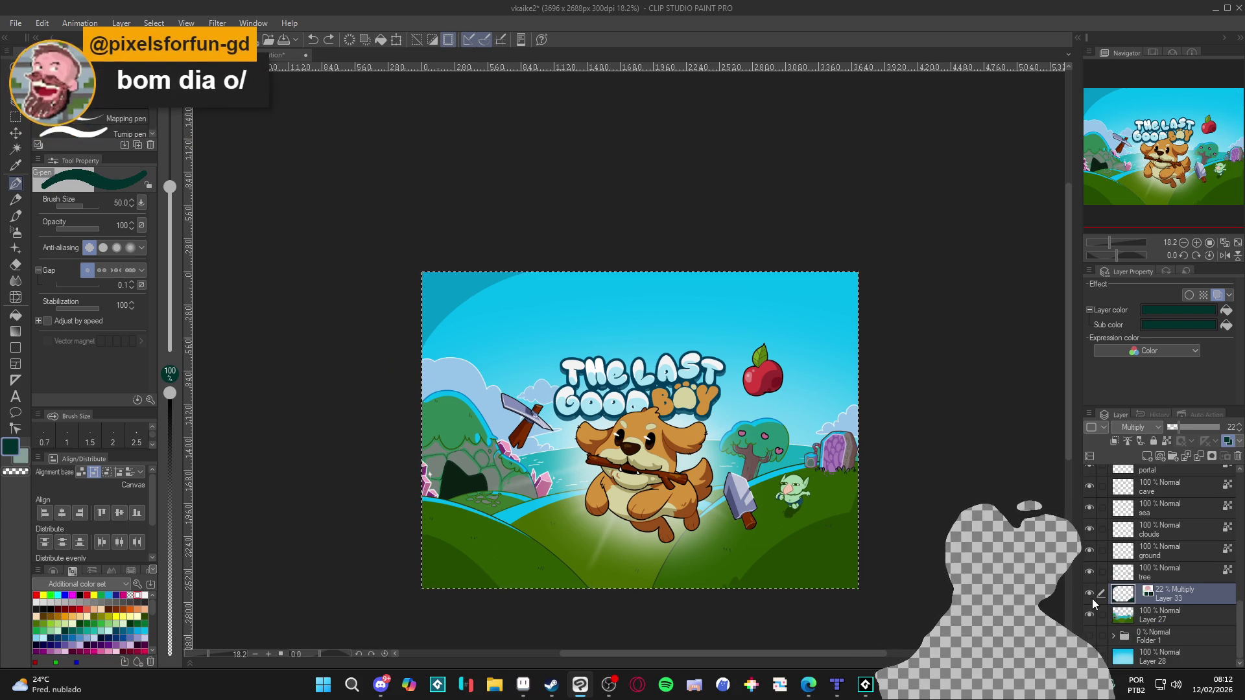
Show Layer 30 and Layer 30 Copy, select the copy, and darken the lower-right edge.
scroll(1135, 592, up, 5)
scroll(1135, 591, up, 3)
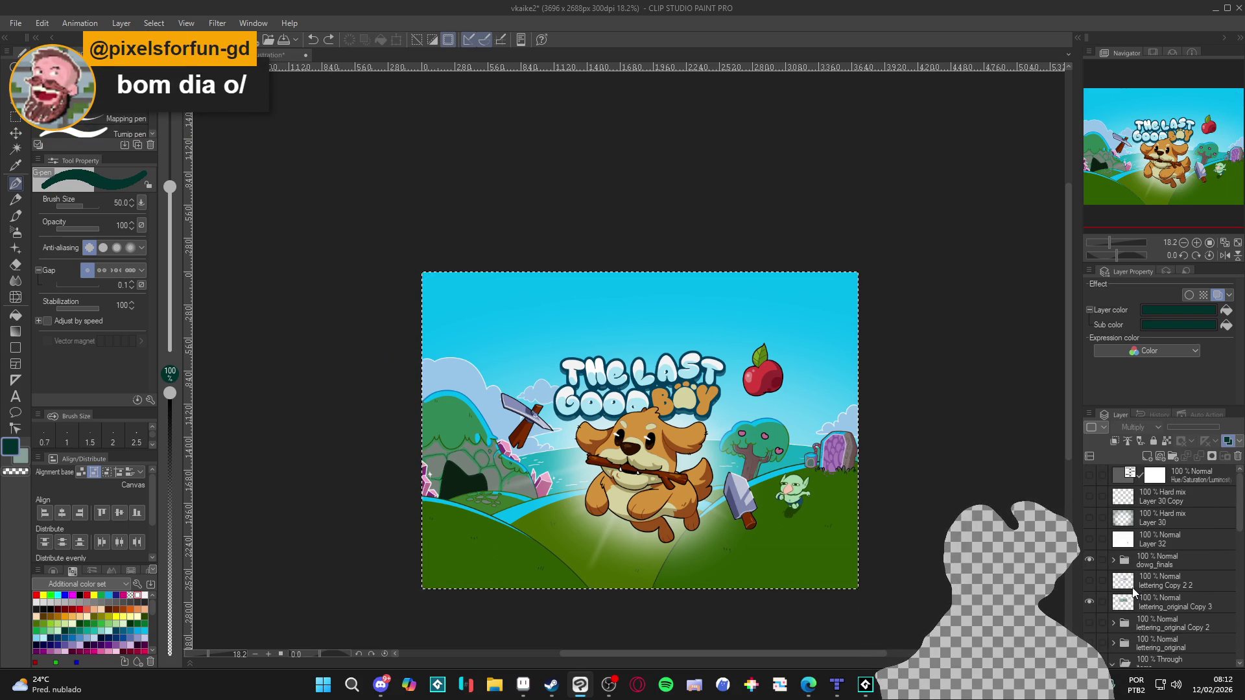
click(1089, 518)
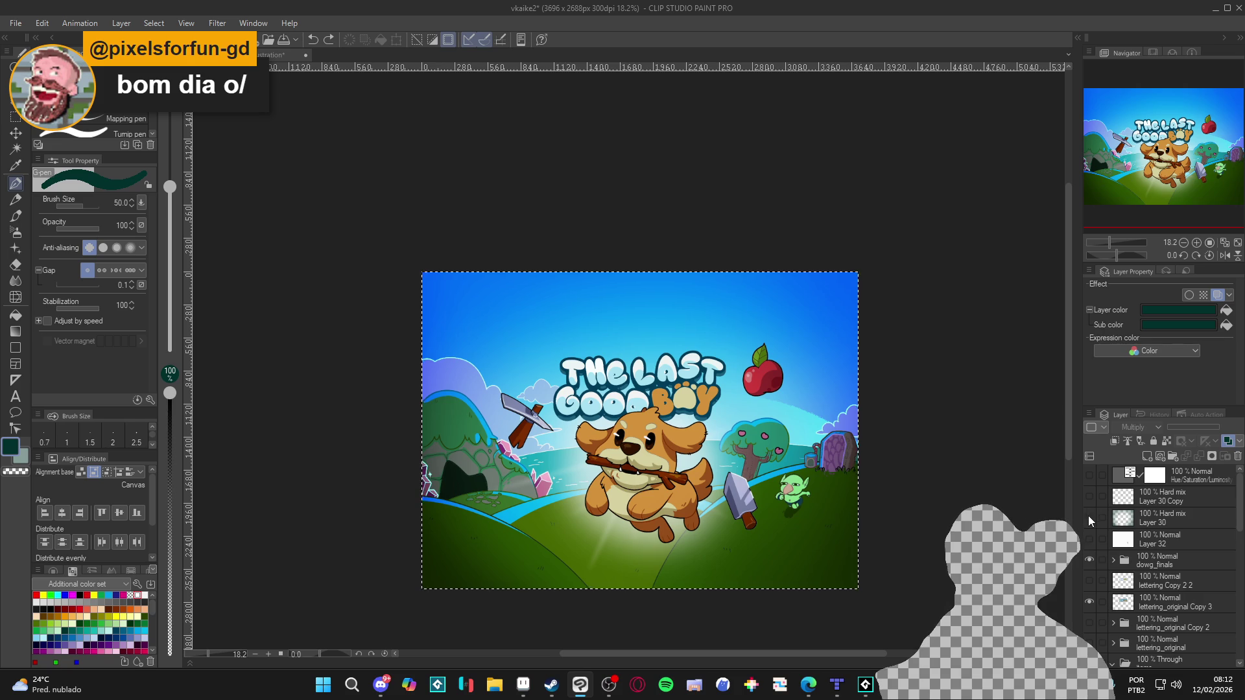
click(1090, 497)
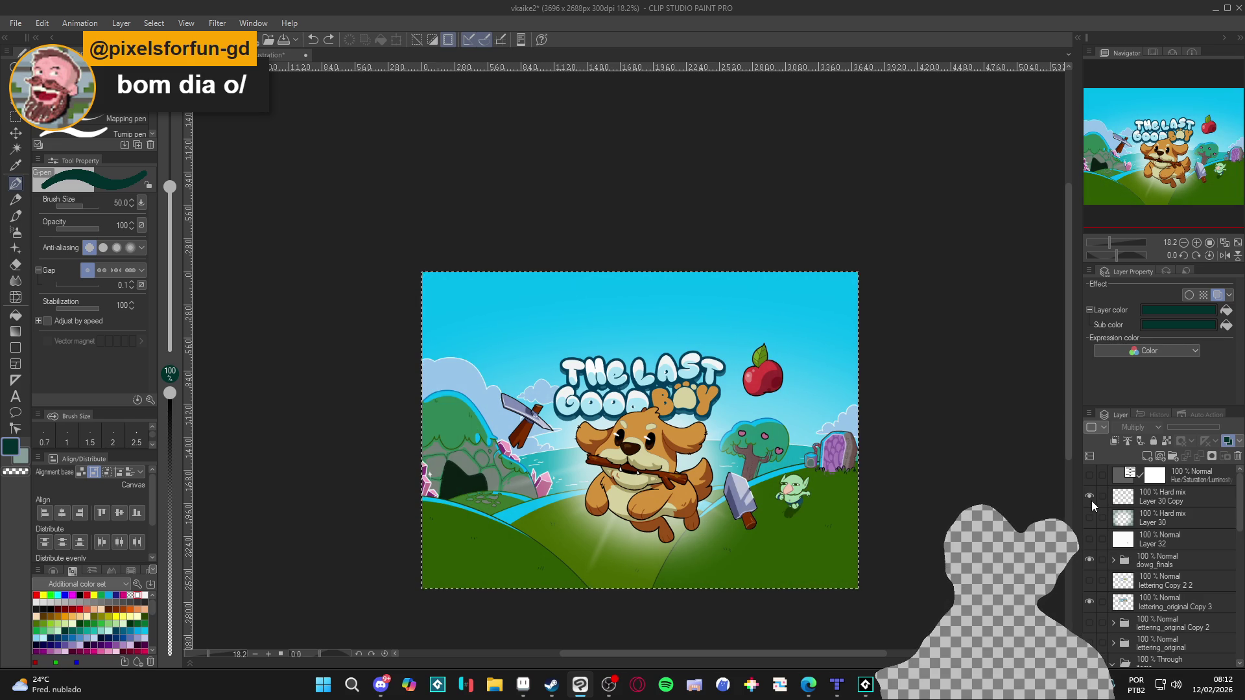
click(1132, 498)
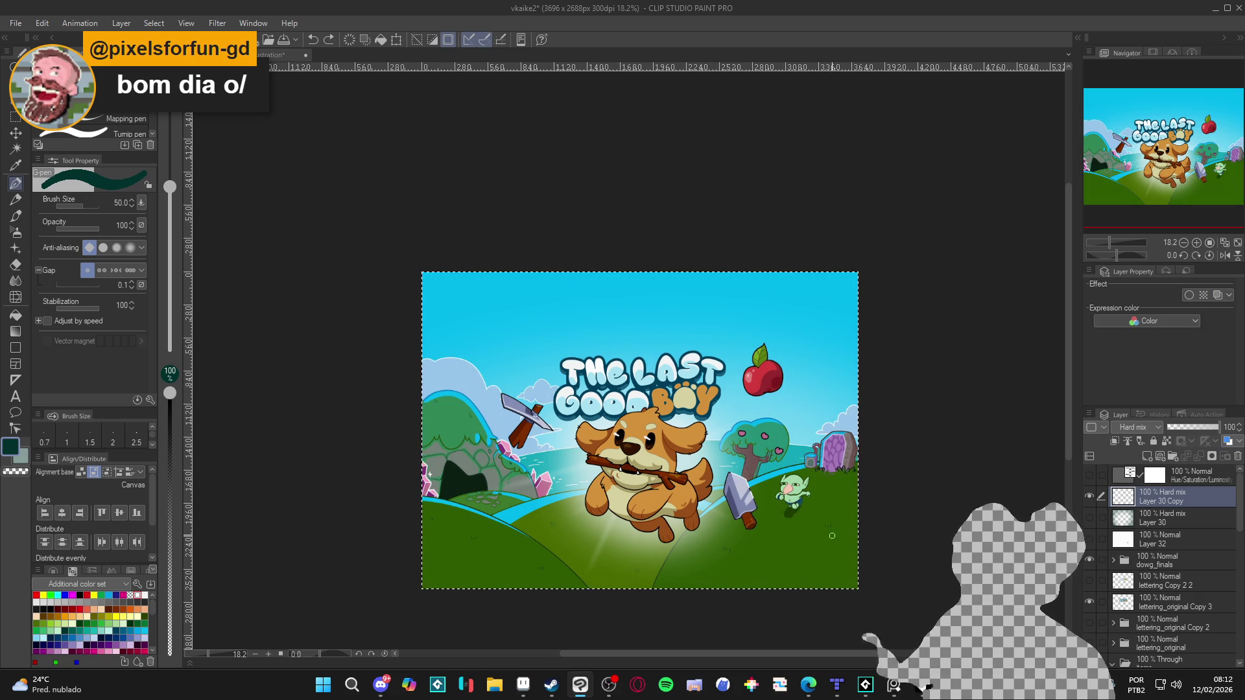
drag(858, 516, 799, 586)
Lower Layer 30 Copy's opacity to 20%.
drag(1195, 429, 1189, 427)
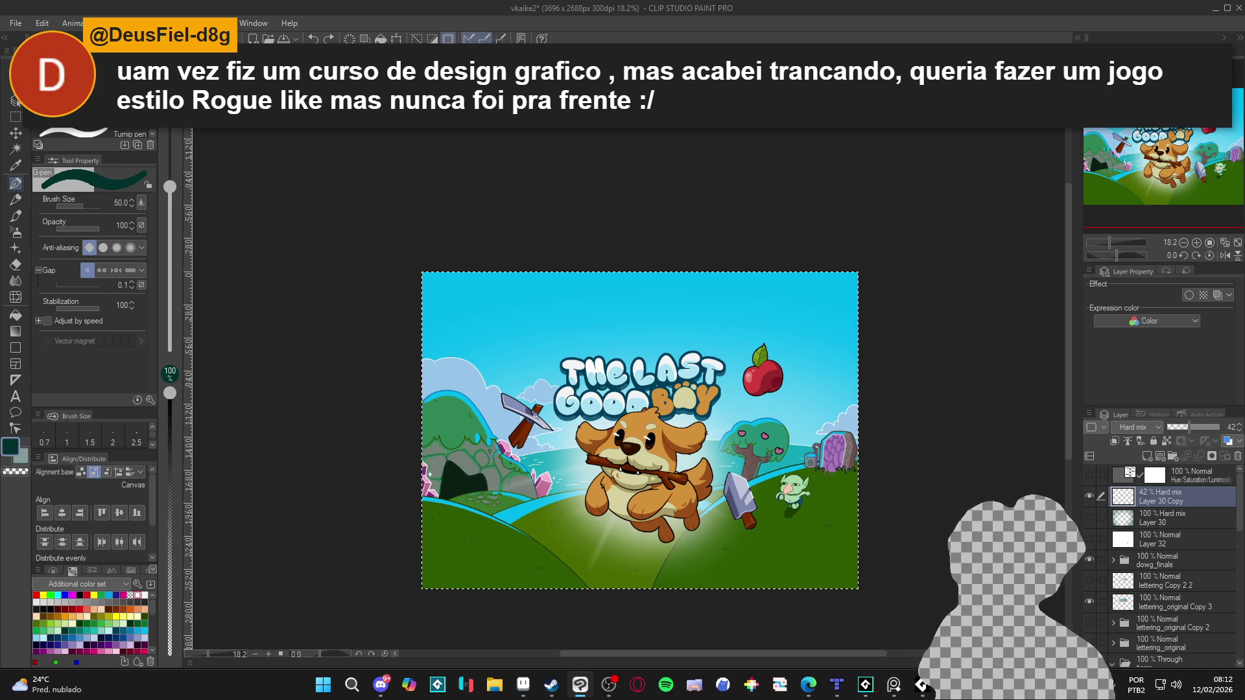
click(1181, 429)
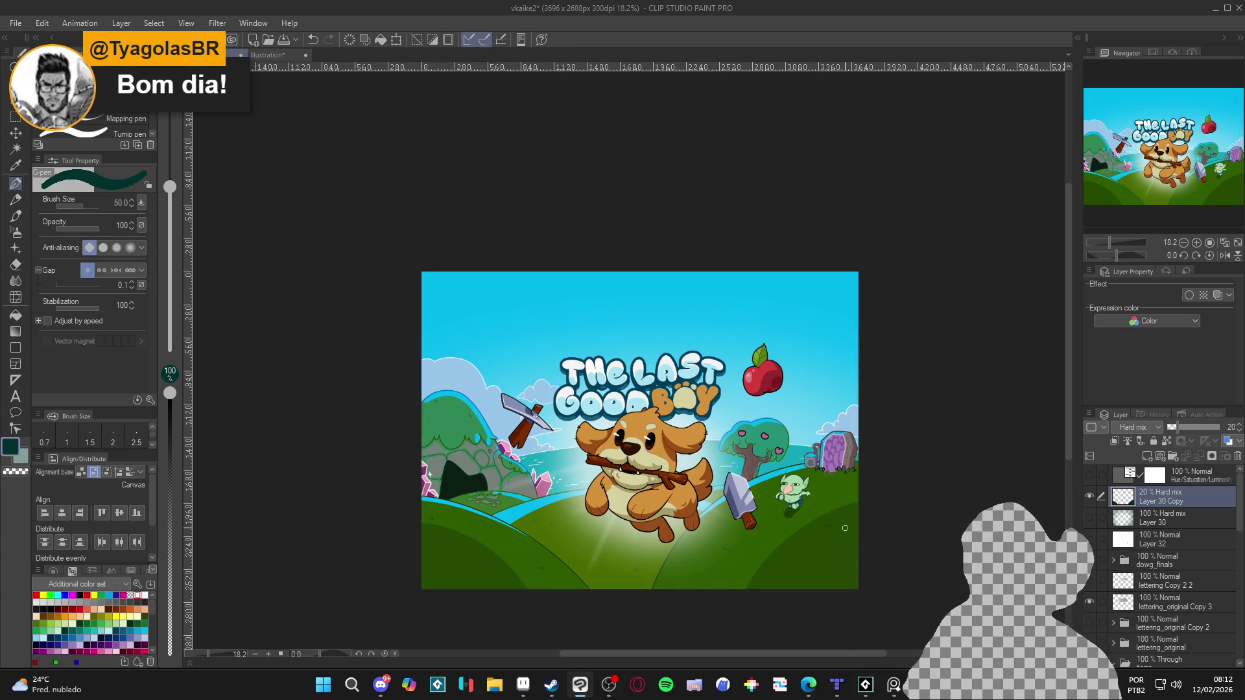
scroll(865, 485, up, 2)
drag(866, 485, 873, 482)
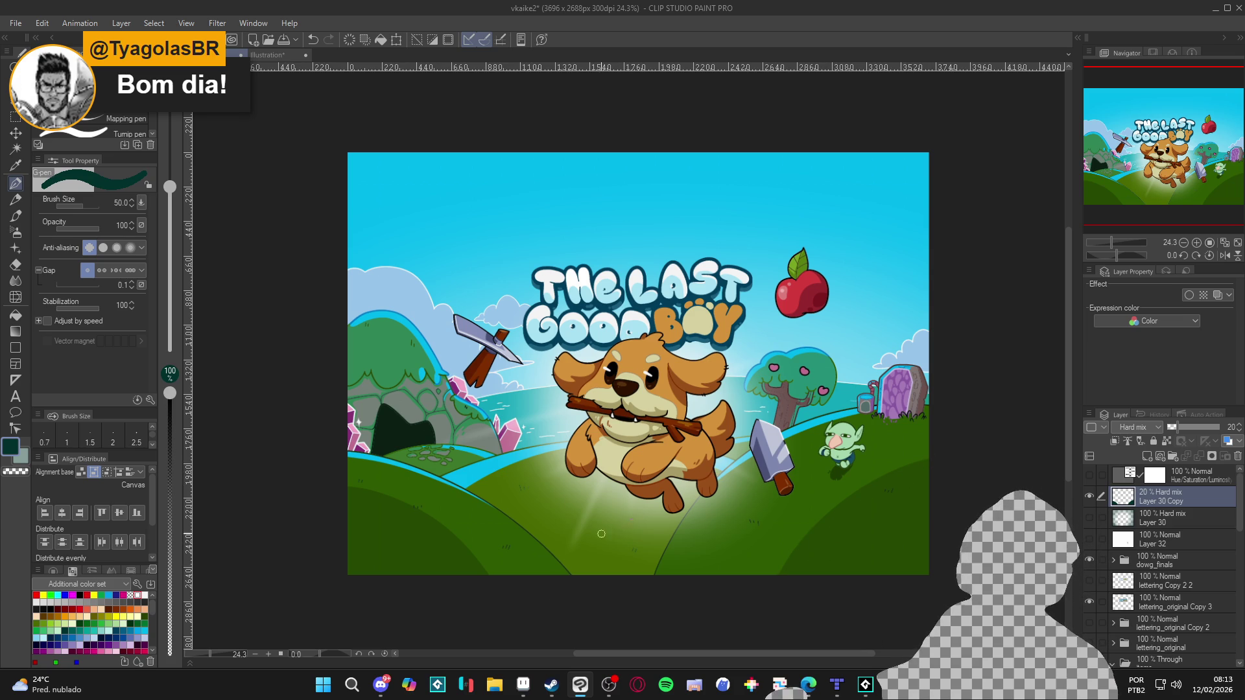
Open the Dininho Adventures: Definitive Edition store page and list all games by developer Dininho.
click(551, 685)
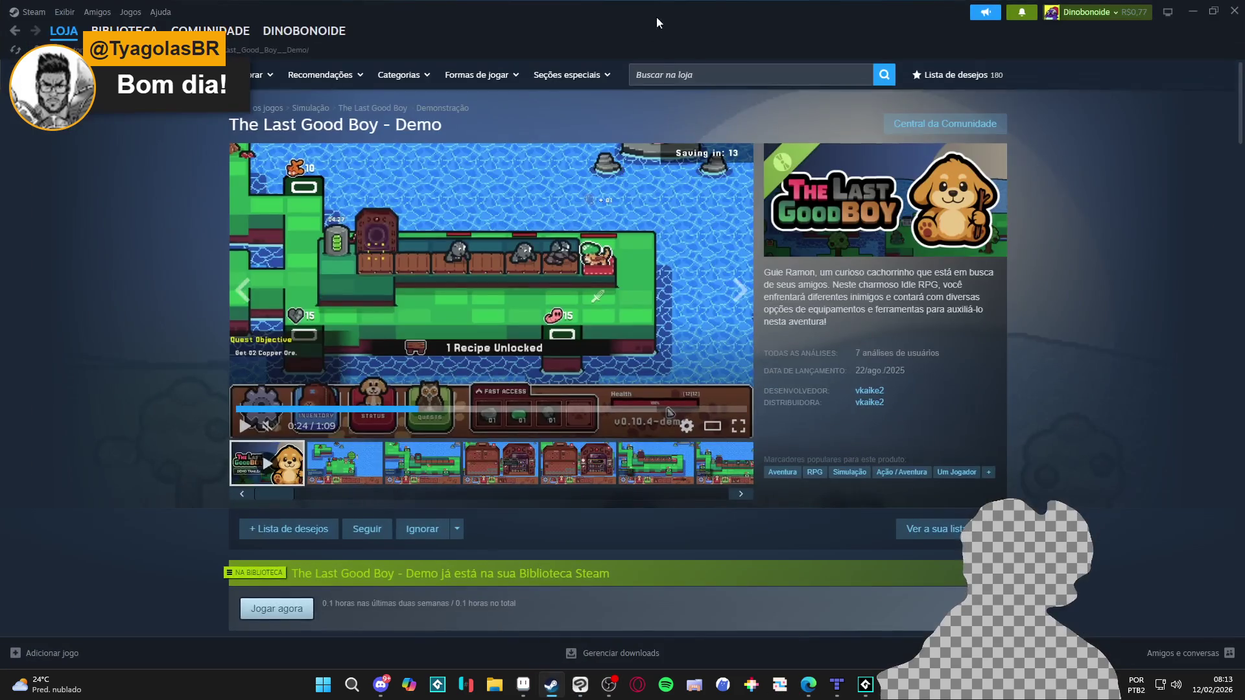
click(689, 75)
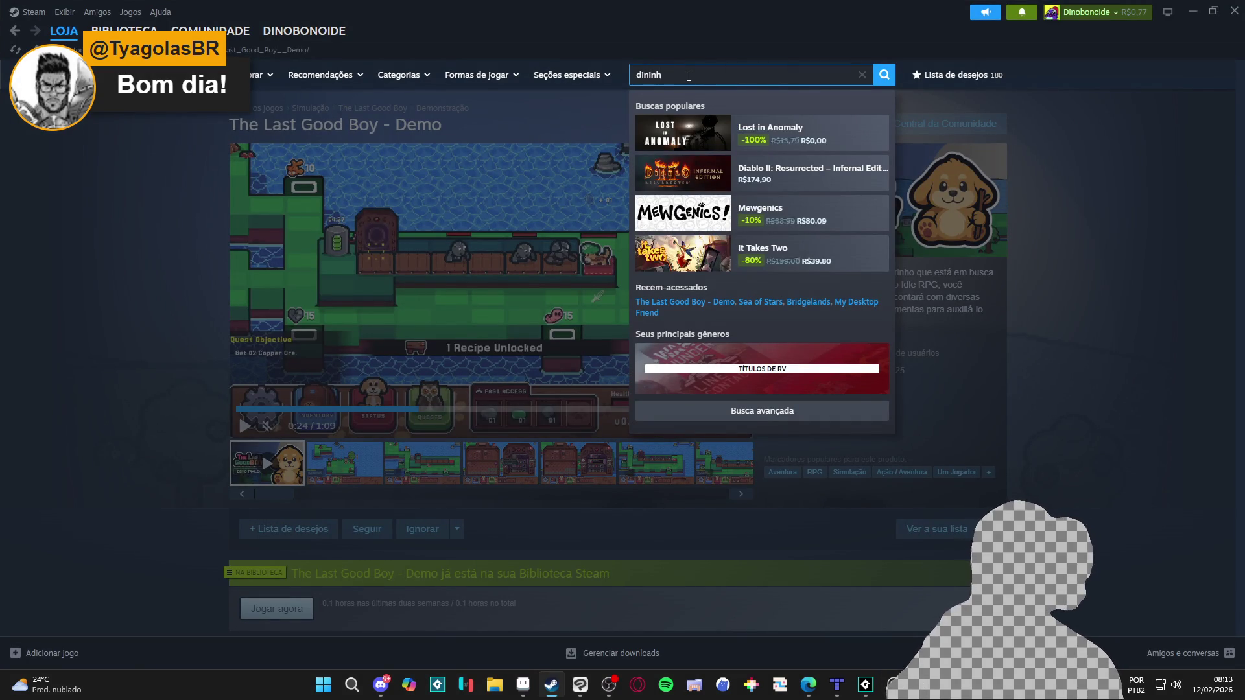
text(dininho)
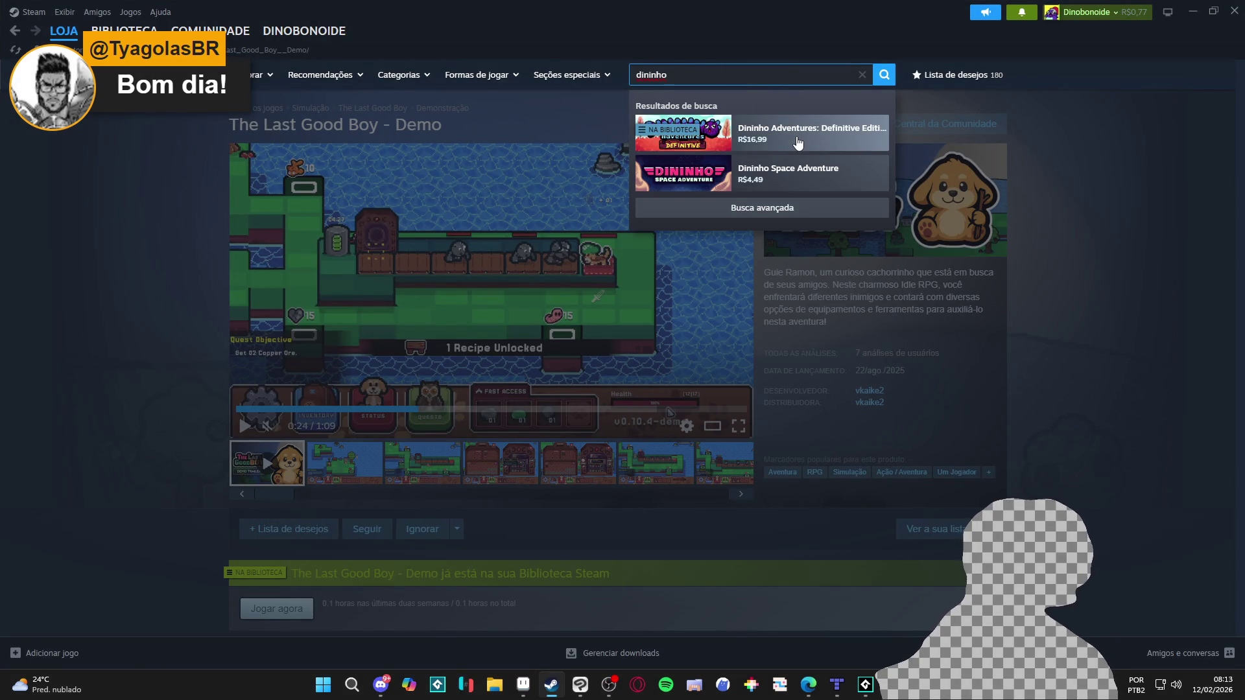
click(798, 139)
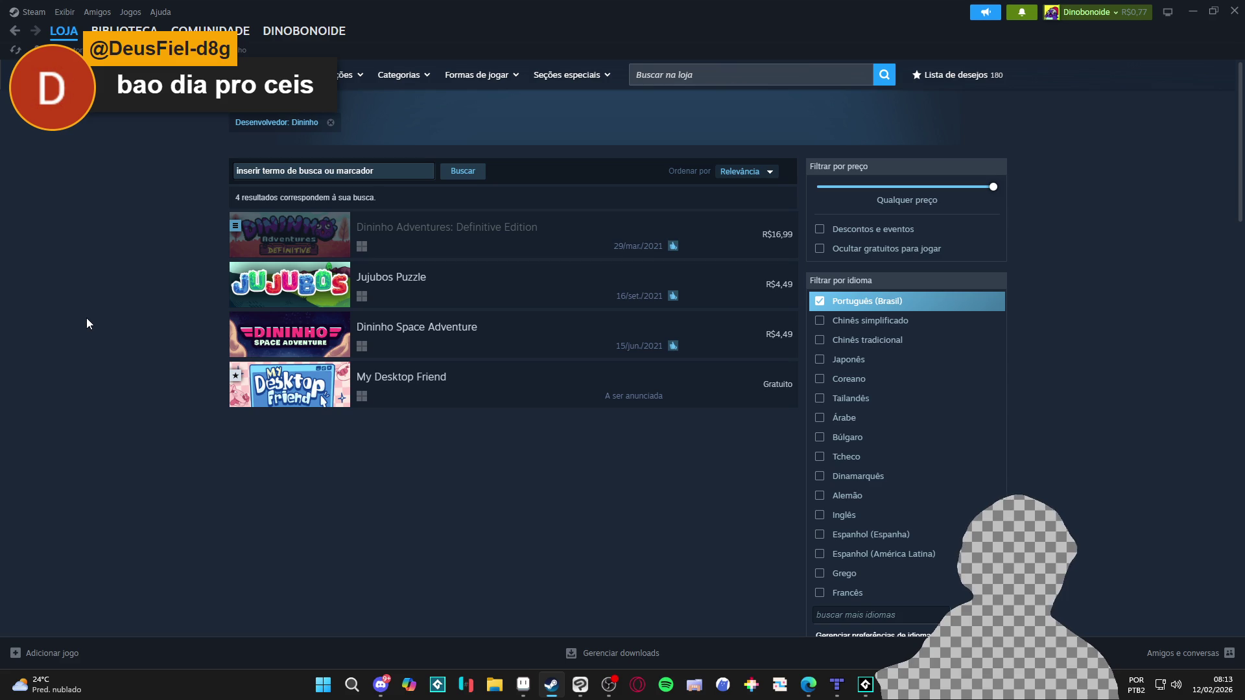
right_click(88, 319)
click(133, 393)
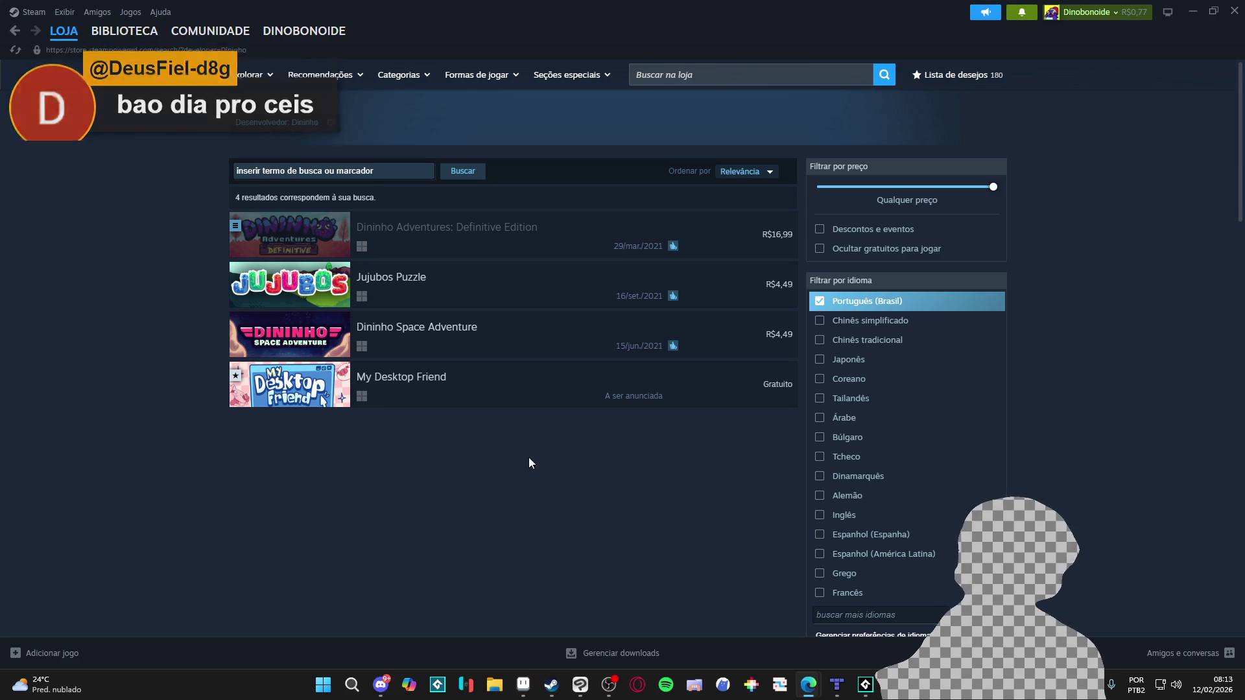
Minimize Steam and bring GameMaker to the front.
click(1192, 9)
click(837, 683)
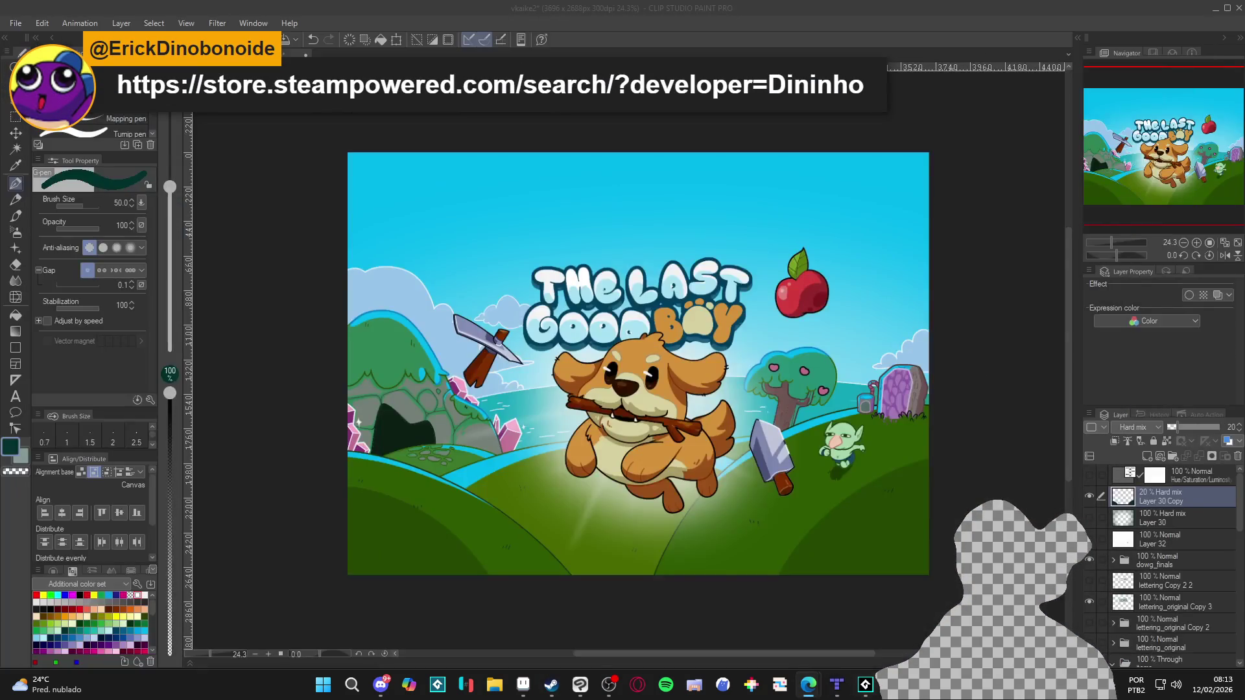
click(865, 684)
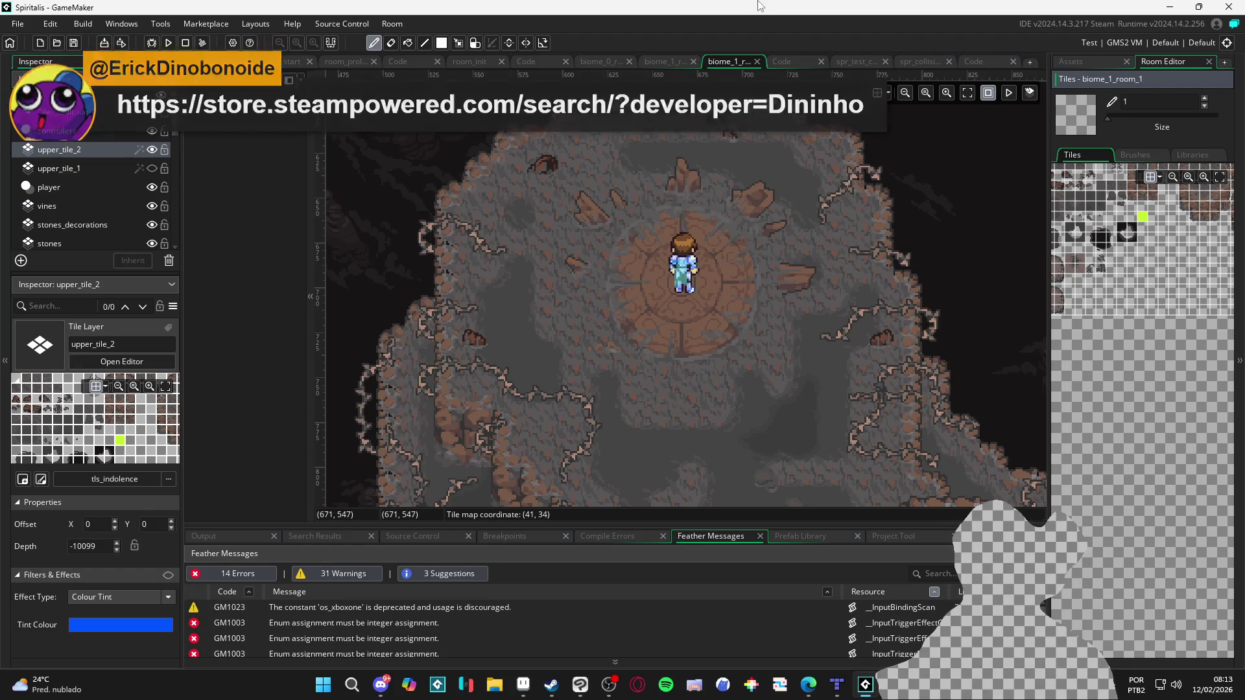
Test-run the Spiritalis project with F5, close the game, and return to the cover.
key(F5)
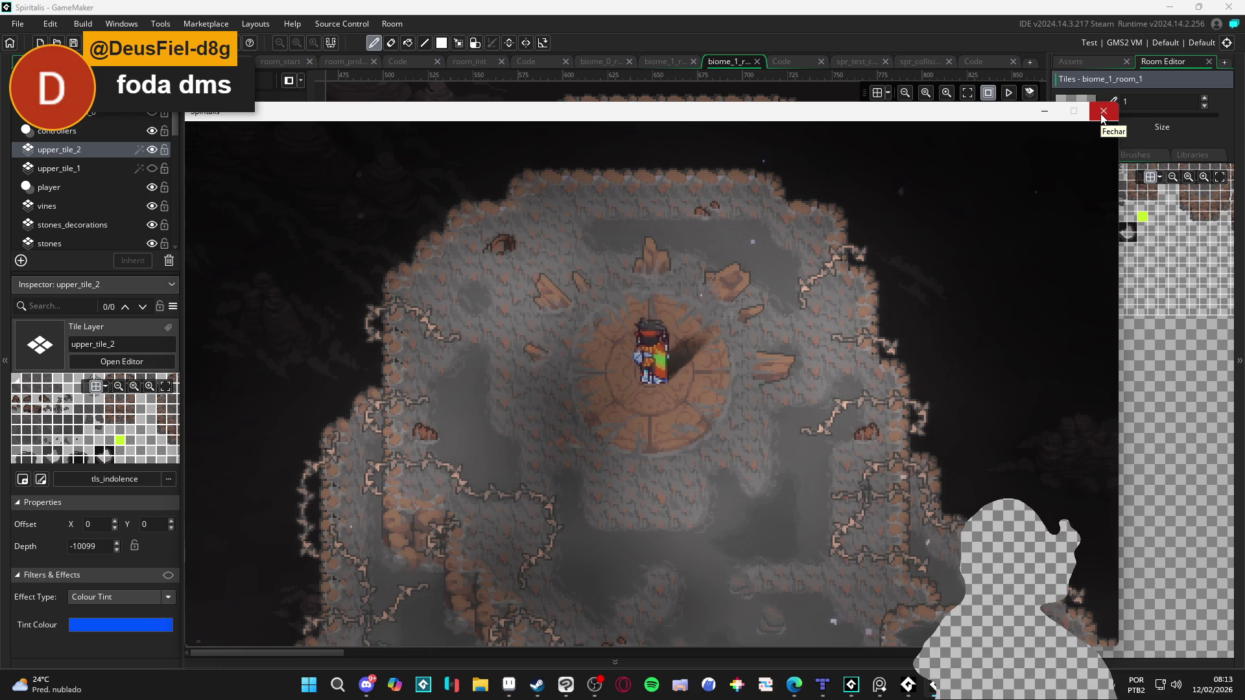
click(1102, 115)
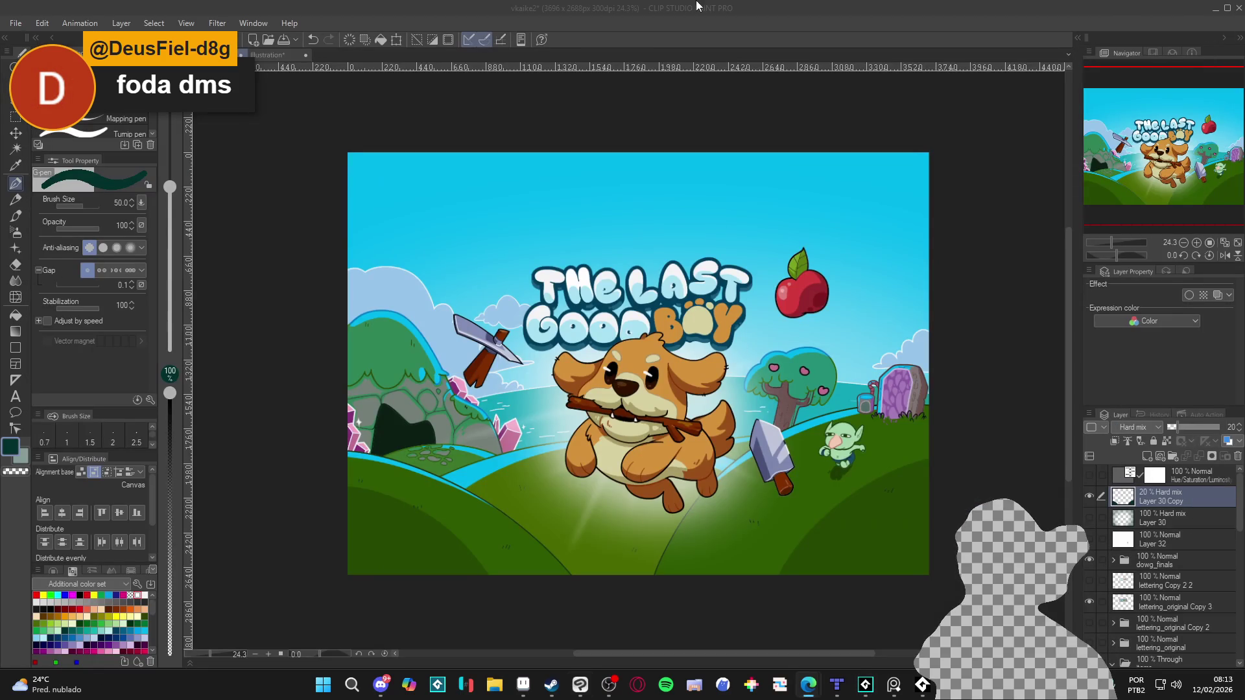
click(697, 7)
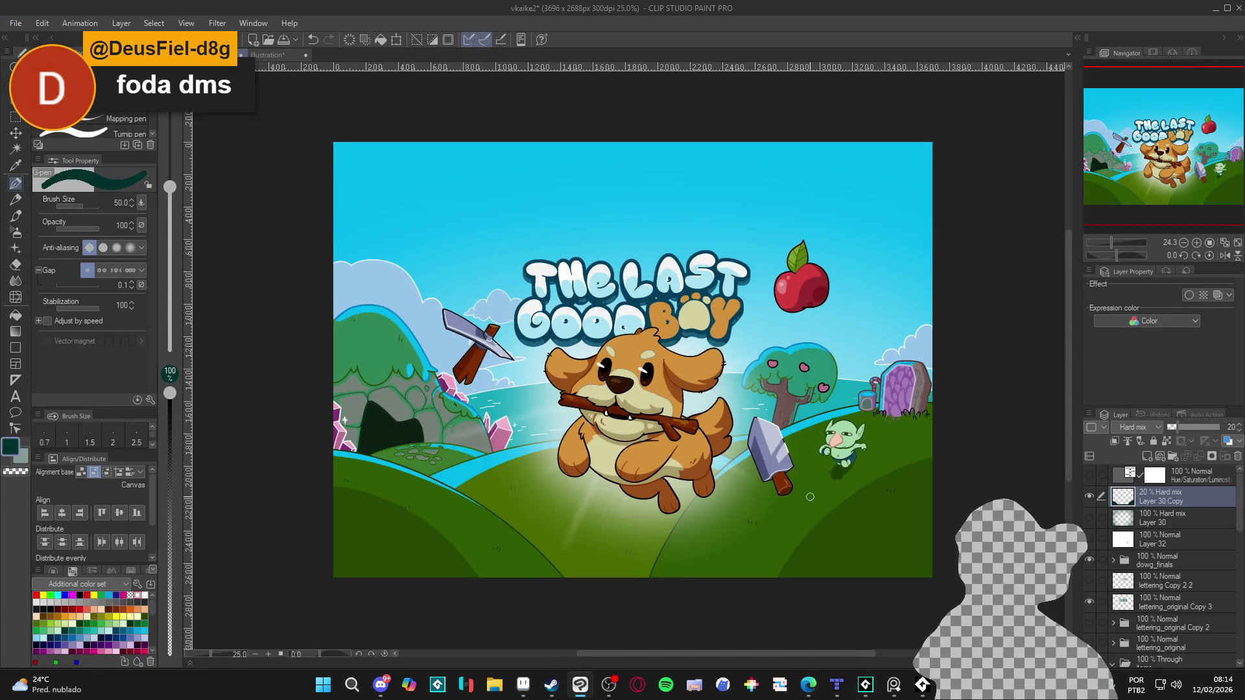
Trace a dark outline along the cave hill on the left of the cover.
scroll(813, 499, up, 1)
scroll(773, 515, up, 1)
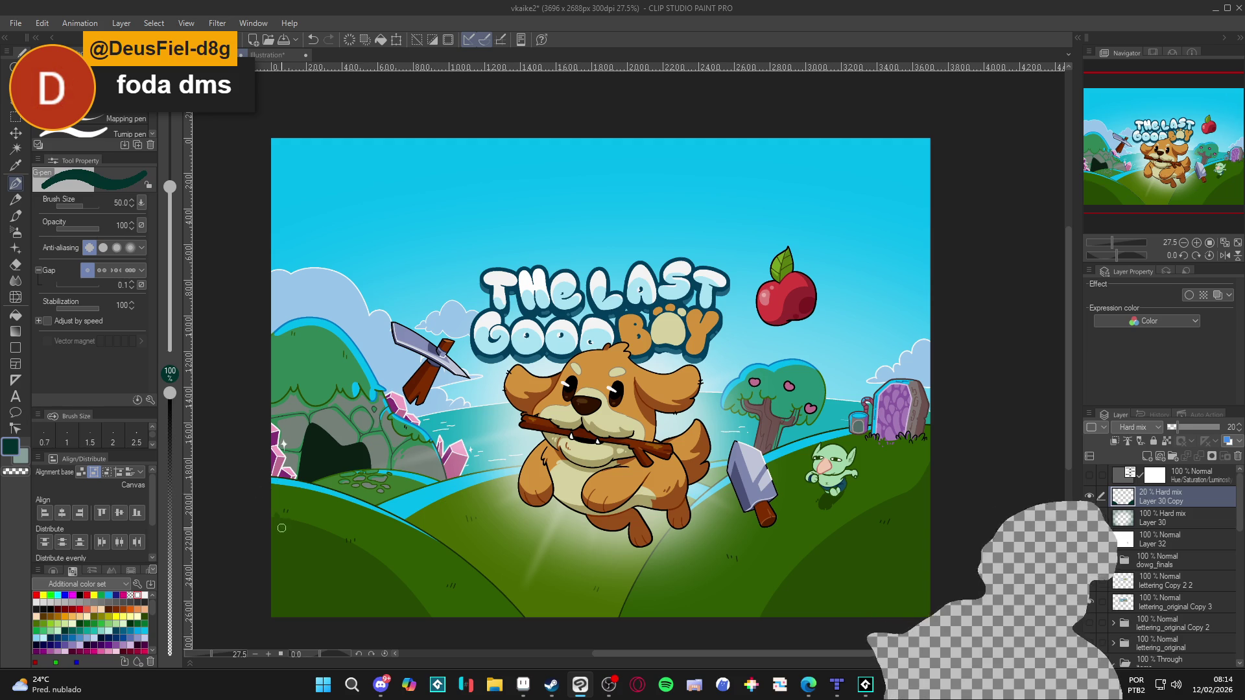
scroll(756, 504, left, 3)
drag(837, 524, 891, 530)
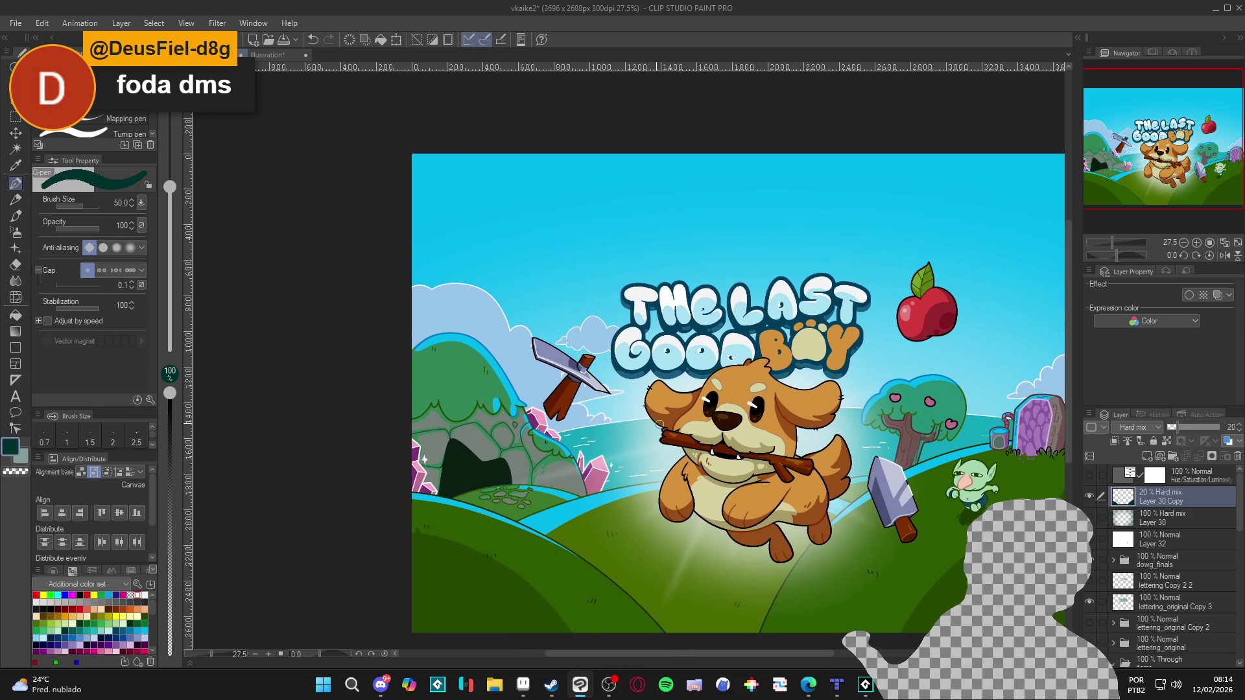
mouse_move(405, 387)
mouse_down()
mouse_move(422, 362)
mouse_move(457, 373)
mouse_move(475, 425)
mouse_up()
key(ctrl+z)
mouse_move(407, 372)
mouse_down()
mouse_move(432, 363)
mouse_move(477, 405)
mouse_move(490, 440)
mouse_move(518, 446)
mouse_move(524, 488)
mouse_move(454, 496)
mouse_move(368, 477)
mouse_up()
Fill the outlined cave hill area to darken it.
key(g)
click(519, 460)
key(ctrl+z)
key(p)
key(g)
click(506, 415)
key(p)
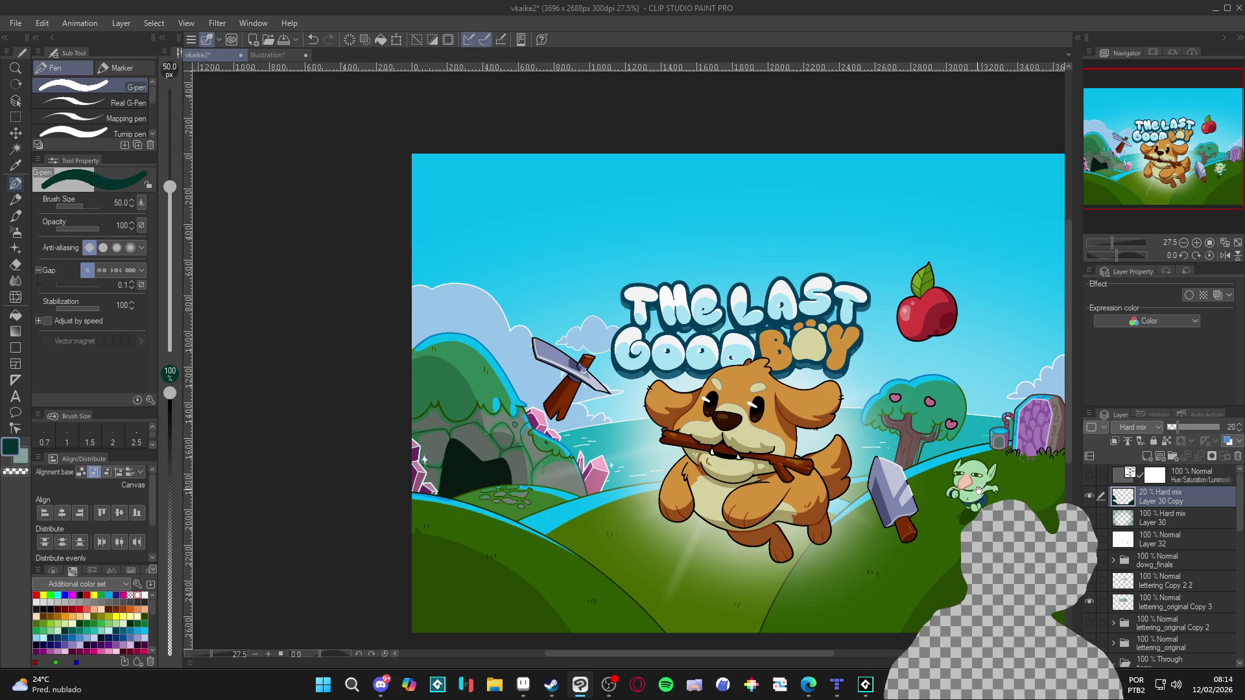
scroll(811, 519, right, 3)
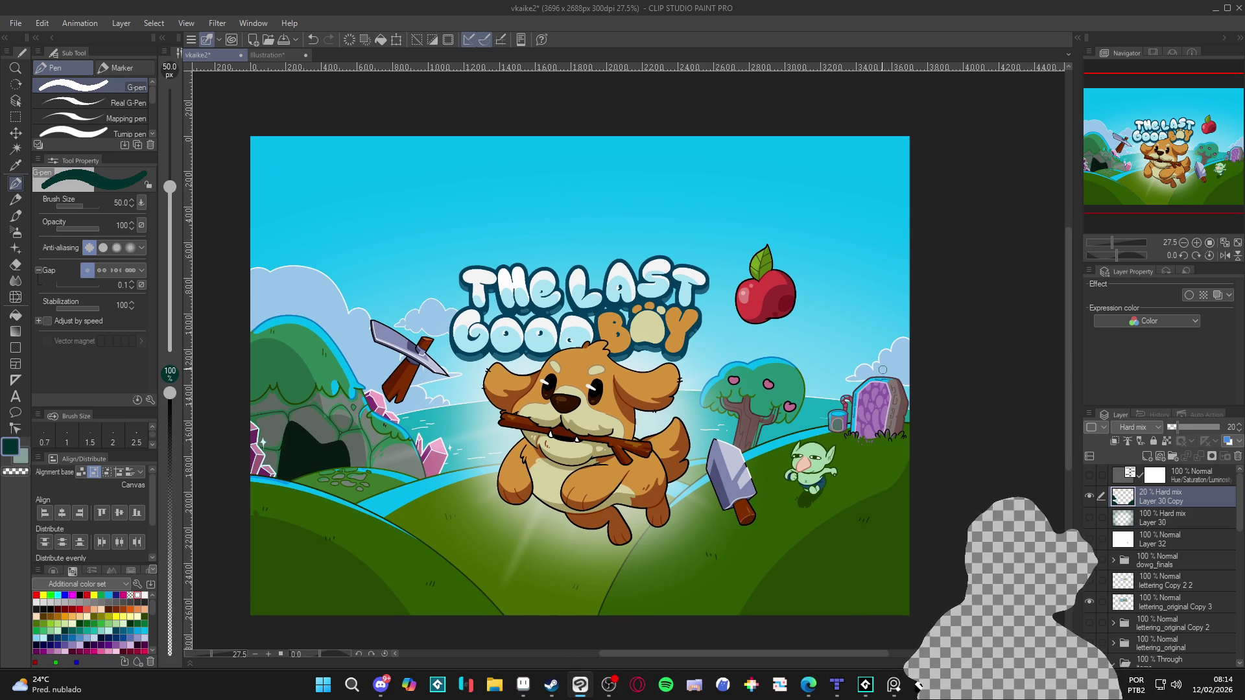
scroll(709, 374, up, 1)
scroll(709, 375, left, 1)
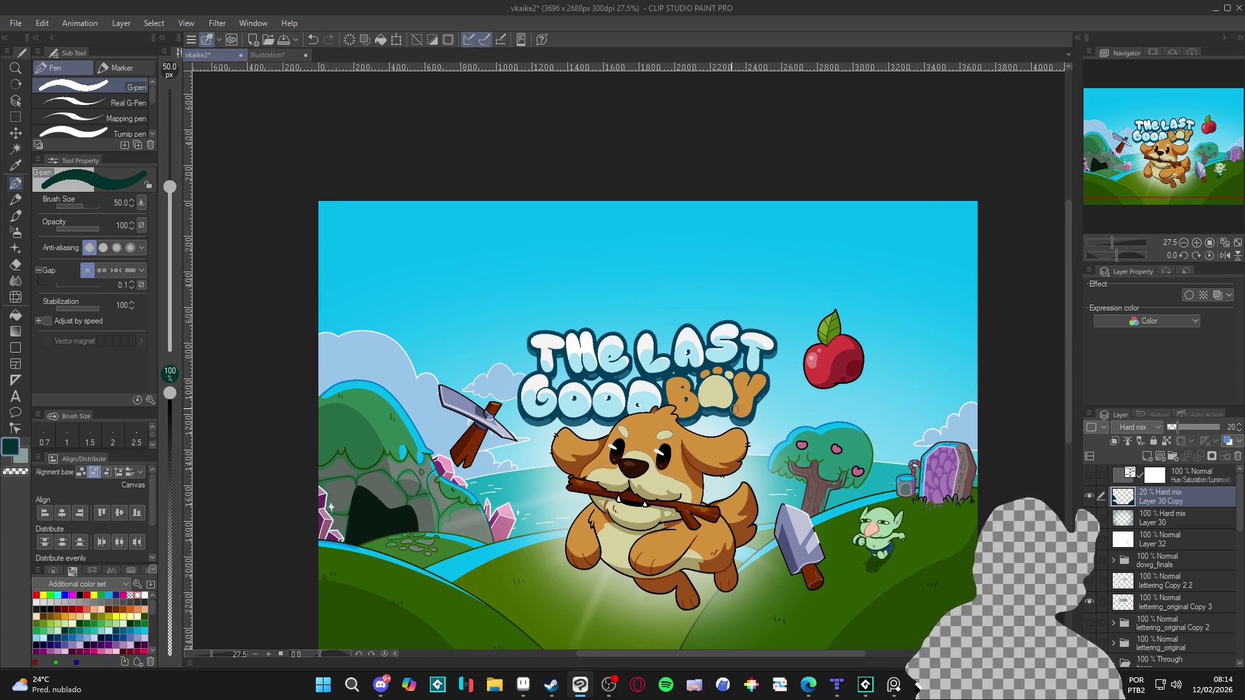
scroll(756, 413, up, 1)
scroll(756, 413, left, 2)
Draw a wavy blue curve across the rotated sky and fill above it with darker blue.
mouse_move(428, 391)
mouse_down()
mouse_move(500, 310)
mouse_move(653, 256)
mouse_up()
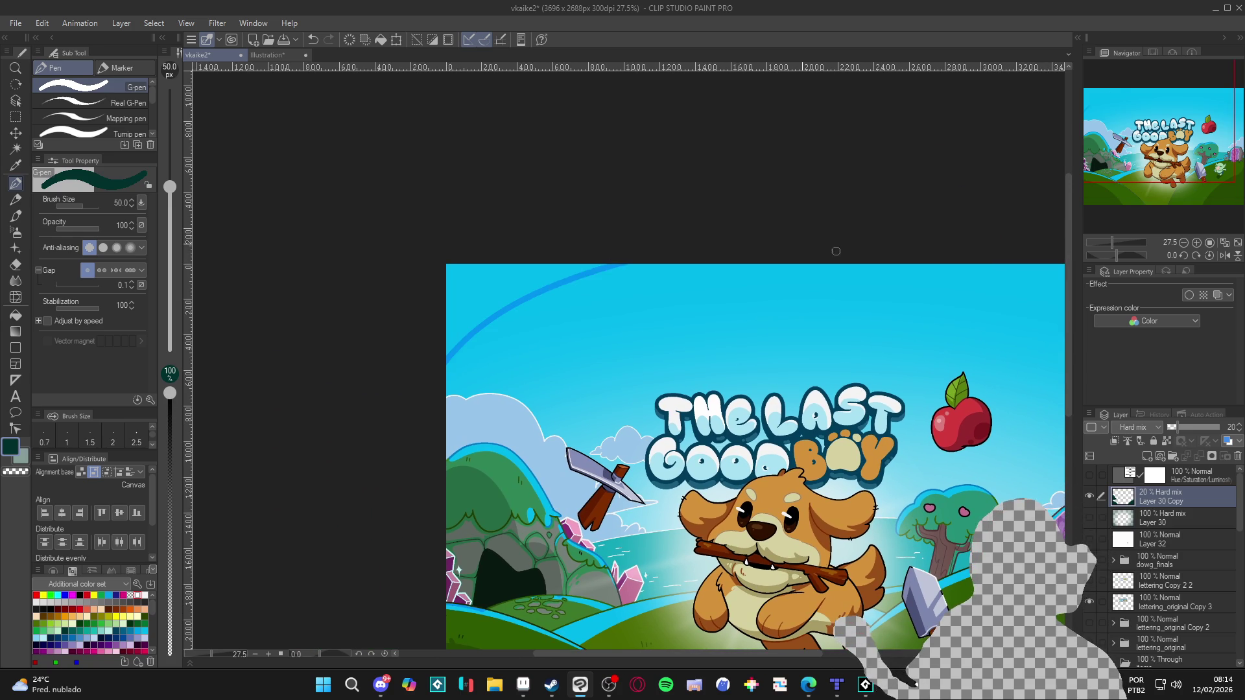
mouse_move(838, 252)
mouse_down()
mouse_move(663, 235)
mouse_move(643, 219)
mouse_up()
drag(831, 322, 837, 288)
mouse_move(445, 352)
mouse_down()
mouse_move(471, 454)
mouse_move(501, 327)
mouse_move(618, 188)
mouse_up()
scroll(619, 188, up, 2)
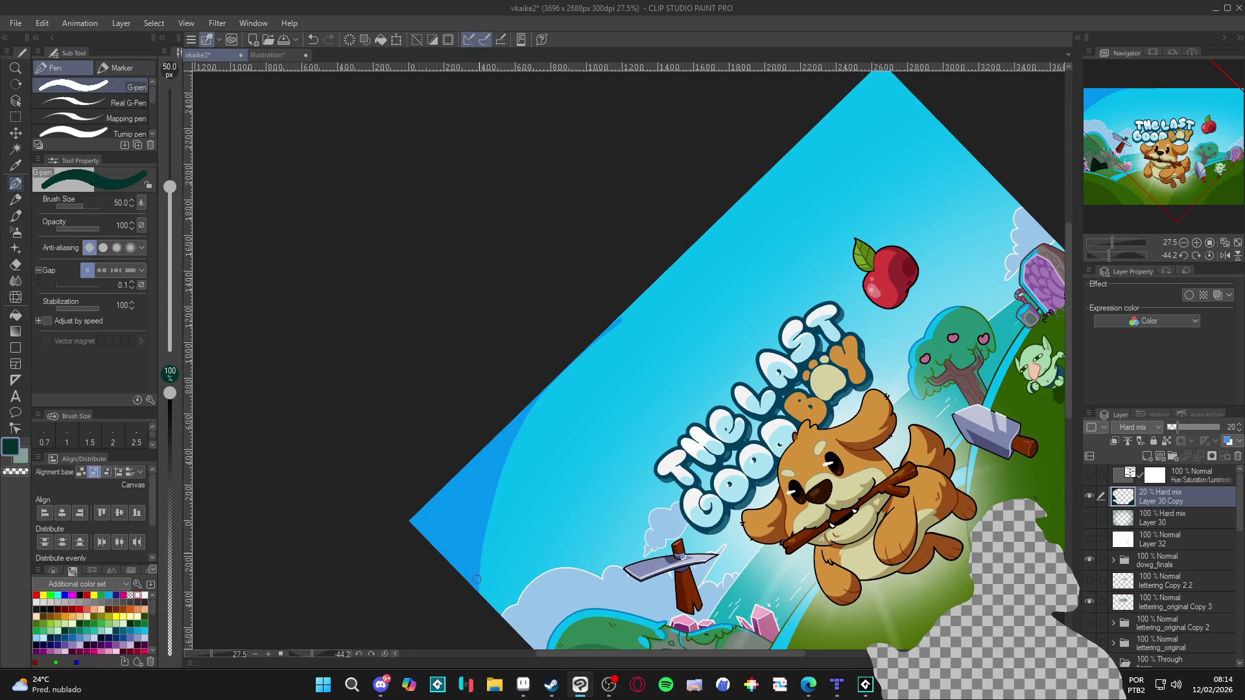
mouse_move(642, 297)
mouse_down()
mouse_move(655, 302)
mouse_move(732, 254)
mouse_move(914, 116)
mouse_up()
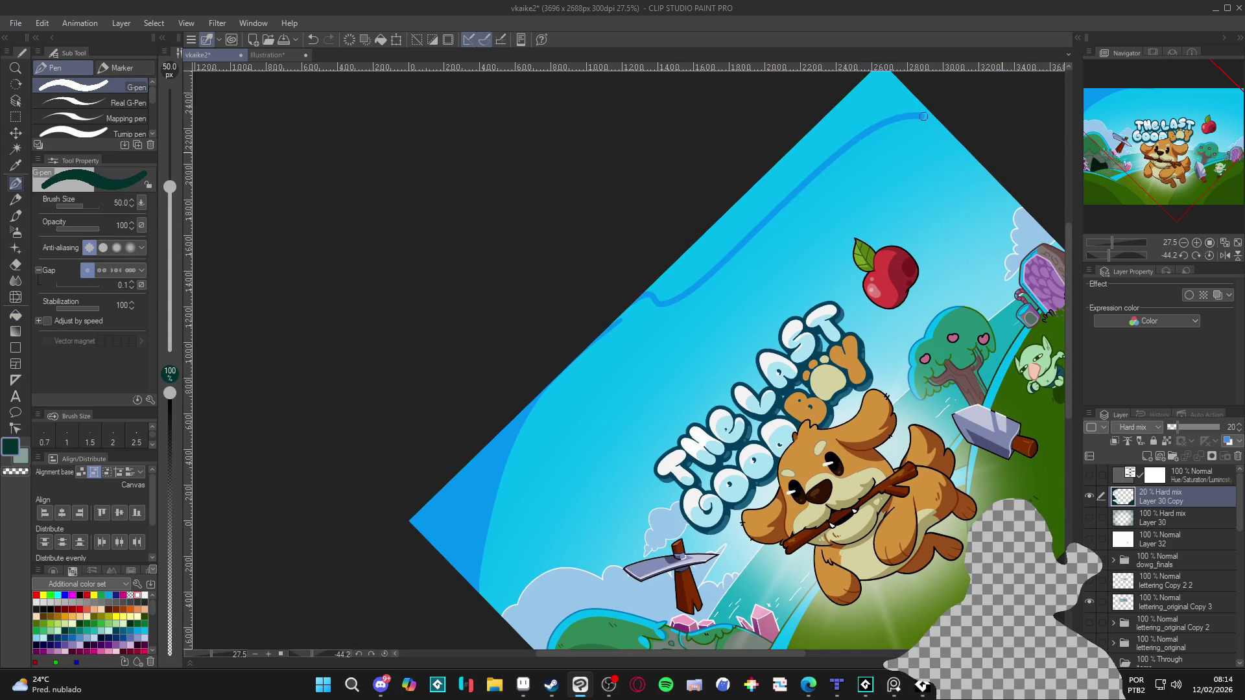
key(g)
click(860, 110)
key(p)
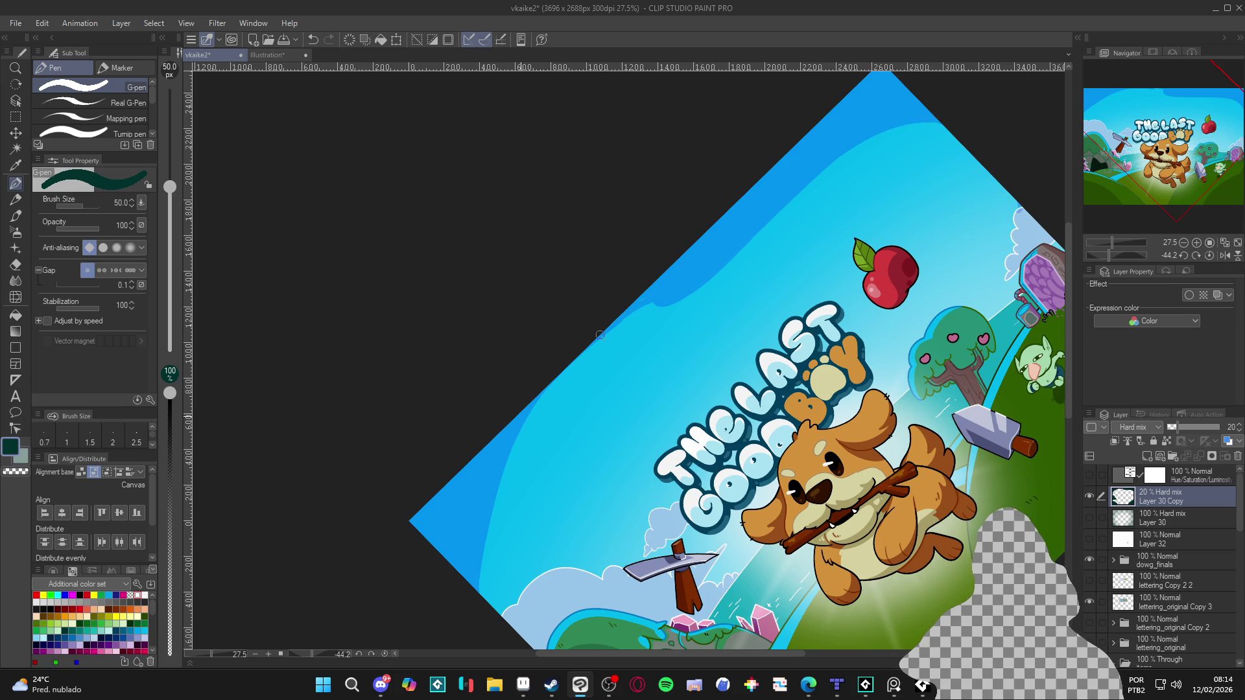
Refine the darker blue band's edges and reset the canvas rotation to upright.
drag(609, 328, 484, 510)
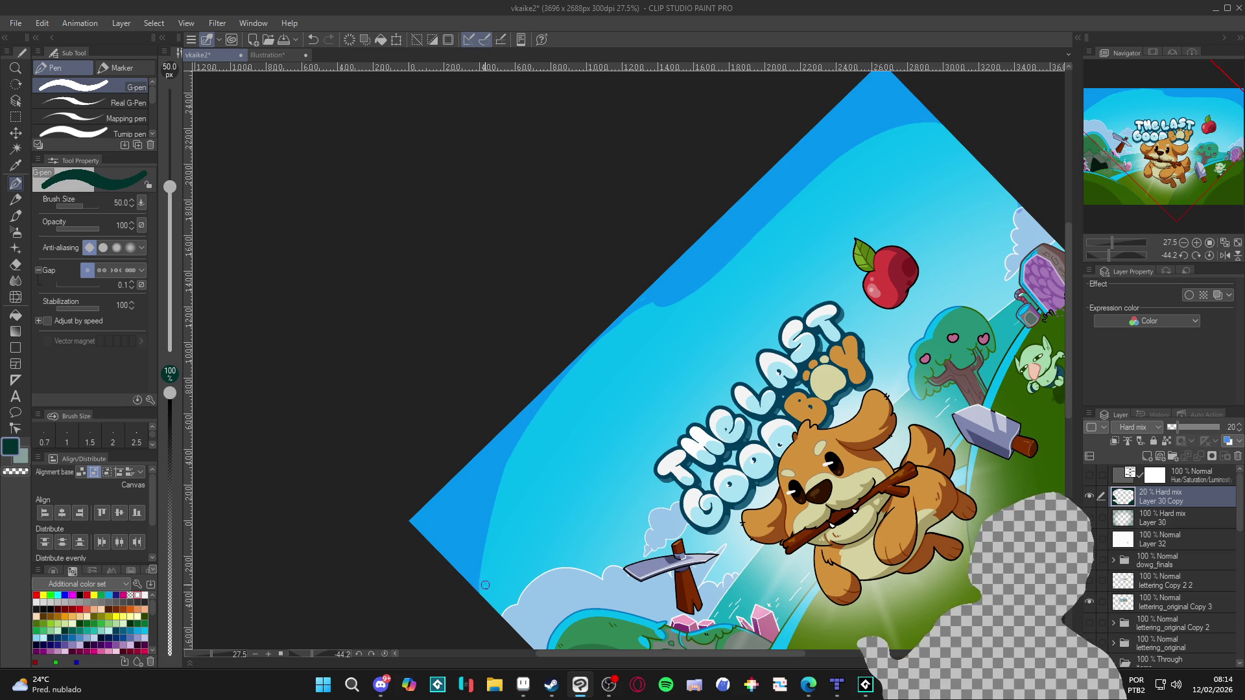
drag(485, 578, 574, 361)
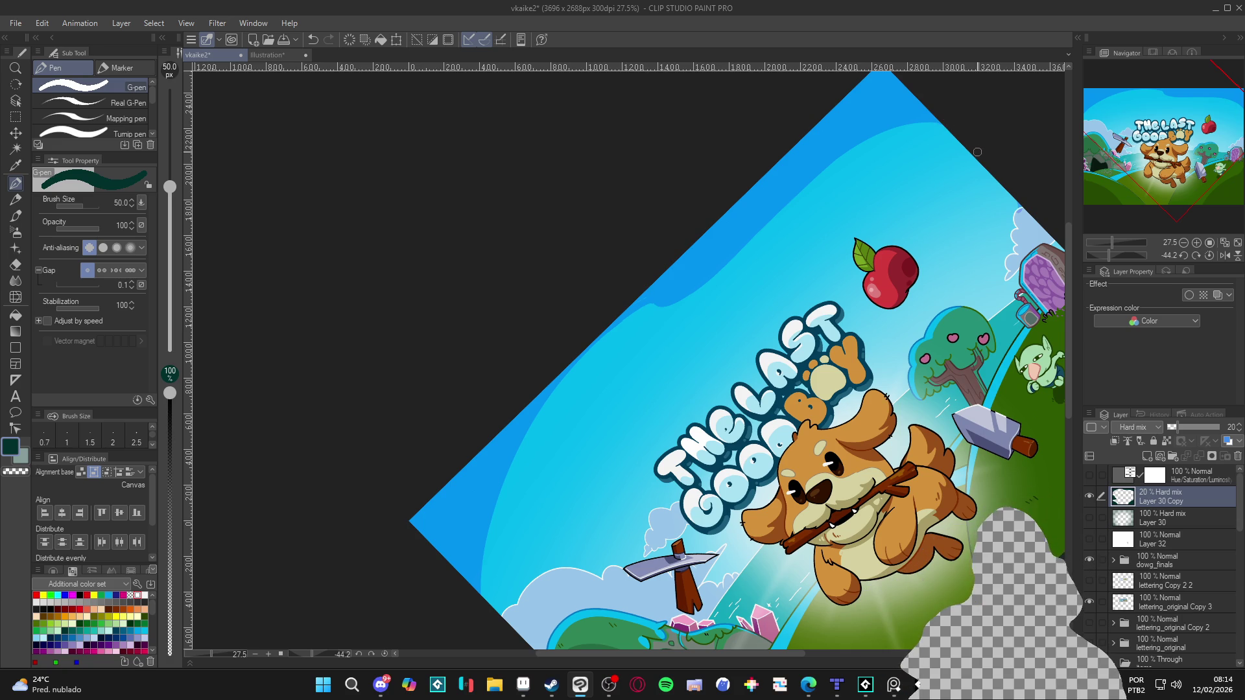
mouse_move(874, 138)
mouse_down()
mouse_move(708, 283)
mouse_move(645, 309)
mouse_move(571, 373)
mouse_move(494, 512)
mouse_move(480, 590)
mouse_up()
mouse_move(527, 433)
mouse_down()
mouse_move(544, 393)
mouse_move(569, 379)
mouse_up()
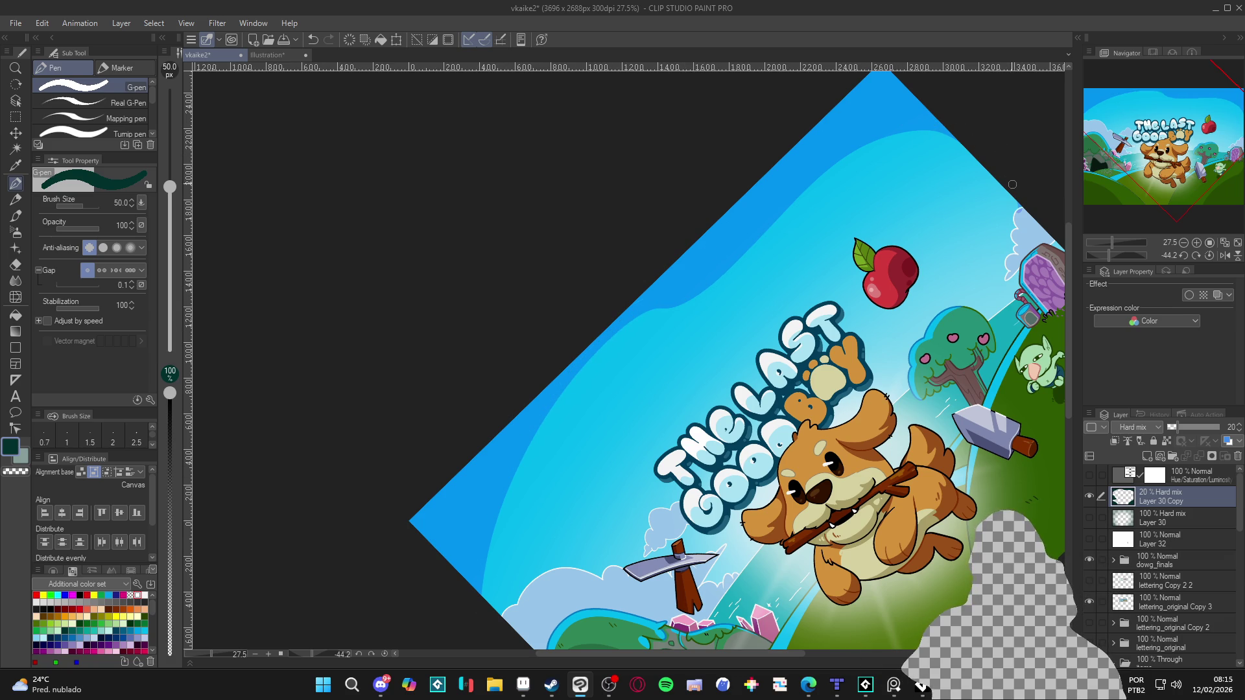
mouse_move(998, 166)
mouse_down()
mouse_move(938, 139)
mouse_move(845, 160)
mouse_move(712, 290)
mouse_move(619, 334)
mouse_move(524, 459)
mouse_move(490, 614)
mouse_move(513, 469)
mouse_up()
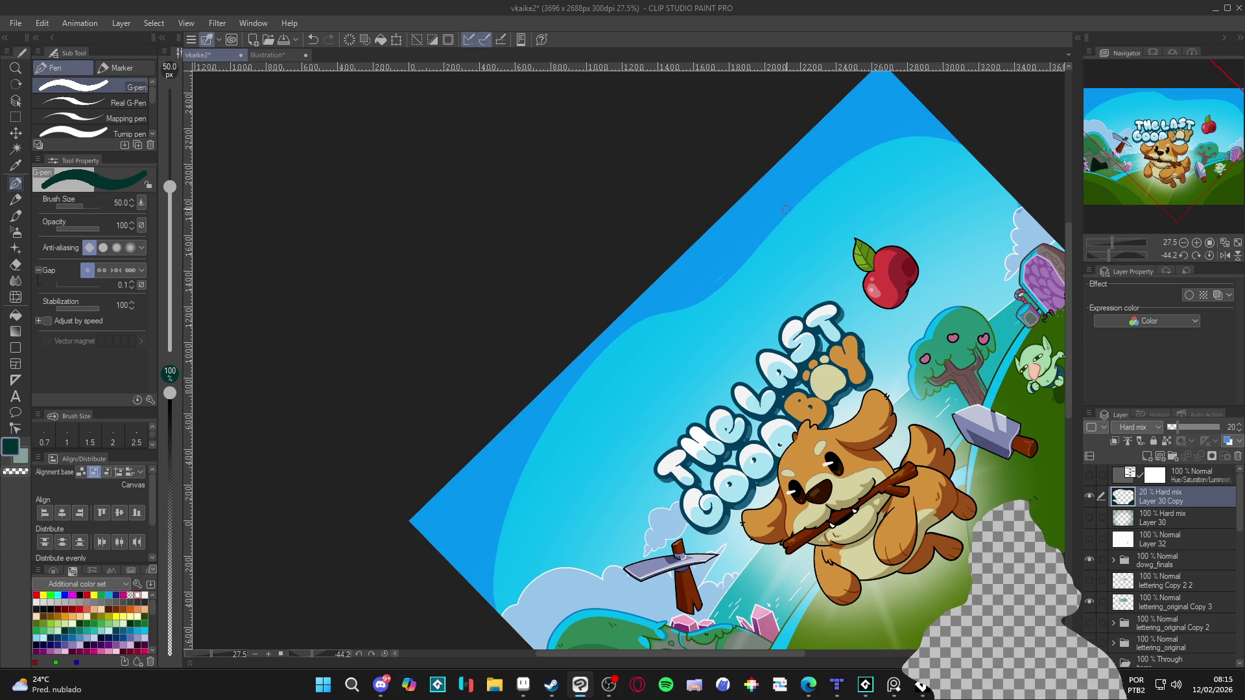
key(r)
double_click(607, 246)
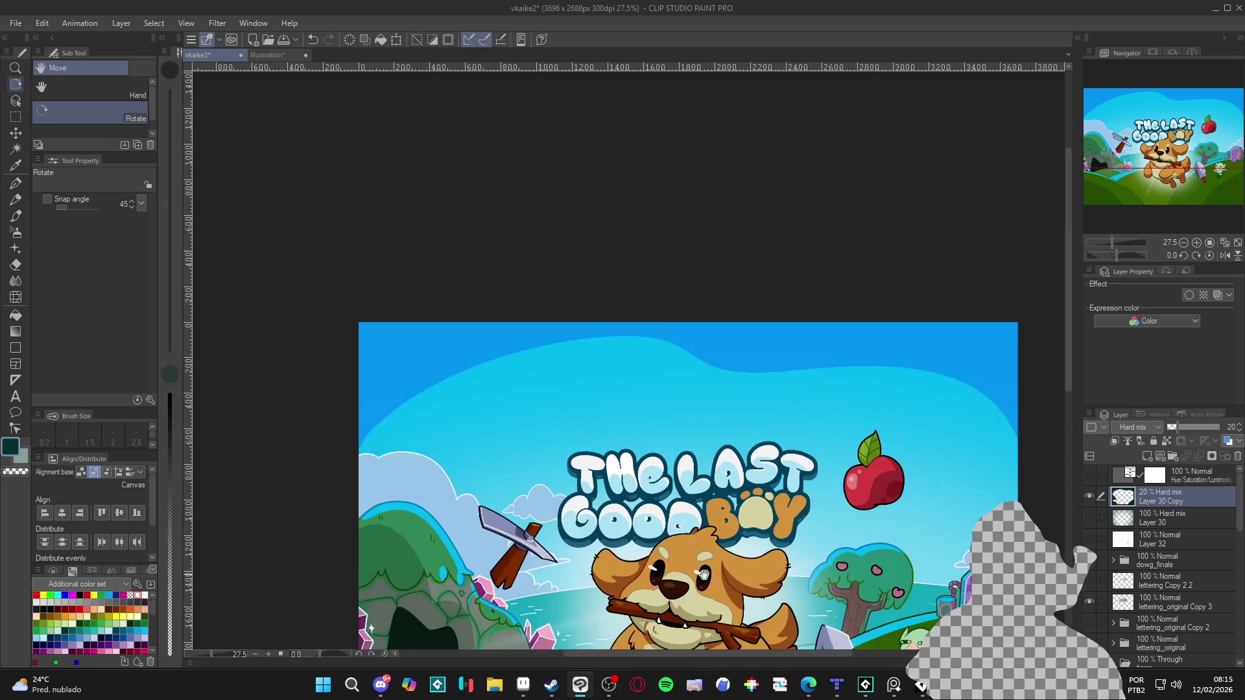
Stroke a thin pale highlight slanting up the sky band's left edge above the cave hill.
key(p)
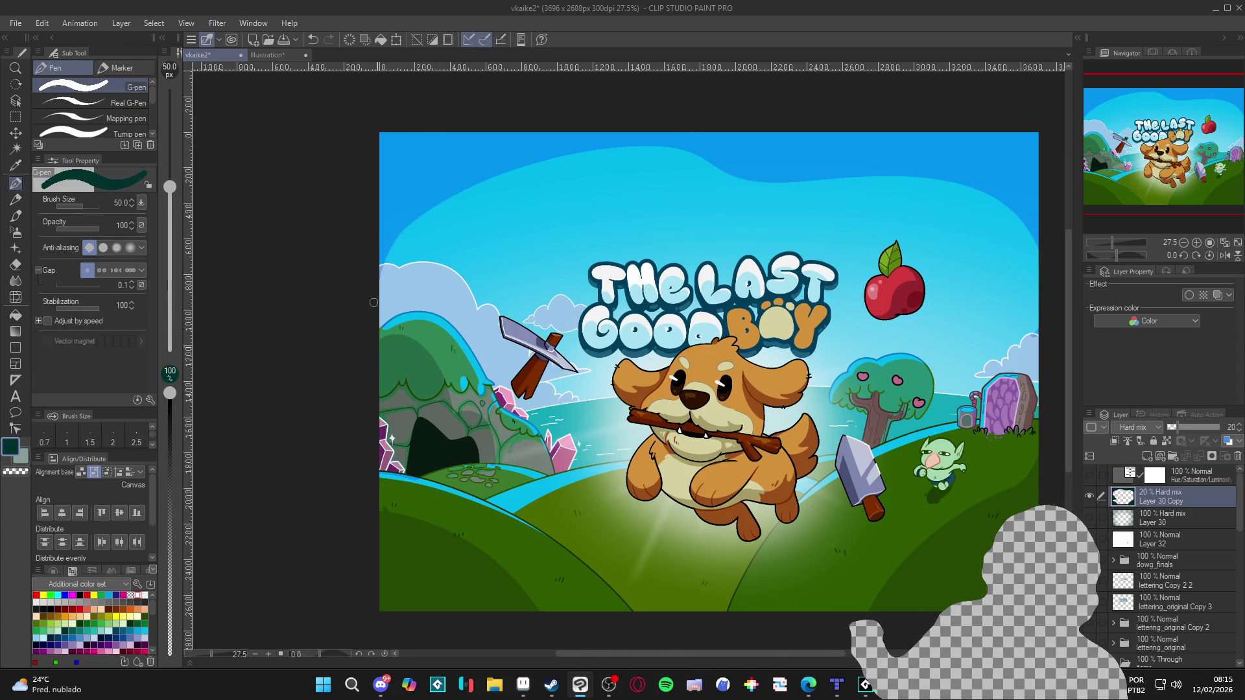
drag(389, 348, 405, 231)
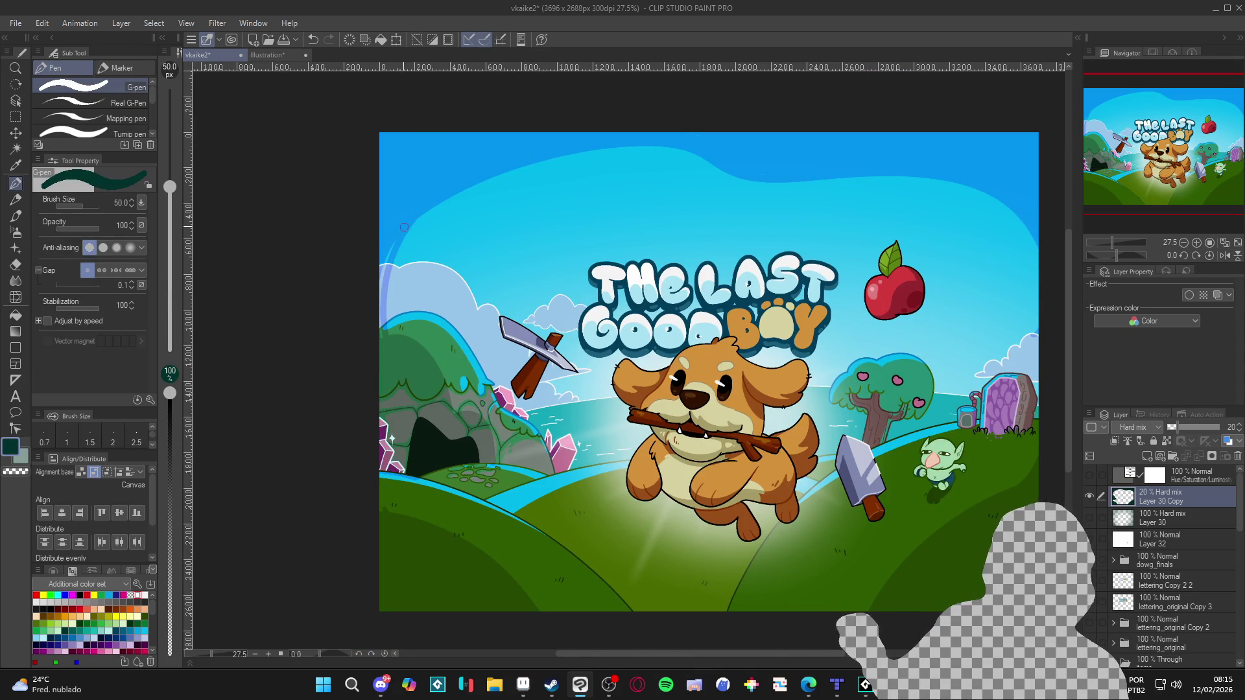
key(ctrl+z)
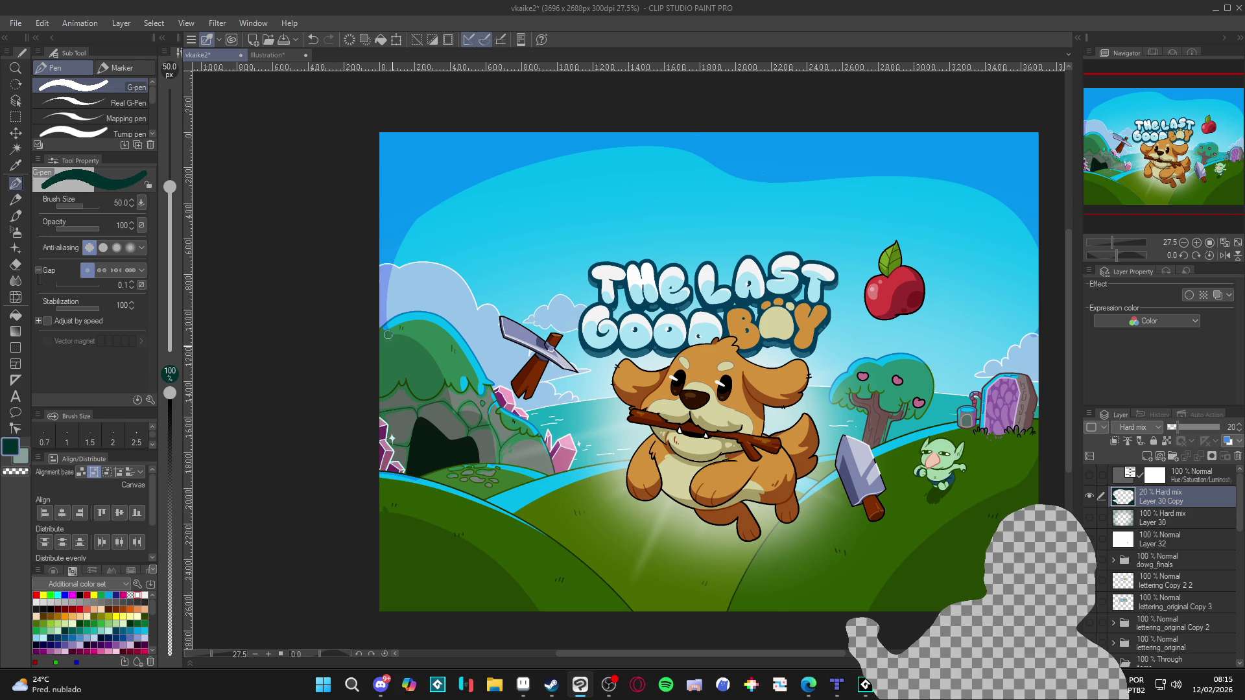
drag(390, 302, 433, 207)
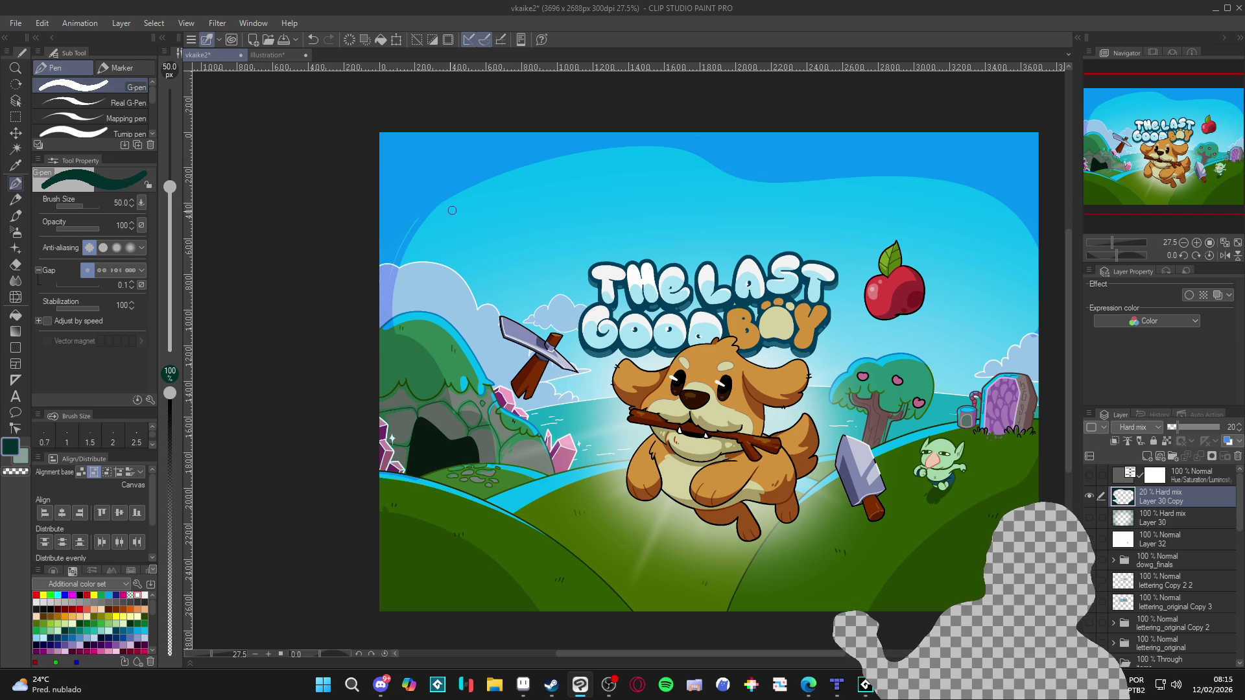
drag(391, 305, 435, 204)
mouse_move(399, 348)
mouse_down()
mouse_move(397, 306)
mouse_move(449, 201)
mouse_up()
mouse_move(397, 351)
mouse_down()
mouse_move(398, 306)
mouse_move(433, 218)
mouse_up()
key(ctrl+z)
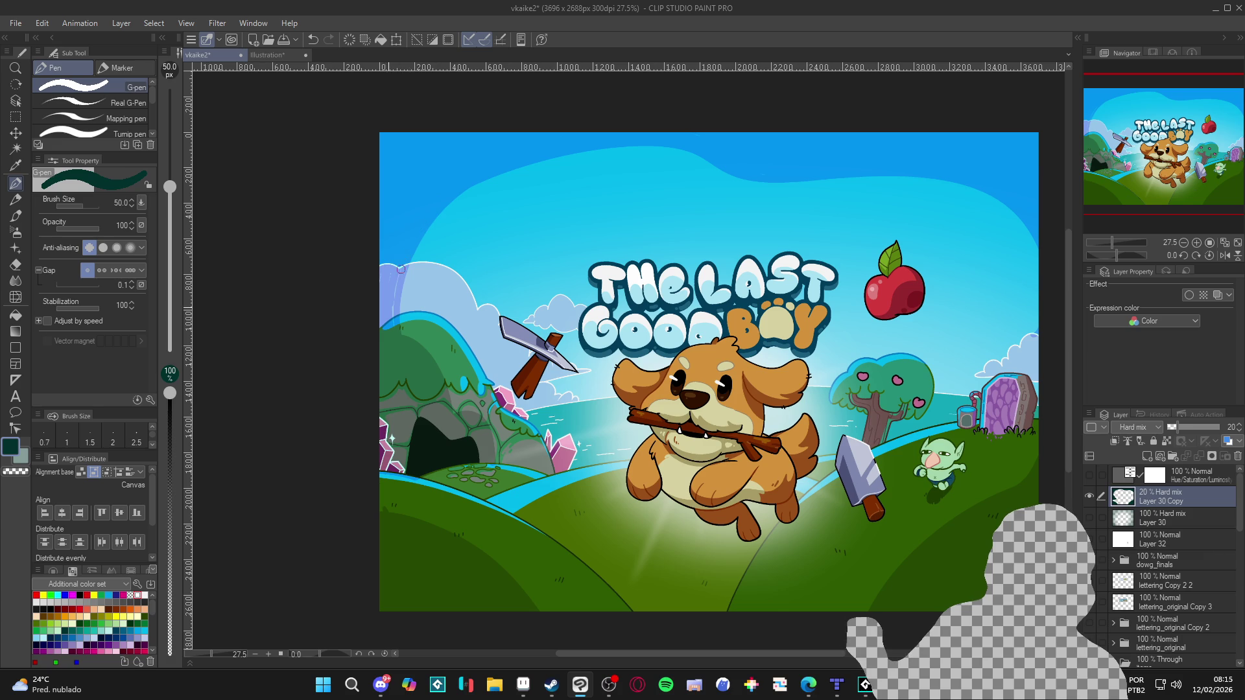
mouse_move(400, 349)
mouse_down()
mouse_move(407, 281)
mouse_move(469, 189)
mouse_up()
mouse_move(400, 317)
mouse_down()
mouse_move(444, 225)
mouse_move(539, 160)
mouse_up()
drag(427, 249, 468, 195)
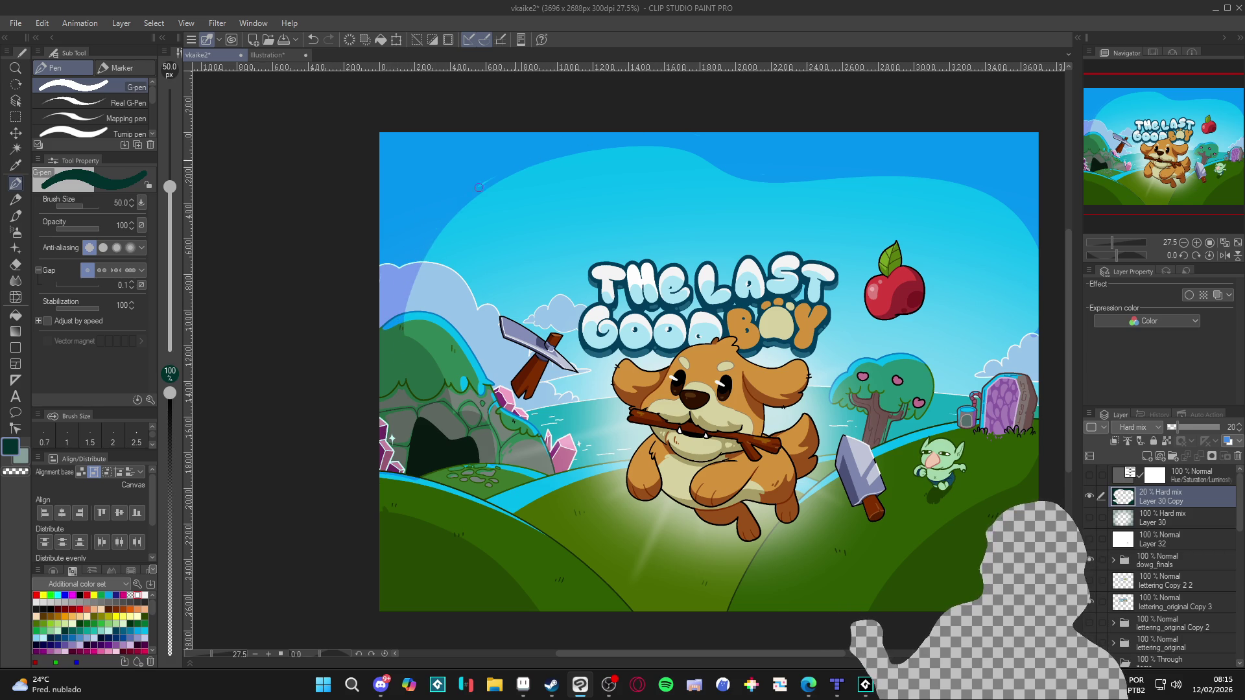
mouse_move(988, 509)
mouse_down()
mouse_move(925, 468)
mouse_move(931, 500)
mouse_up()
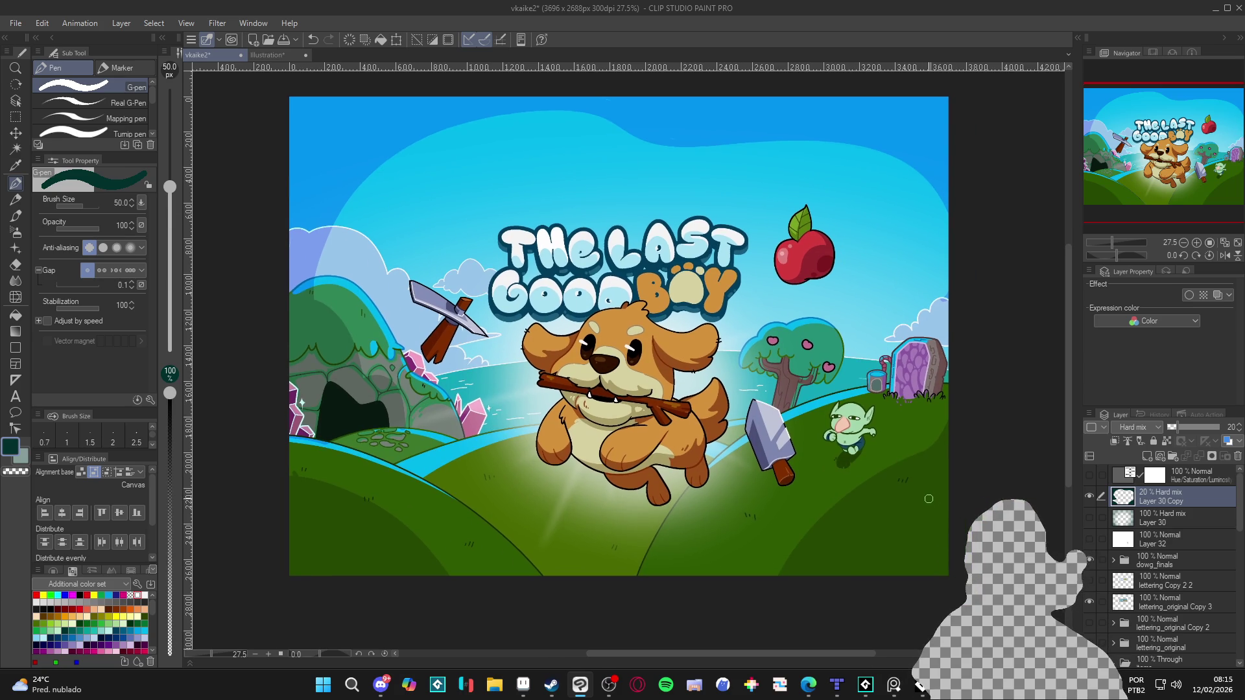
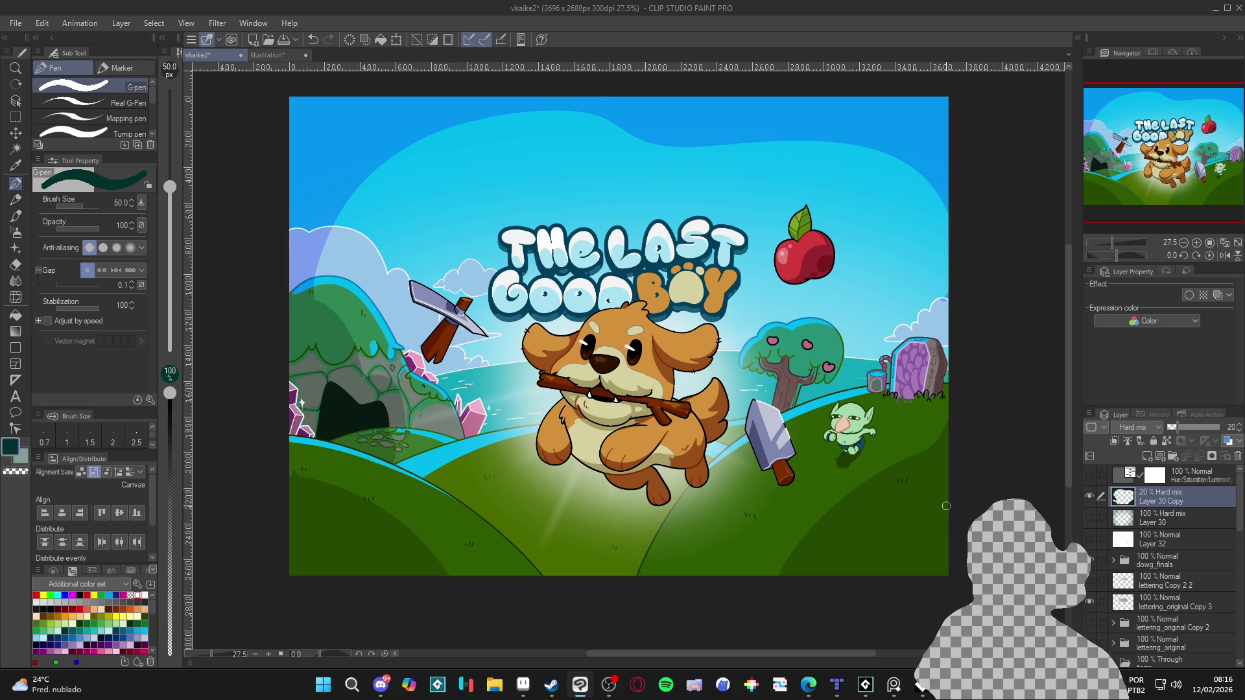
Blur Layer 30 Copy with a Gaussian blur of about 159 and raise its opacity to 36%.
scroll(690, 554, down, 2)
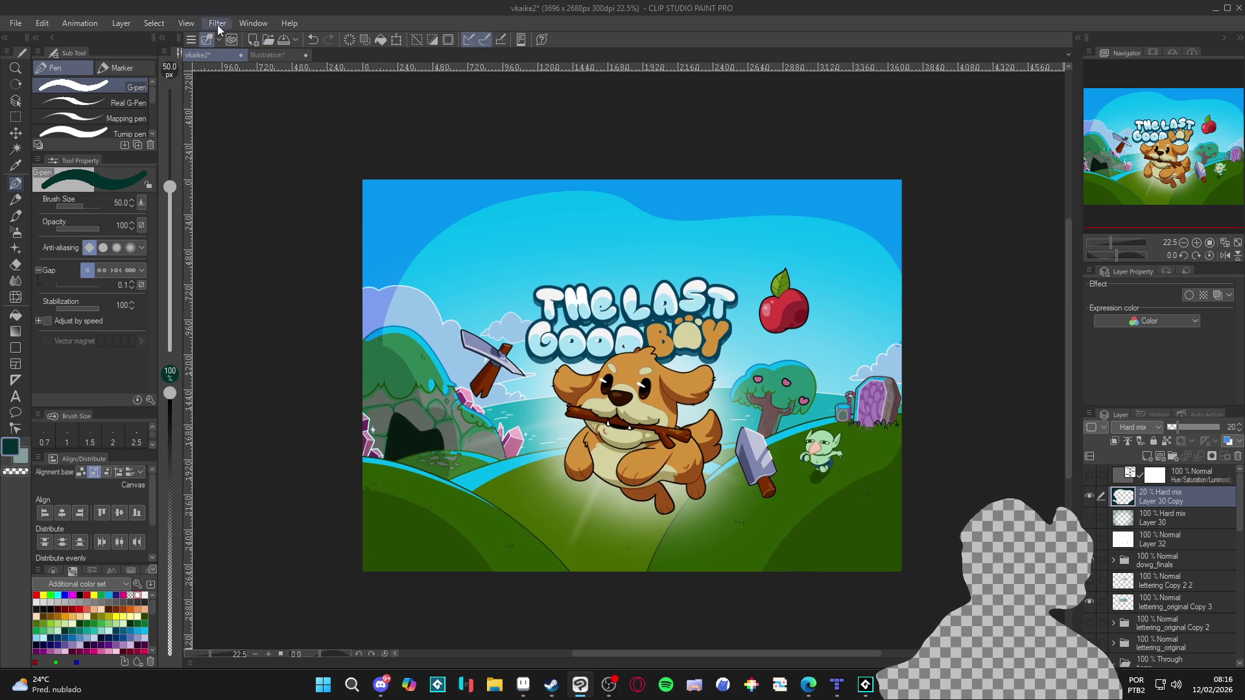
click(217, 23)
mouse_move(249, 76)
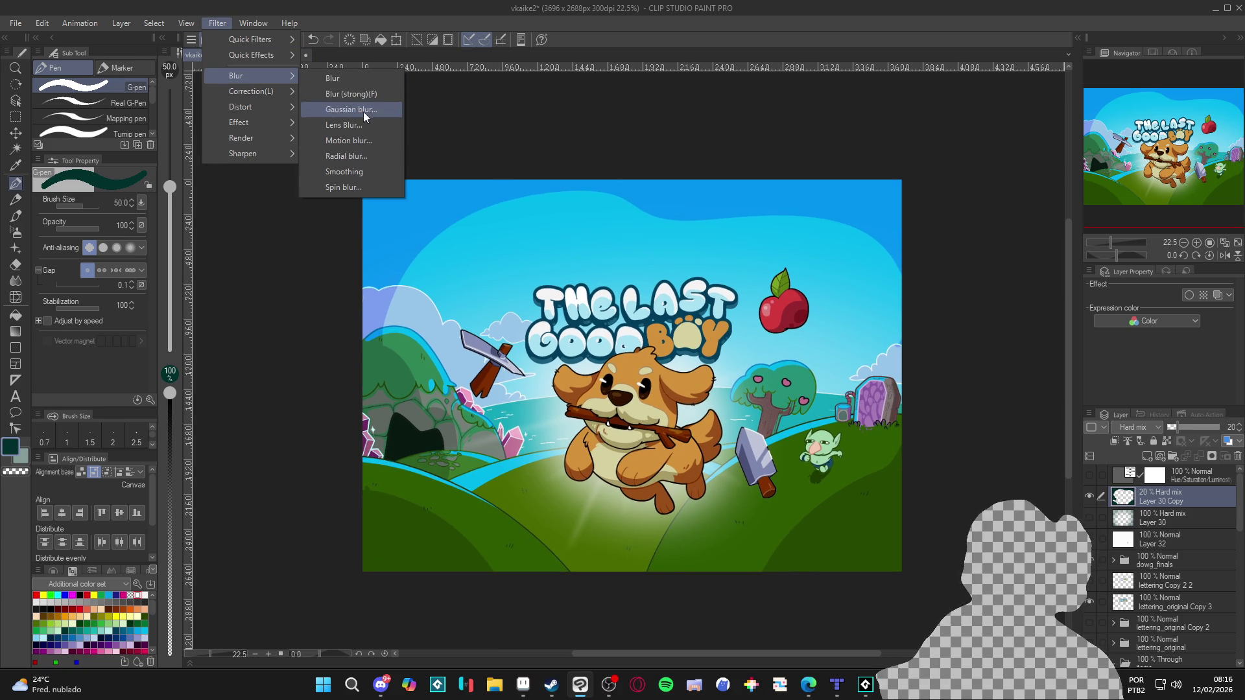
click(363, 110)
click(526, 130)
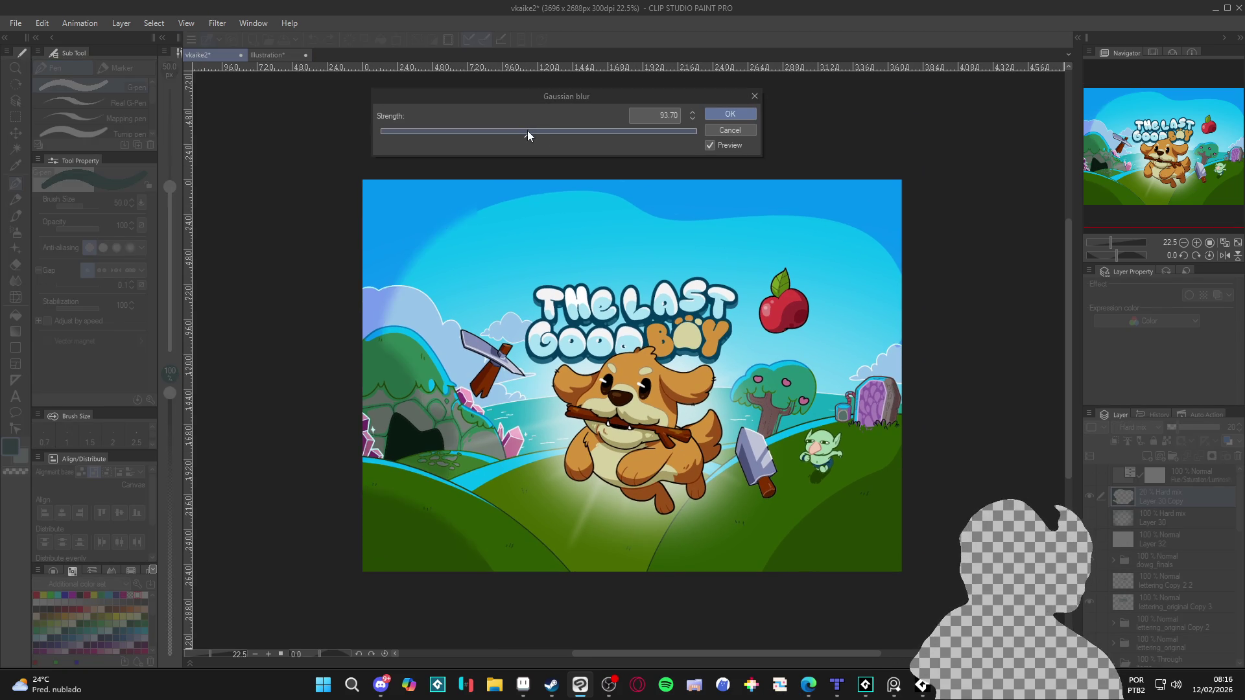
click(550, 136)
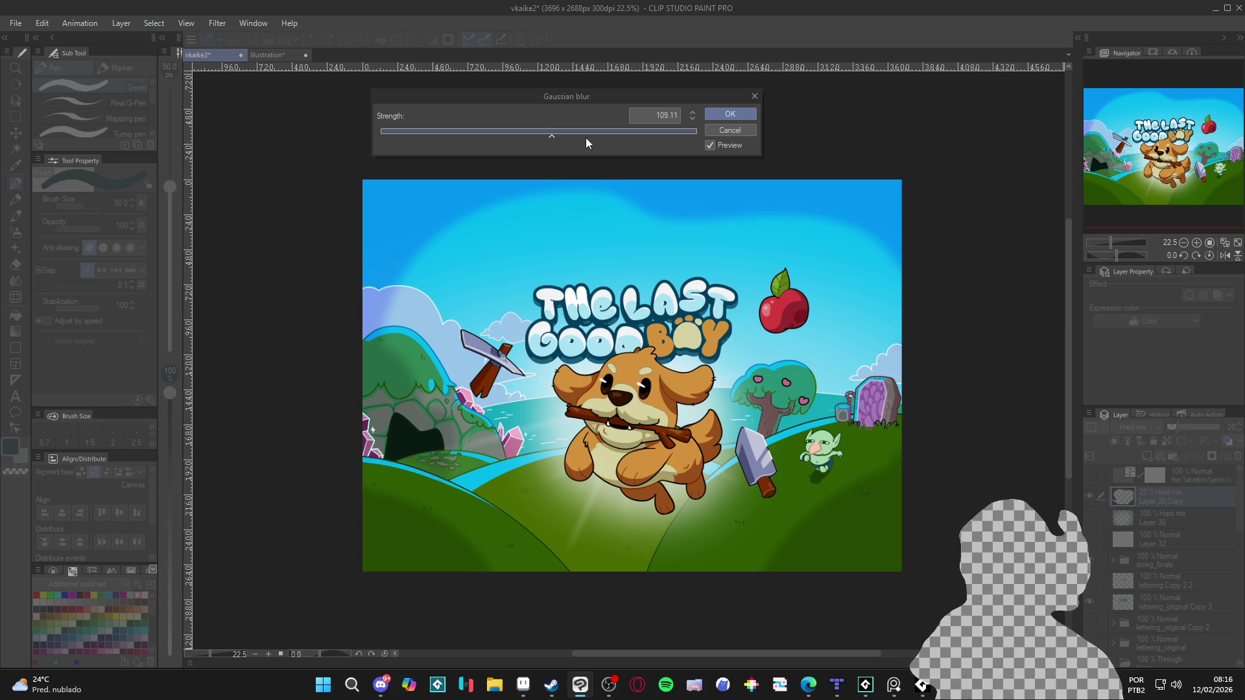
click(604, 132)
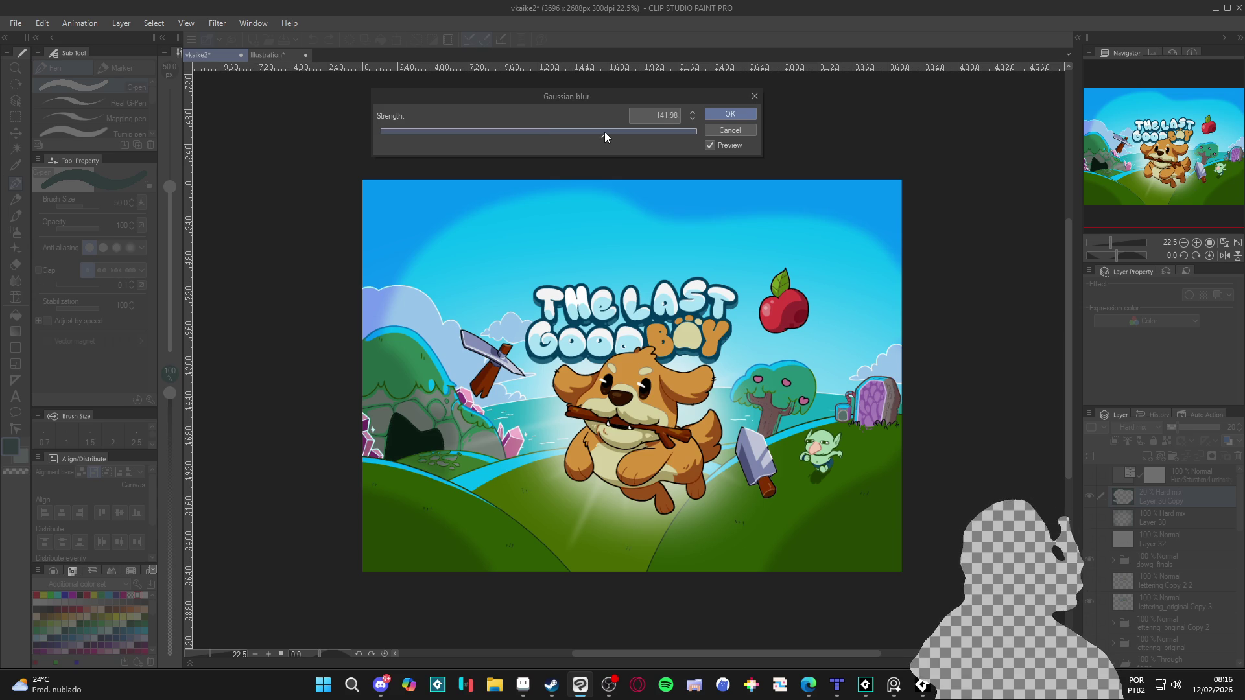
click(631, 131)
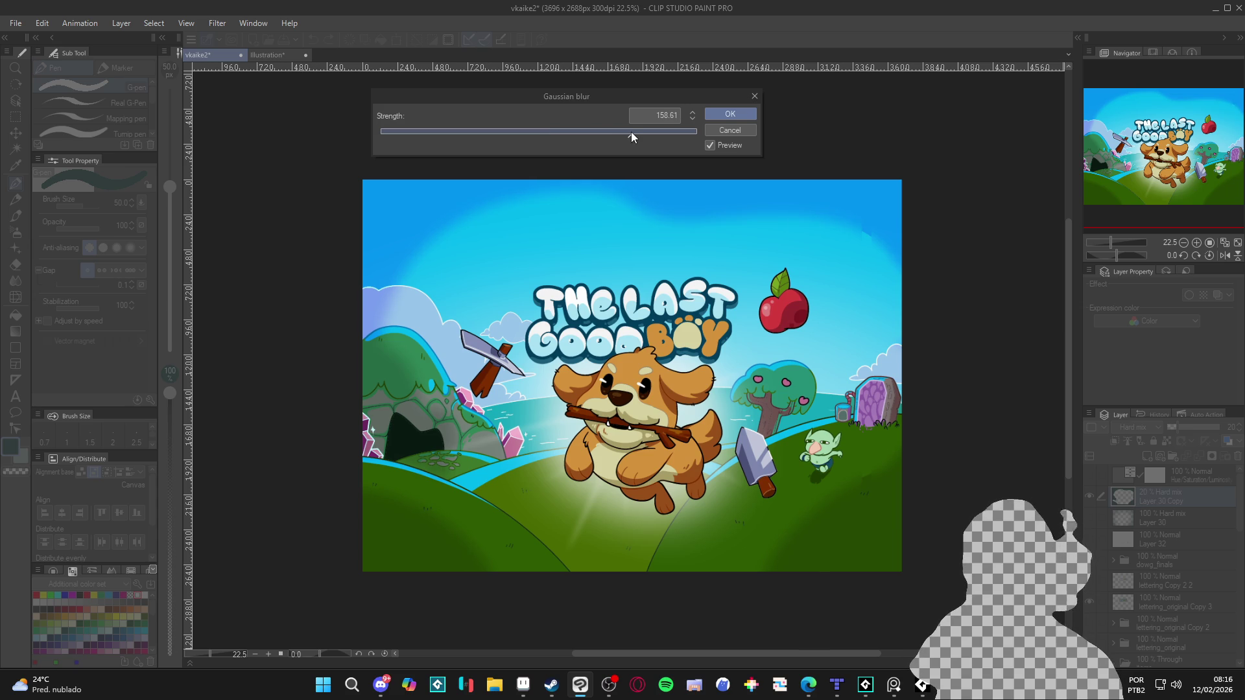
click(721, 114)
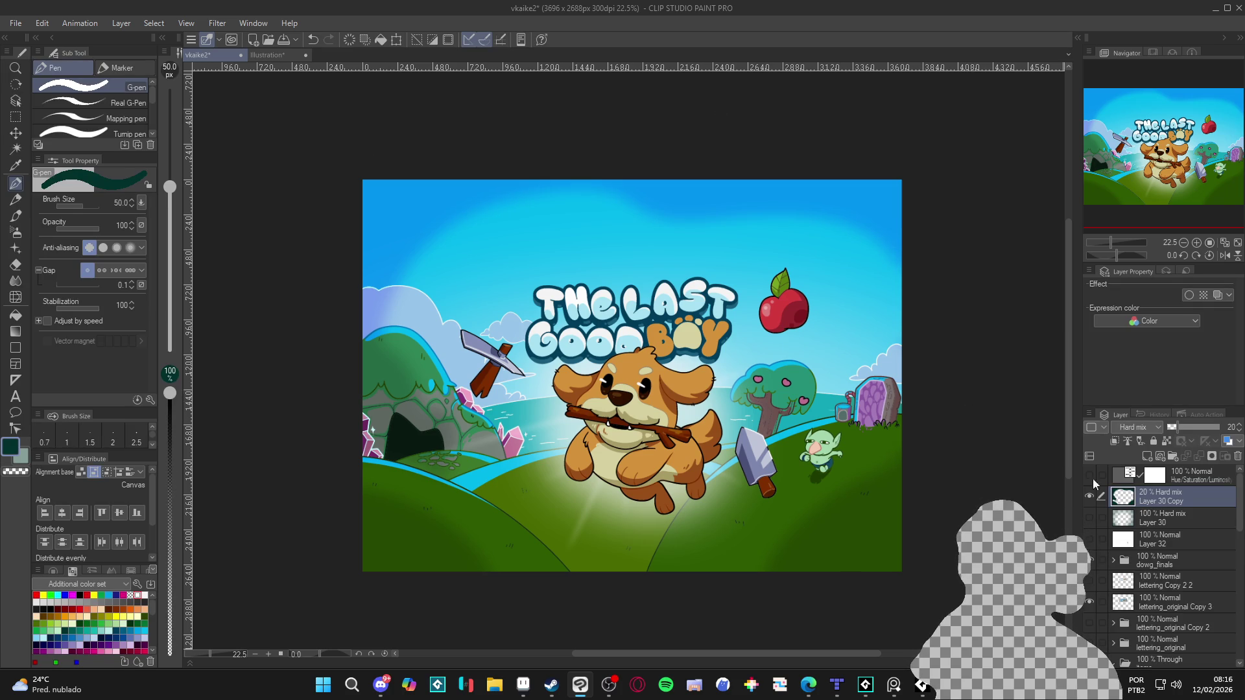
drag(1179, 427, 1186, 422)
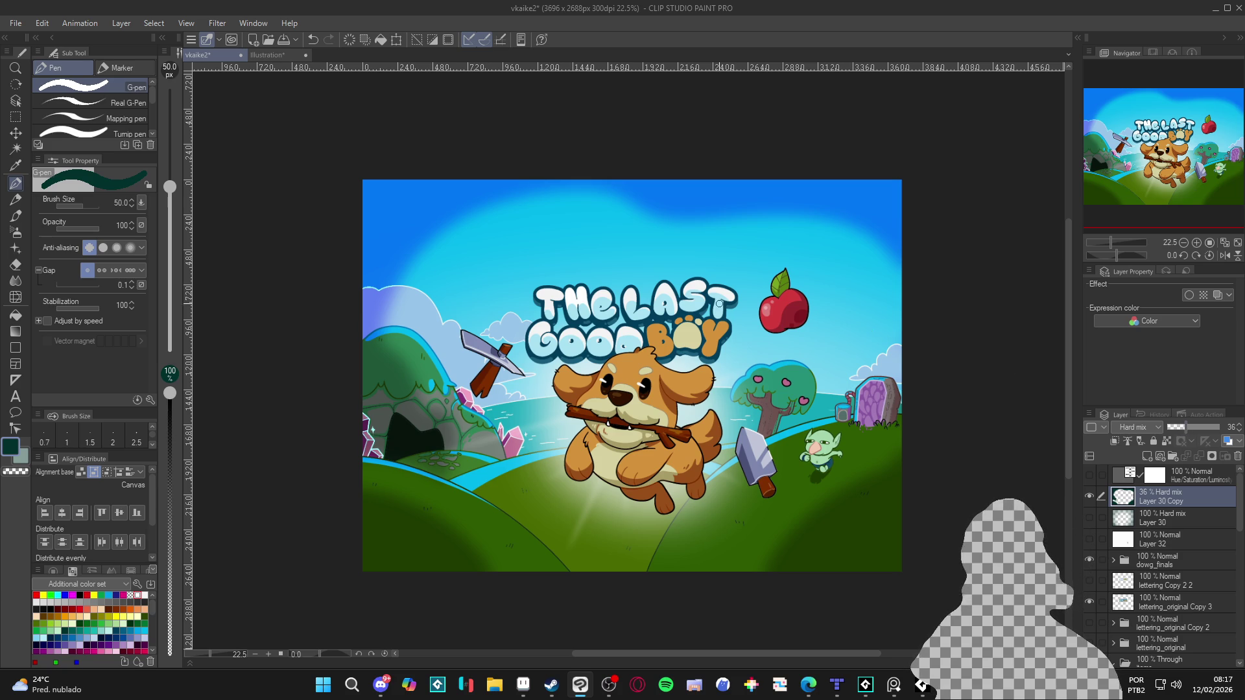
Airbrush soft colour along the top of the sky with a 1000 px soft airbrush.
key(b)
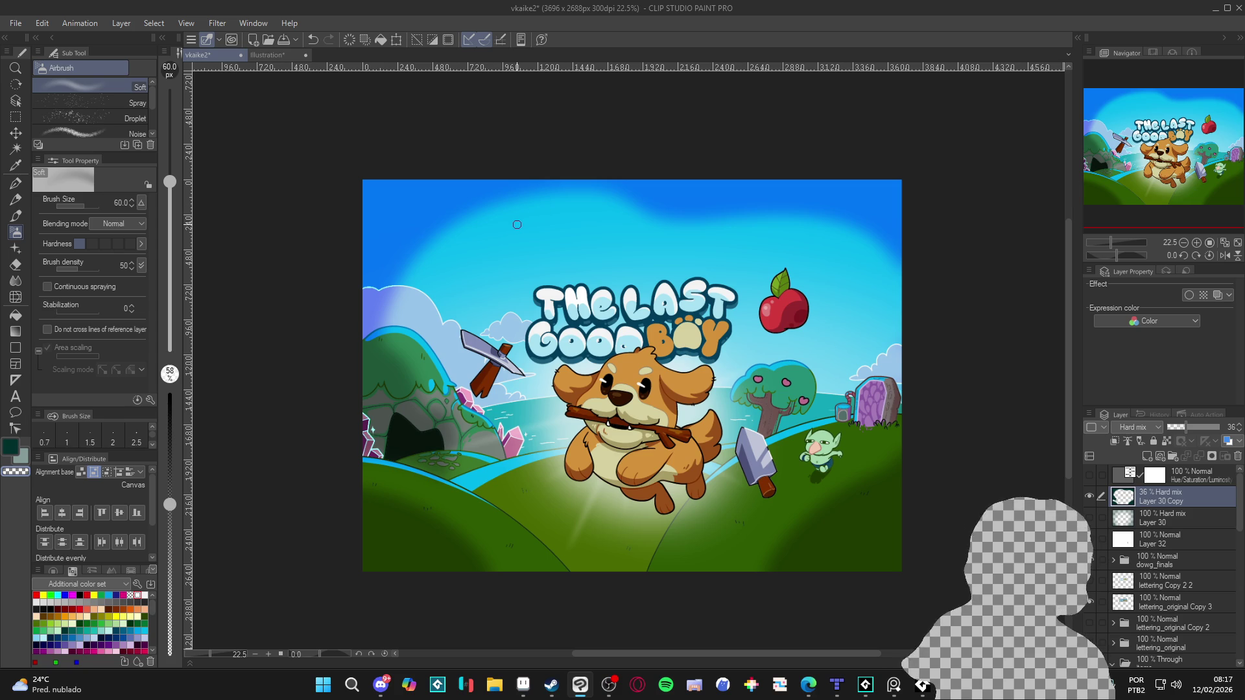
drag(905, 225, 978, 225)
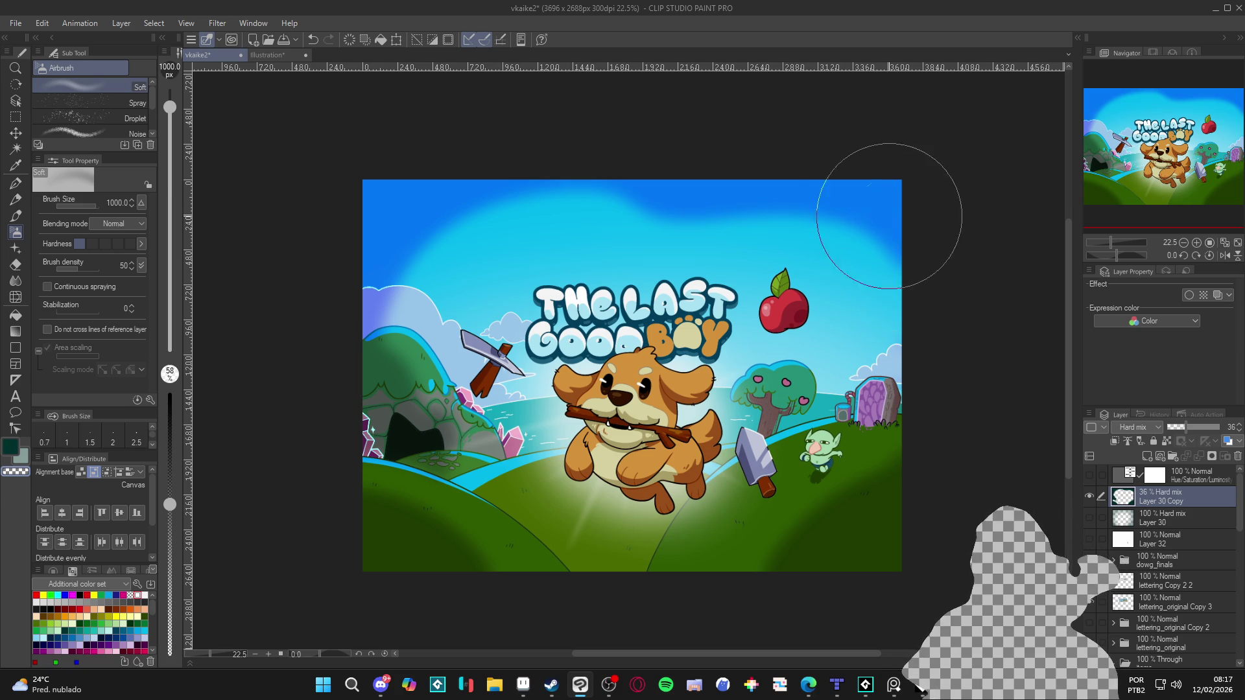
mouse_move(336, 248)
mouse_down()
mouse_move(431, 181)
mouse_move(911, 201)
mouse_move(564, 173)
mouse_move(955, 273)
mouse_move(508, 172)
mouse_move(356, 255)
mouse_move(870, 172)
mouse_move(619, 192)
mouse_move(778, 181)
mouse_move(659, 147)
mouse_move(301, 389)
mouse_move(928, 226)
mouse_move(445, 214)
mouse_move(890, 389)
mouse_move(1006, 450)
mouse_move(819, 411)
mouse_up()
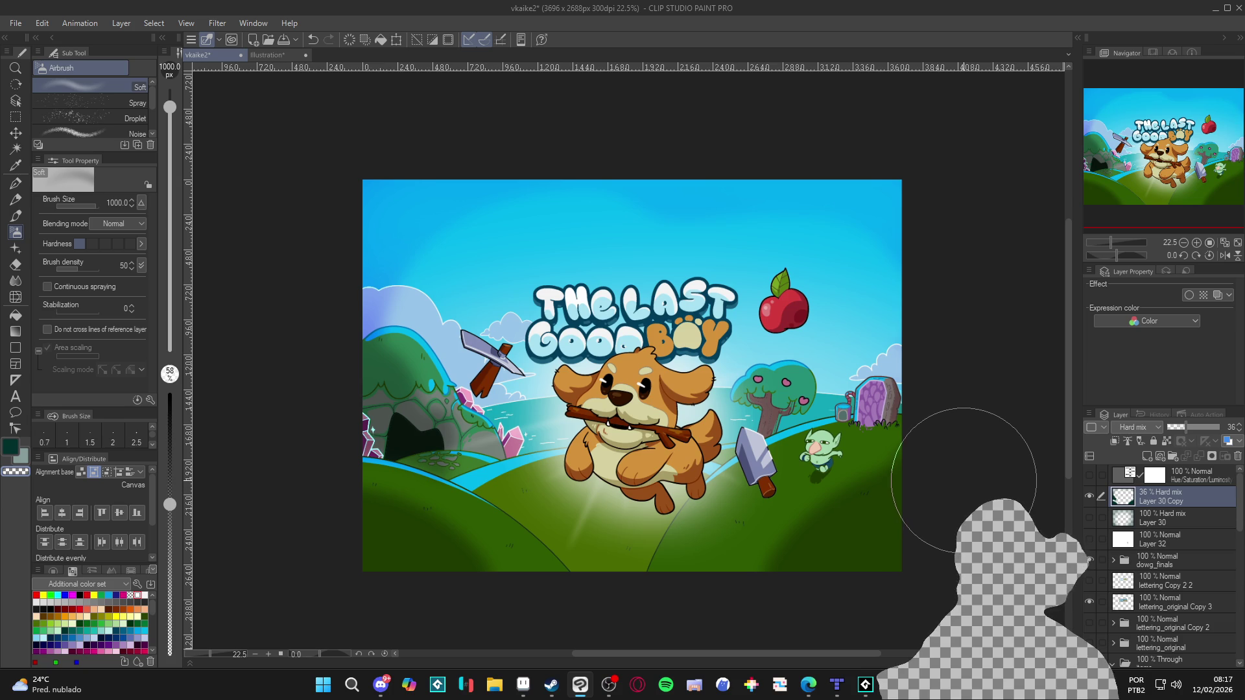
Tilt the canvas view and airbrush soft shading over the lower ground.
key(b)
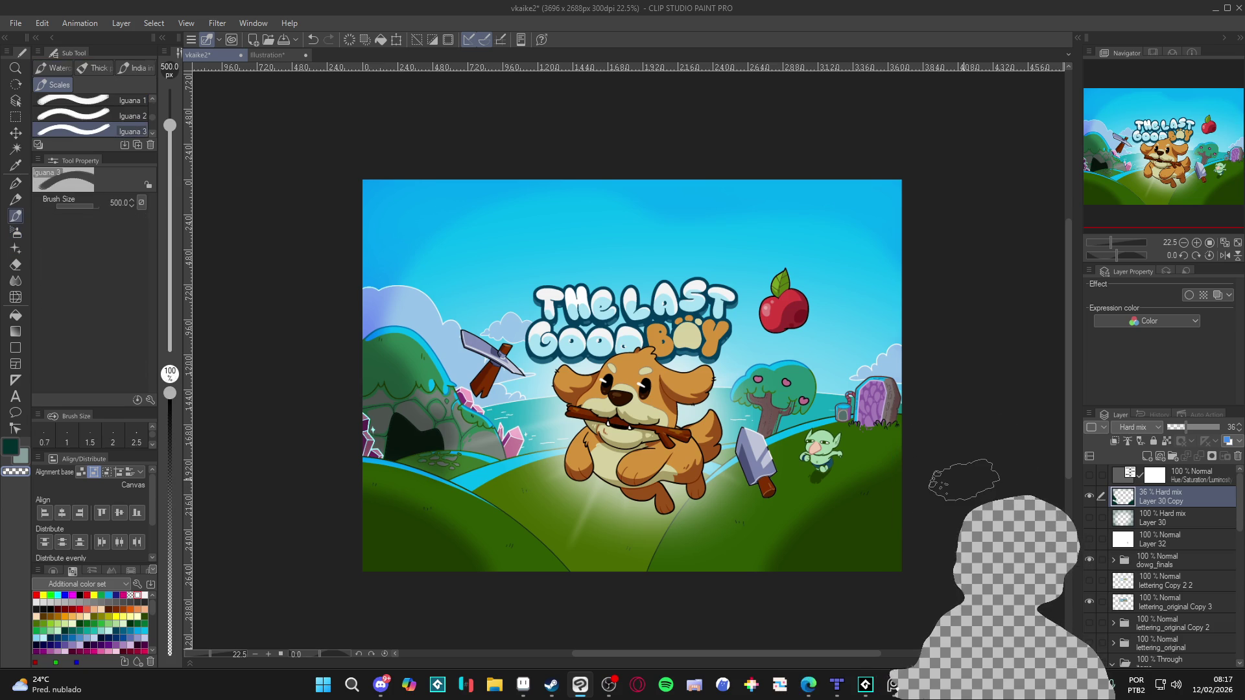
key(r)
drag(694, 569, 926, 391)
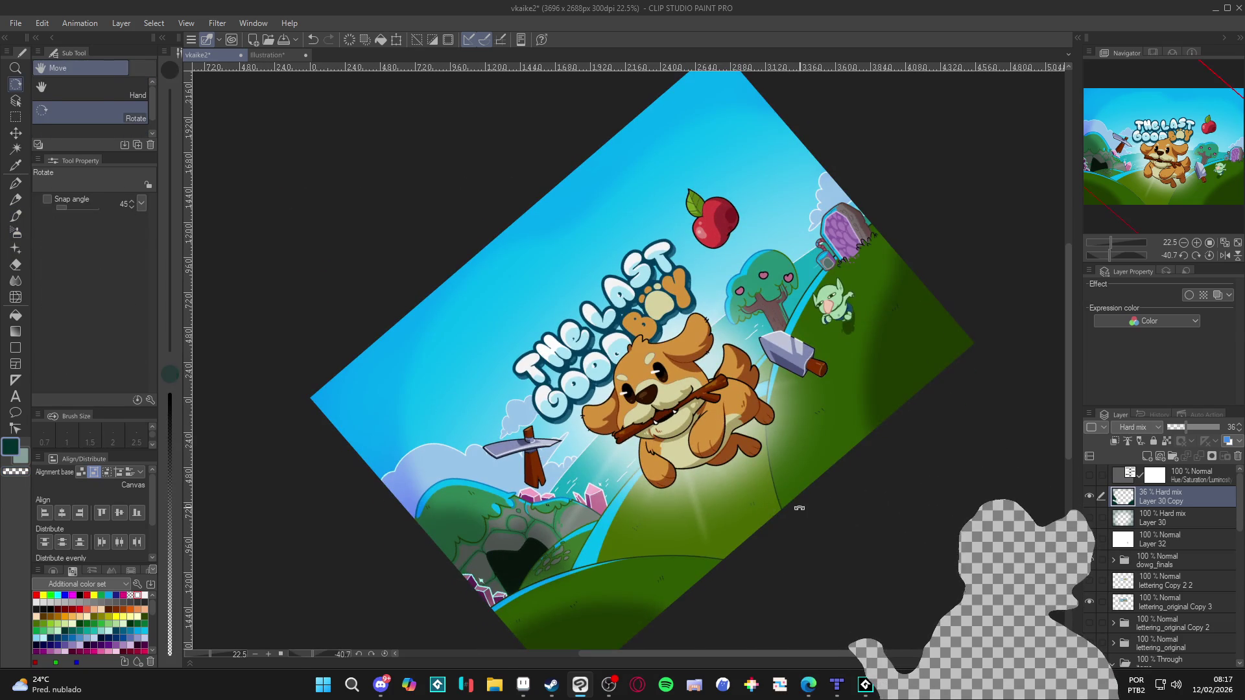
key(b)
mouse_move(767, 530)
mouse_down()
mouse_move(741, 551)
mouse_move(786, 522)
mouse_move(740, 547)
mouse_move(730, 570)
mouse_up()
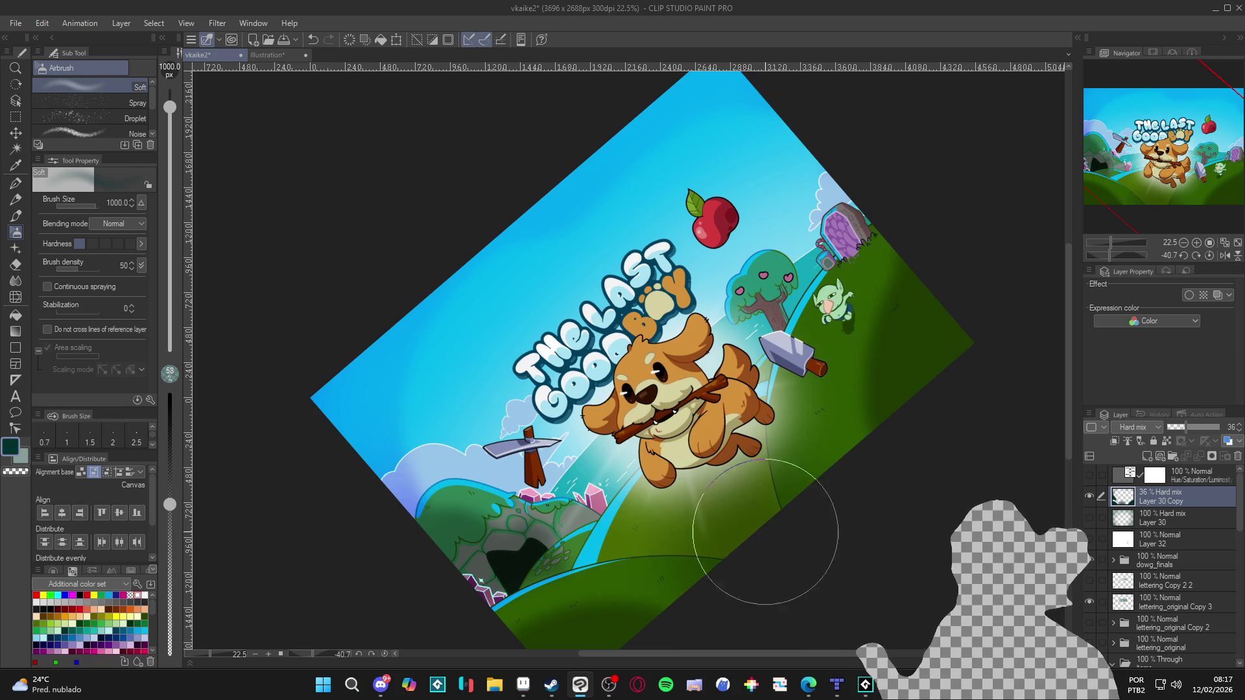
key(r)
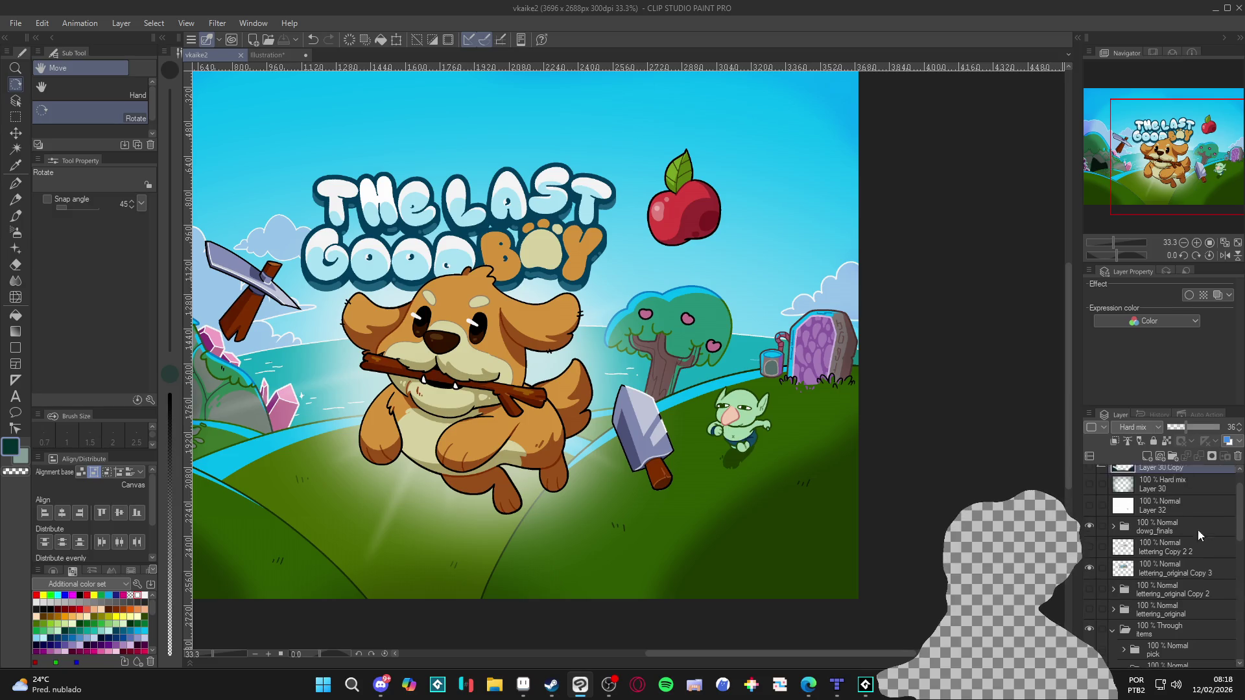
scroll(1153, 531, down, 10)
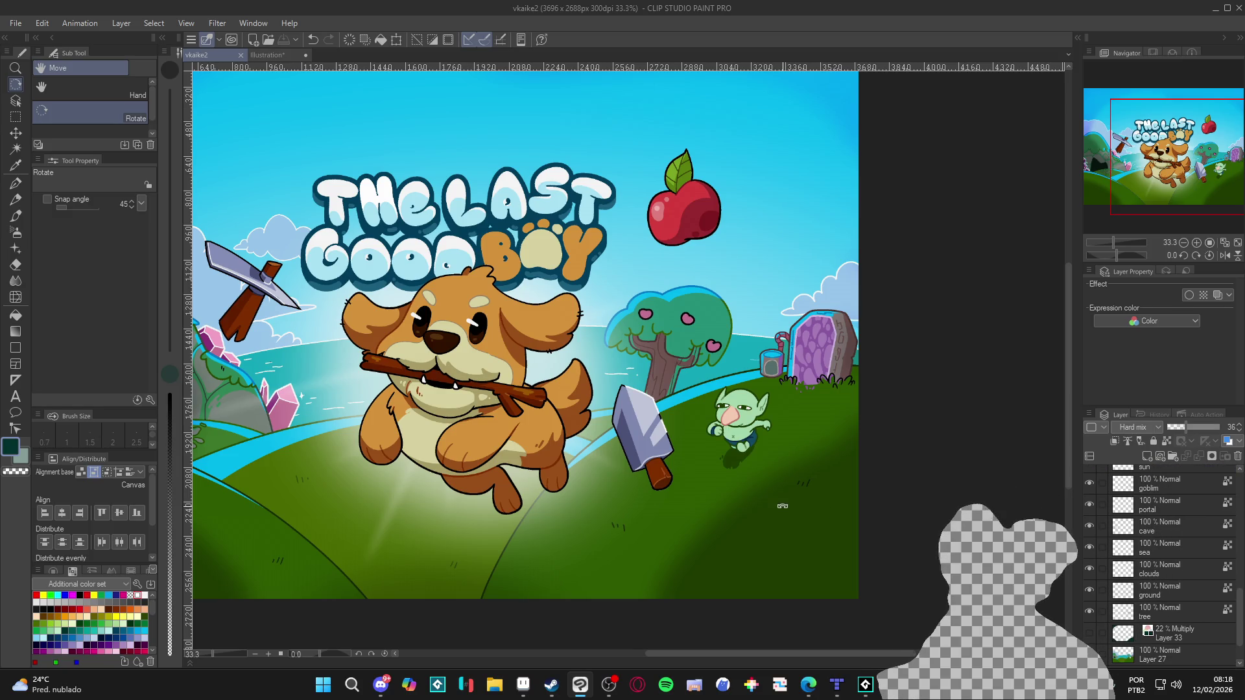
Select Layer 27 in the Layer panel and zoom in on the portal and goblin area.
scroll(903, 527, down, 3)
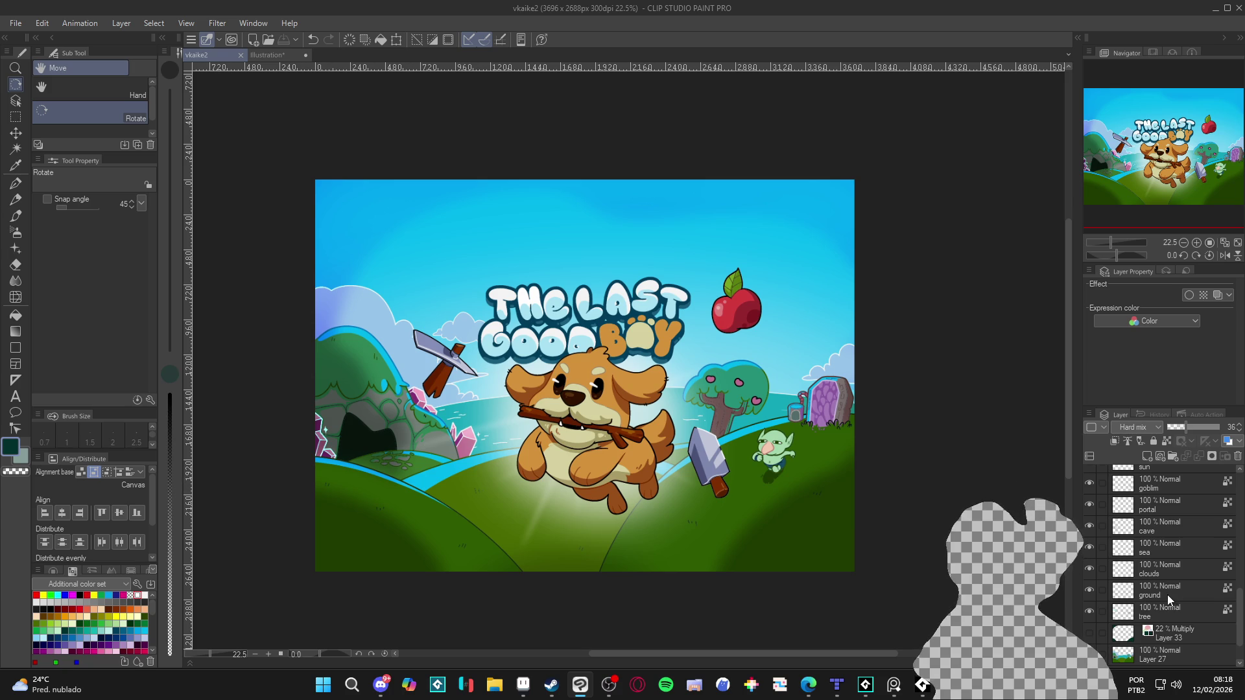
scroll(1157, 558, up, 3)
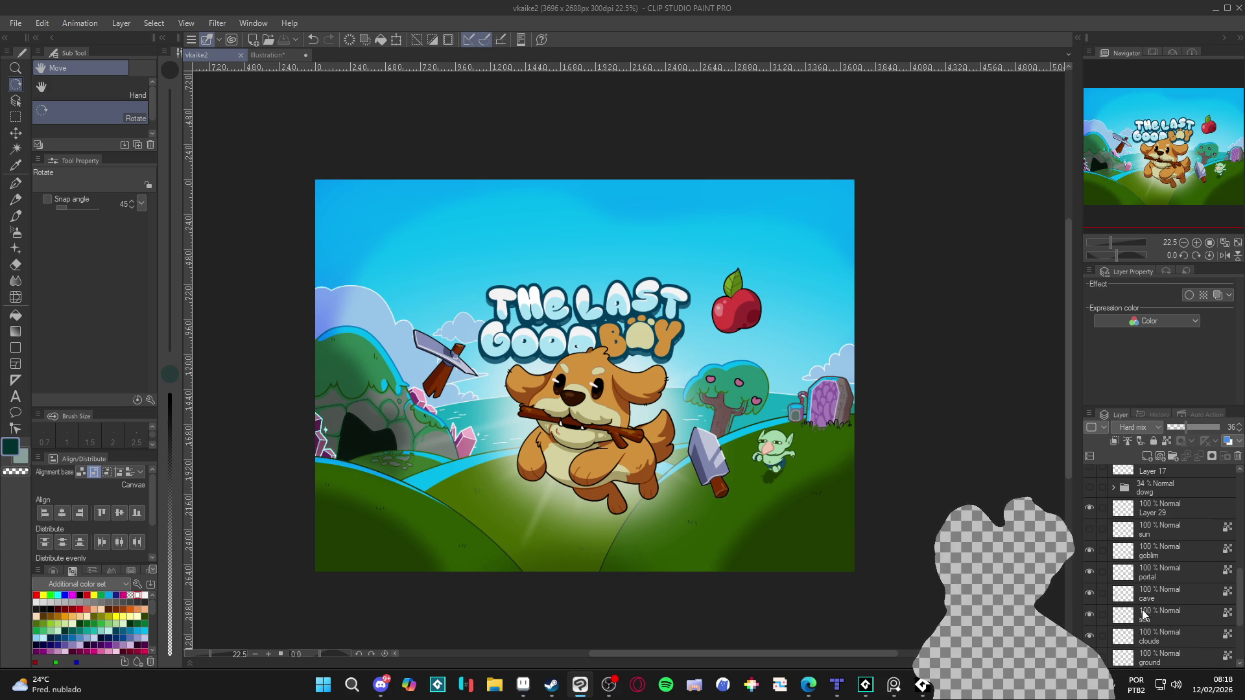
scroll(1142, 613, down, 3)
scroll(1129, 614, down, 3)
click(1175, 618)
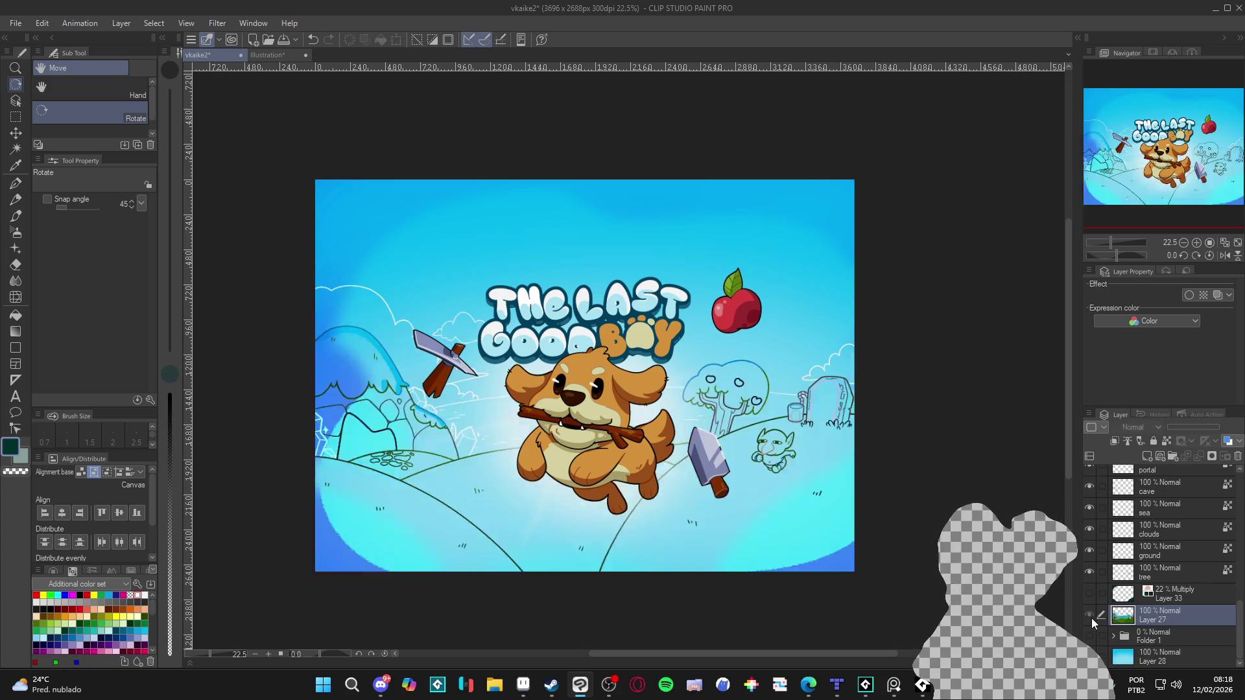
scroll(816, 417, up, 3)
scroll(816, 417, up, 1)
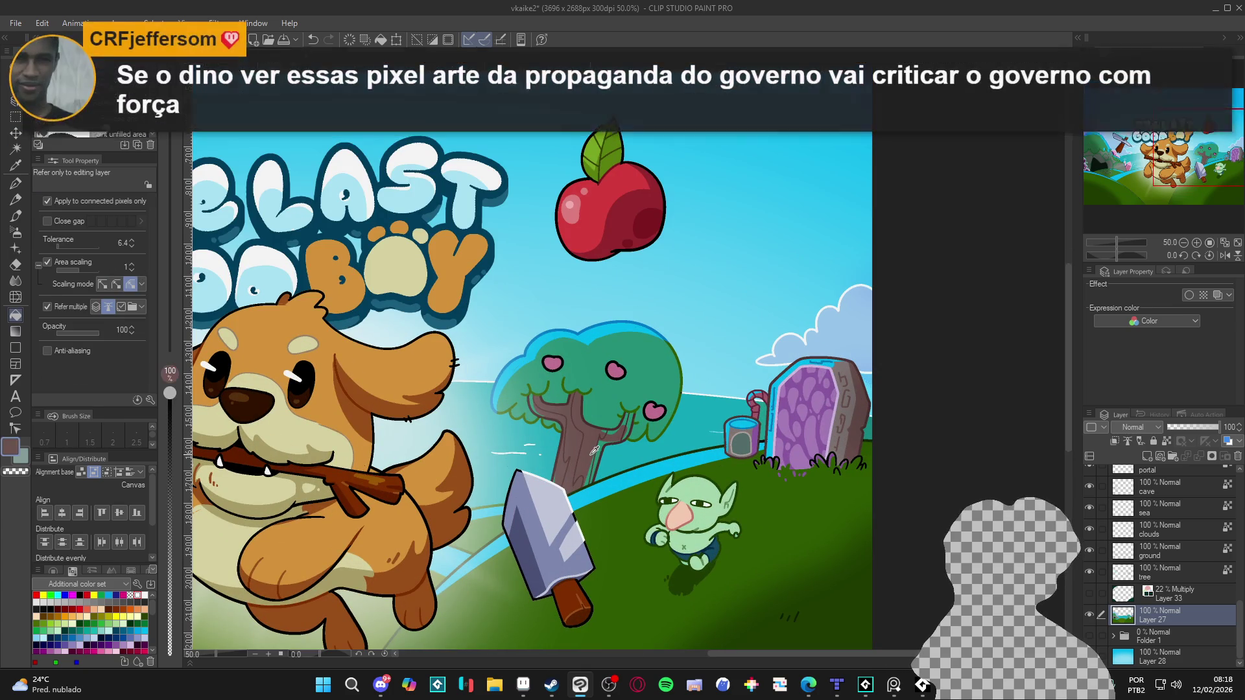
Clear the selection and briefly hide Layer 27 to check its contribution.
key(ctrl+d)
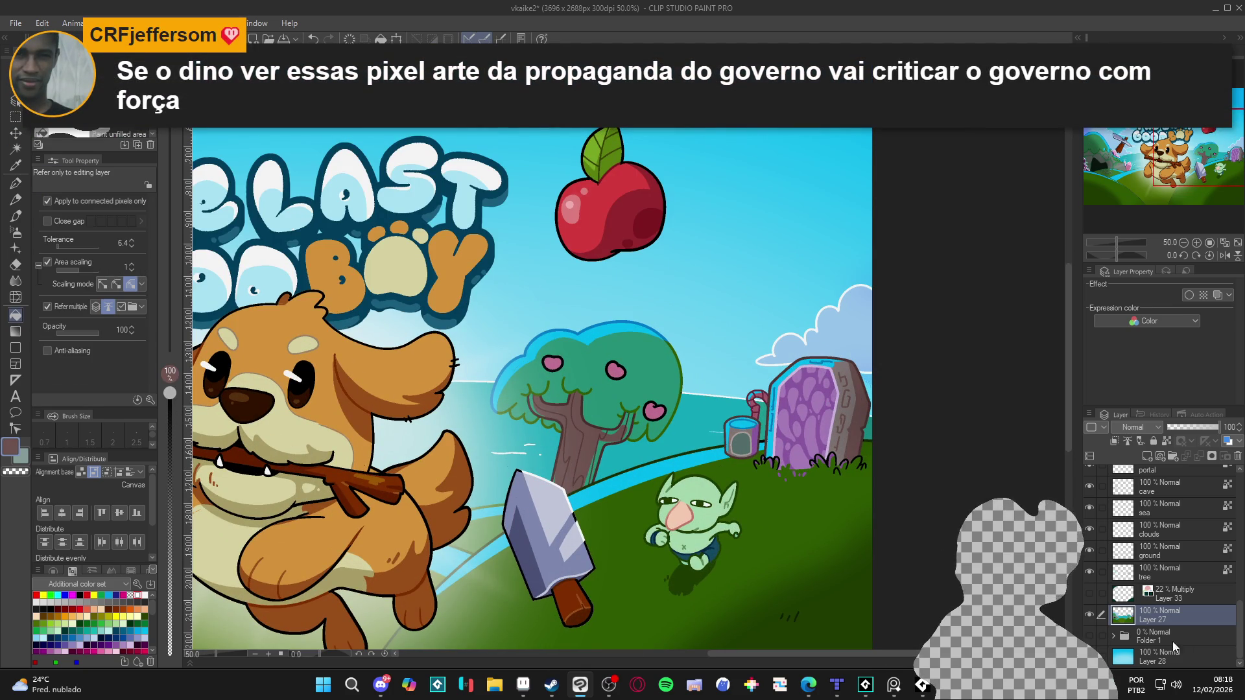
click(1092, 616)
click(1093, 617)
click(1093, 619)
click(1094, 619)
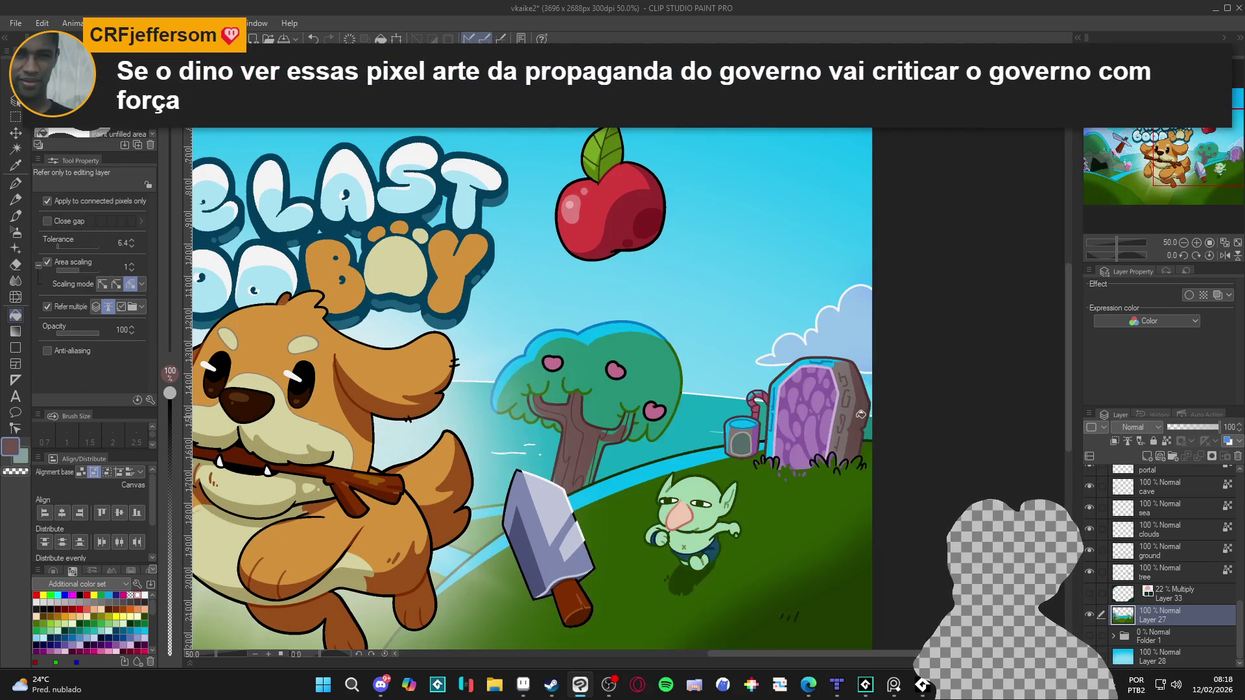
Fill the portal's right stone strip with a darker brown after several trial fills.
click(853, 417)
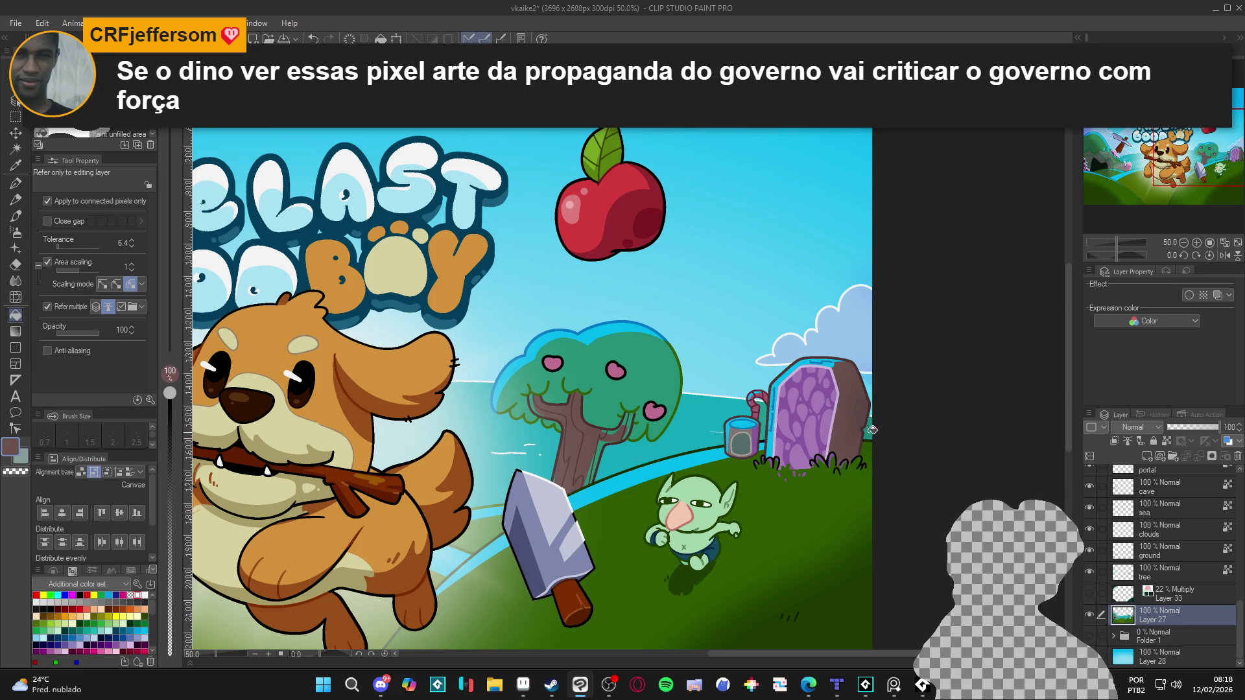
key(ctrl+z)
click(851, 411)
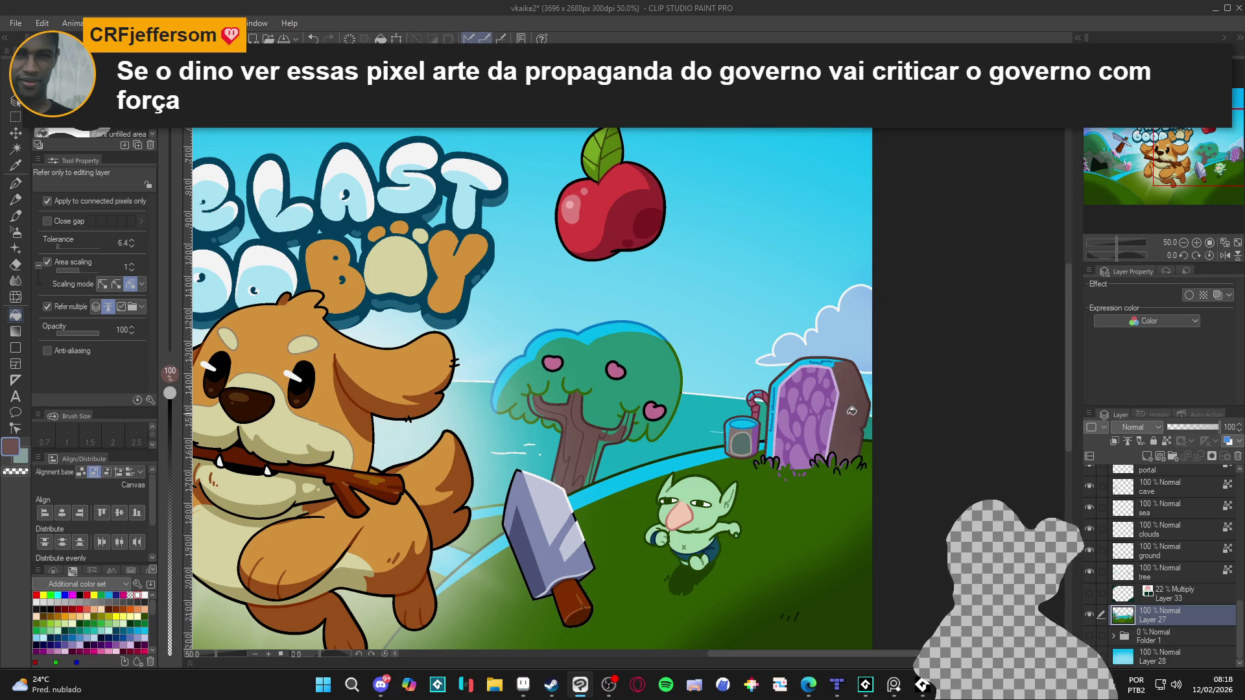
scroll(851, 411, down, 1)
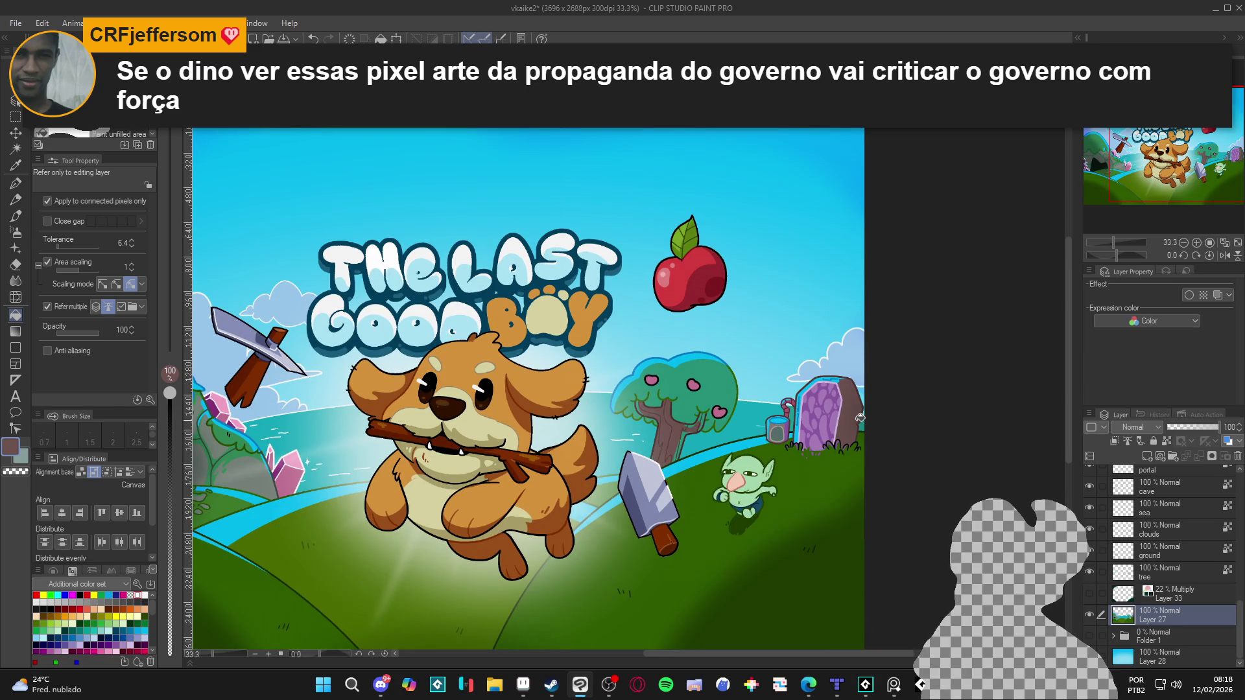
scroll(860, 418, up, 2)
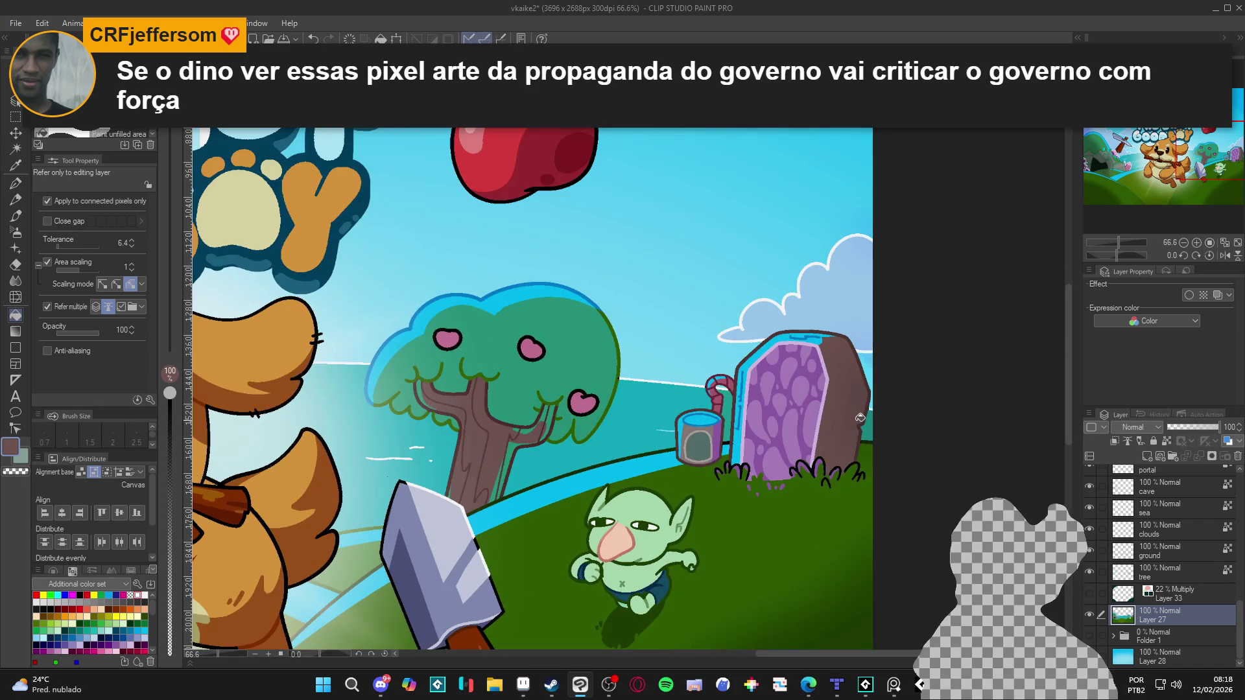
key(ctrl+z)
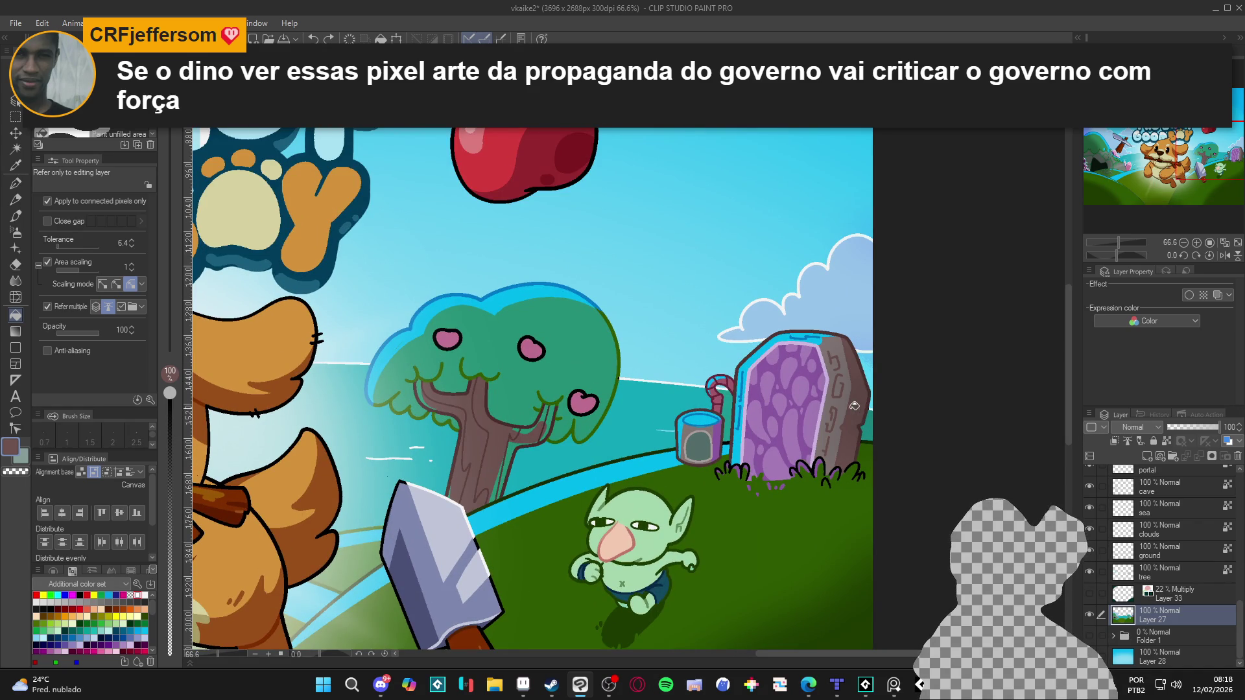
click(847, 405)
alt+click(865, 410)
click(864, 412)
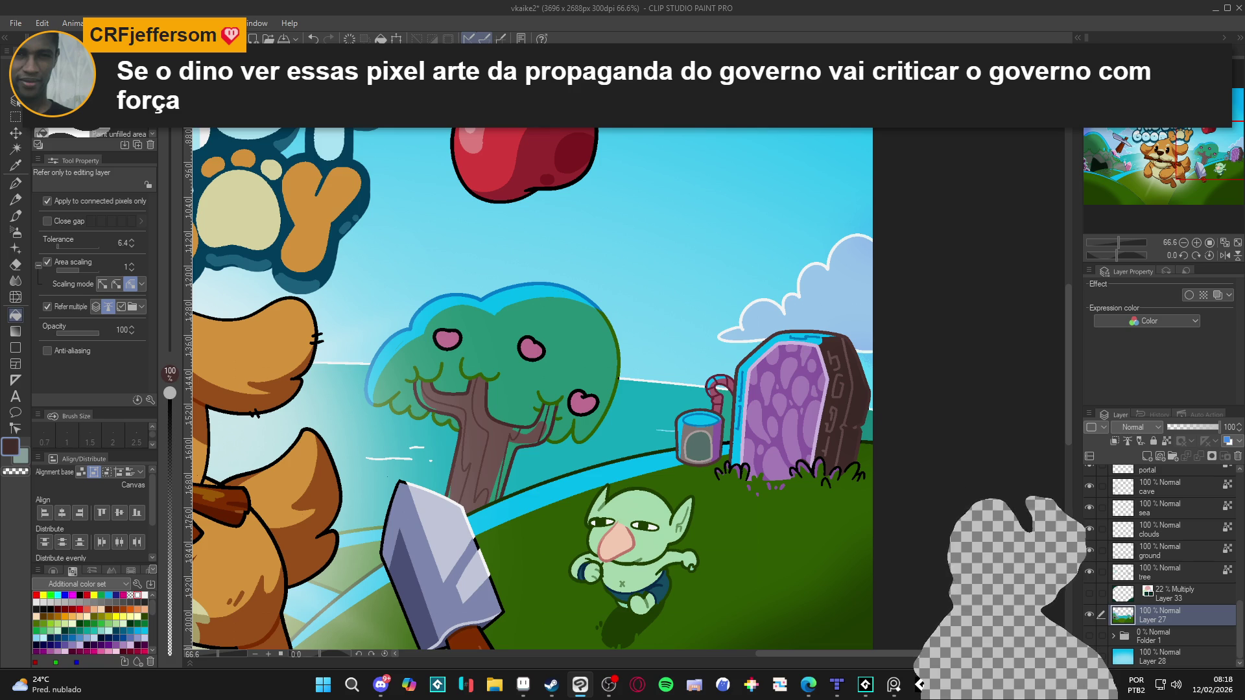
Toggle Layer 27 and the goblim layer off and on to compare.
click(1090, 613)
click(1090, 612)
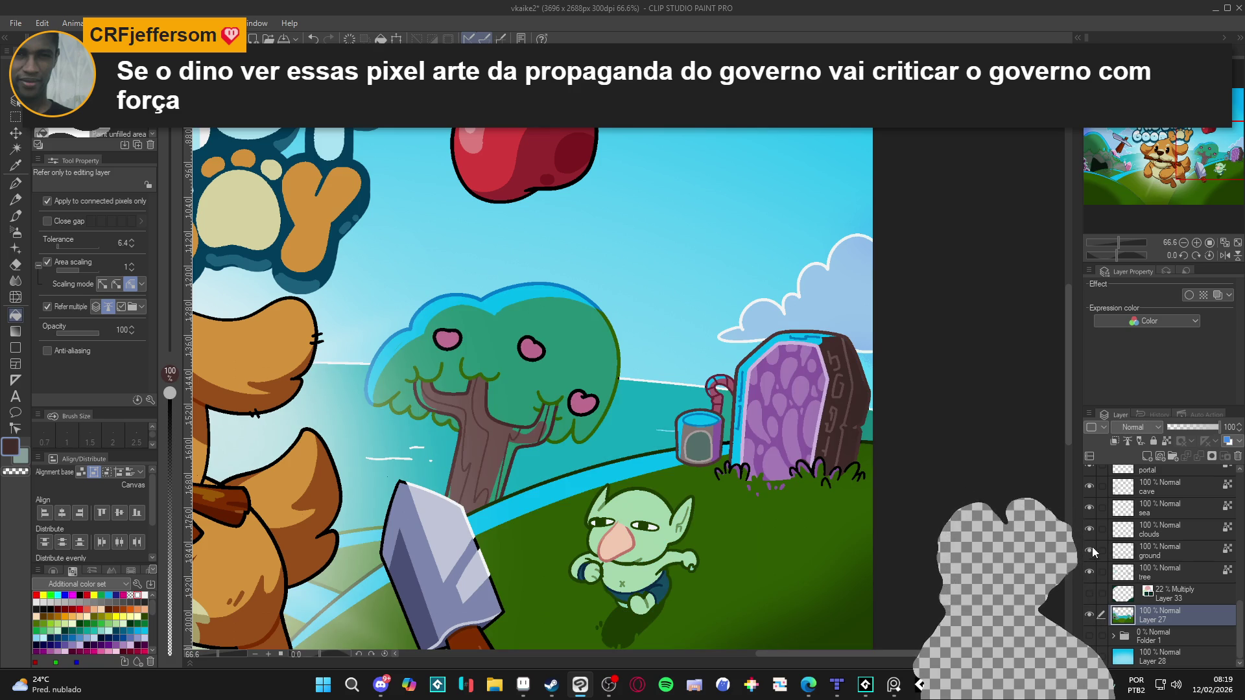
scroll(1103, 547, up, 5)
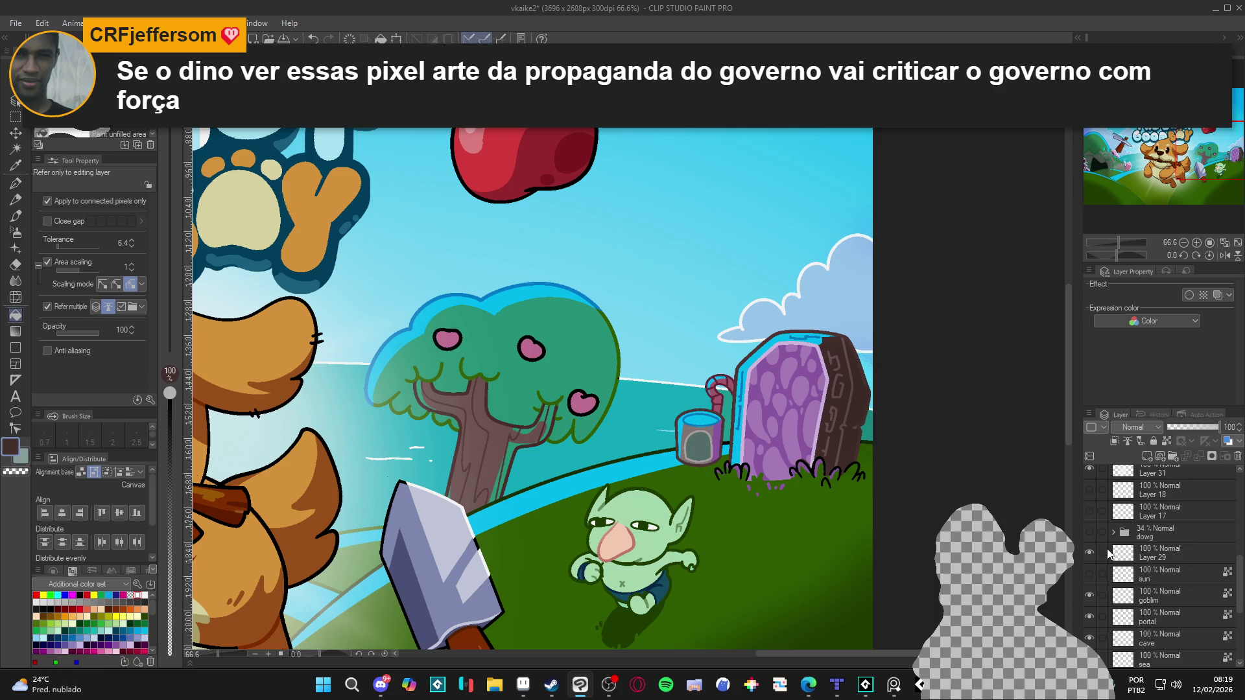
click(1088, 585)
click(1089, 586)
click(1088, 586)
click(1088, 585)
scroll(1091, 581, down, 3)
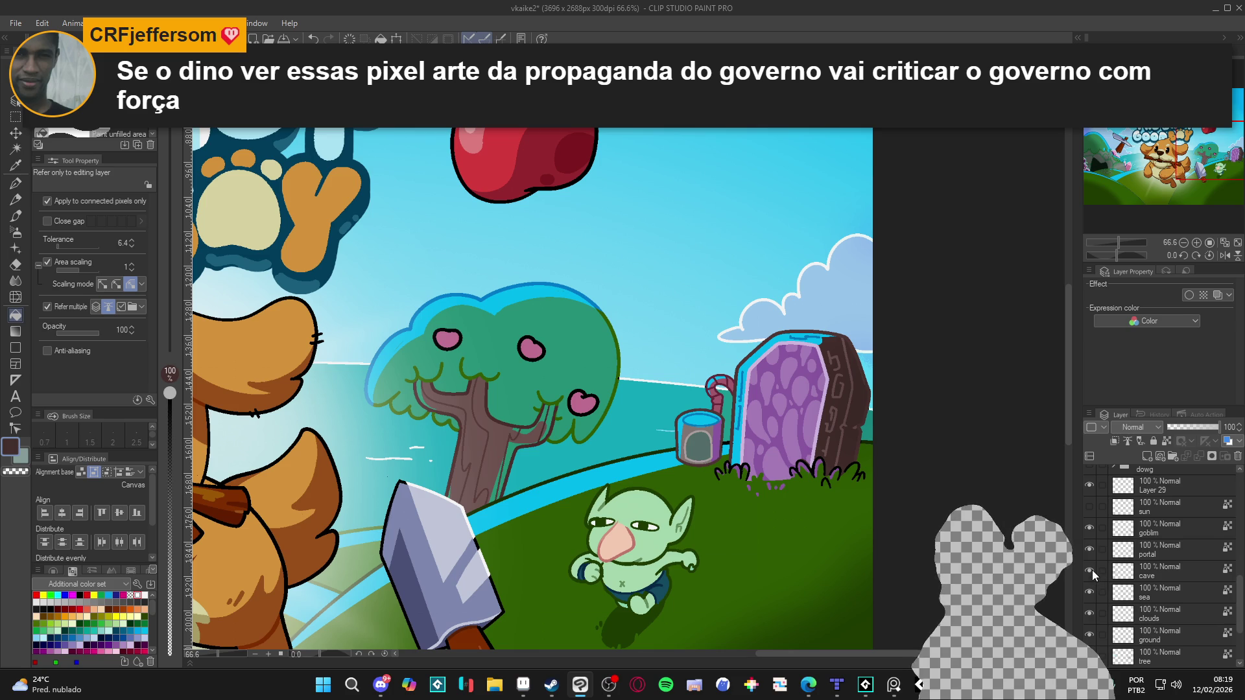
scroll(1092, 570, down, 3)
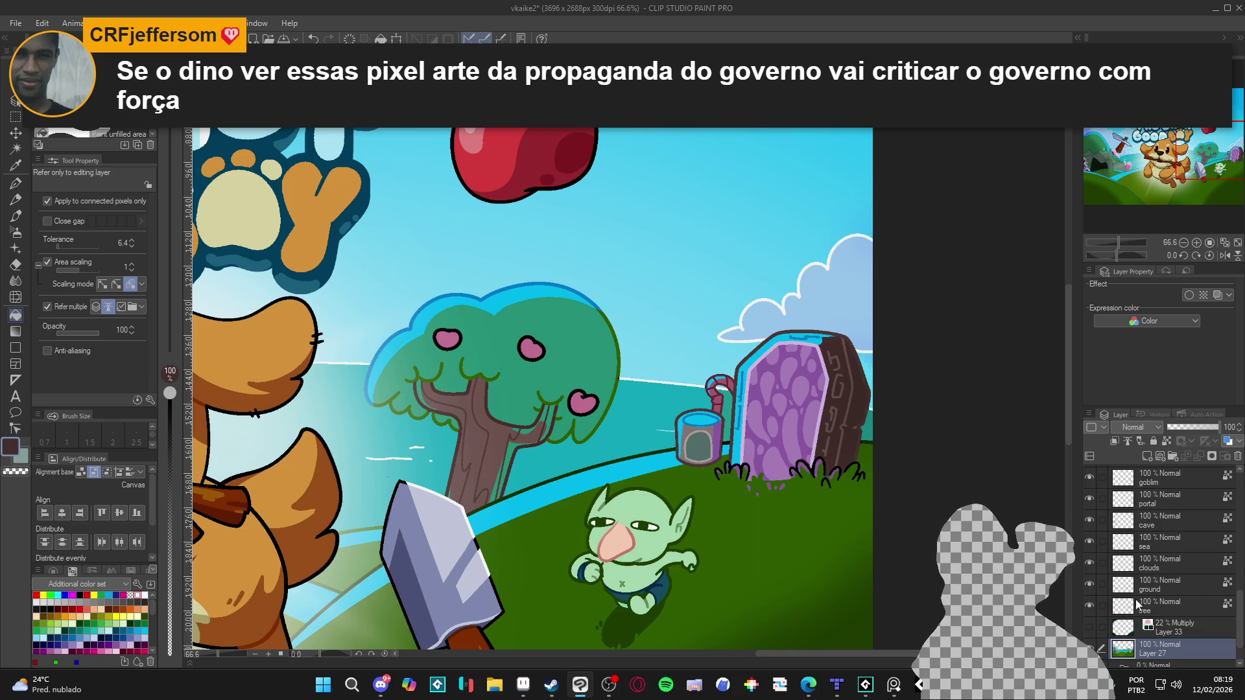
Select the layer range from the tree layer up to Layer 29.
click(1135, 606)
scroll(1158, 600, up, 3)
shift+click(1155, 519)
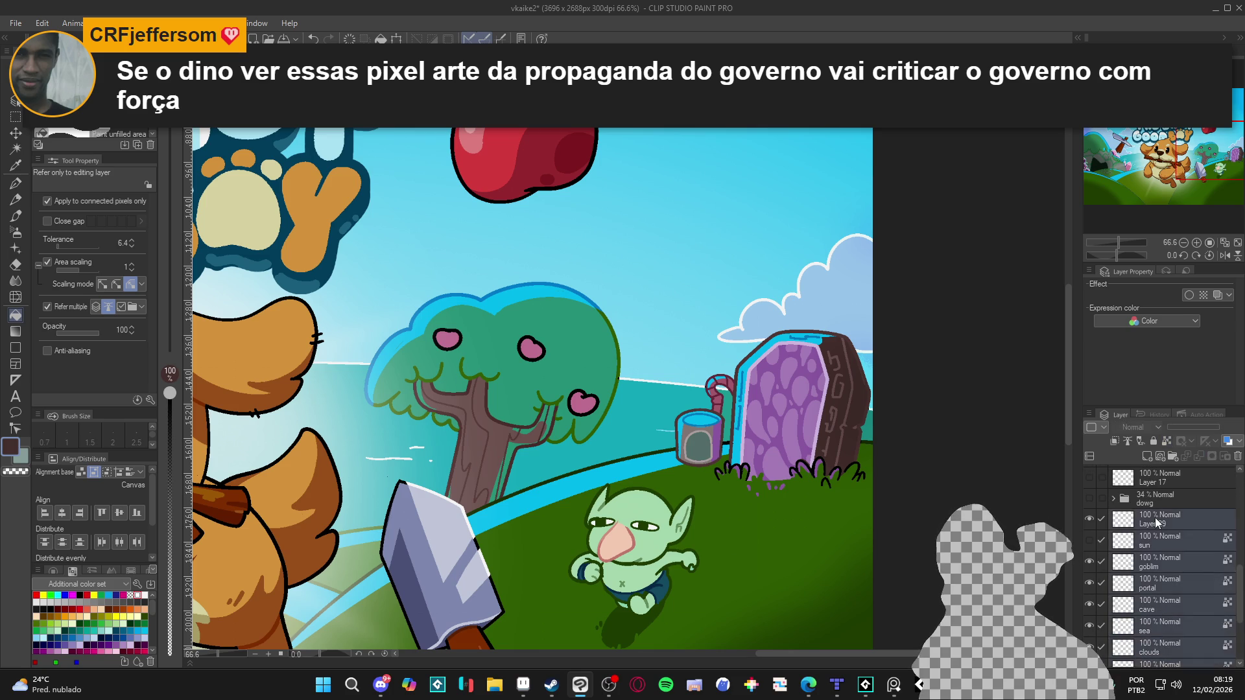
scroll(1154, 518, down, 3)
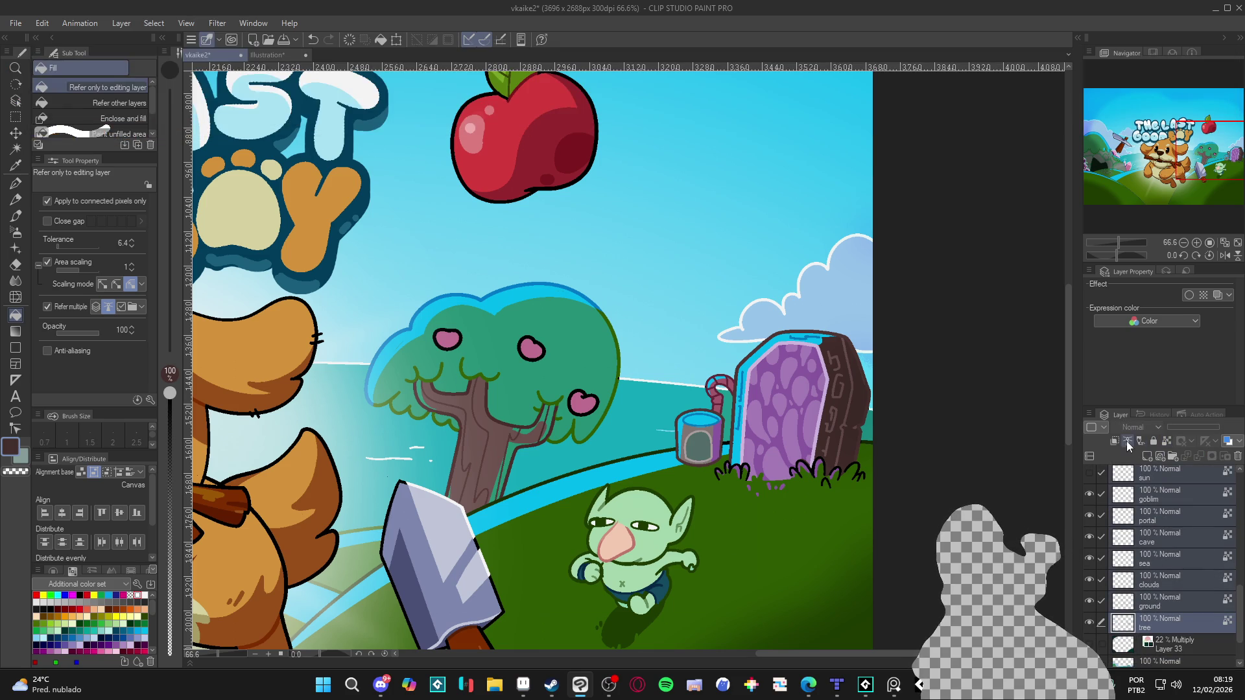
Make the scene layers reference layers, then trial a lighter portal stone fill and undo it.
click(1127, 441)
click(1174, 616)
scroll(1174, 616, down, 2)
click(1174, 616)
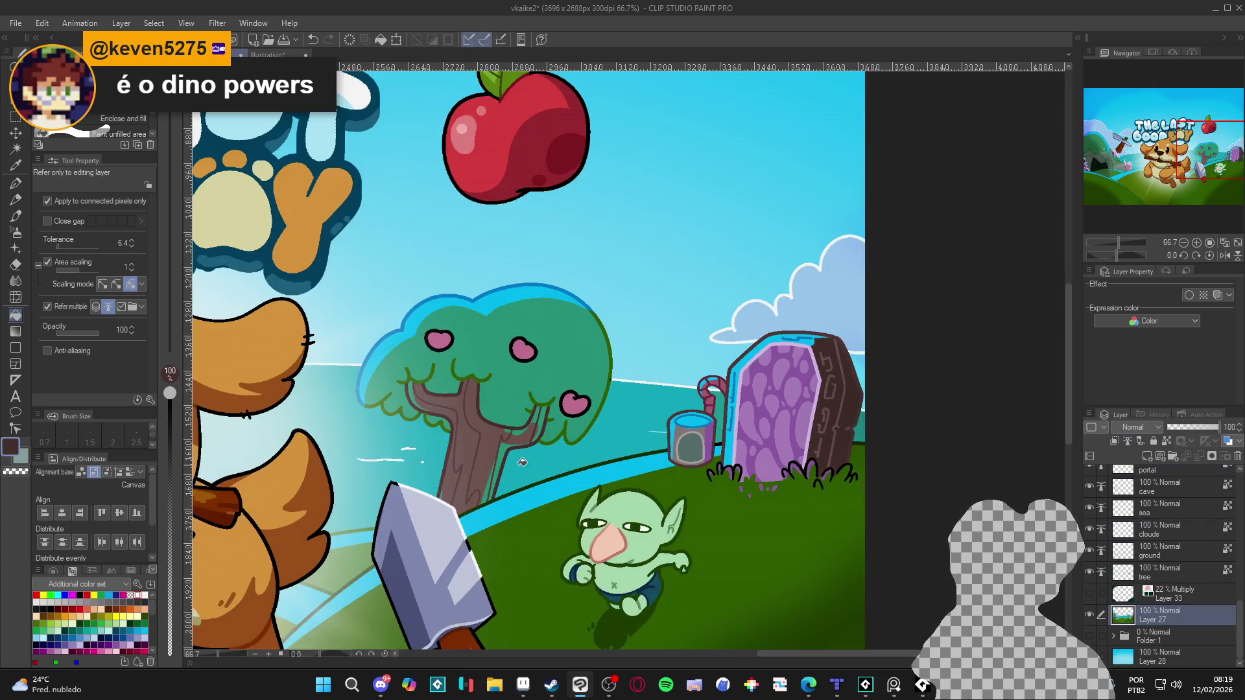
click(827, 454)
key(ctrl+z)
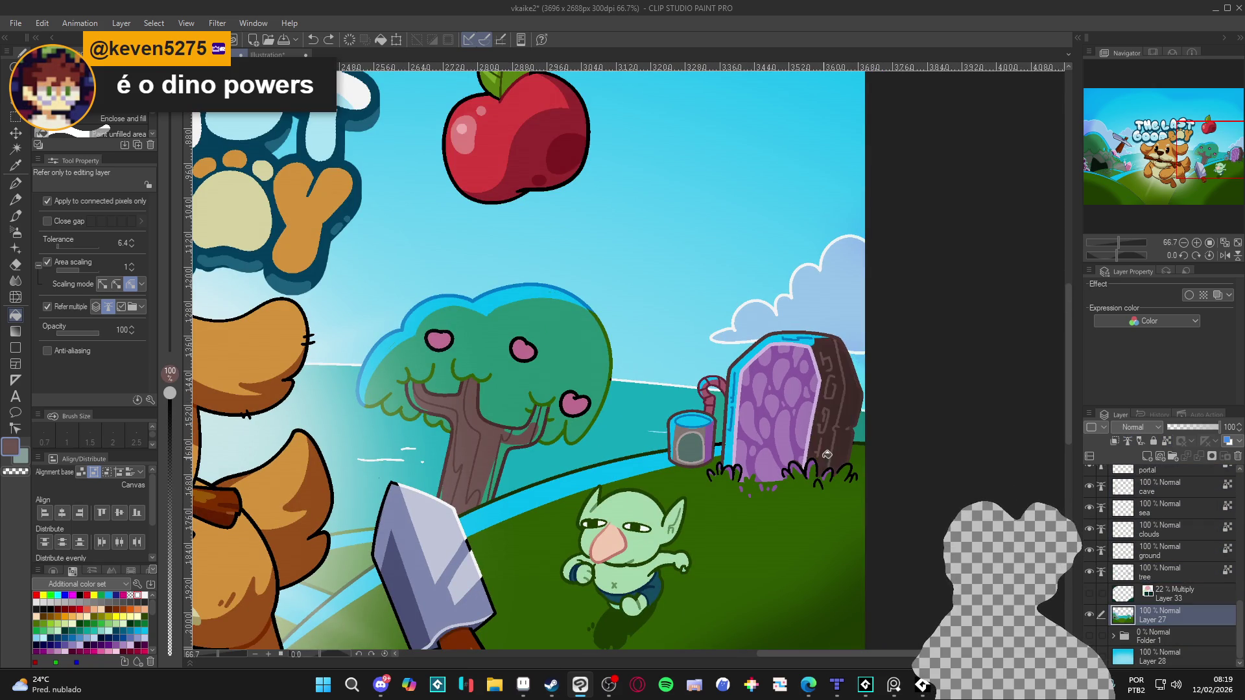
Toggle Layer 31 off and on to compare the sea.
scroll(1148, 584, up, 3)
scroll(1143, 586, up, 3)
scroll(1143, 585, up, 3)
click(1090, 556)
click(1090, 556)
click(1089, 556)
click(1089, 556)
Collapse the items folder in the layer list.
scroll(1116, 579, up, 2)
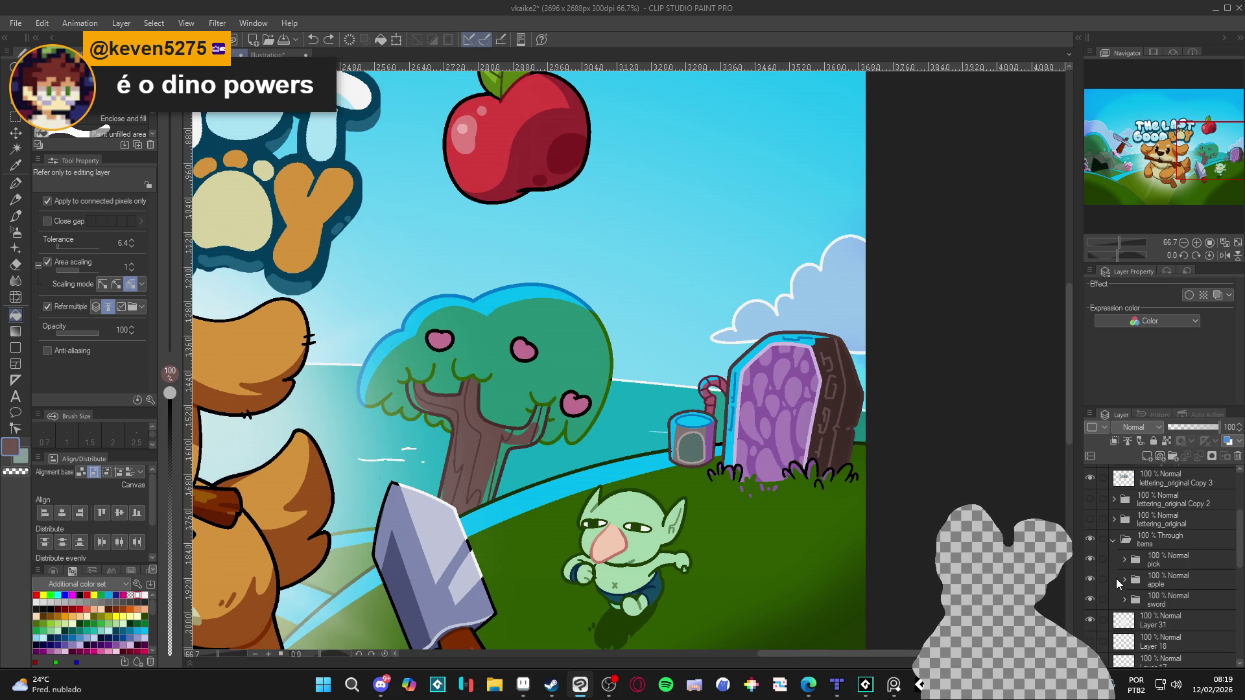
click(1114, 543)
scroll(1100, 544, up, 2)
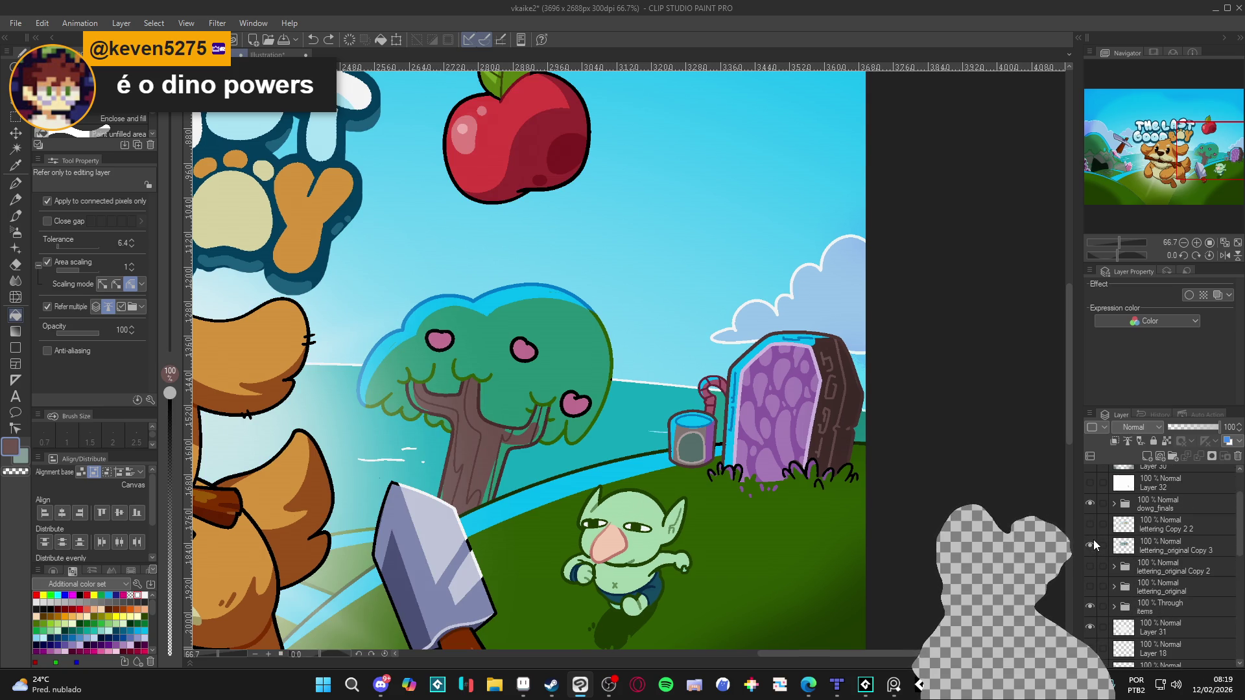
scroll(1142, 558, up, 5)
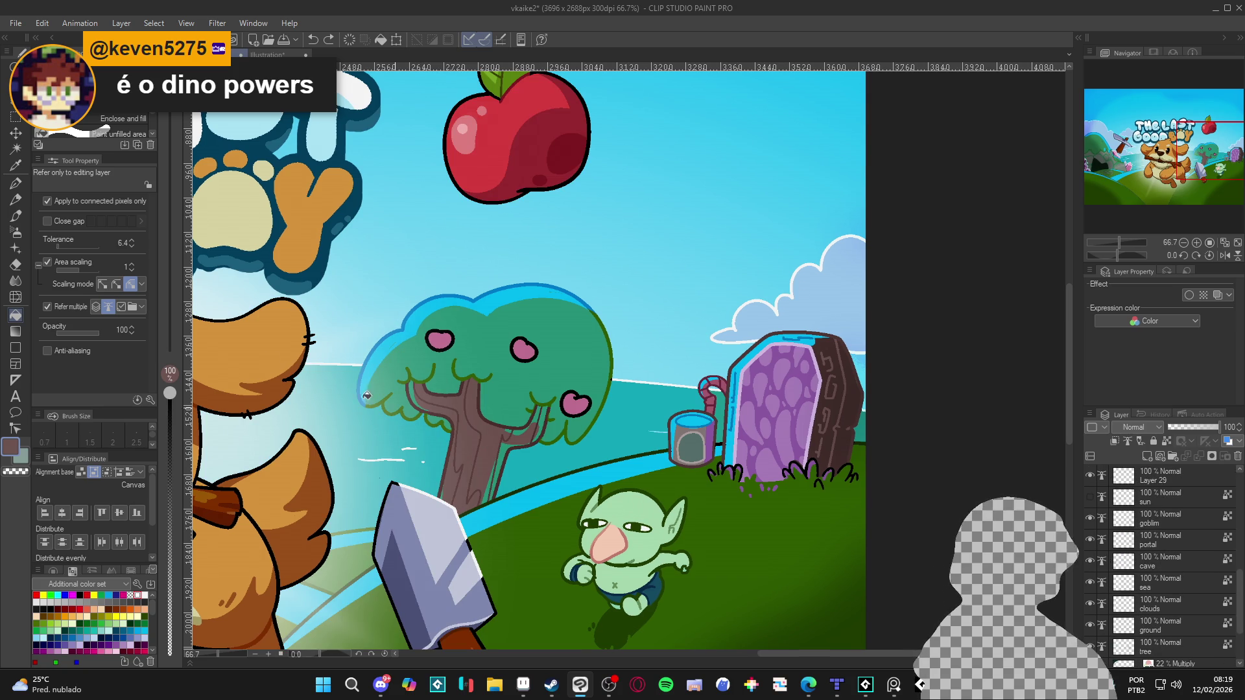
scroll(1196, 589, down, 2)
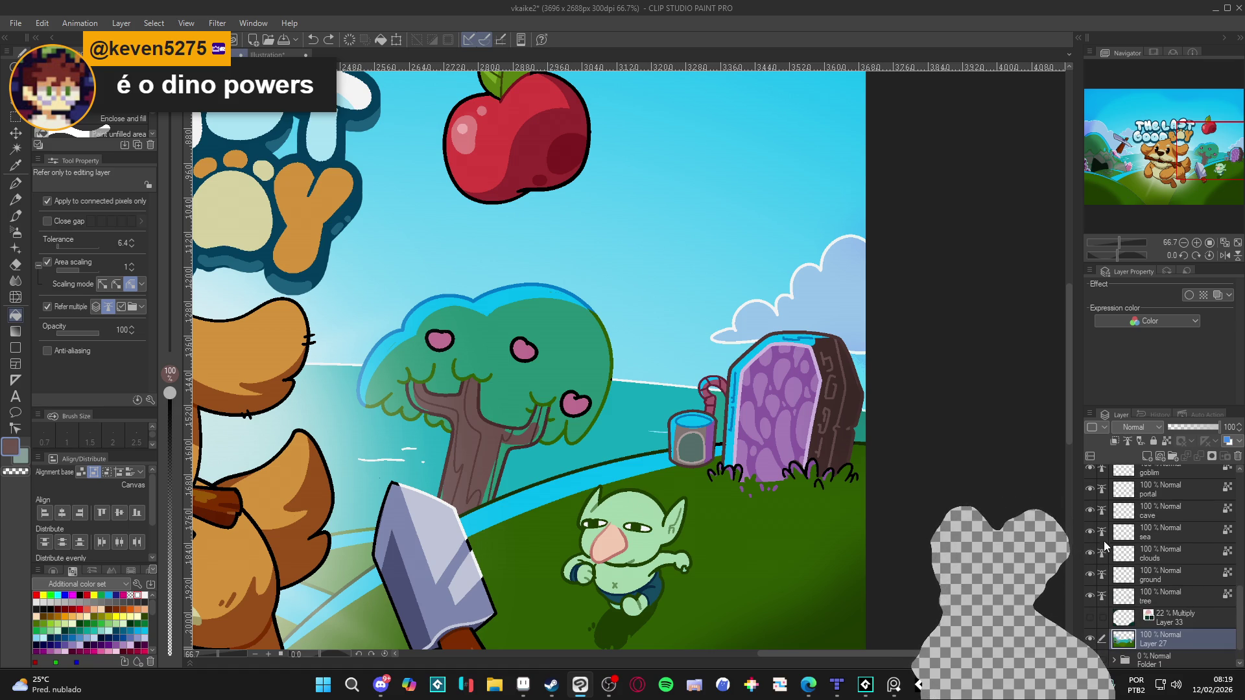
scroll(1105, 545, up, 2)
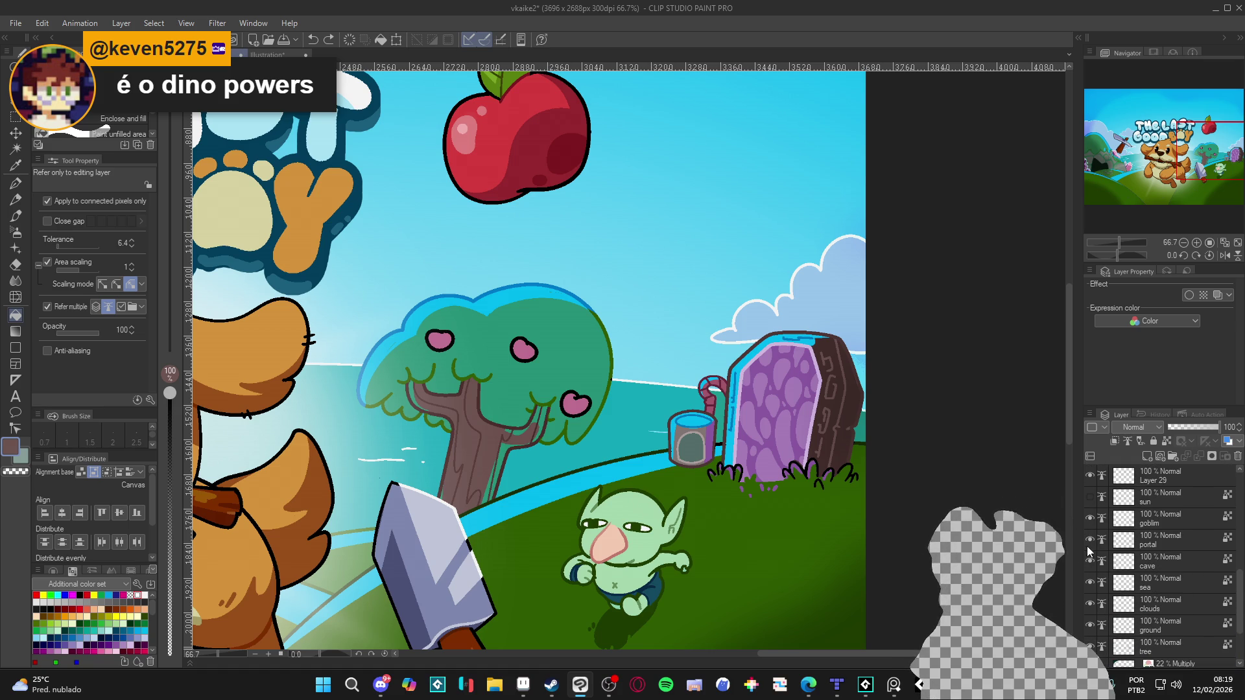
Toggle the portal and cave layers to check them, leaving the cave layer hidden.
click(1089, 542)
click(1089, 543)
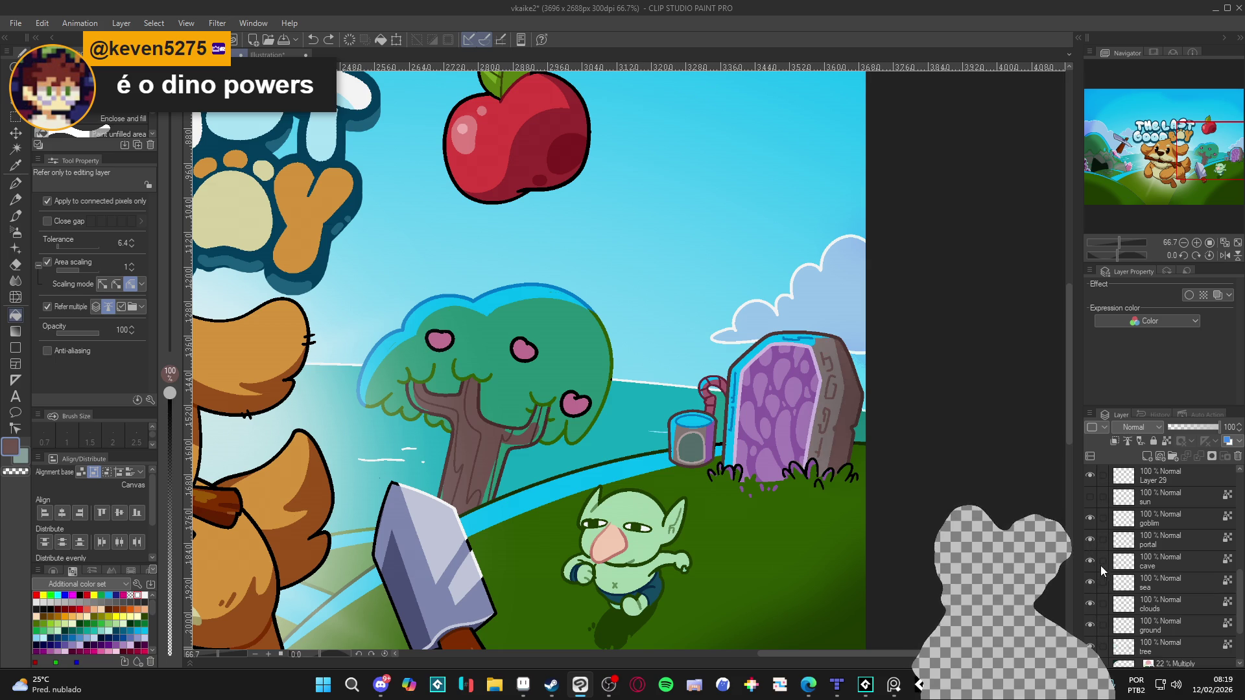
click(1093, 559)
click(1093, 559)
click(1091, 559)
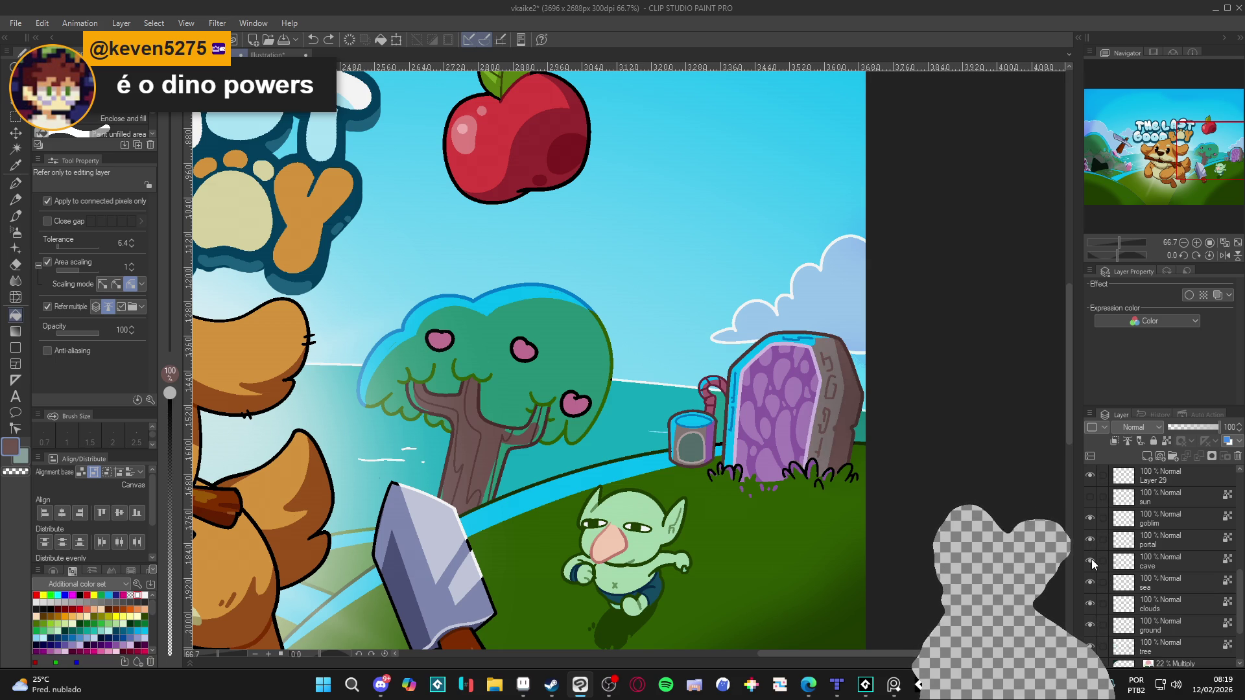
click(1090, 544)
click(1091, 544)
scroll(1107, 558, down, 3)
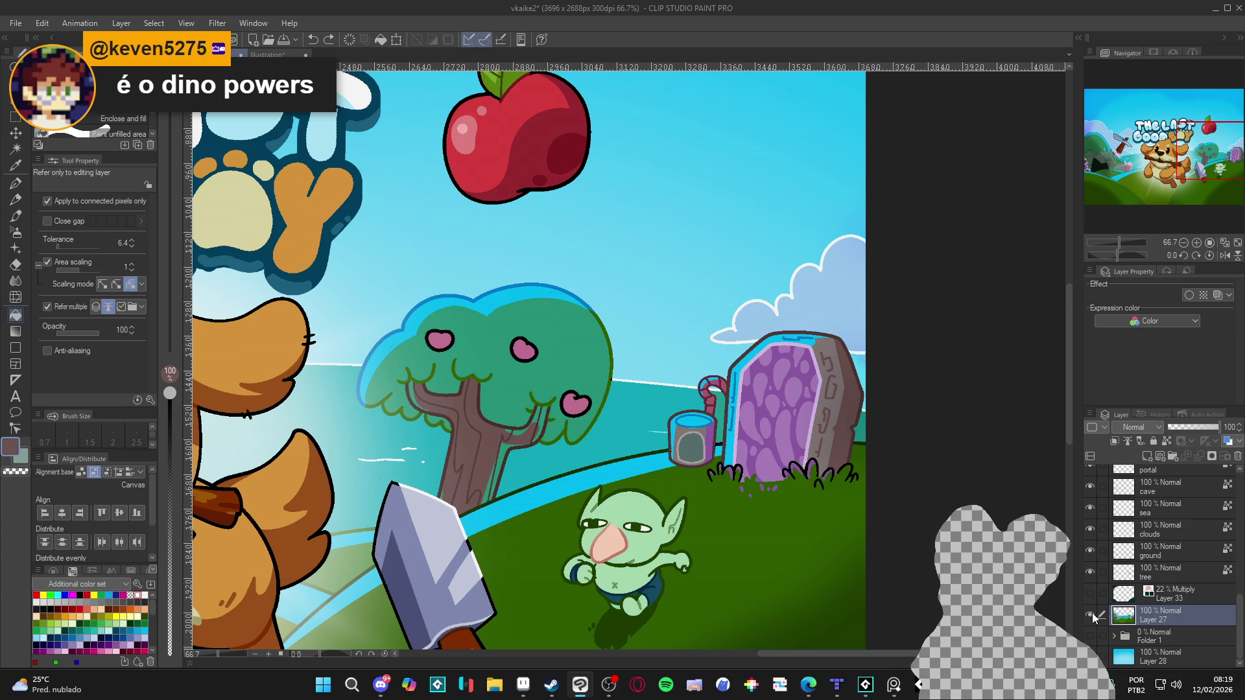
Reselect the tree-to-Layer 29 range, then leave only Layer 27 selected.
click(1161, 576)
scroll(1164, 576, up, 3)
scroll(1163, 574, up, 5)
shift+click(1158, 587)
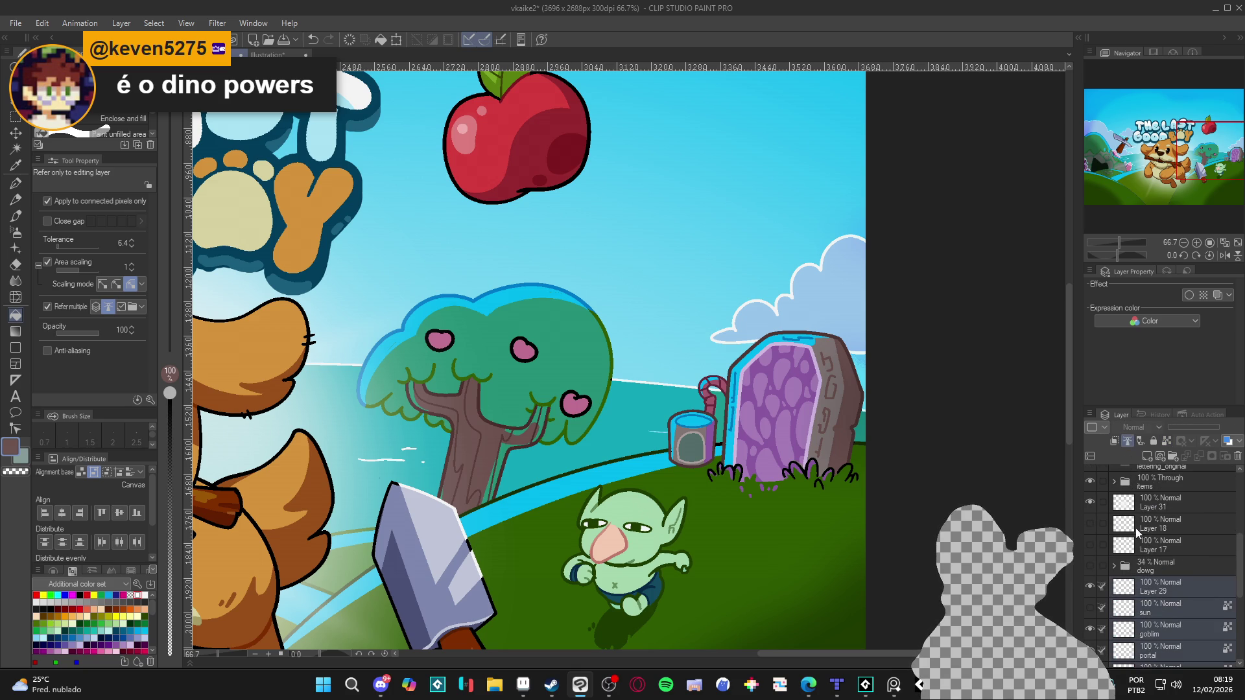
scroll(1151, 519, down, 7)
click(1157, 614)
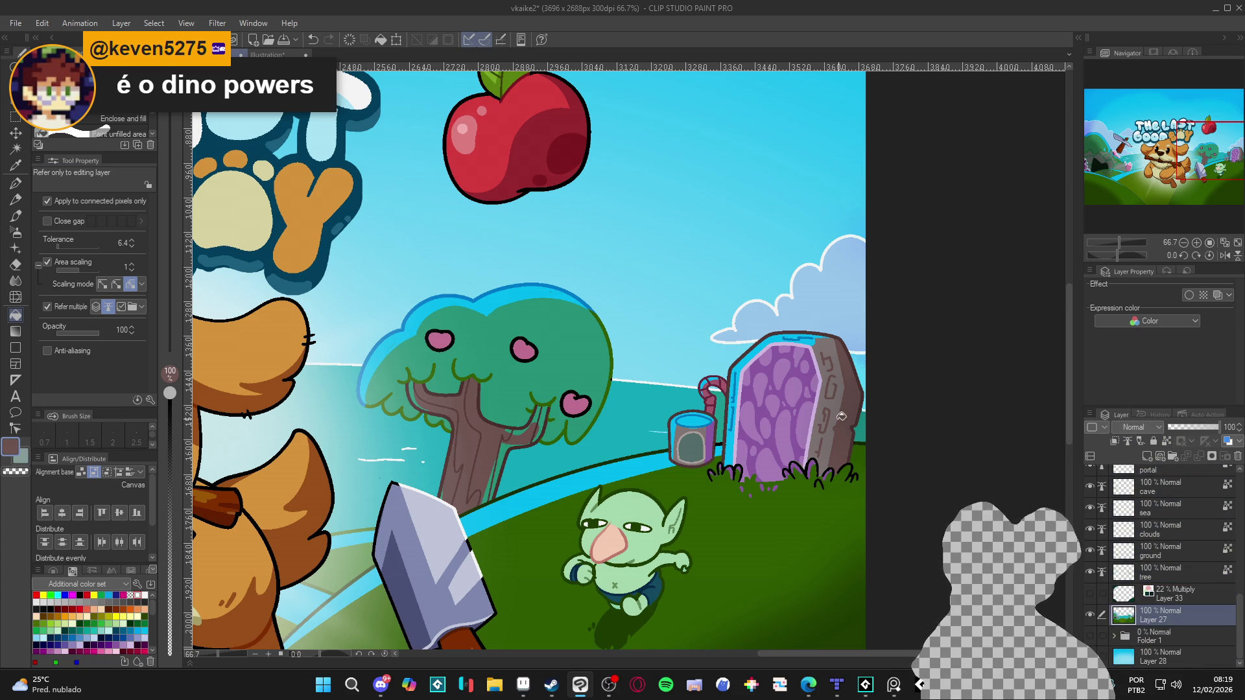
scroll(544, 439, up, 2)
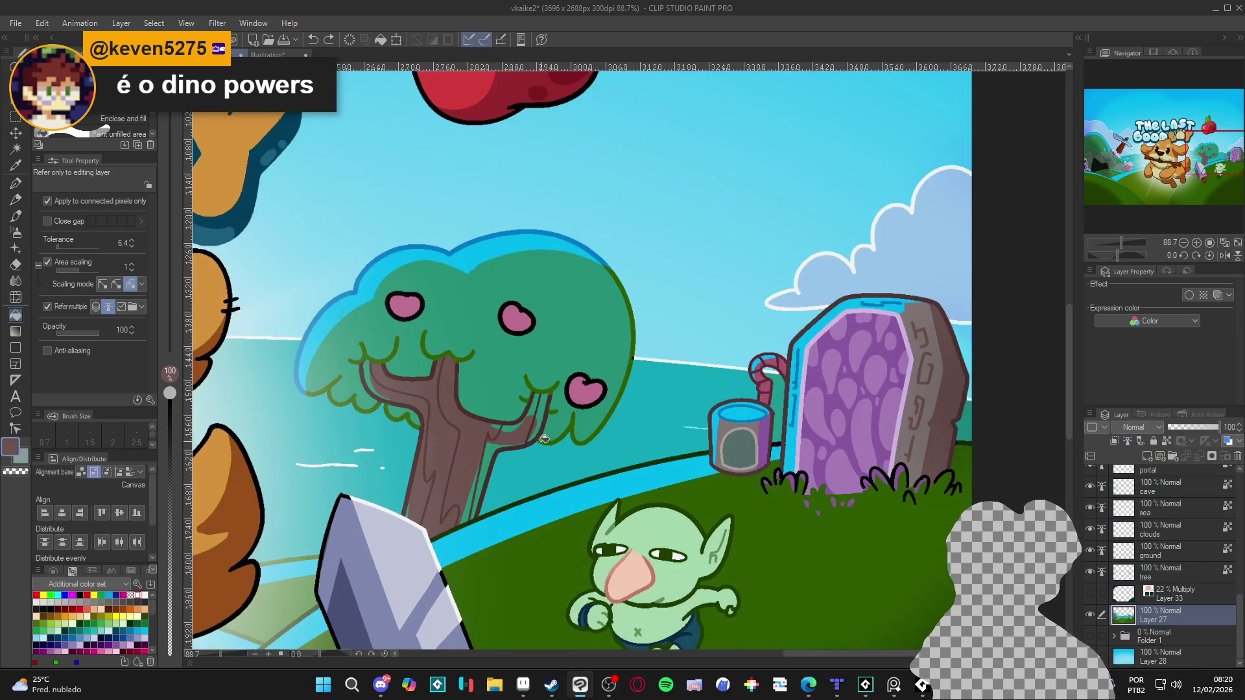
scroll(932, 425, up, 1)
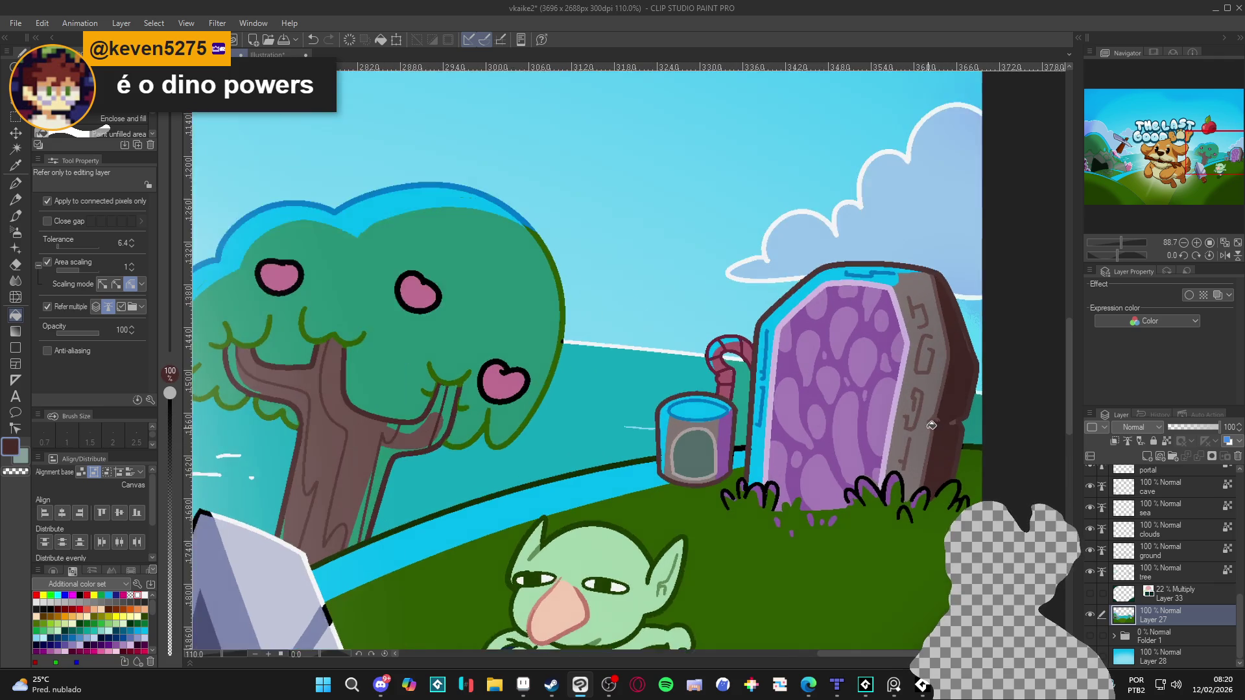
scroll(932, 426, up, 1)
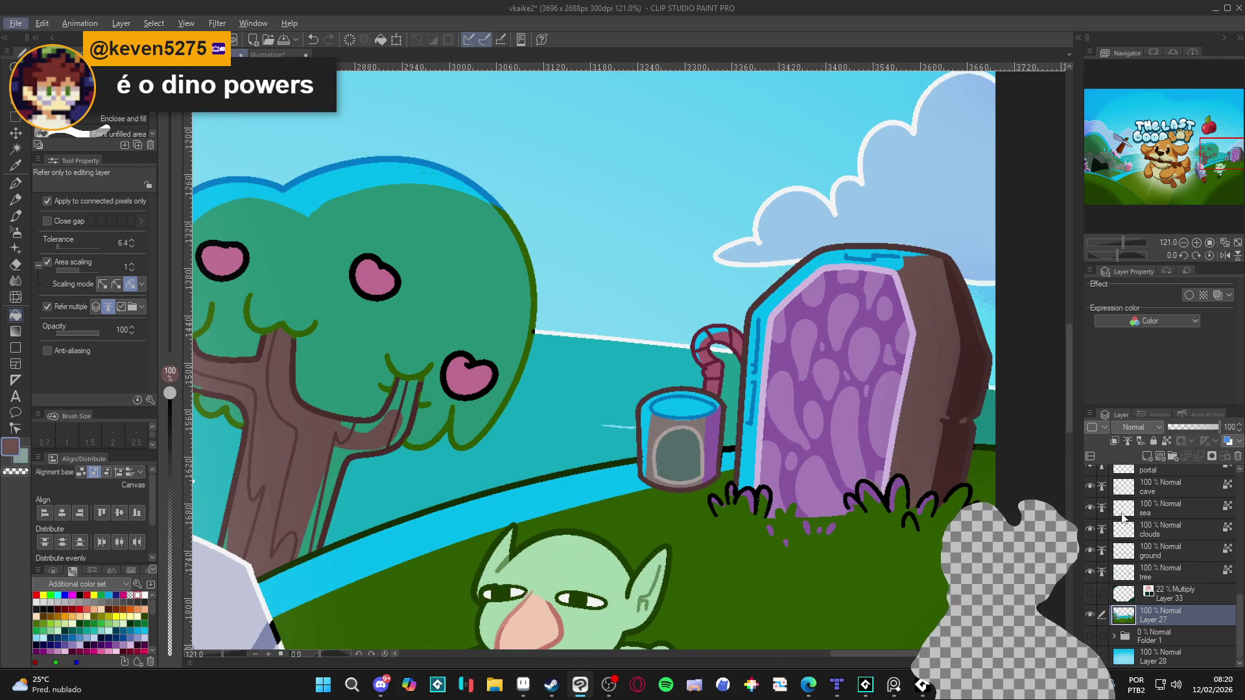
scroll(1161, 545, up, 2)
On the portal layer, draw dark glyphs and edge shading on the stone with a size 30 G-pen.
click(1165, 497)
key(p)
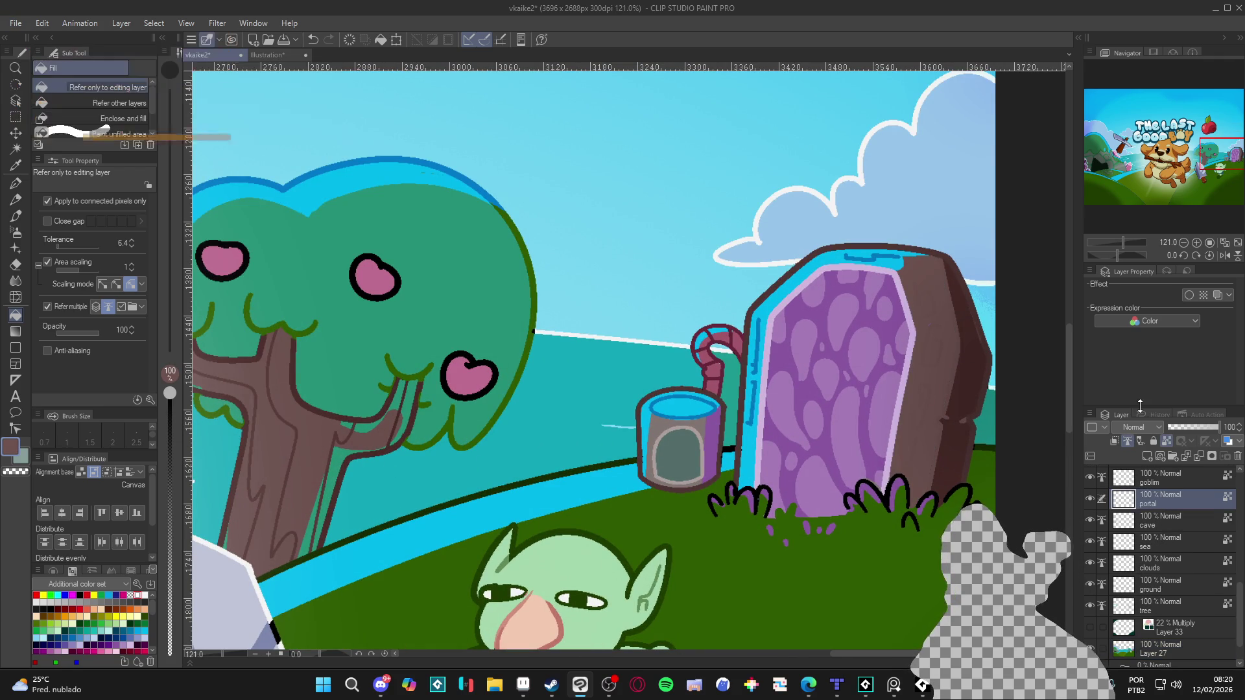
key(bracketleft)
key(bracketleft)
mouse_move(917, 290)
mouse_down()
mouse_move(935, 344)
mouse_move(921, 406)
mouse_up()
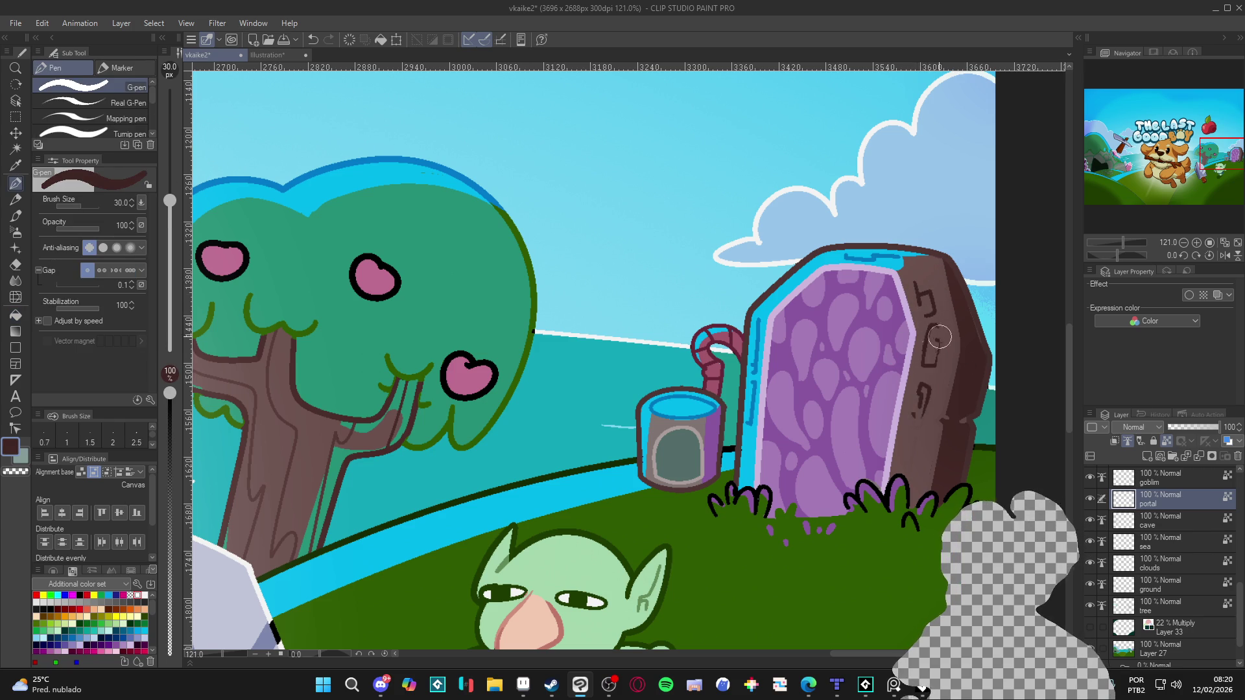
drag(937, 331, 910, 431)
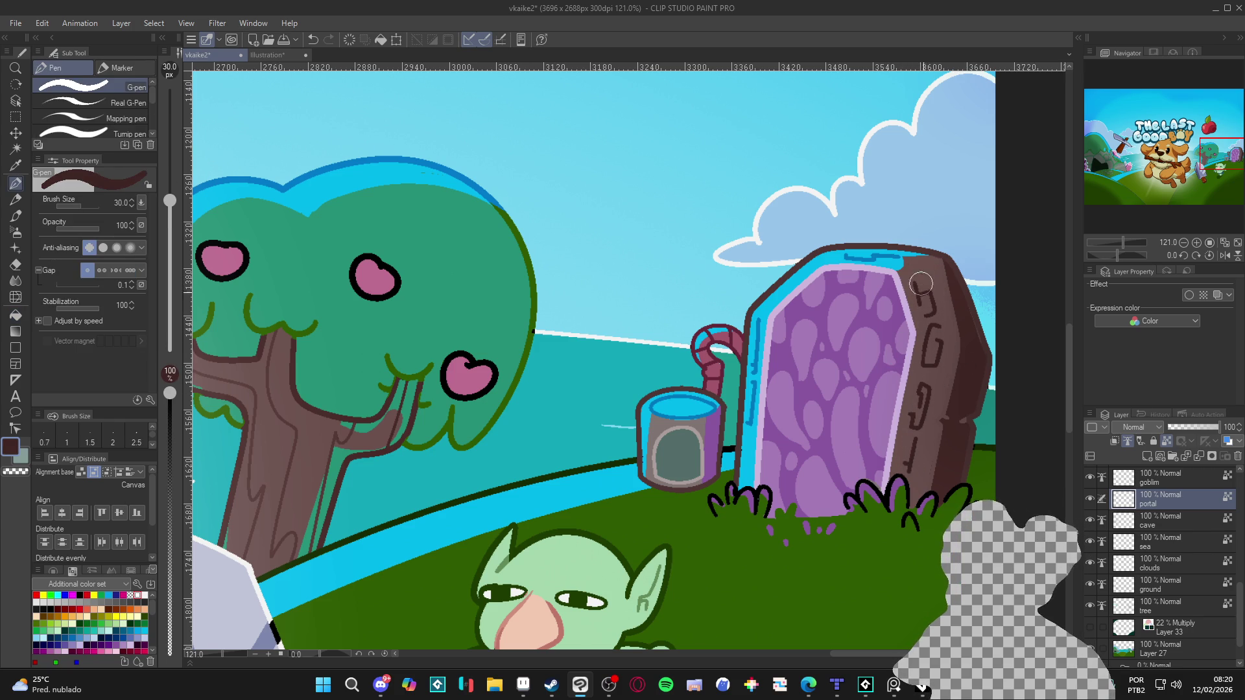
mouse_move(976, 368)
mouse_down()
mouse_move(979, 351)
mouse_move(975, 446)
mouse_up()
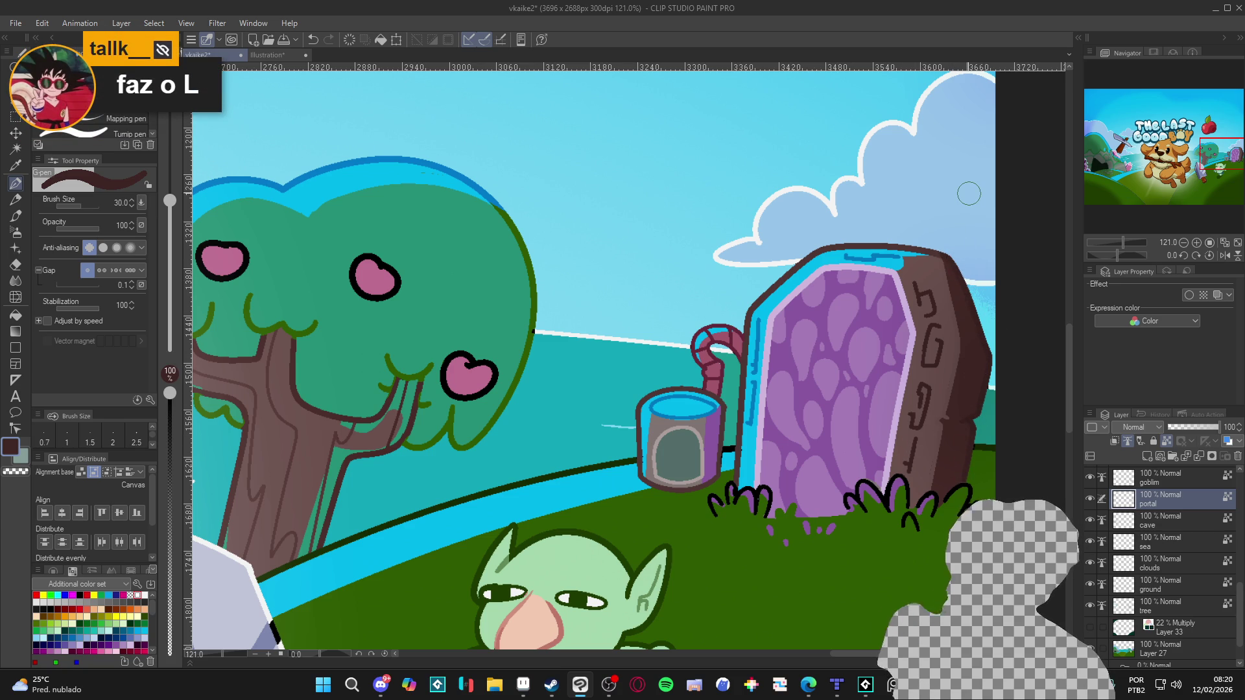
drag(980, 445, 952, 435)
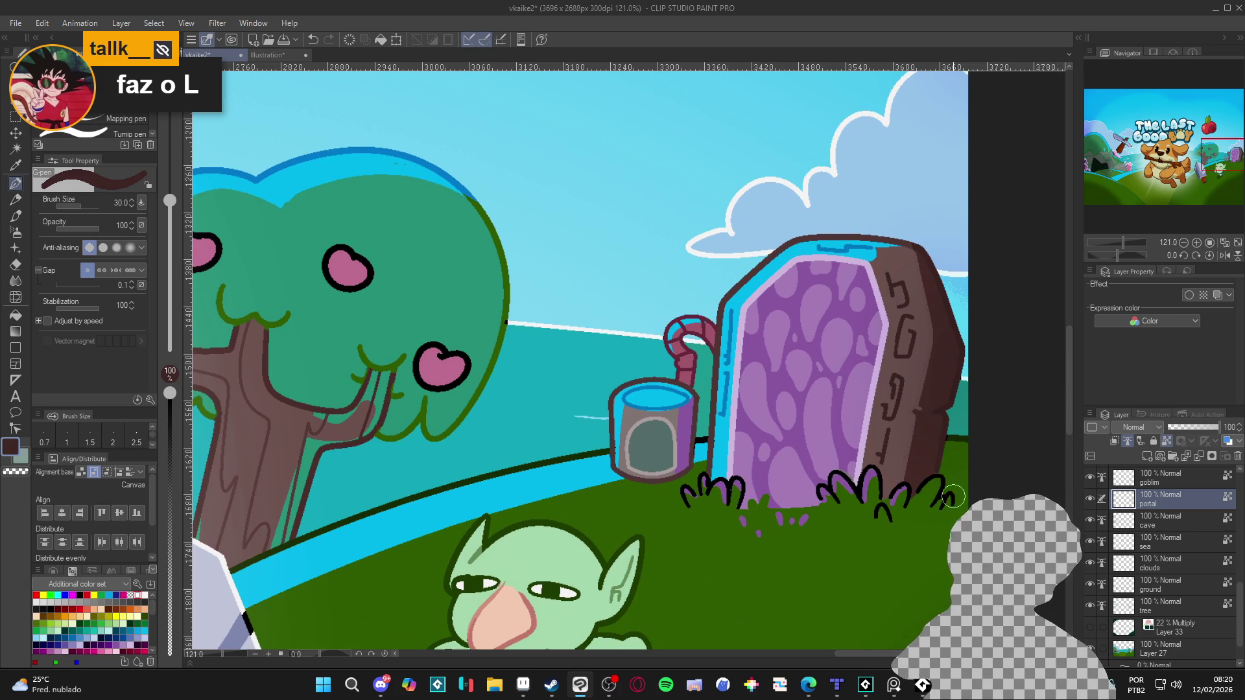
Auto-select and clear the portal frame area, then return to Layer 27 with the pen.
scroll(922, 454, down, 3)
scroll(922, 428, up, 2)
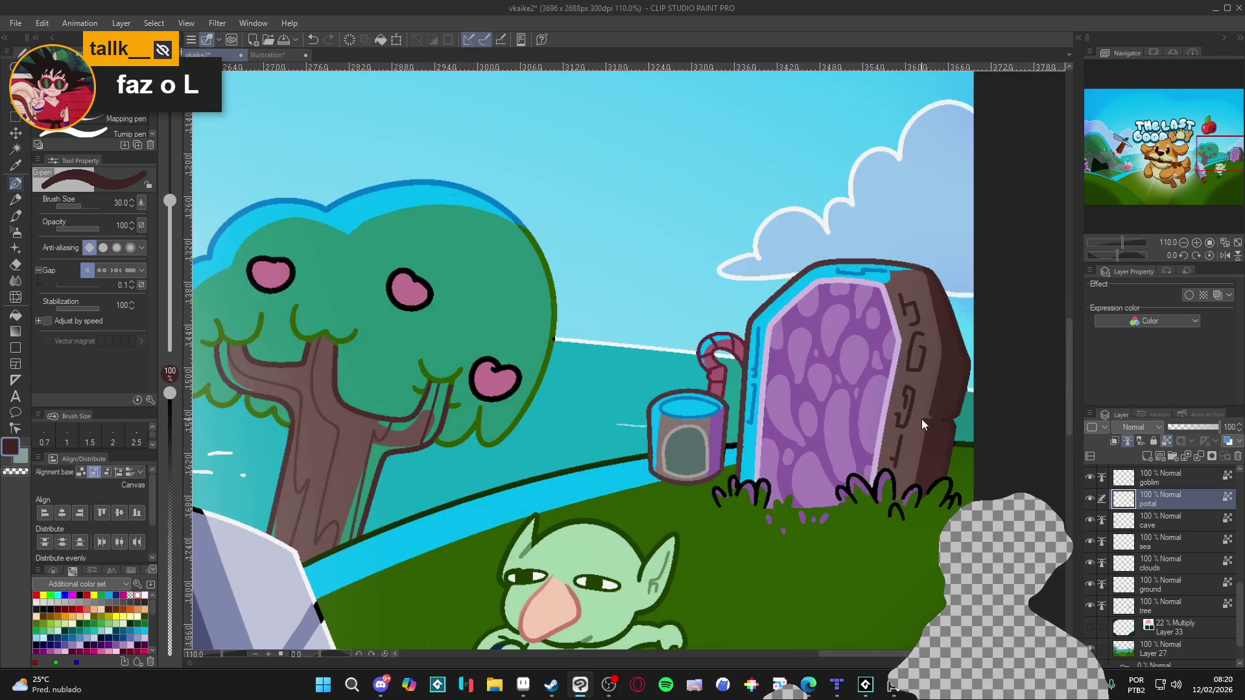
key(w)
click(920, 421)
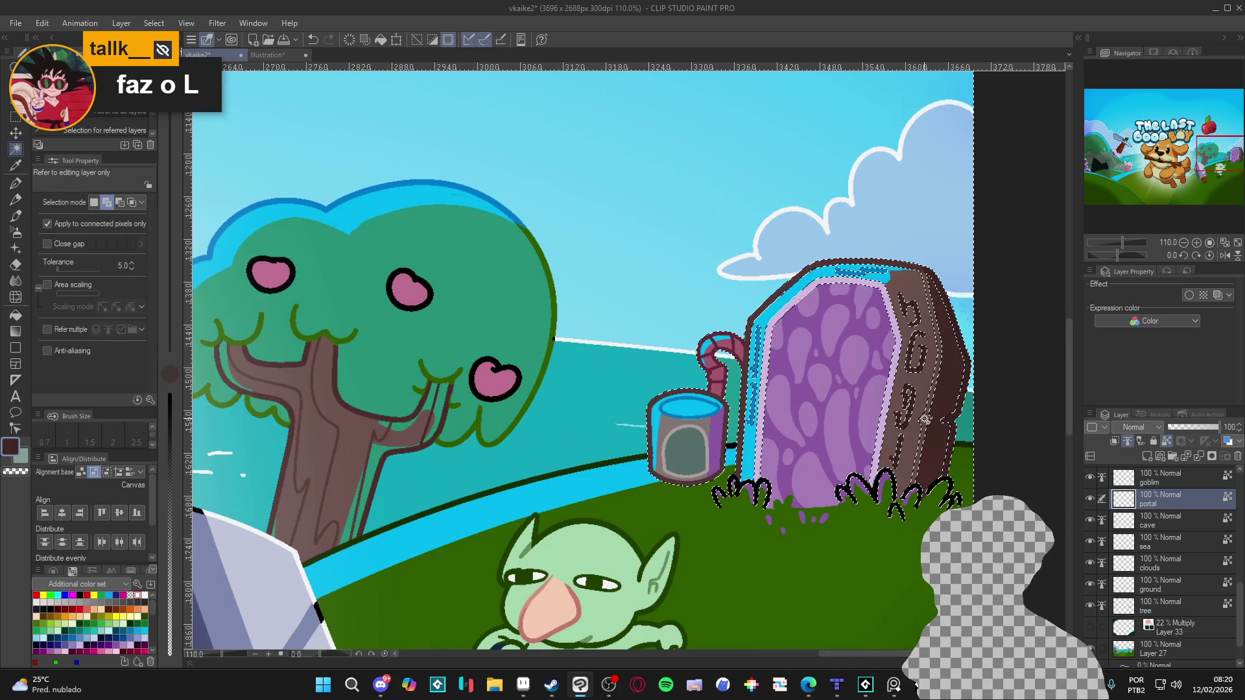
key(ctrl+d)
scroll(1202, 626, down, 1)
click(1197, 624)
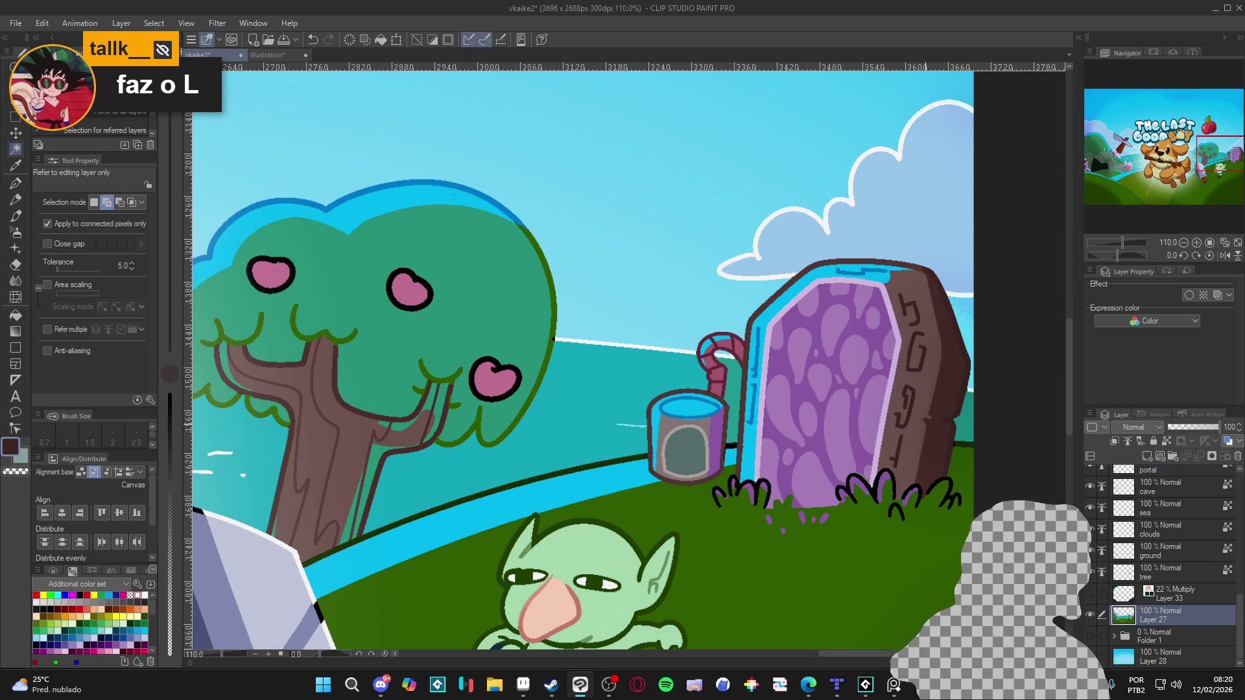
key(p)
click(11, 447)
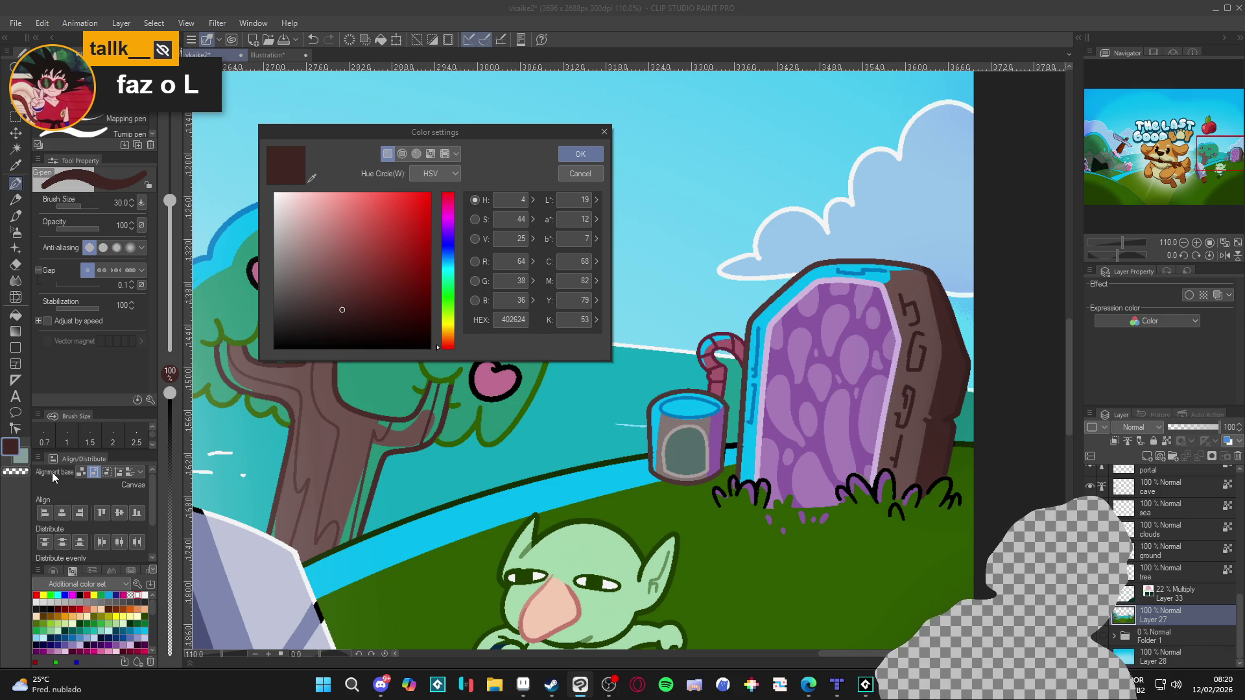
Set the pen to size 7 with a dark brown drawing colour (5F3D3A).
click(337, 297)
click(581, 153)
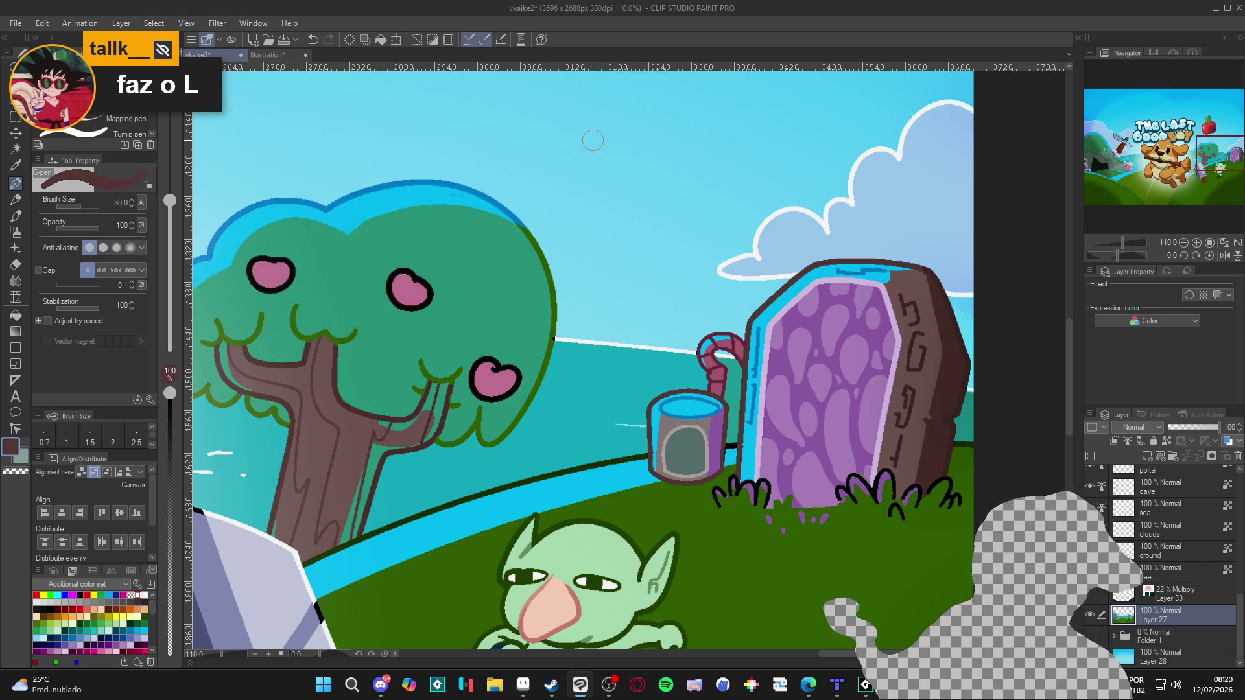
key(bracketleft)
key(bracketleft)
key(bracketleft)
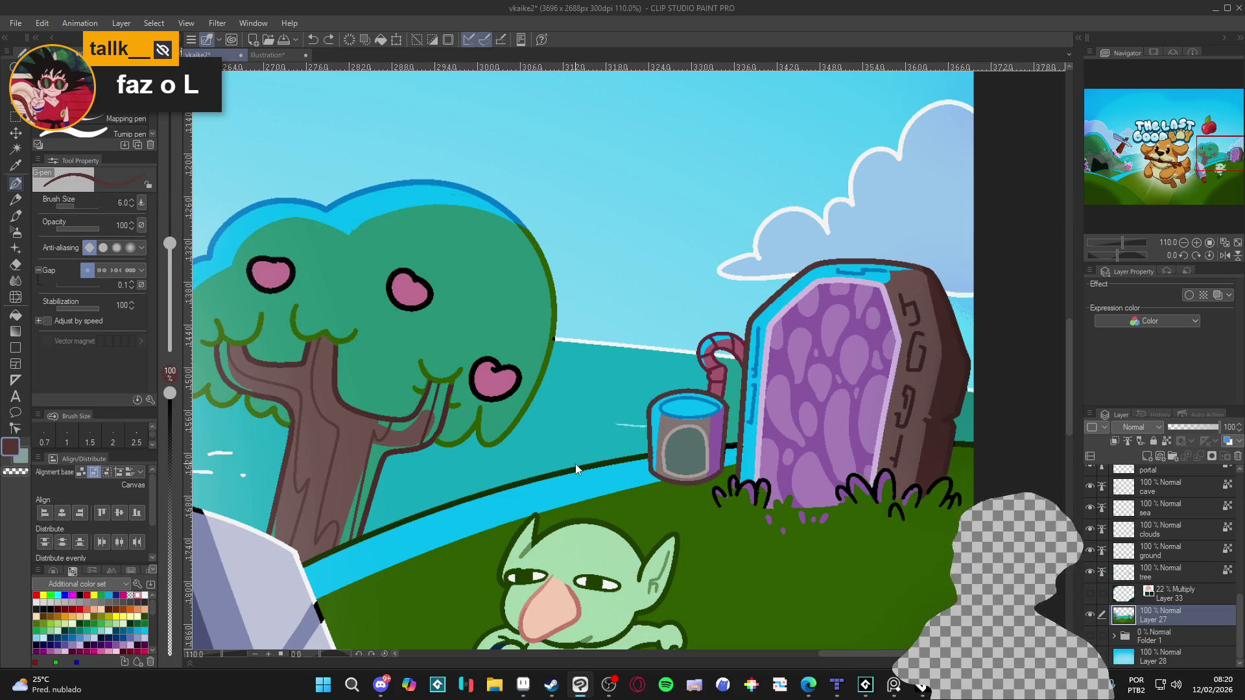
click(13, 448)
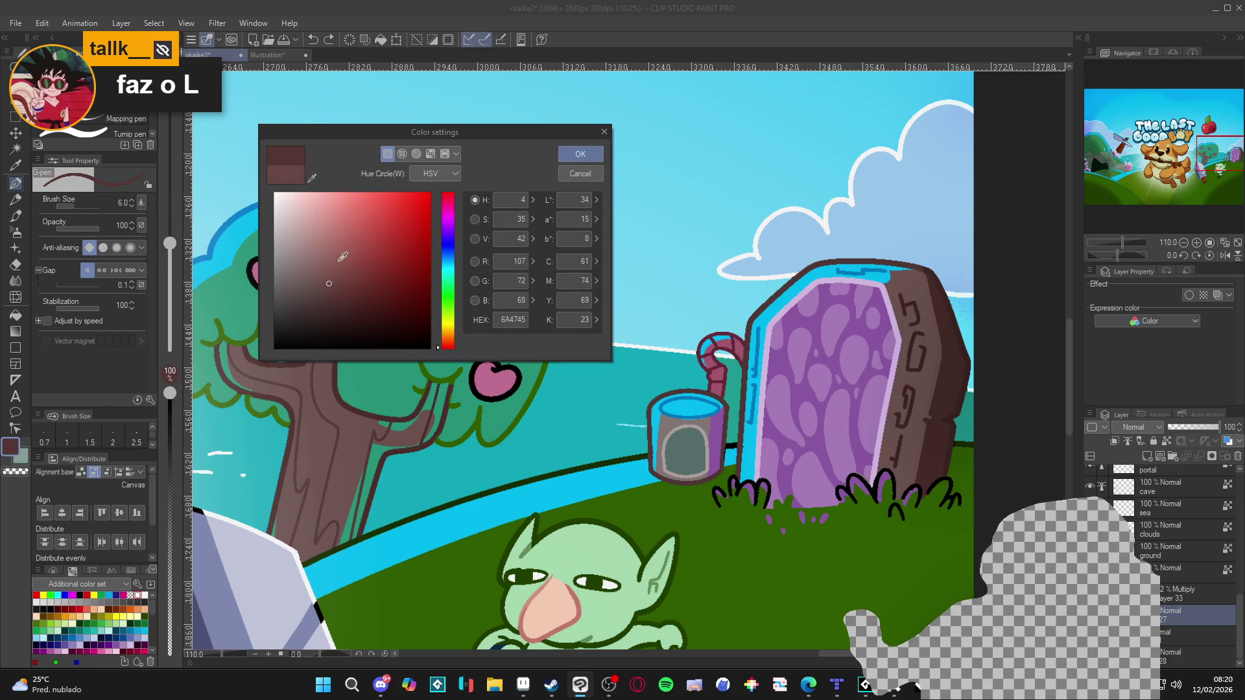
click(579, 154)
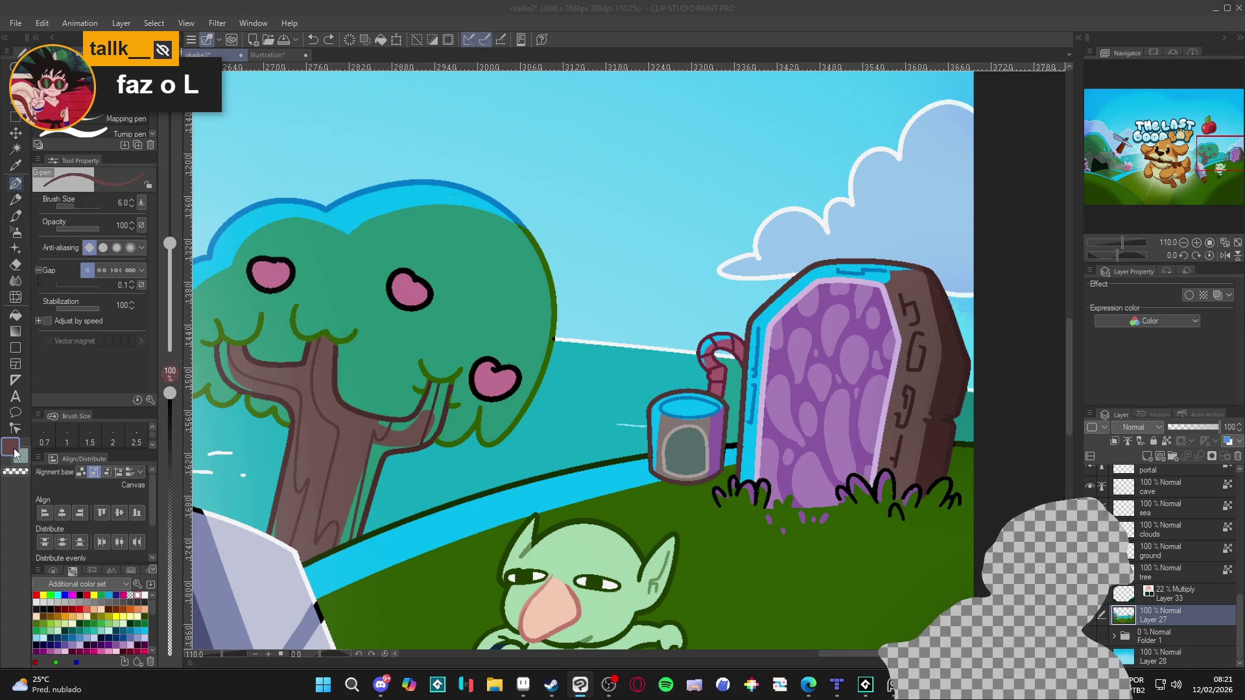
click(16, 452)
click(338, 288)
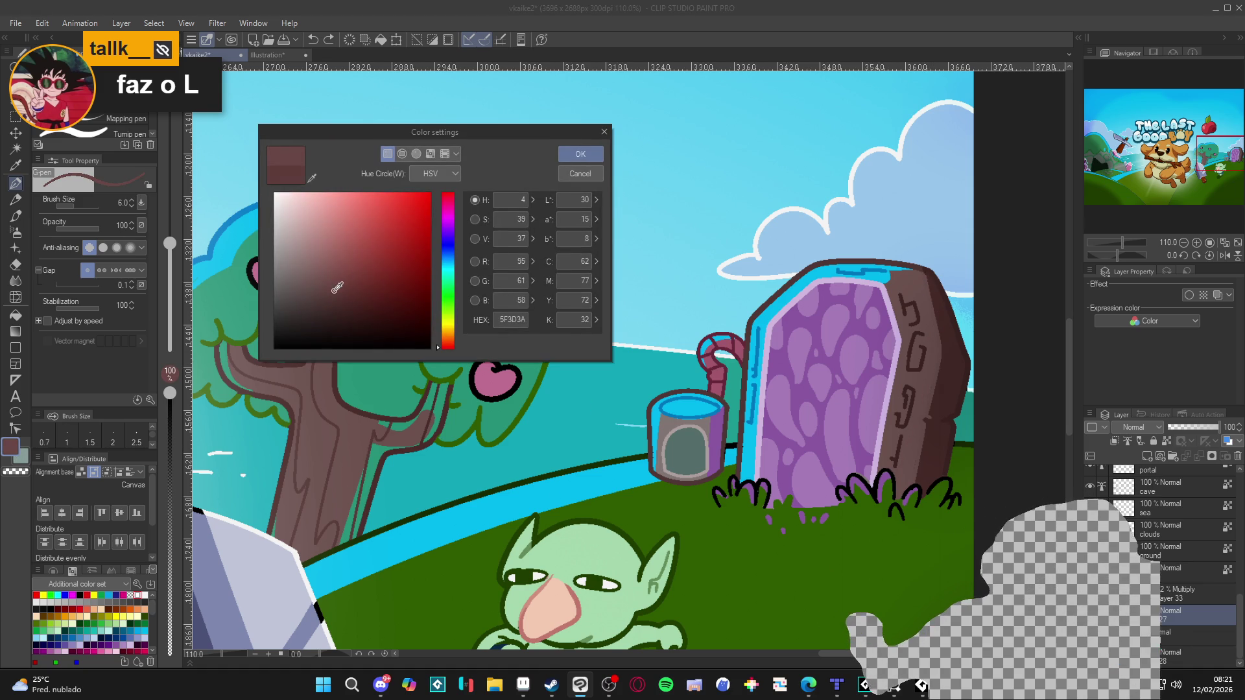
click(579, 155)
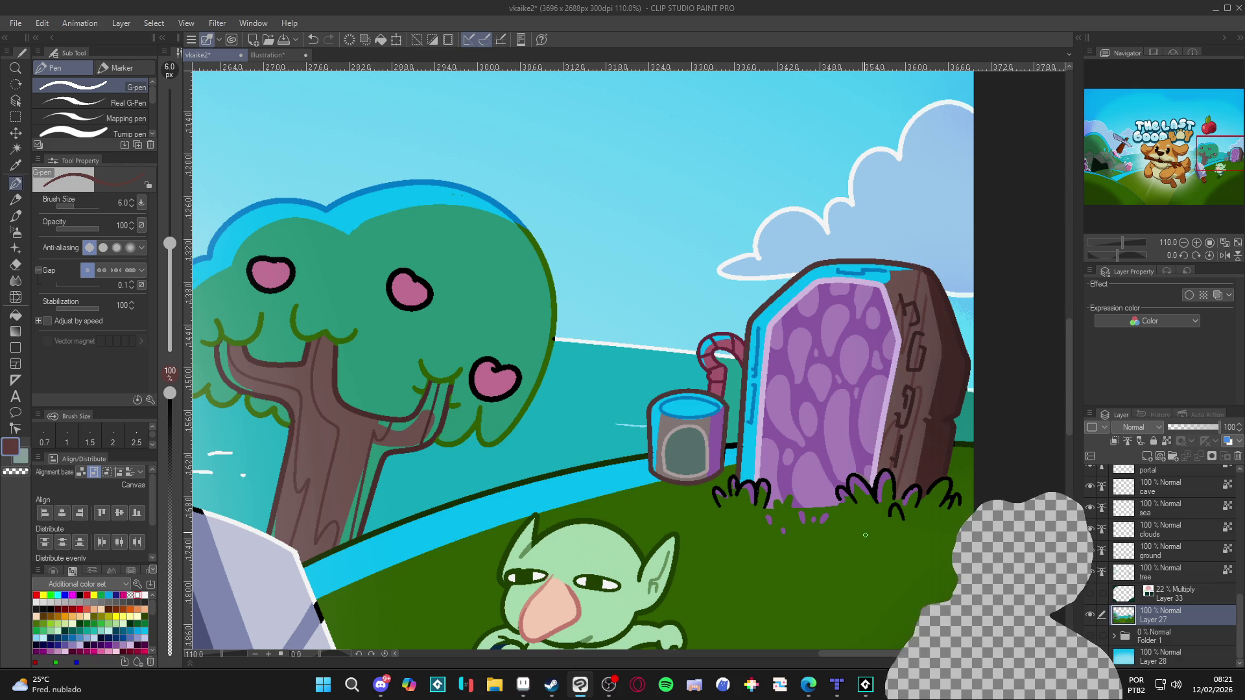
Undo the old strokes and redraw a dark brown stroke along the stone door's right edge.
key(ctrl+z)
key(ctrl+z)
key(ctrl+z)
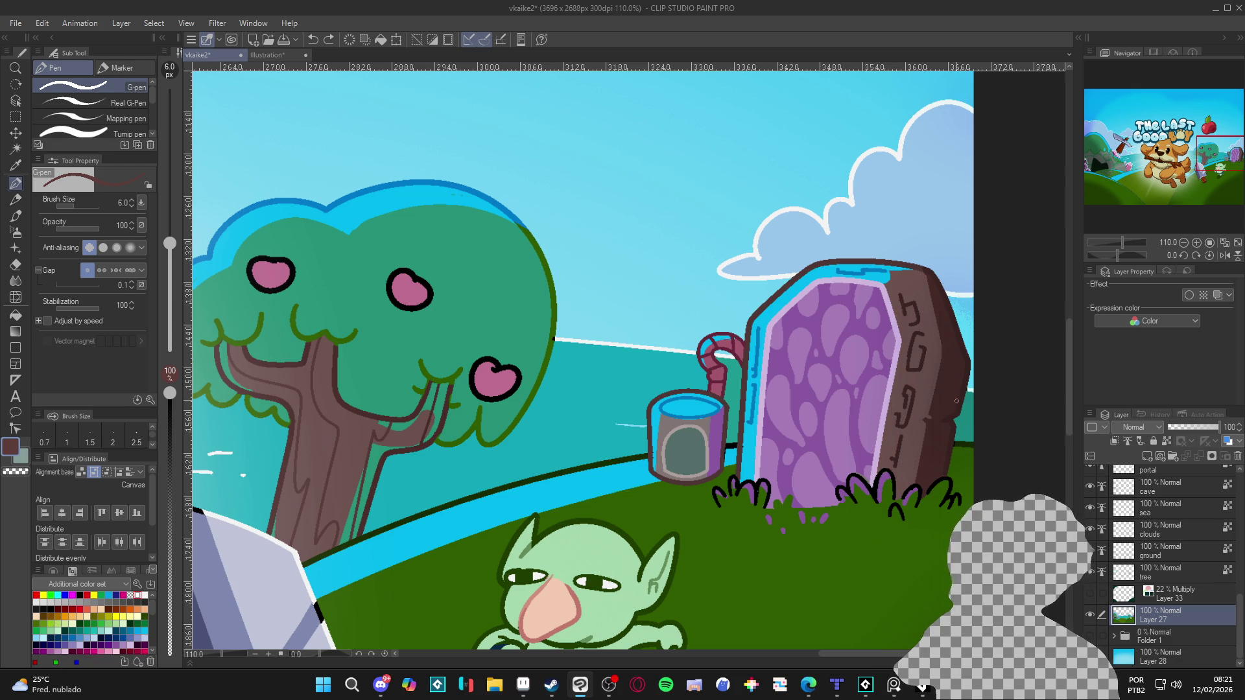
key(w)
click(957, 340)
key(ctrl+d)
key(p)
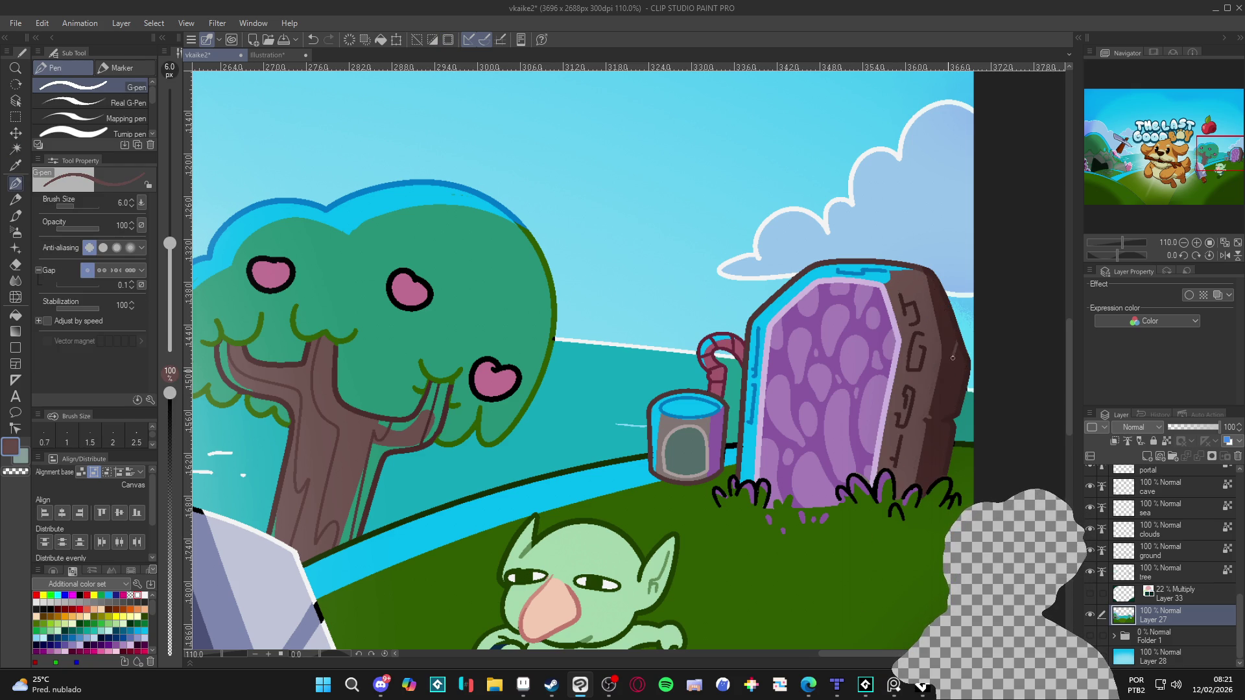
drag(945, 421, 931, 467)
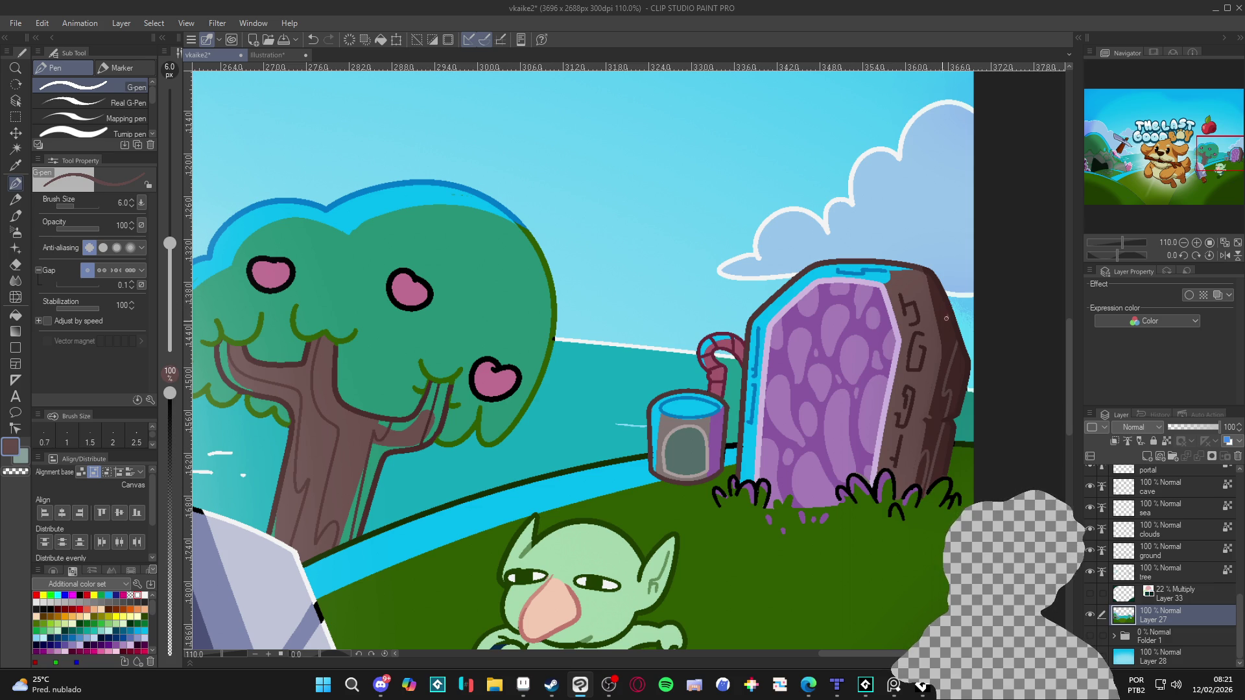
scroll(953, 325, down, 10)
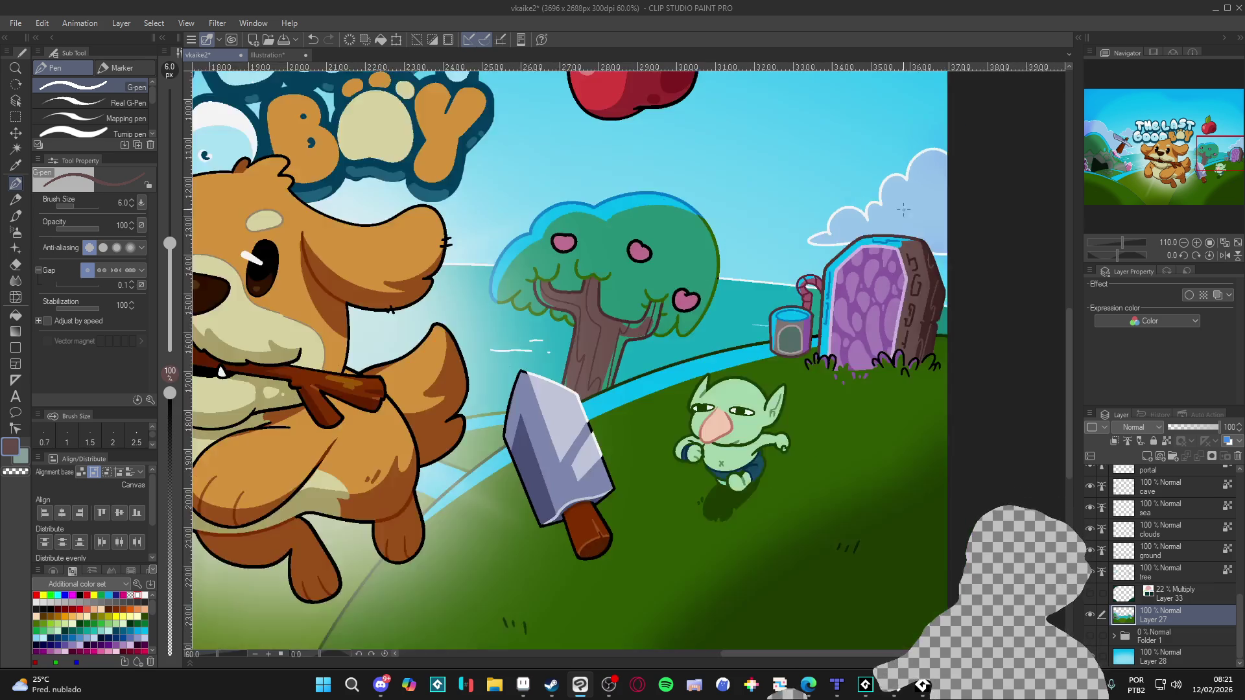
Zoom out to check the whole cover and save it with Ctrl+S.
scroll(626, 522, down, 1)
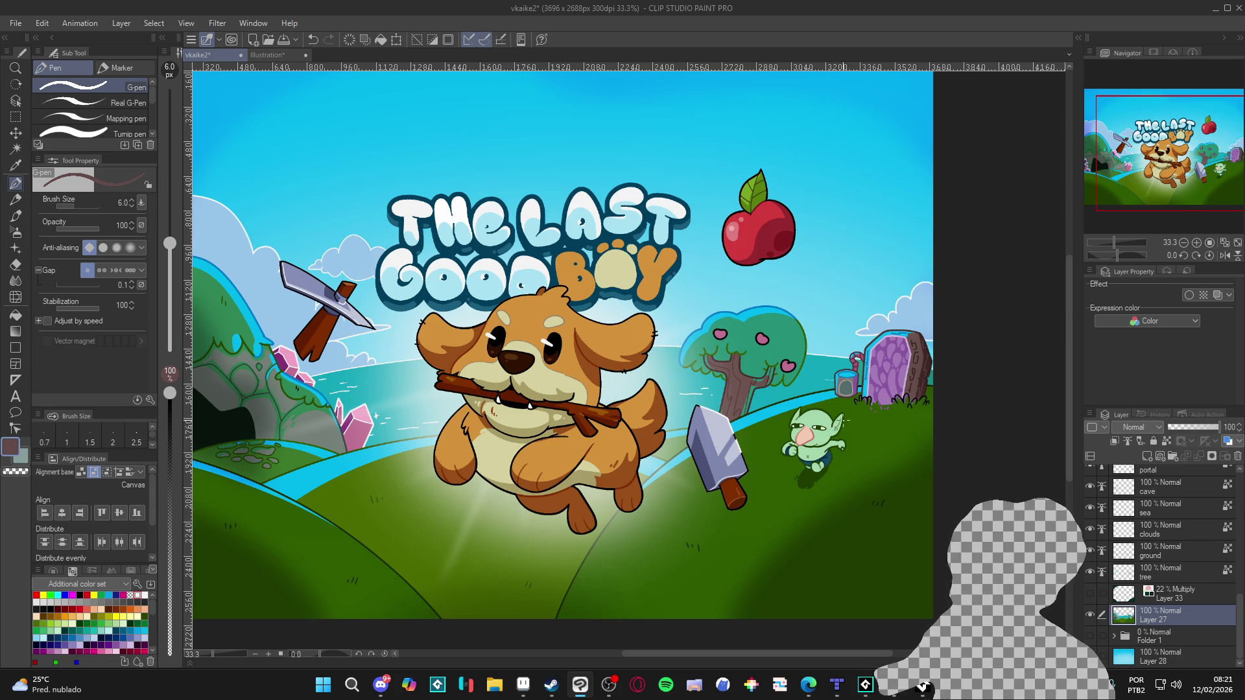
scroll(852, 429, down, 2)
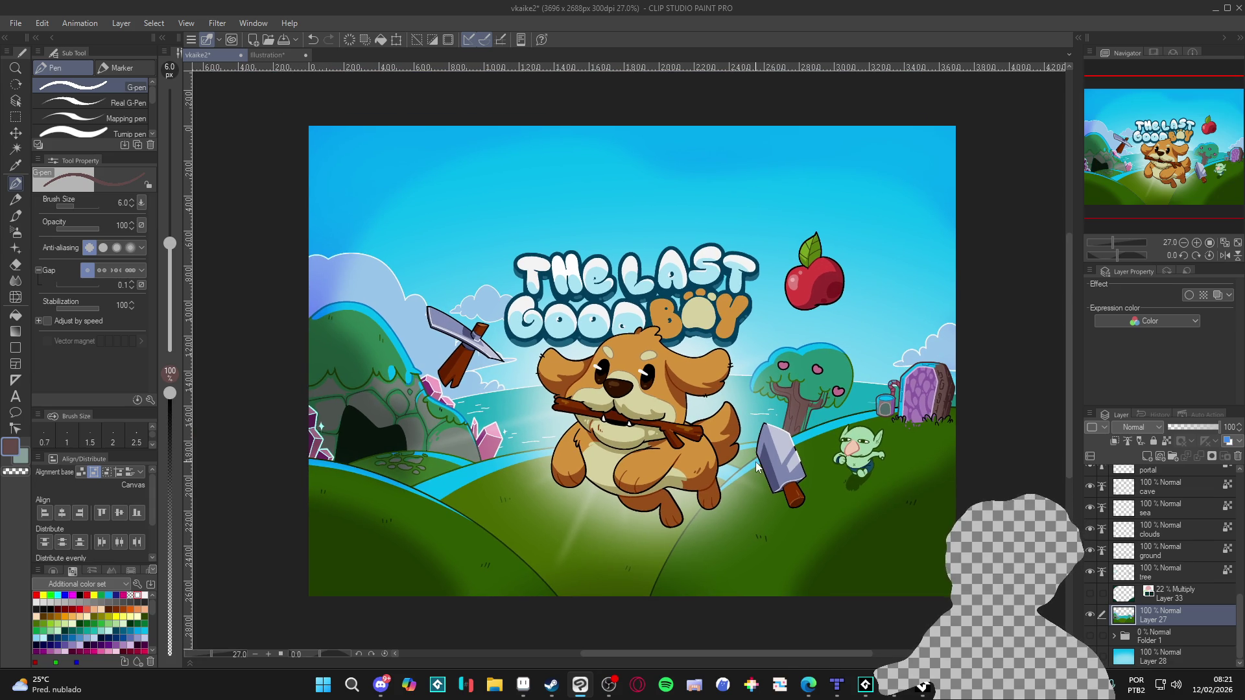
key(ctrl+s)
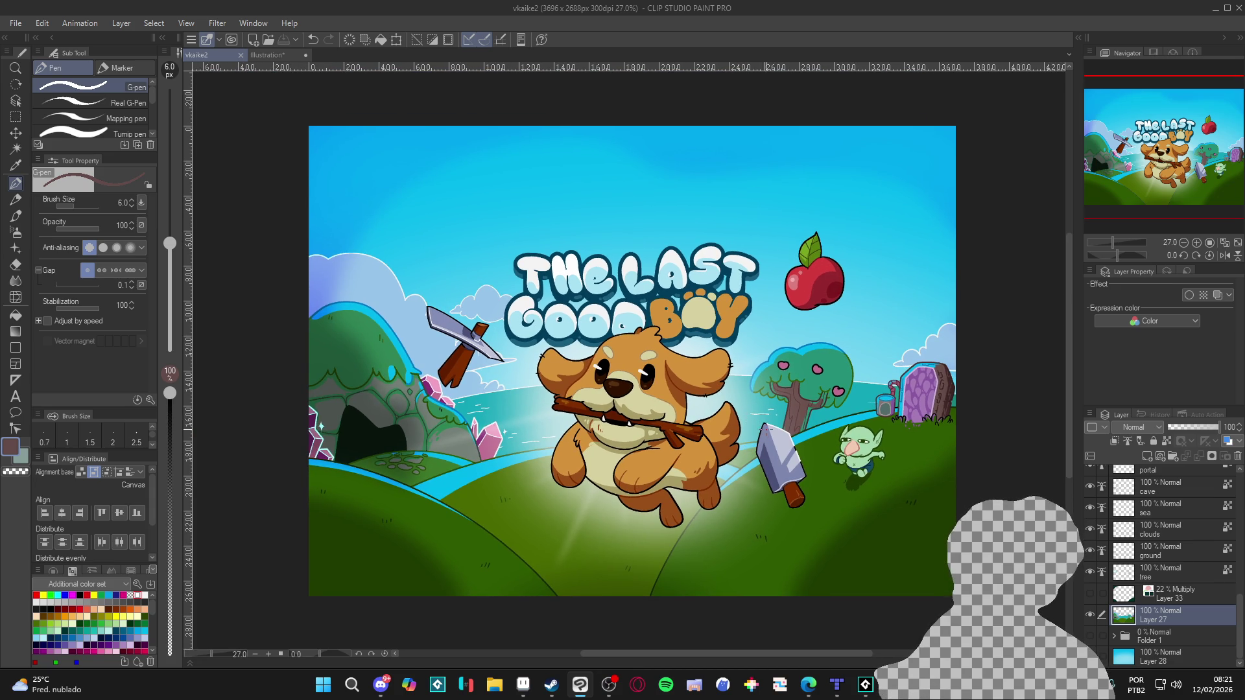
scroll(944, 441, up, 5)
Auto-select and clear the portal stone's dark side, then check the drawing colour.
key(w)
click(936, 413)
key(ctrl+d)
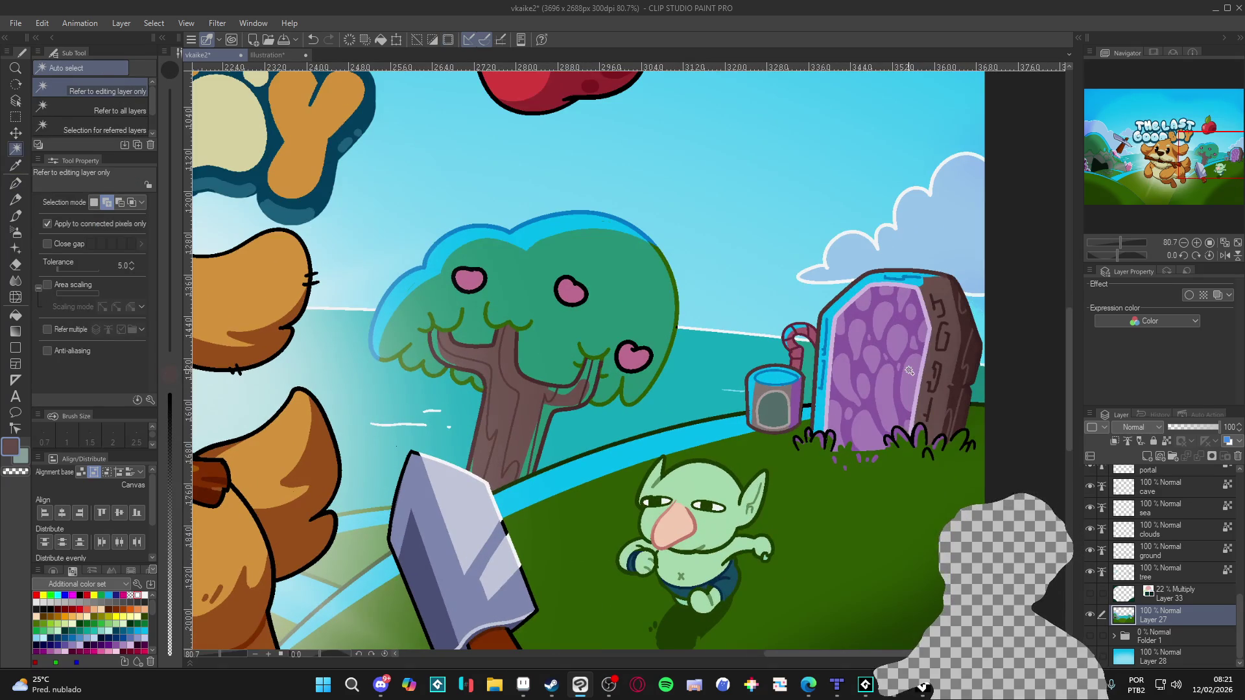
key(p)
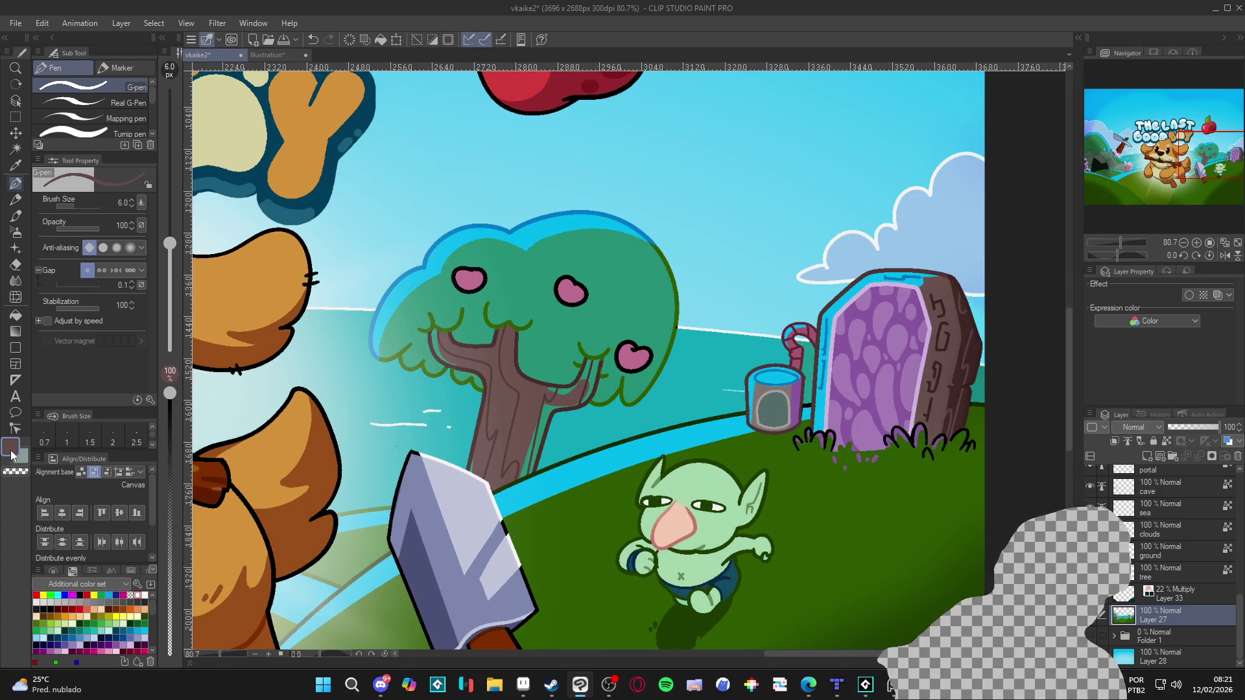
double_click(11, 446)
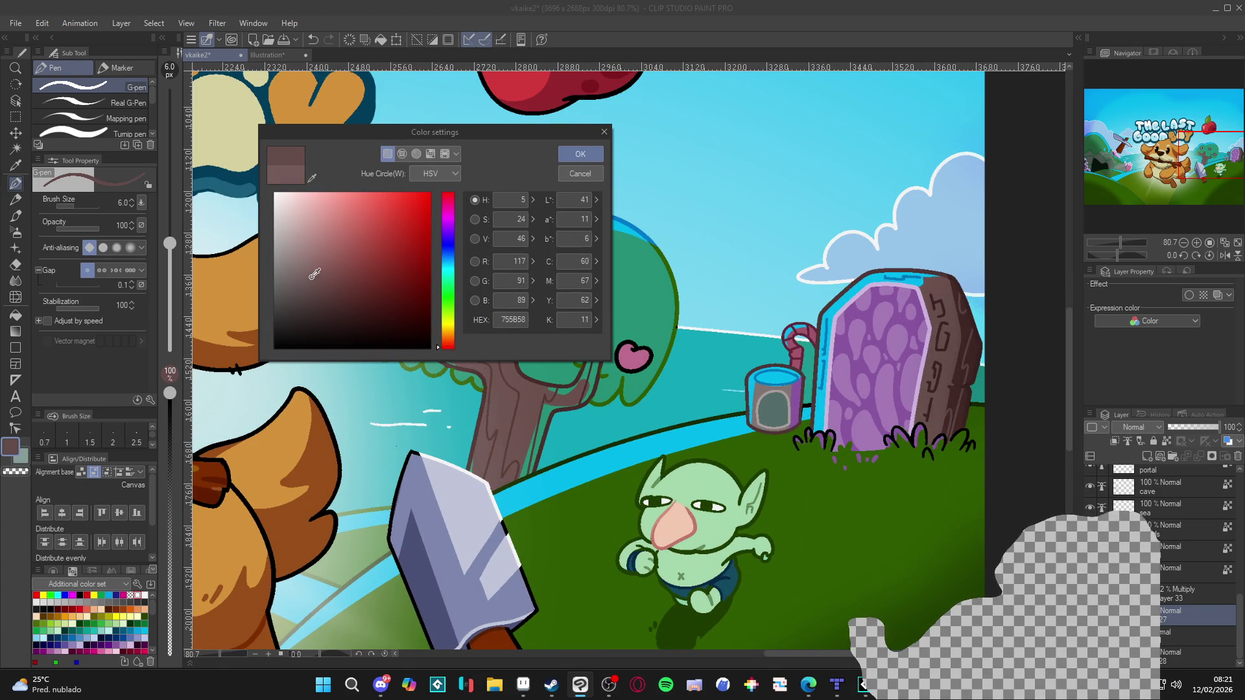
click(580, 155)
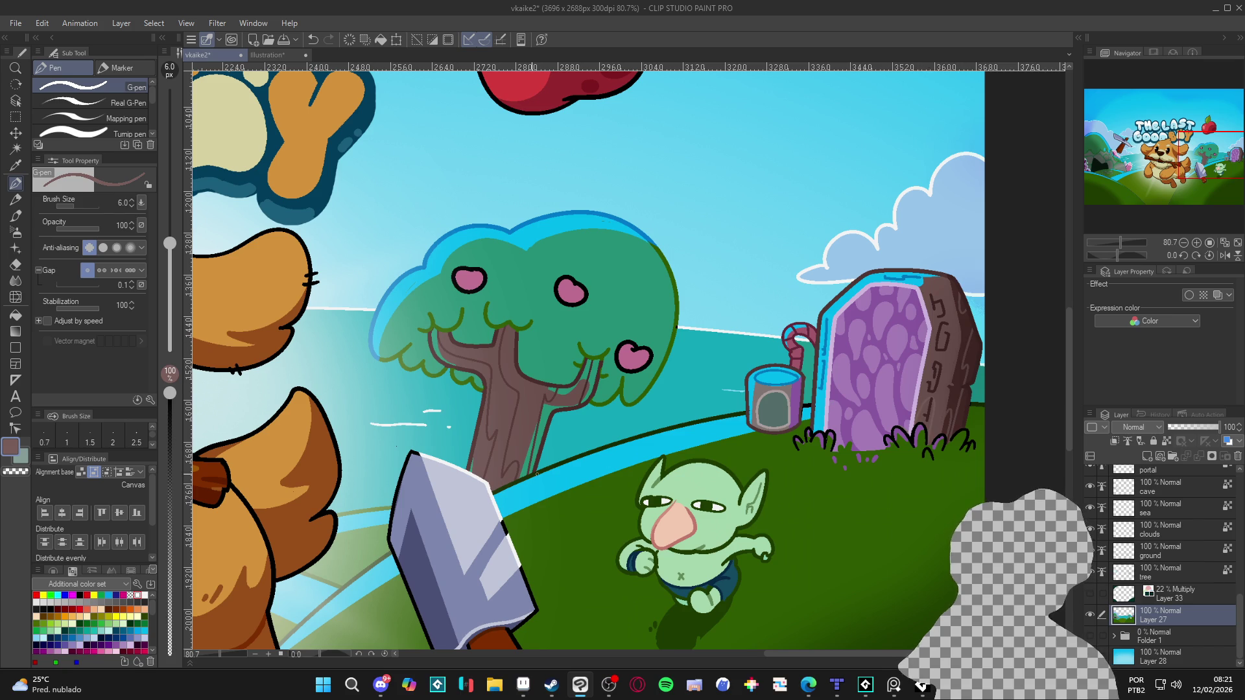
Adjust the brown to a slightly different shade and paint a dark stroke on the rock beside the portal.
double_click(13, 448)
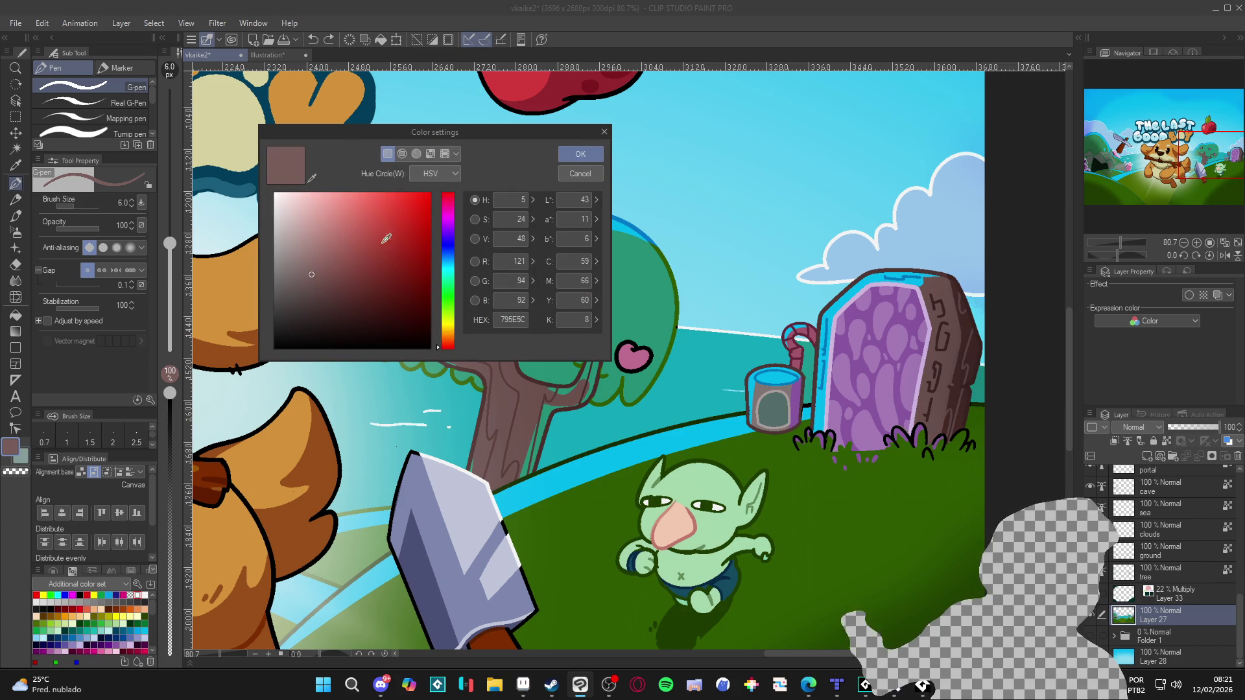
click(314, 262)
click(579, 154)
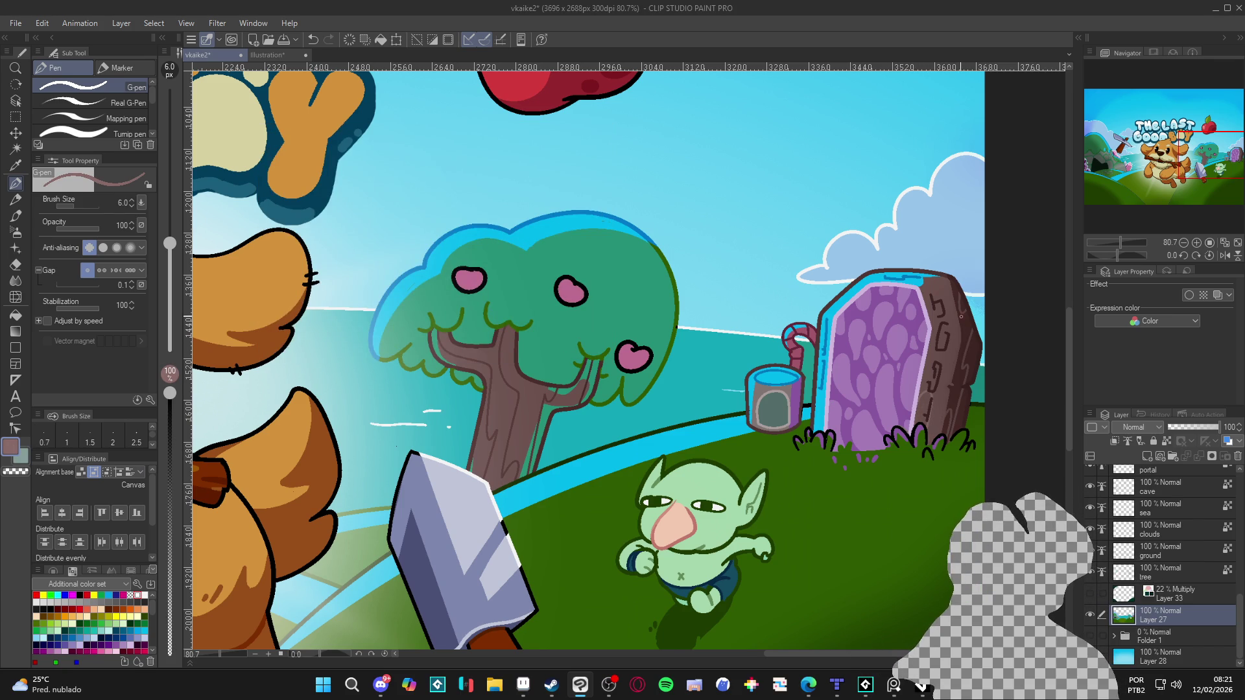
drag(940, 382, 959, 325)
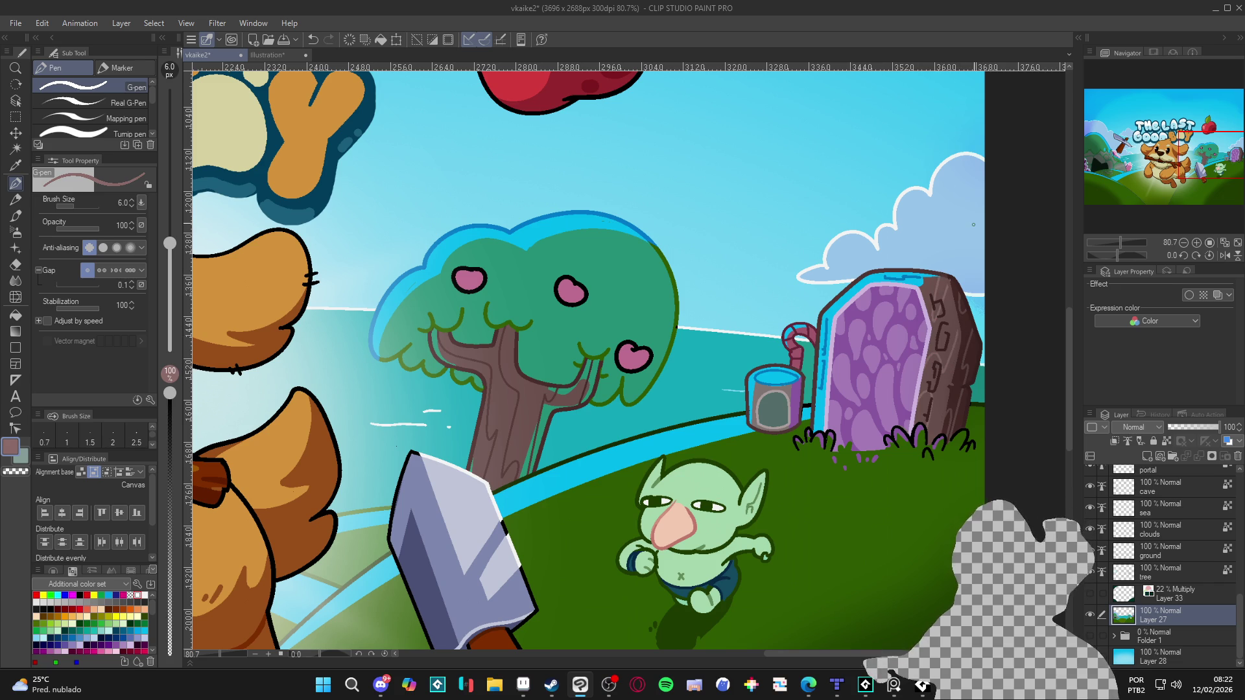
scroll(786, 464, down, 3)
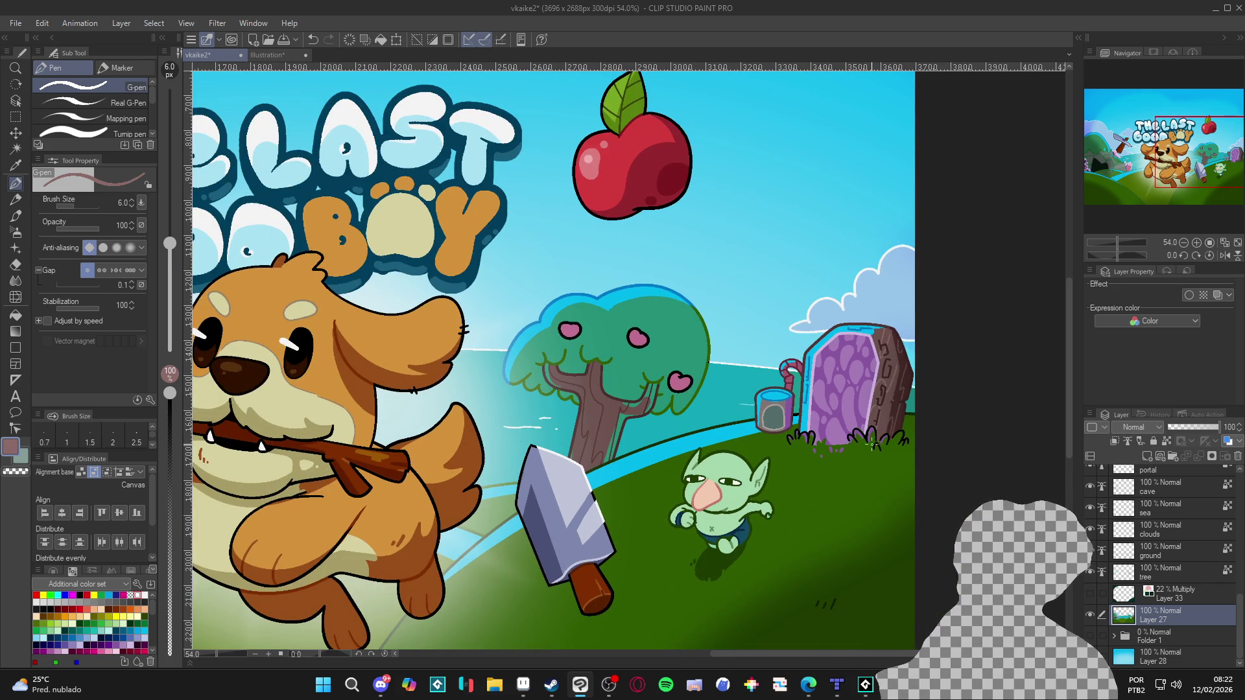
Draw a short G-pen touch-up stroke on the portal stone.
scroll(871, 468, down, 2)
scroll(871, 468, up, 2)
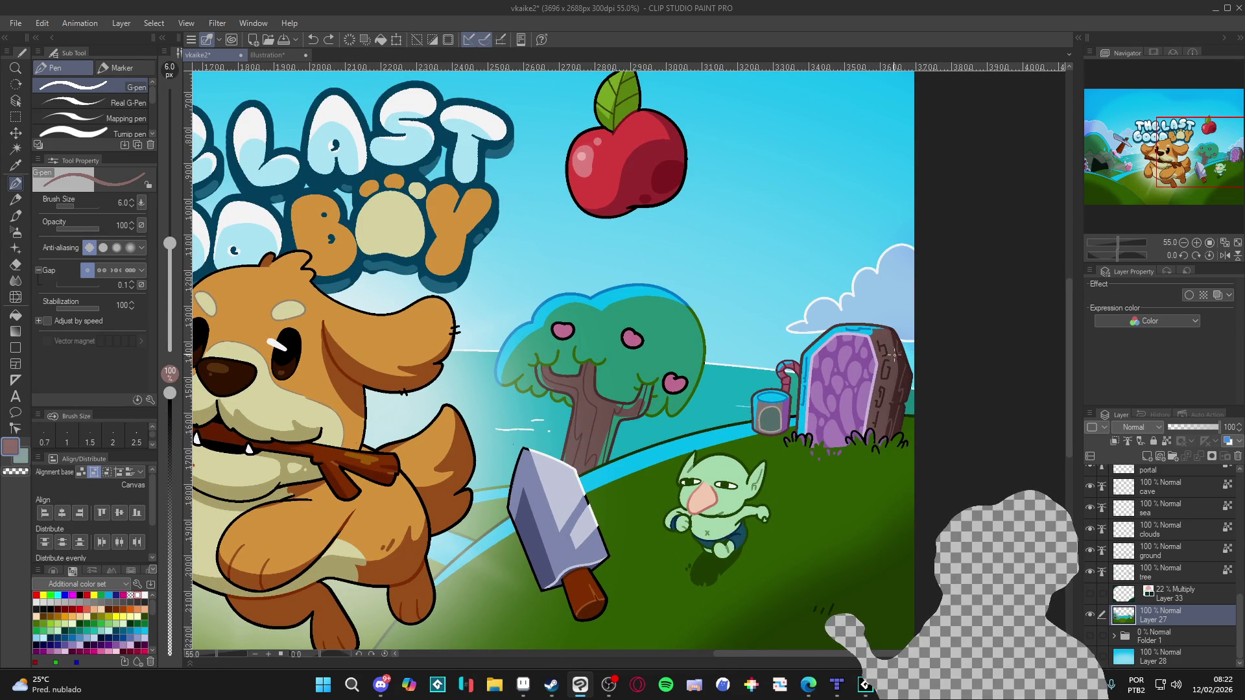
drag(886, 389, 887, 412)
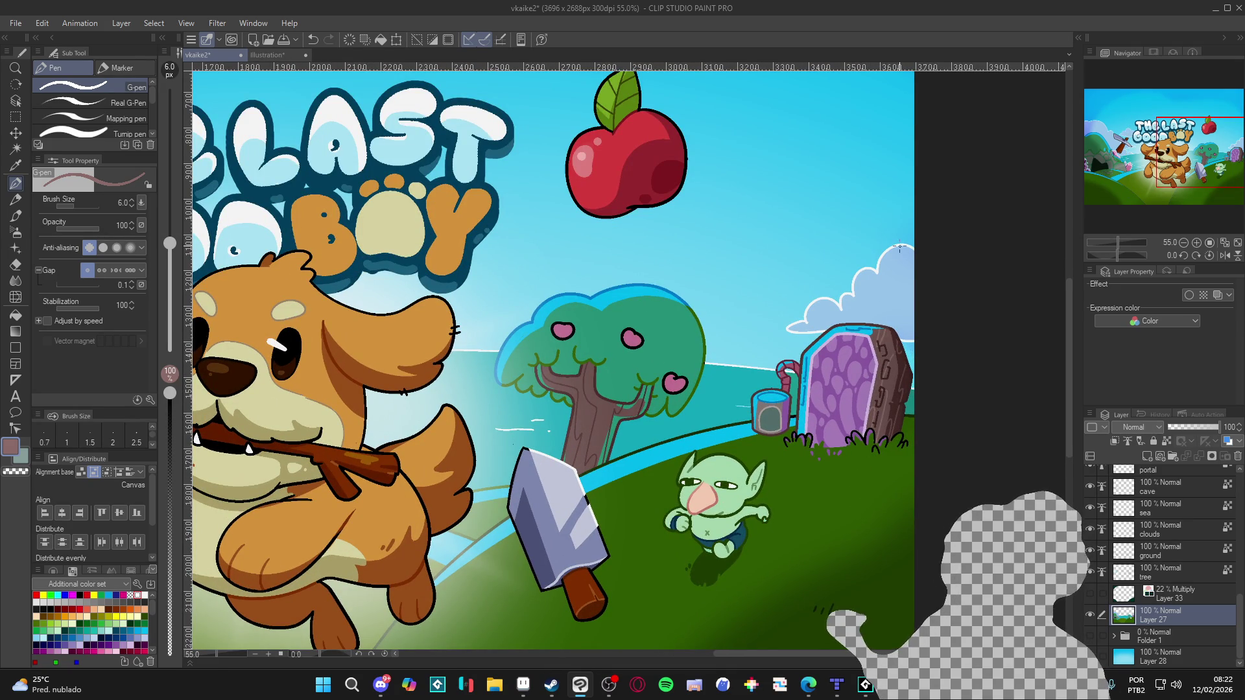
Save the cover with Ctrl+S, then zoom in on the bucket and portal.
scroll(745, 544, down, 3)
scroll(746, 544, down, 1)
key(ctrl+s)
scroll(719, 513, down, 1)
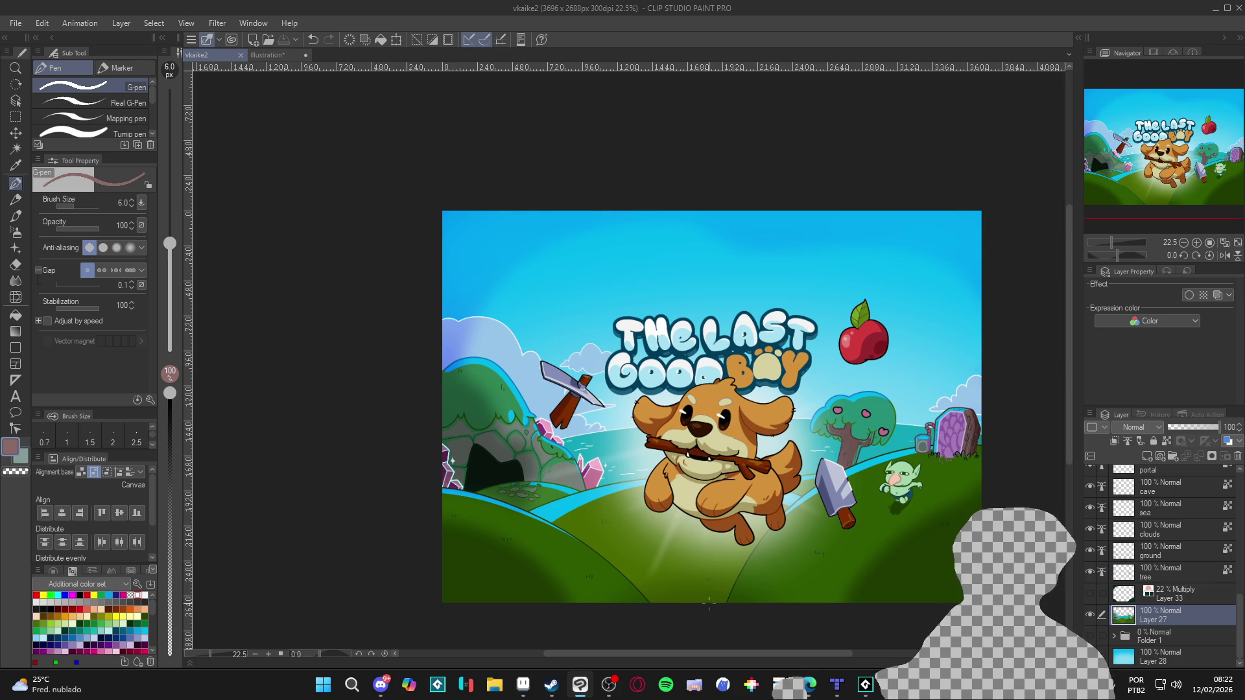
scroll(1172, 585, up, 2)
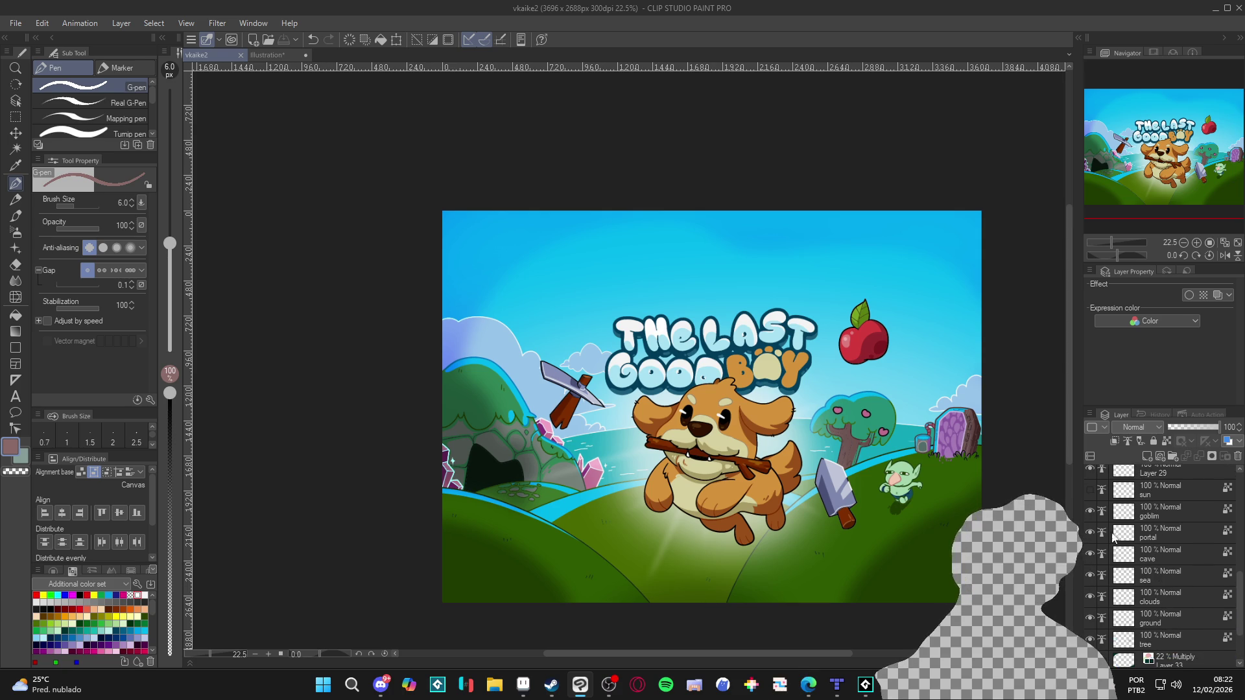
scroll(938, 452, up, 10)
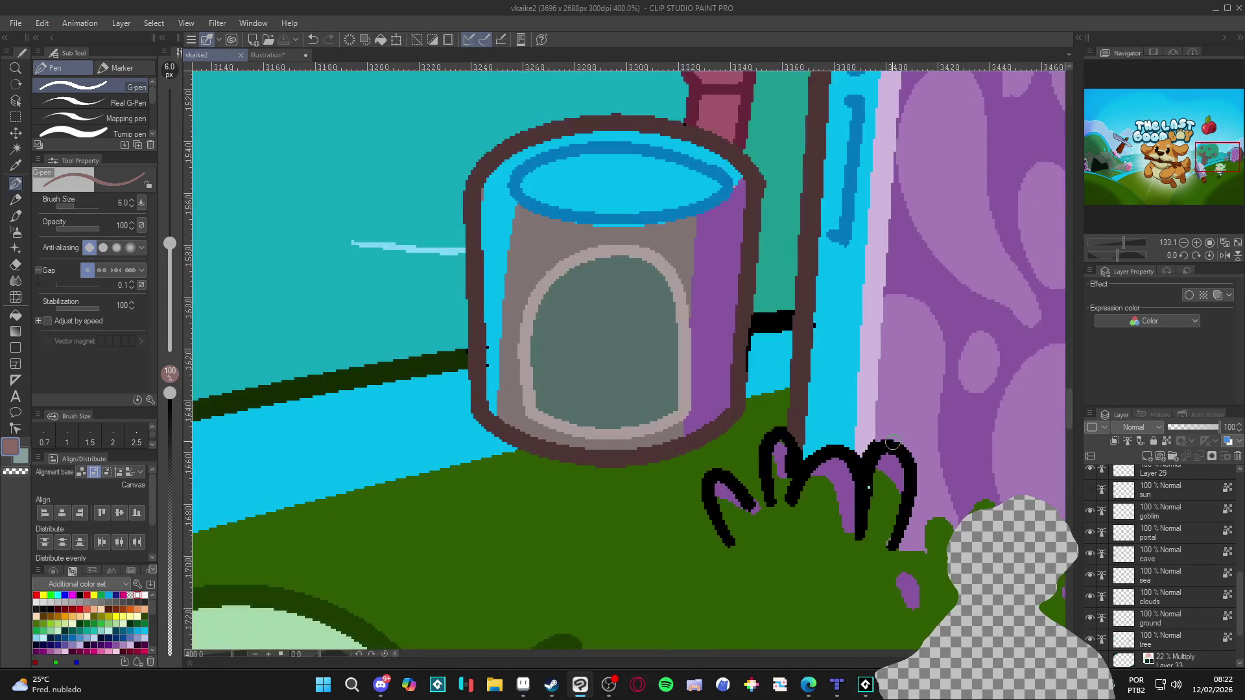
On the portal layer, take the dark green outline colour at a 10 px brush and clear the selection.
ctrl+shift+click(994, 497)
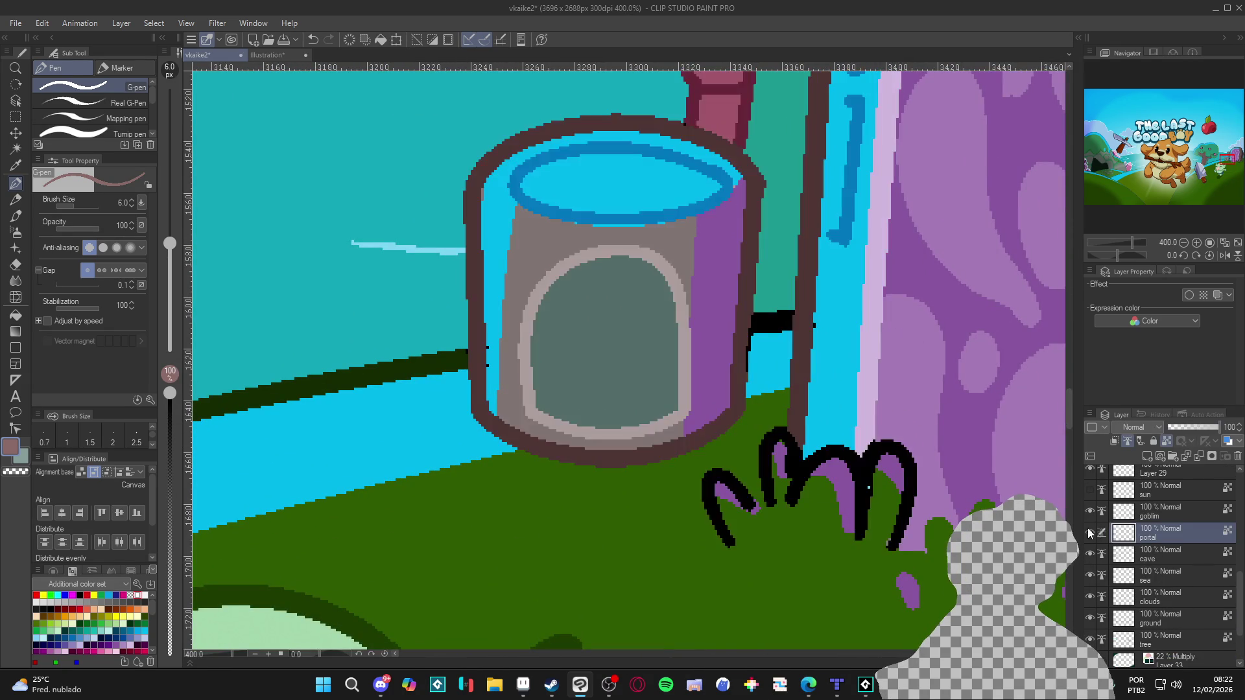
scroll(793, 534, down, 4)
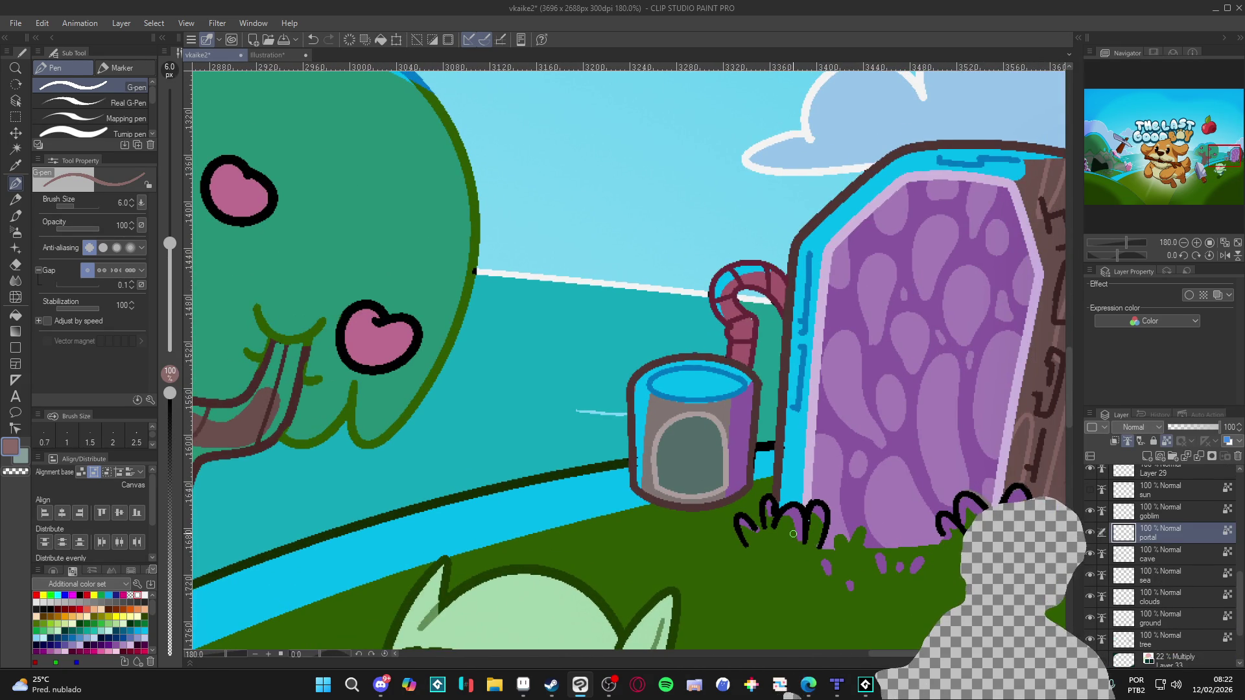
alt+click(580, 468)
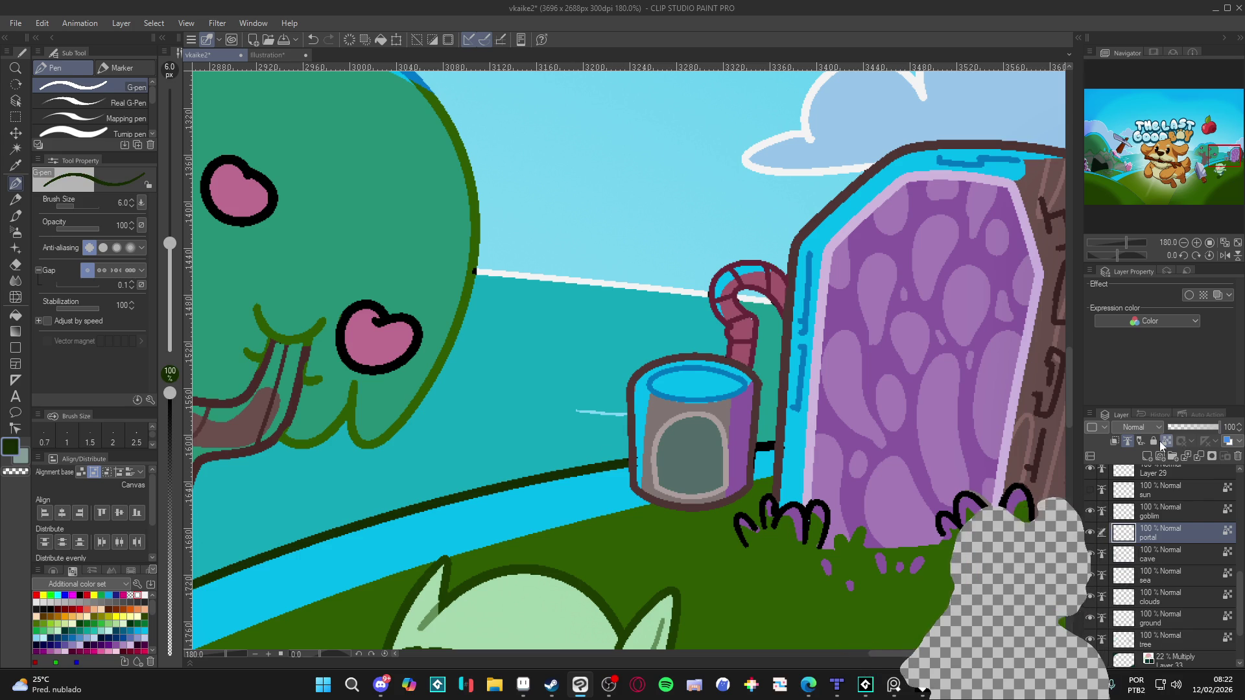
key(bracketright)
key(bracketright)
key(bracketright)
key(ctrl+d)
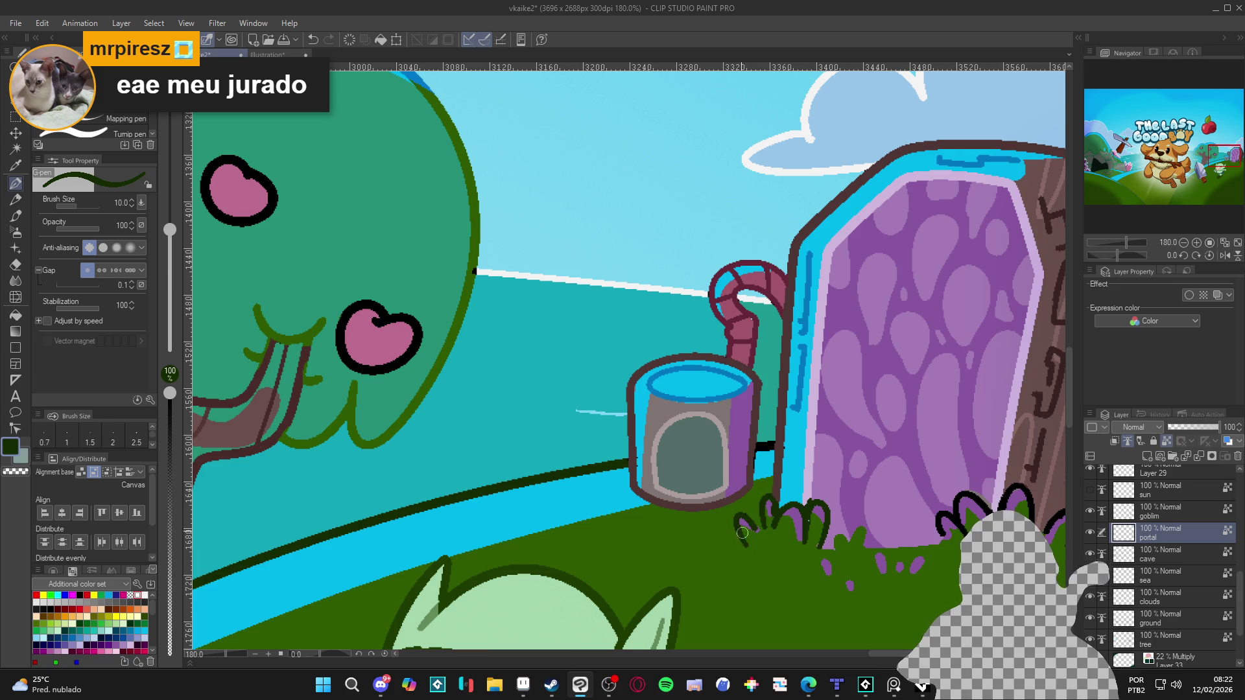
Sample the portal's mauve-brown, lavender edge and dark green outline colours for the grass tufts.
drag(936, 566, 815, 545)
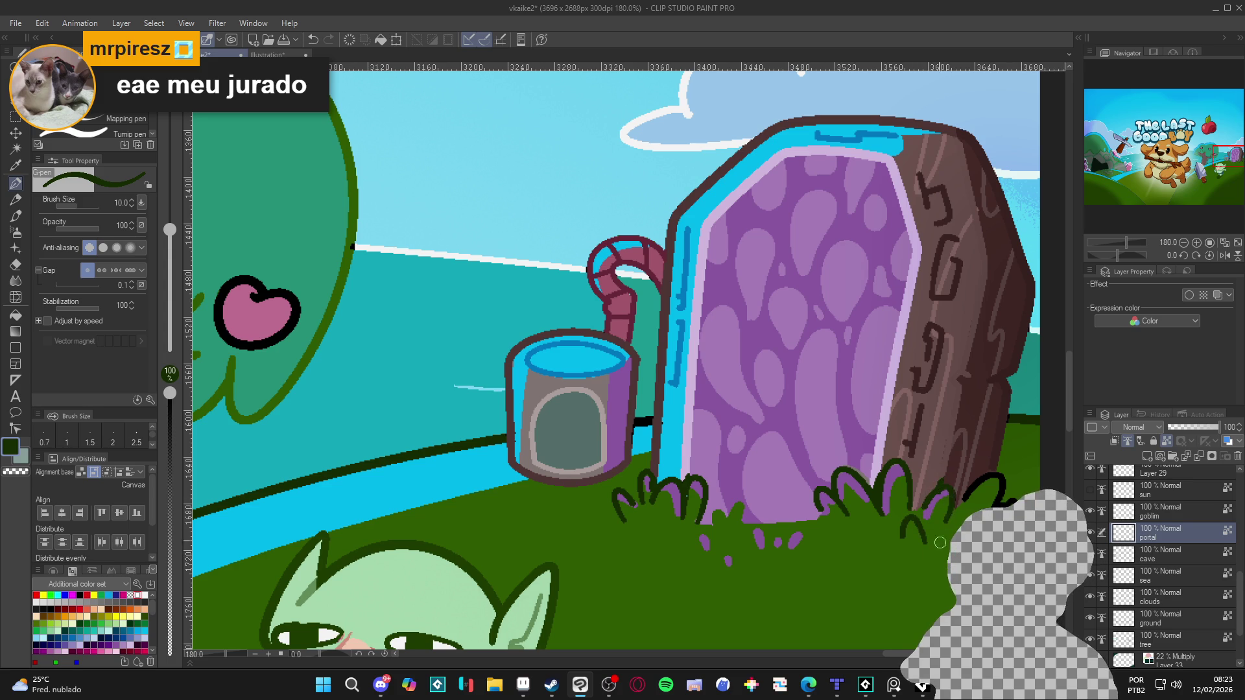
alt+click(947, 471)
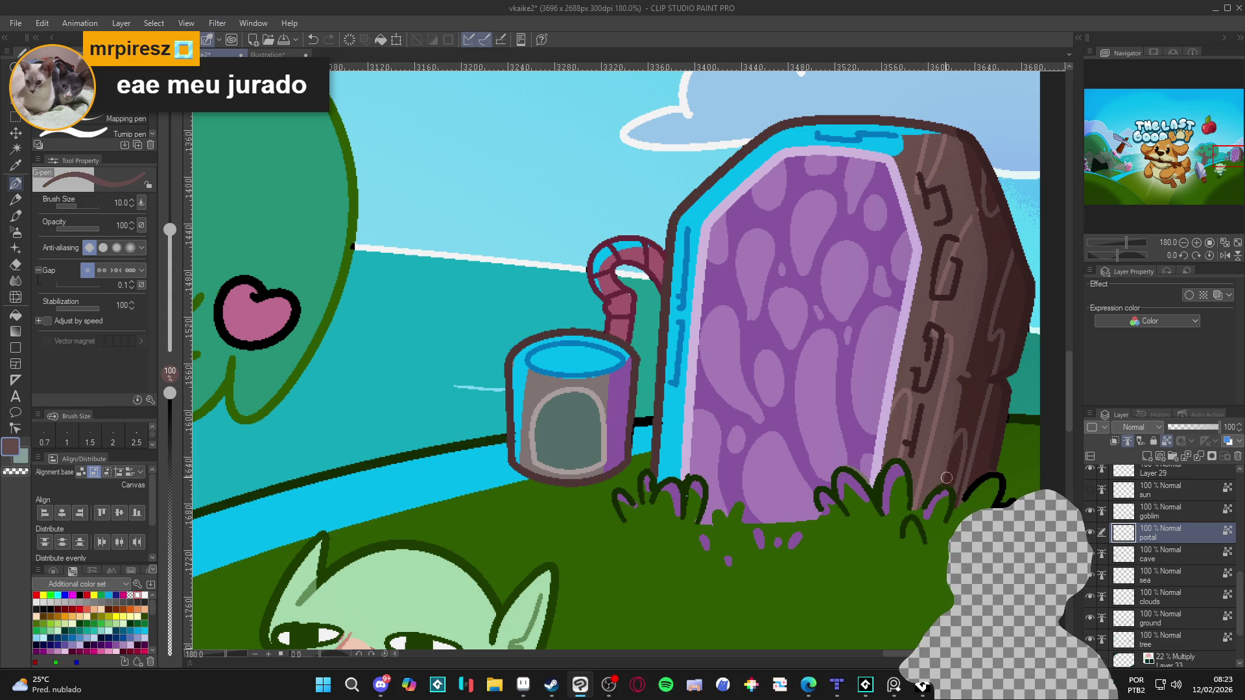
alt+click(967, 496)
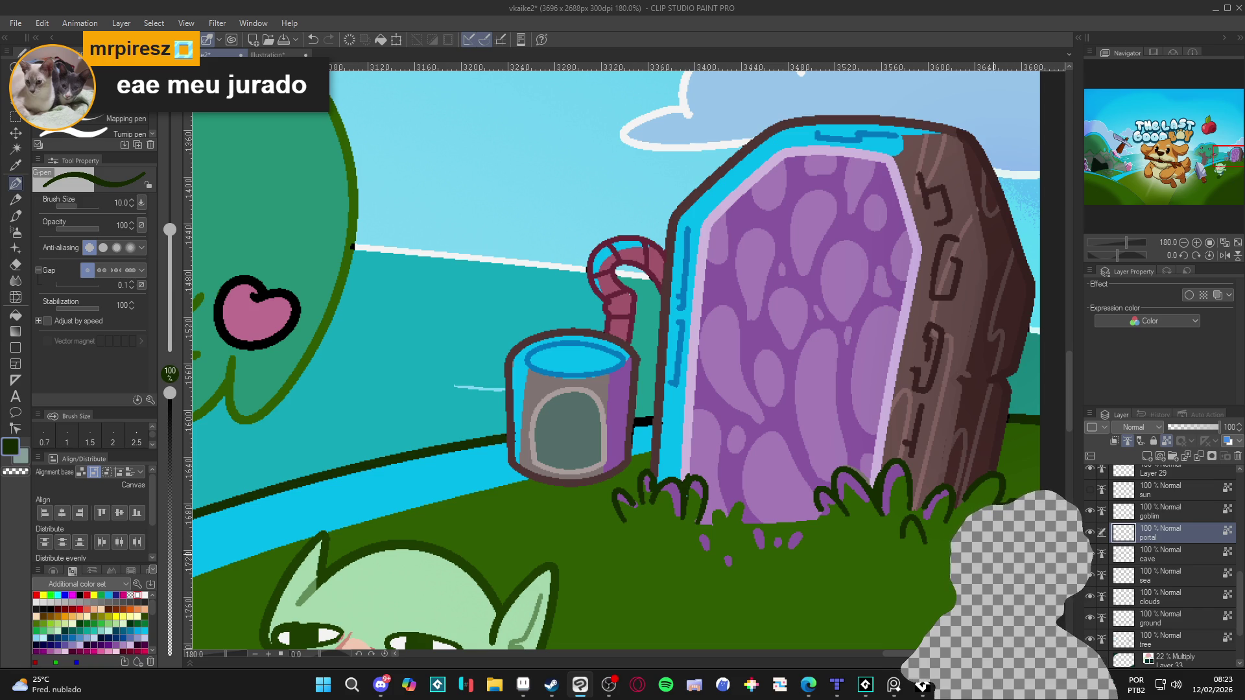
alt+click(688, 467)
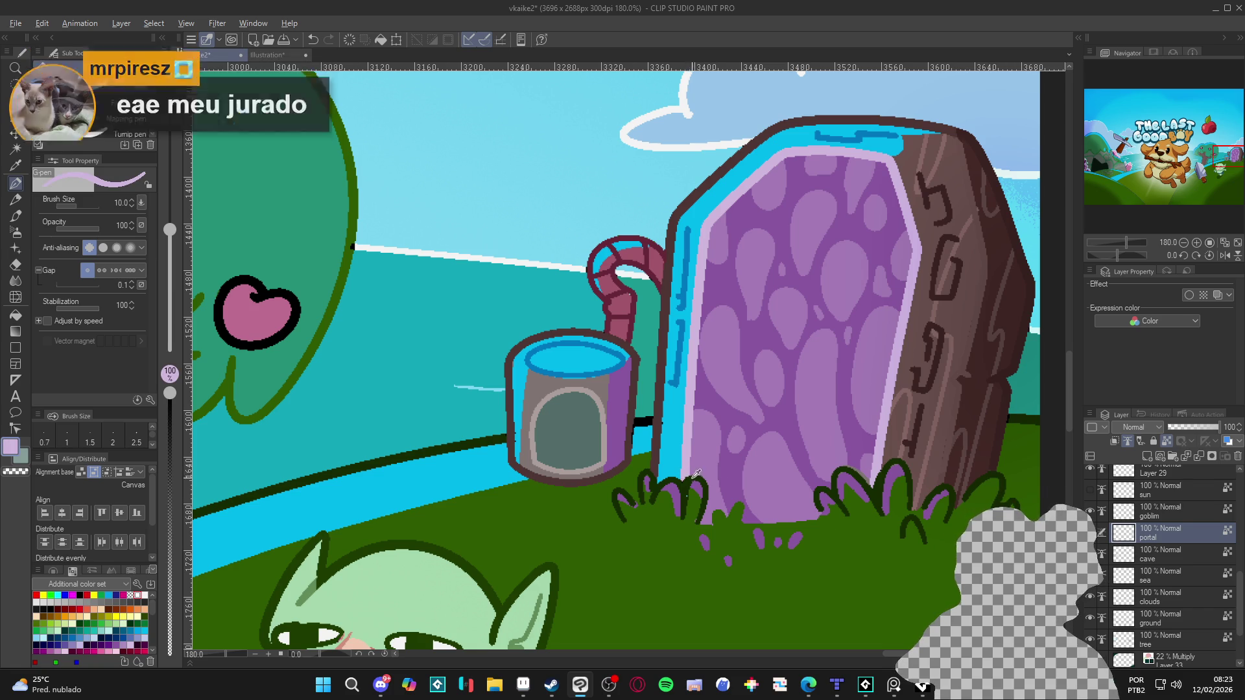
alt+click(689, 480)
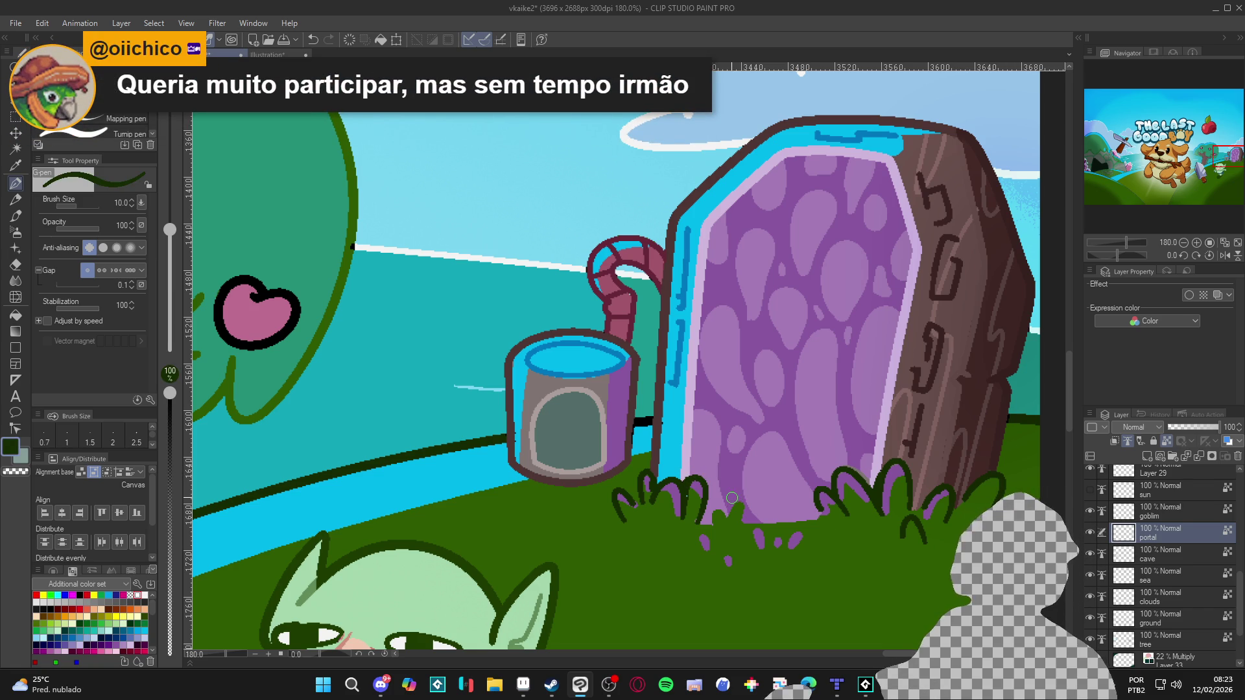
scroll(610, 447, down, 5)
drag(642, 490, 709, 507)
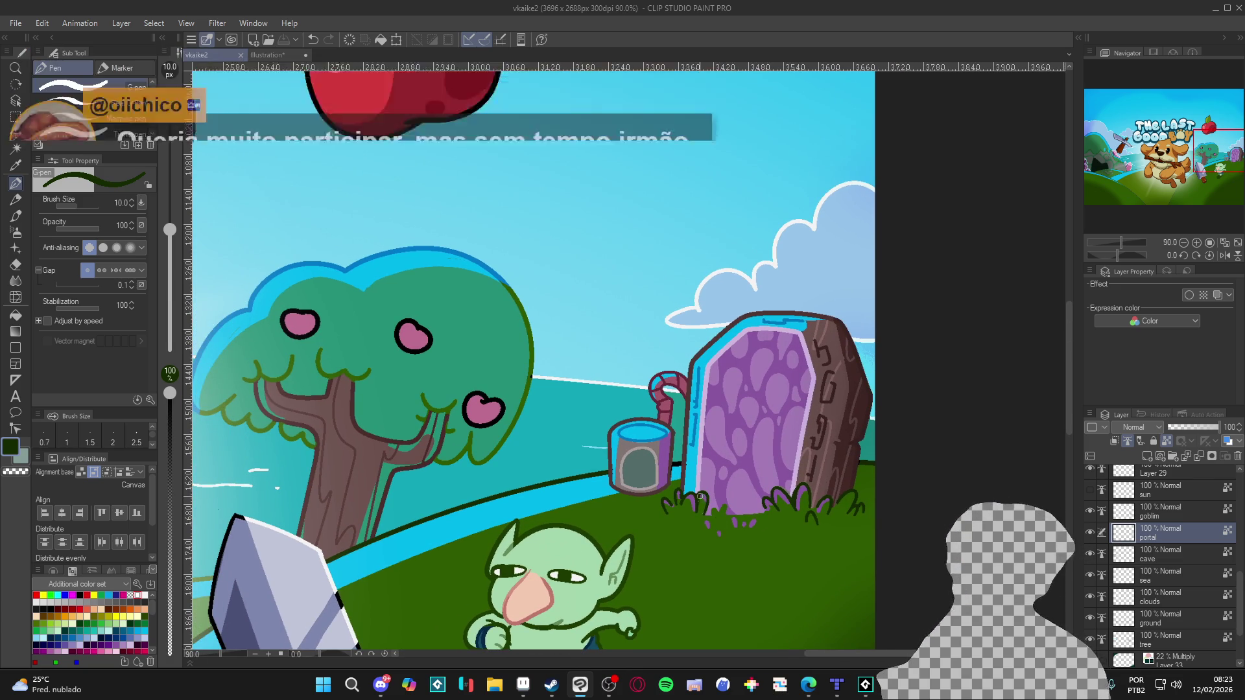
scroll(689, 506, down, 2)
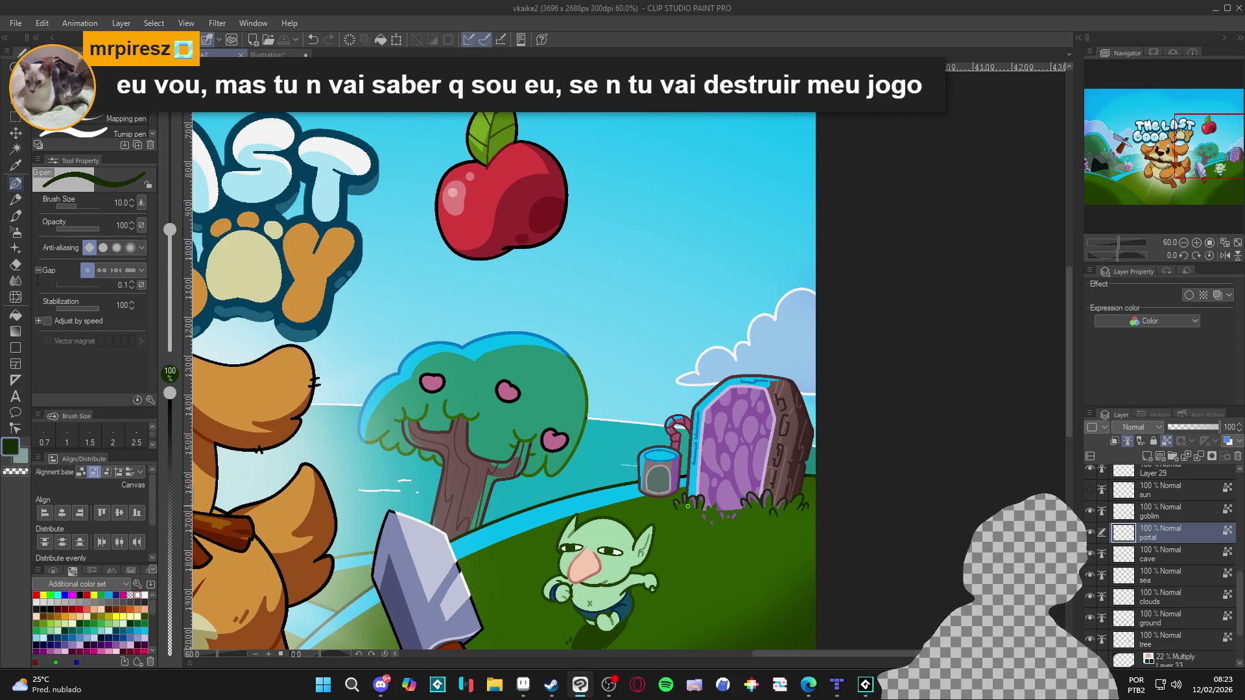
scroll(468, 537, down, 5)
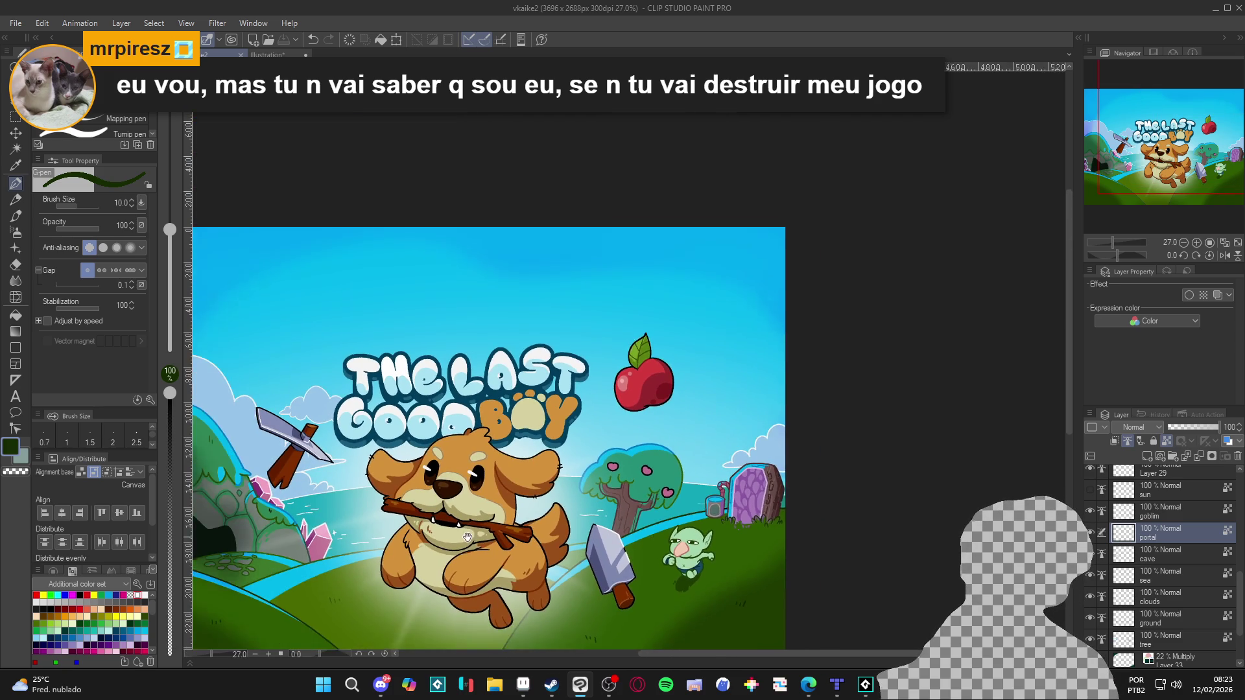
mouse_move(468, 537)
mouse_down()
mouse_move(559, 536)
mouse_move(597, 558)
mouse_move(636, 547)
mouse_up()
scroll(580, 562, down, 1)
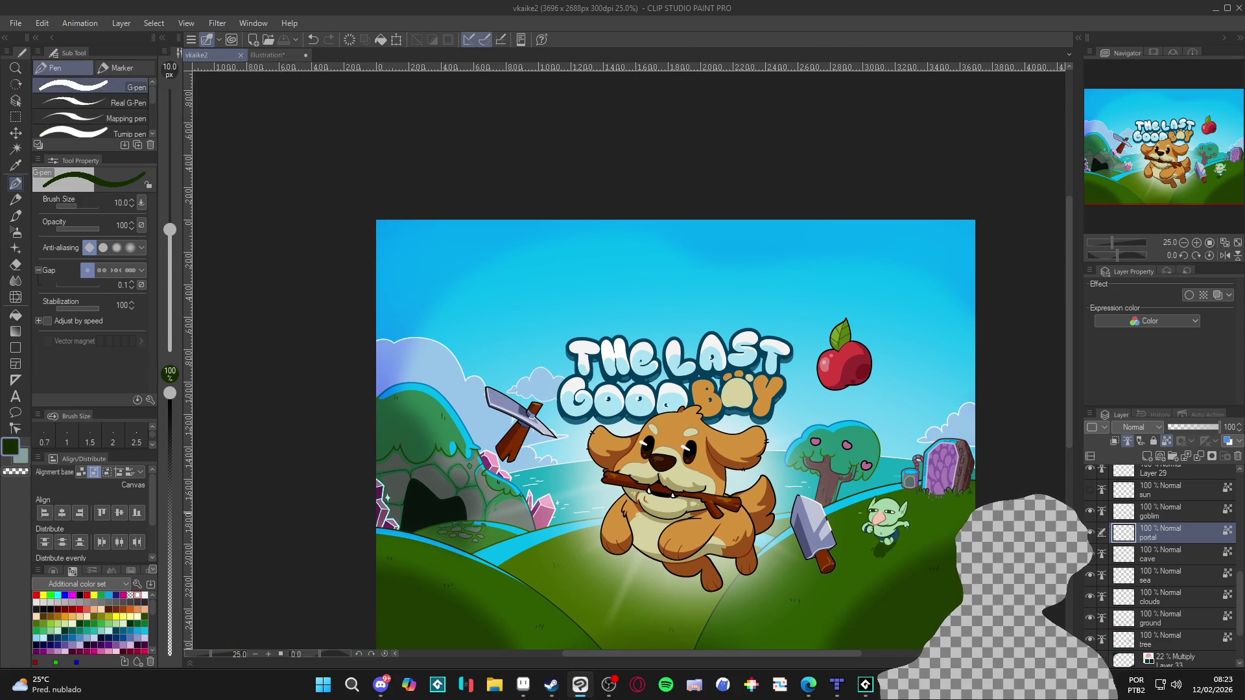
scroll(684, 578, down, 1)
drag(685, 578, 695, 576)
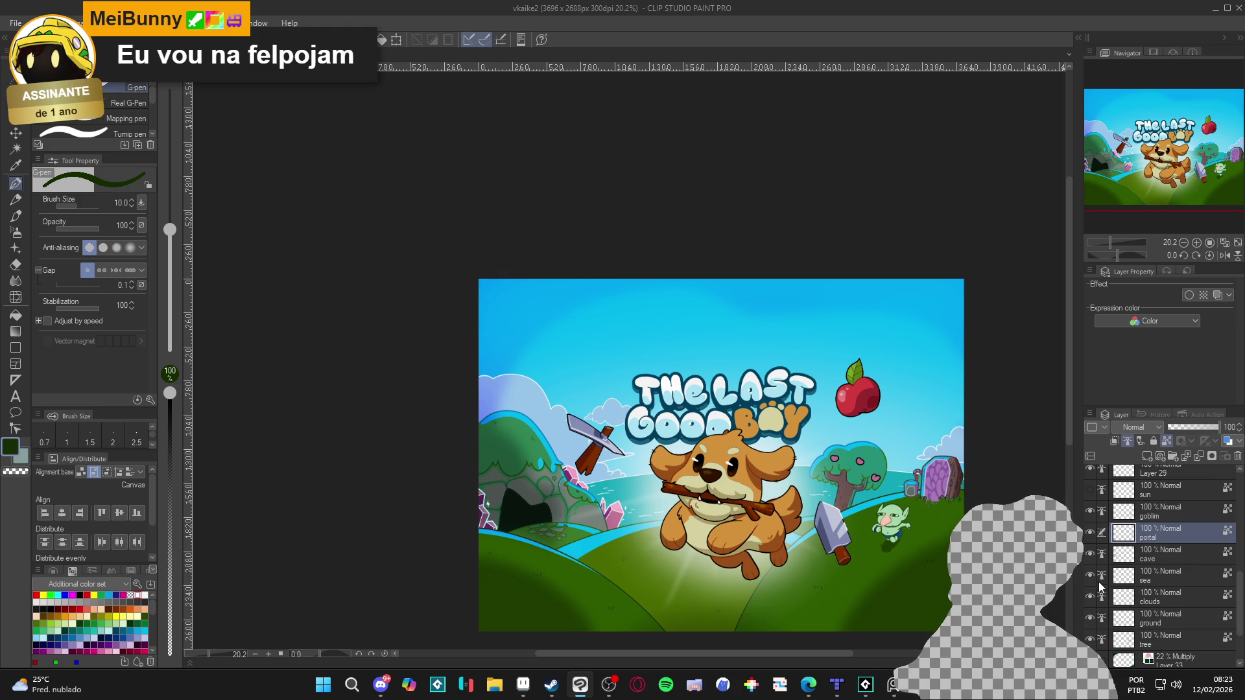
click(1151, 619)
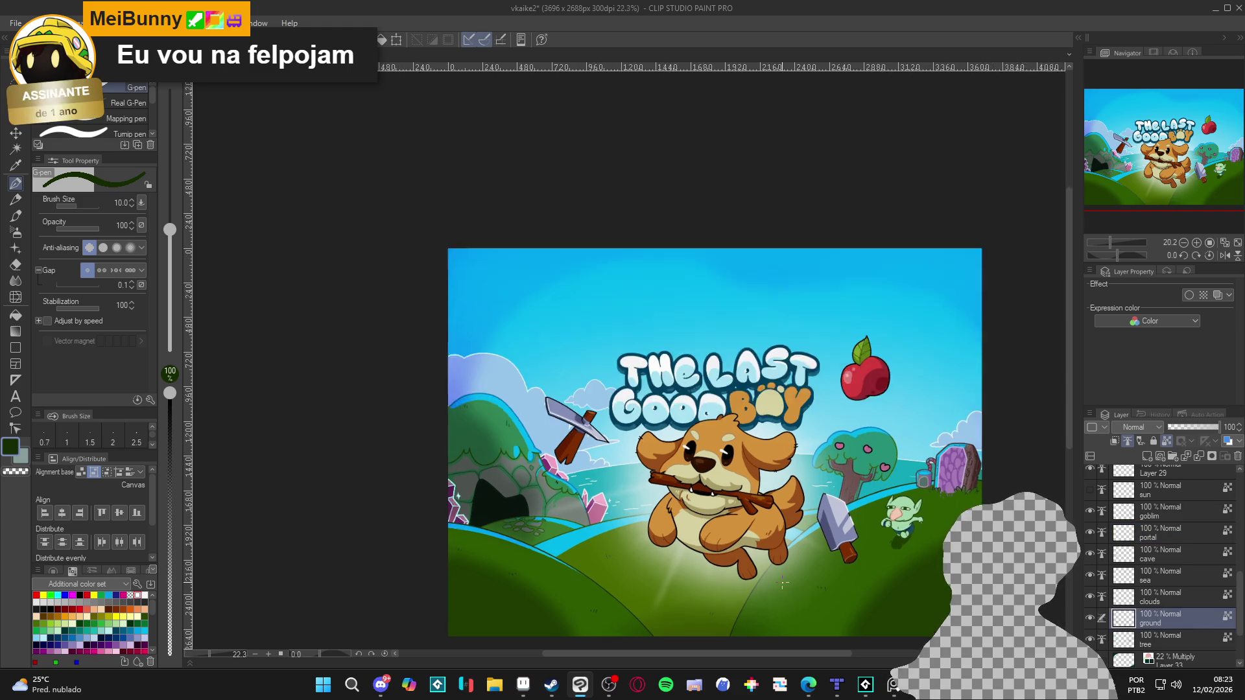
Inspect the hill's grass strokes up close, recentre the cover and save it with Ctrl+S.
scroll(820, 590, up, 5)
scroll(830, 588, up, 2)
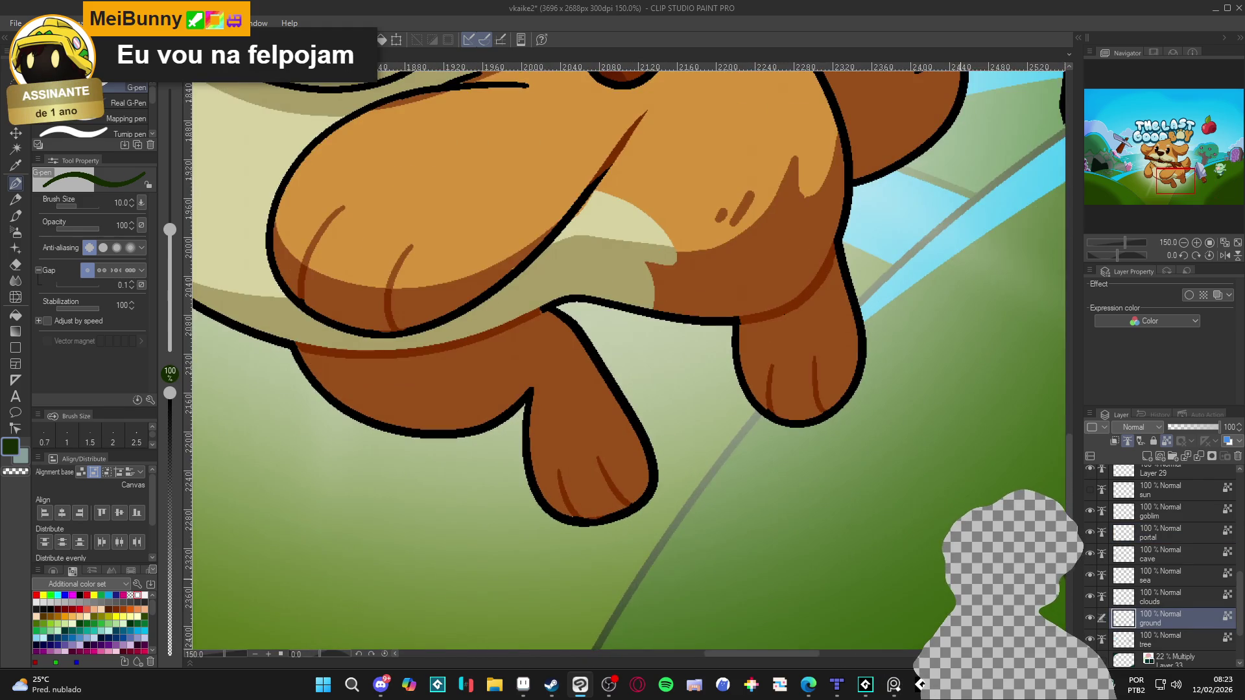
scroll(686, 480, up, 3)
scroll(687, 477, down, 5)
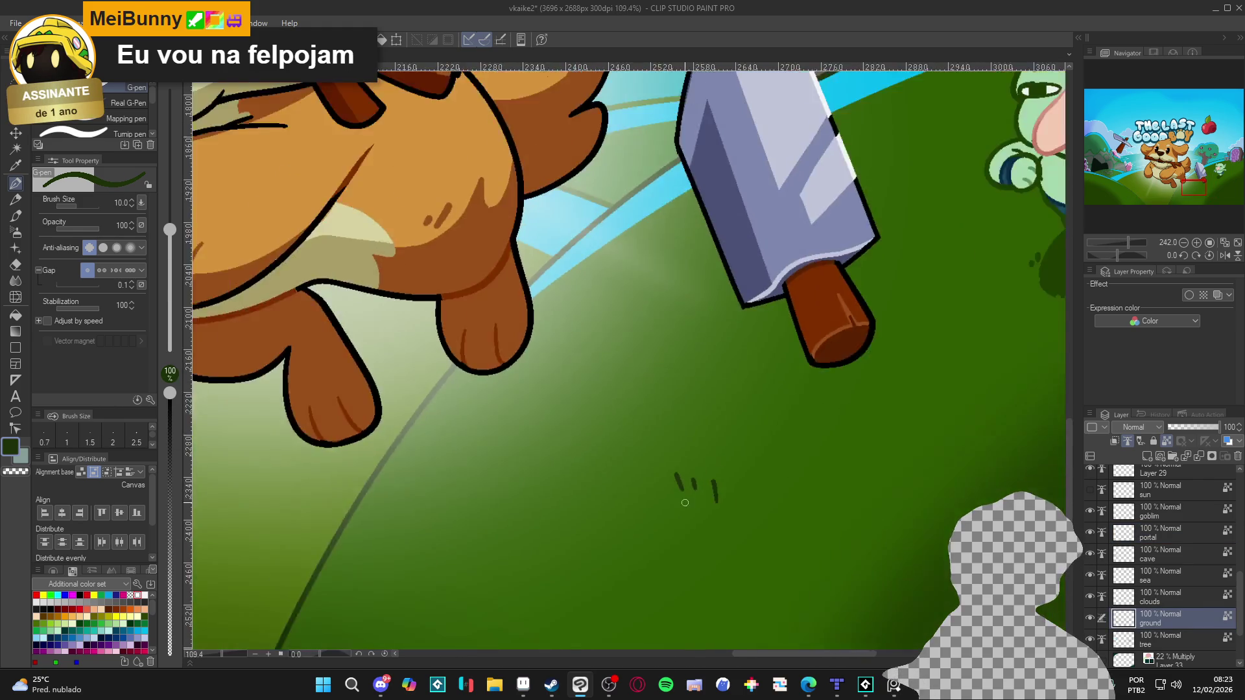
scroll(694, 487, down, 2)
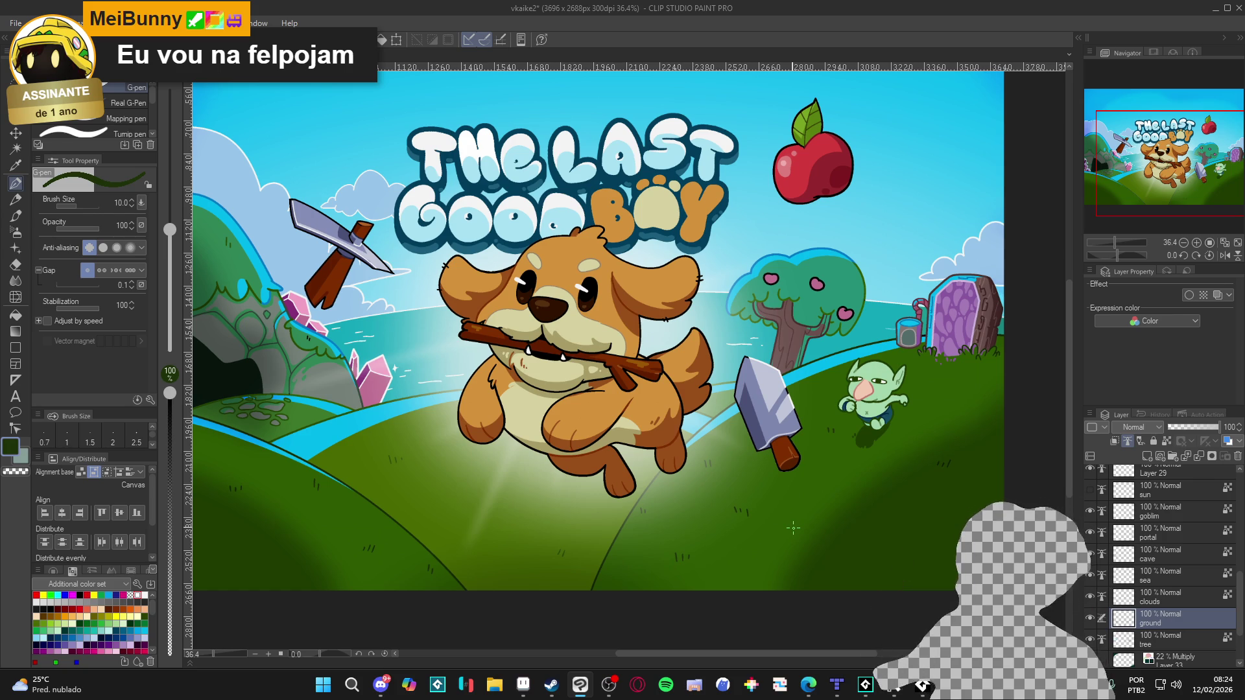
scroll(792, 528, down, 5)
scroll(716, 570, up, 3)
drag(716, 571, 723, 574)
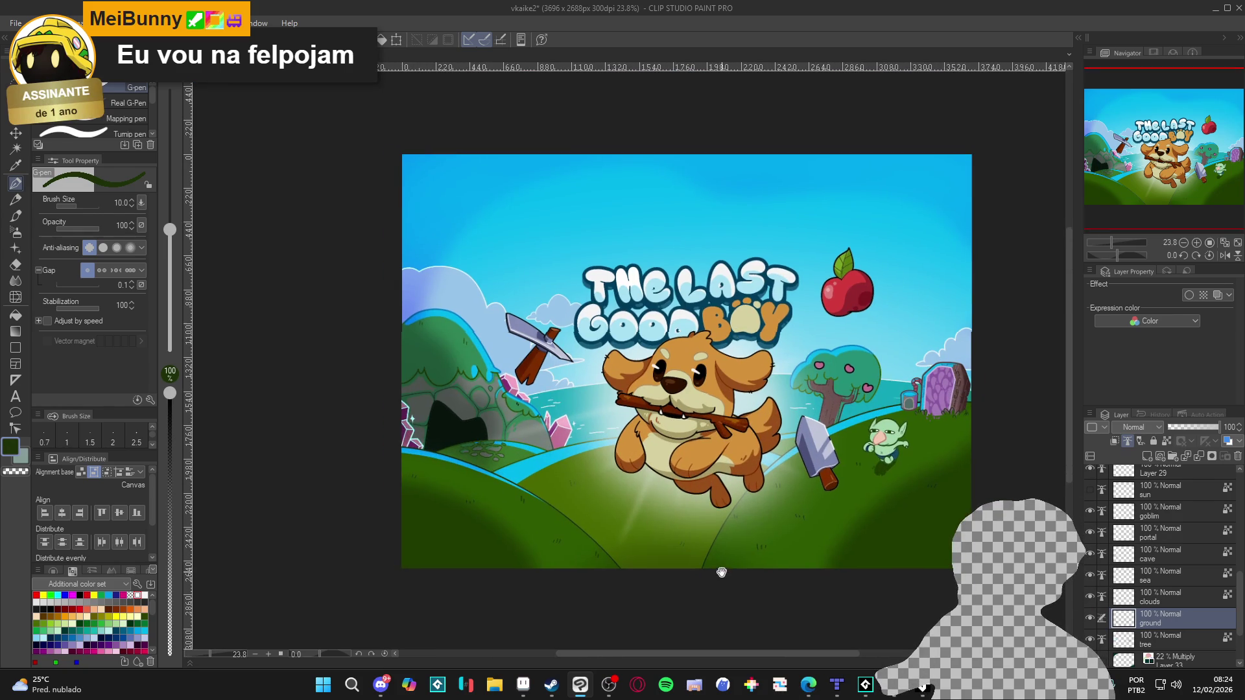
key(ctrl+s)
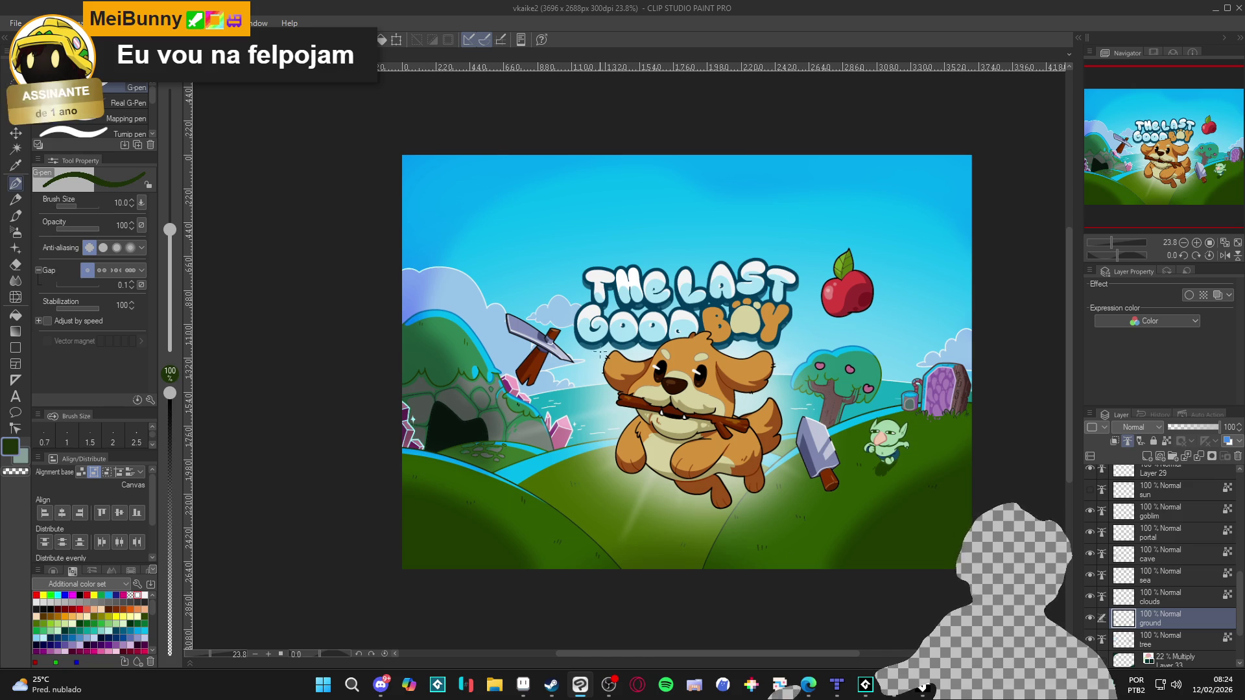
scroll(618, 373, down, 2)
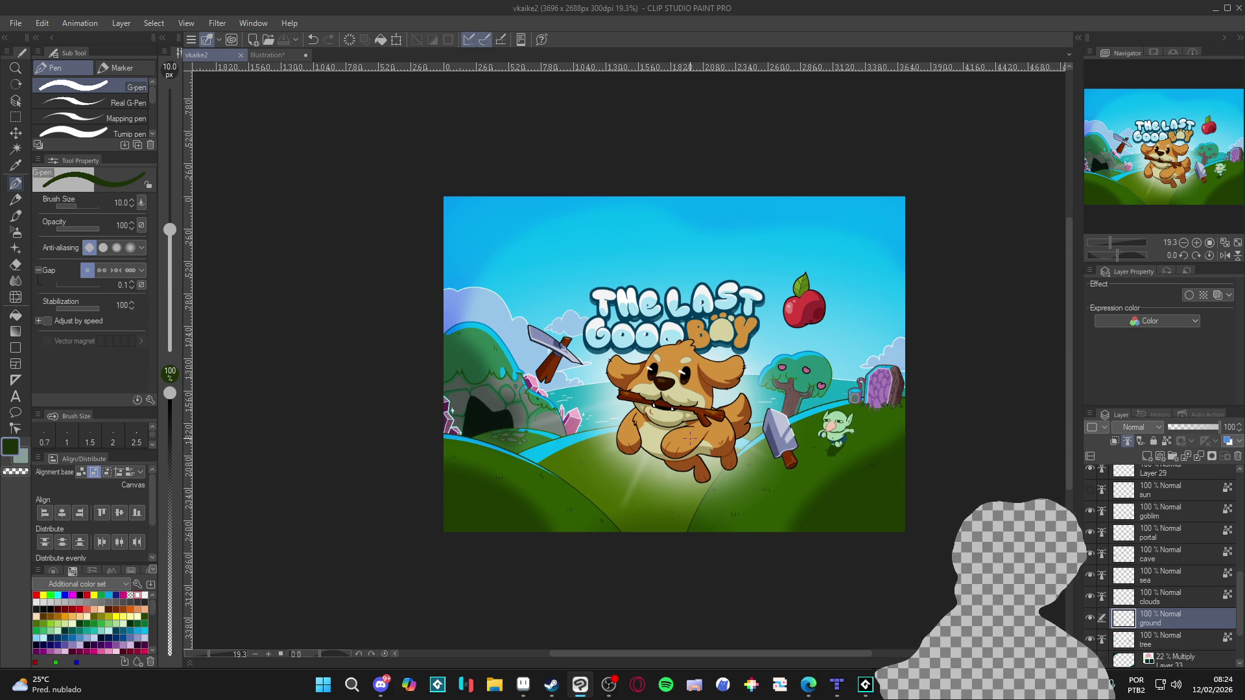
scroll(518, 363, up, 7)
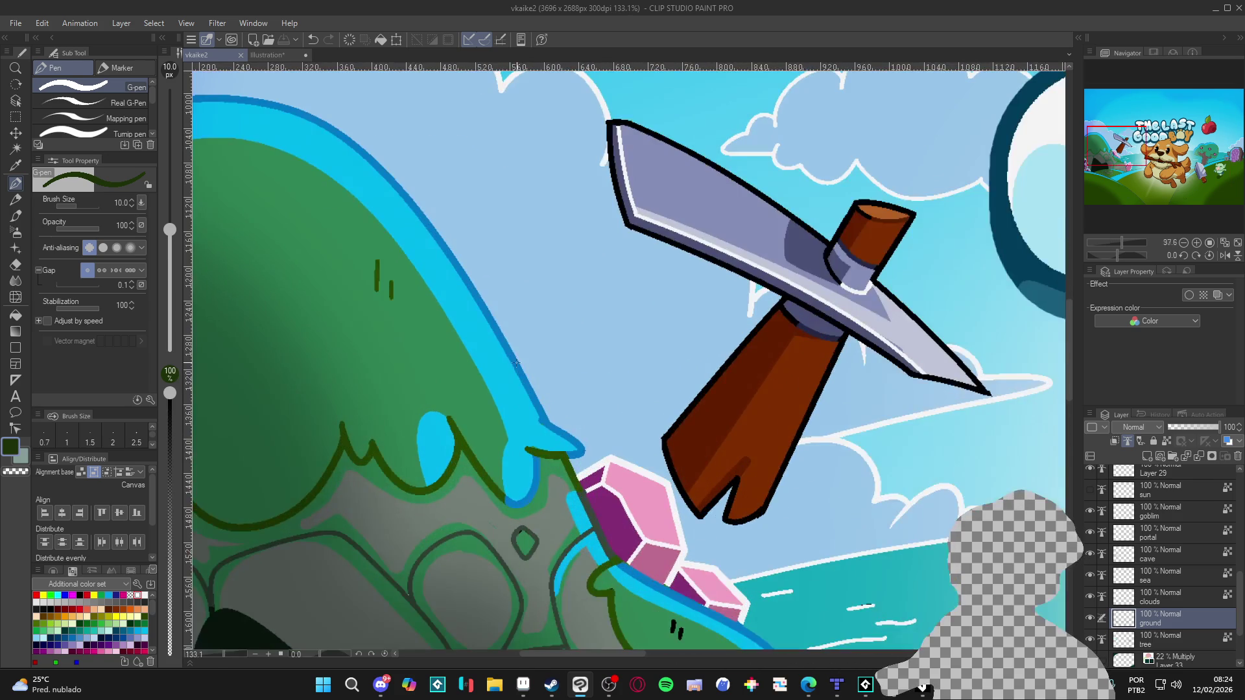
Auto-select the hill and cave shape on the cave layer, then deselect.
ctrl+shift+click(519, 363)
key(w)
click(519, 363)
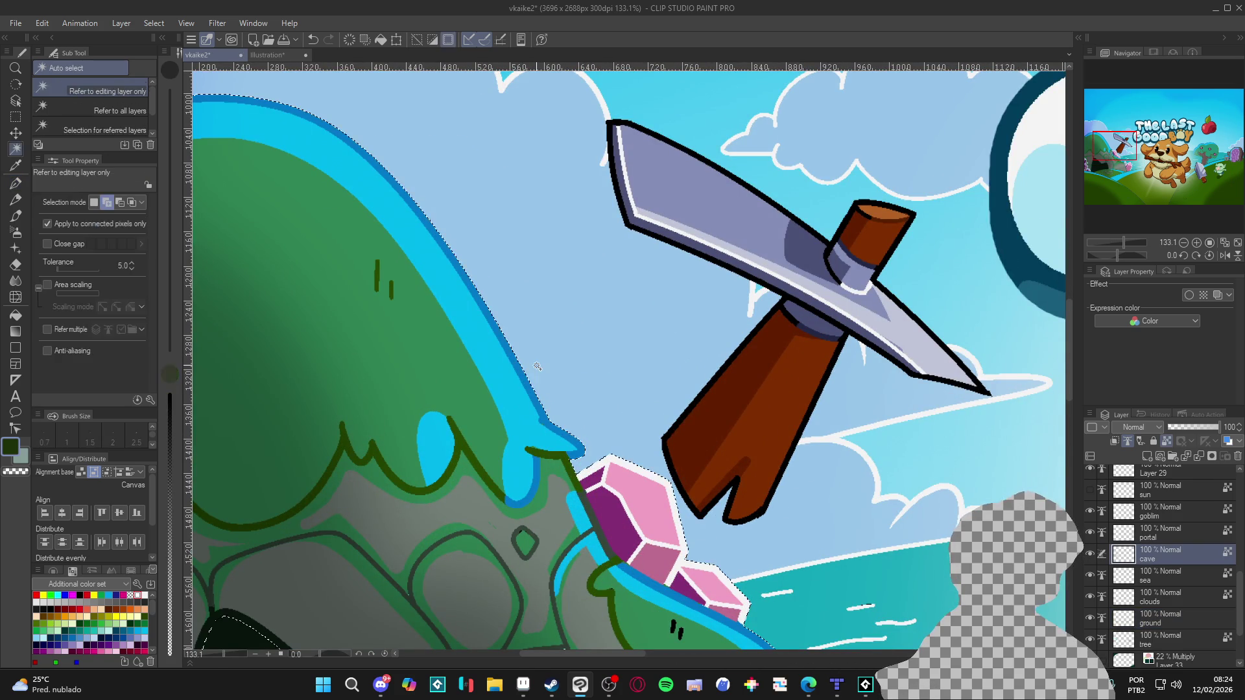
scroll(594, 393, down, 4)
key(ctrl+d)
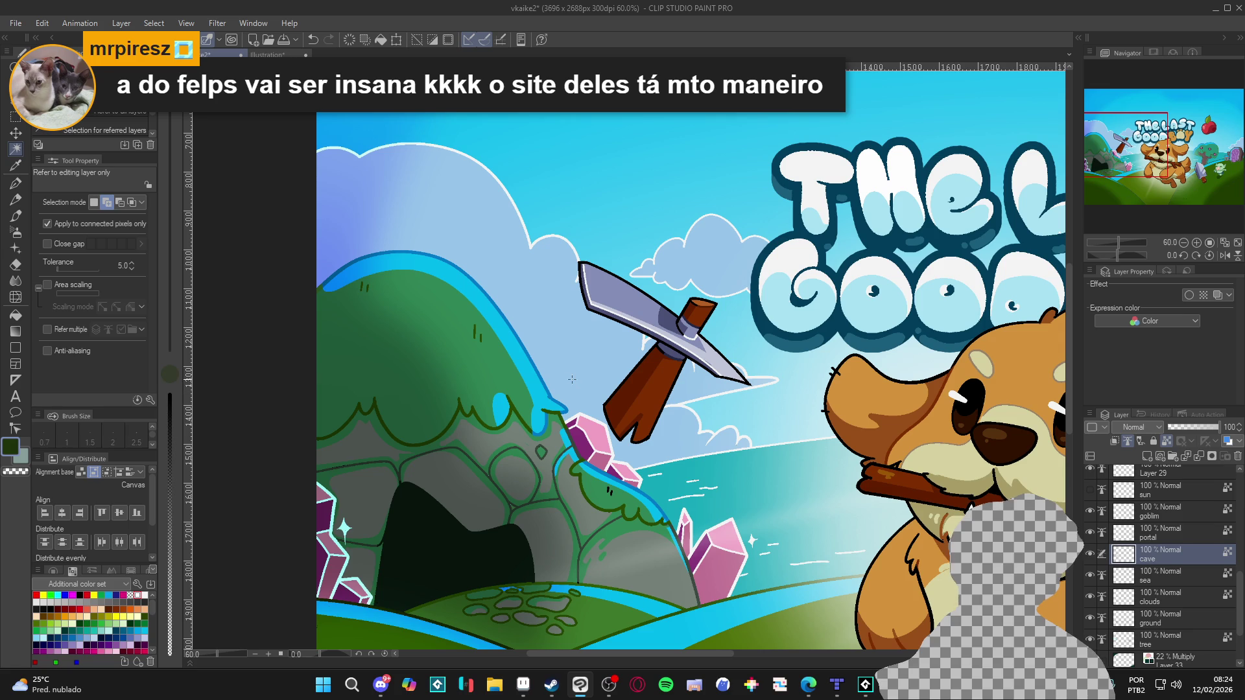
On the sky layer, sample light sky blue for the soft airbrush; undo a trial sky stroke.
ctrl+shift+click(572, 380)
key(b)
scroll(678, 389, down, 3)
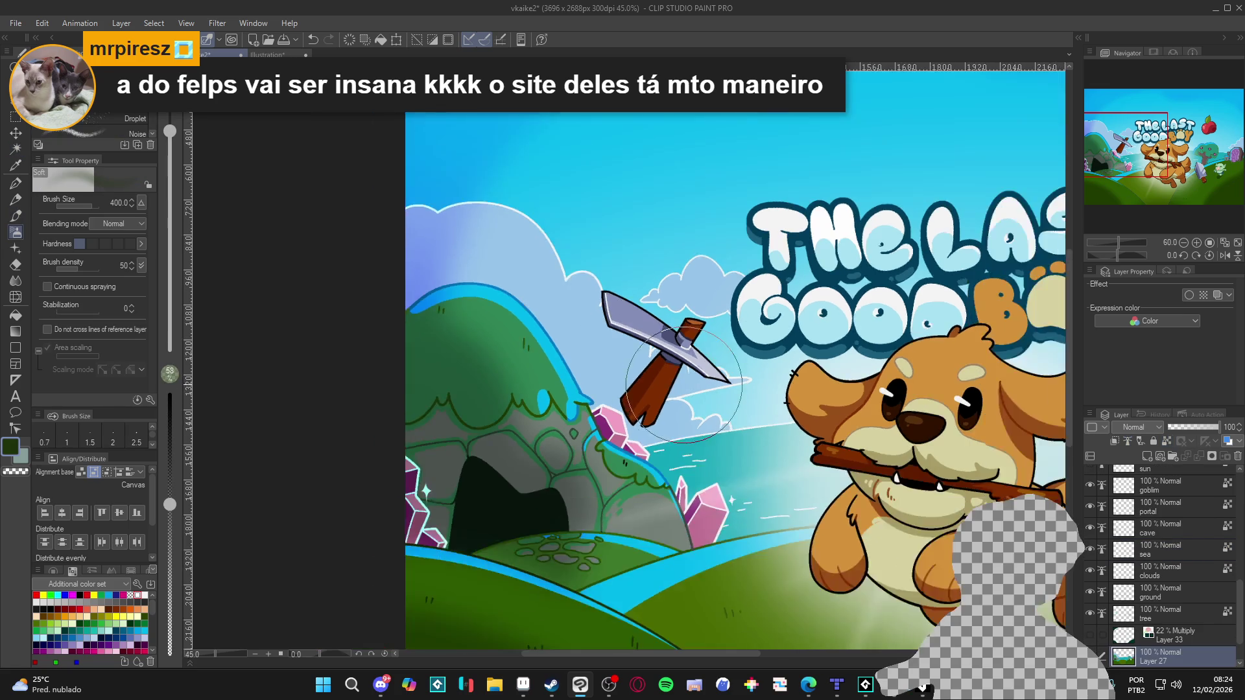
alt+click(761, 410)
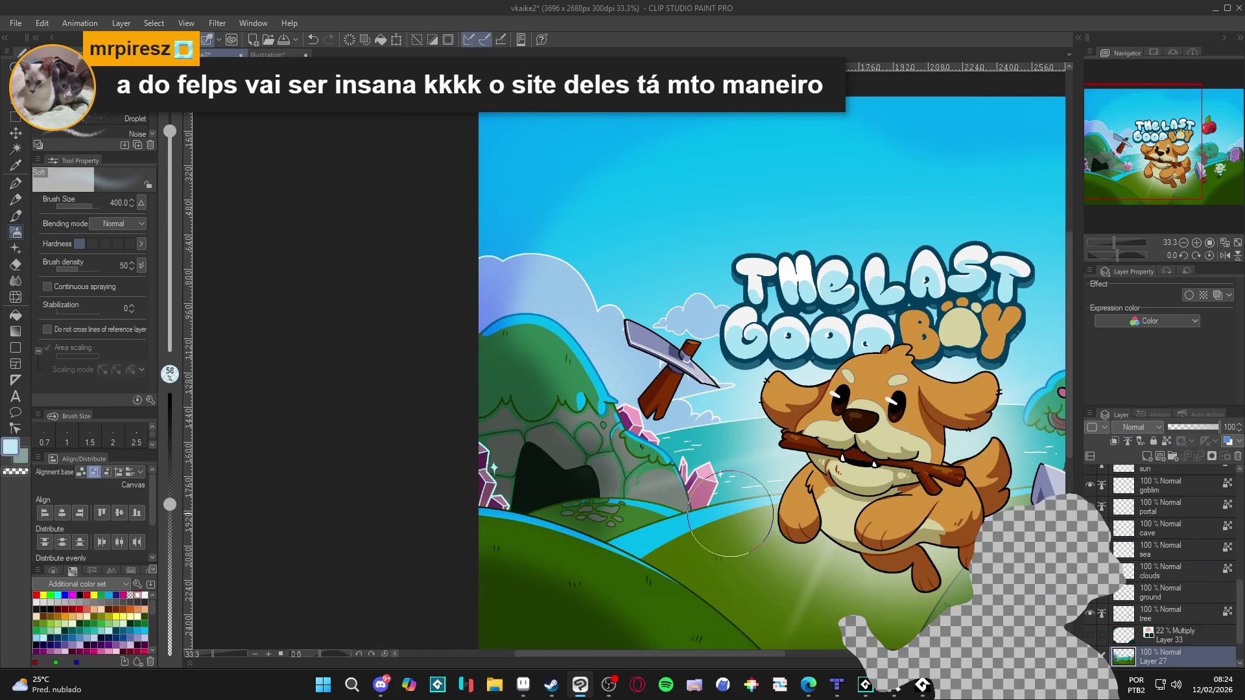
drag(597, 283, 642, 204)
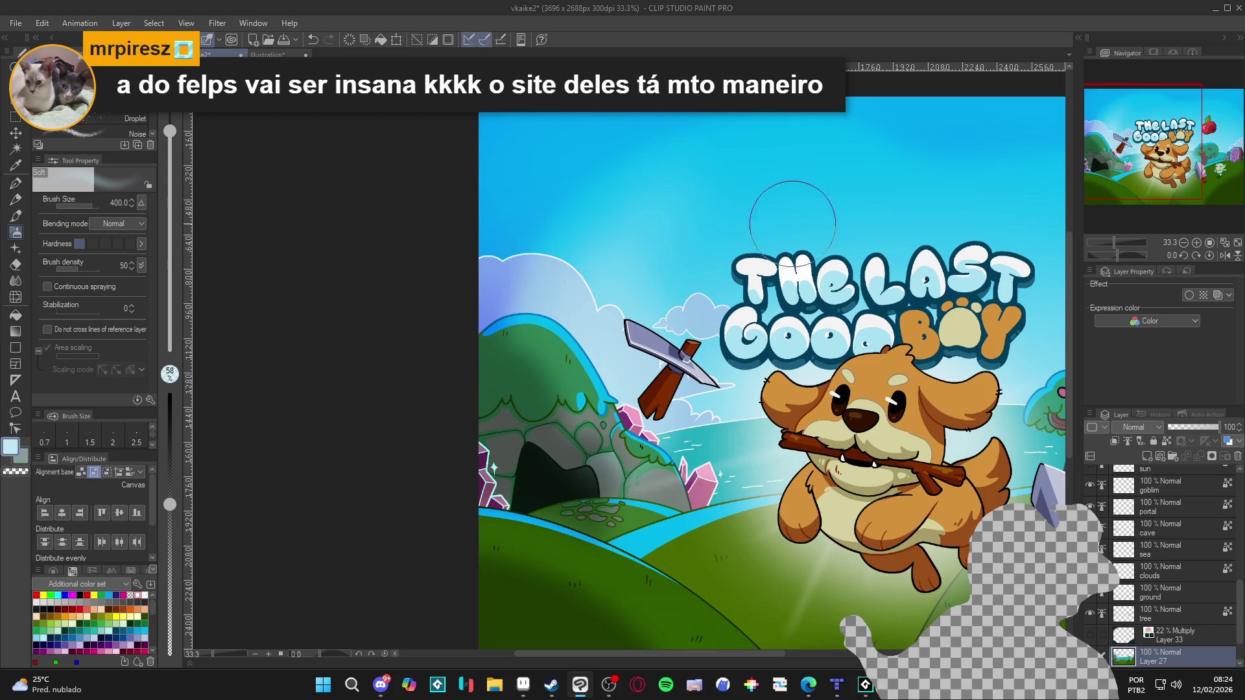
key(ctrl+z)
key(ctrl+z)
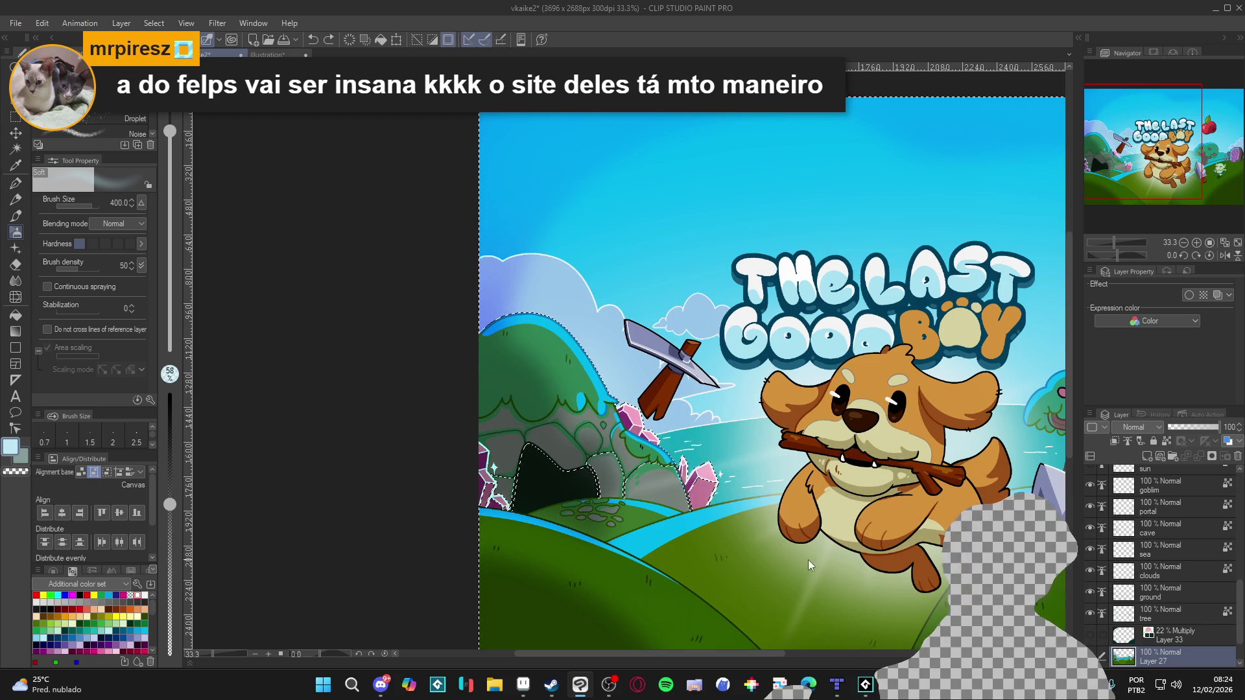
Select the sea and left sky areas, deselect, and add the empty Layer 34.
key(w)
click(692, 442)
click(678, 405)
key(ctrl+d)
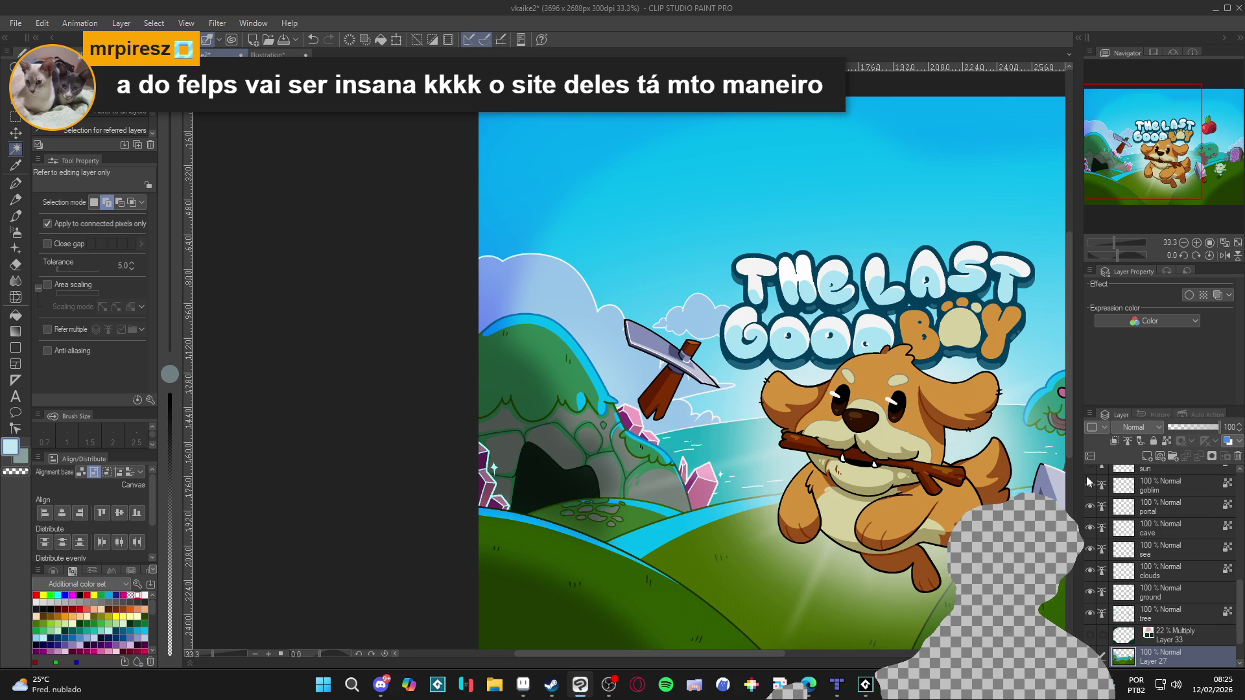
key(b)
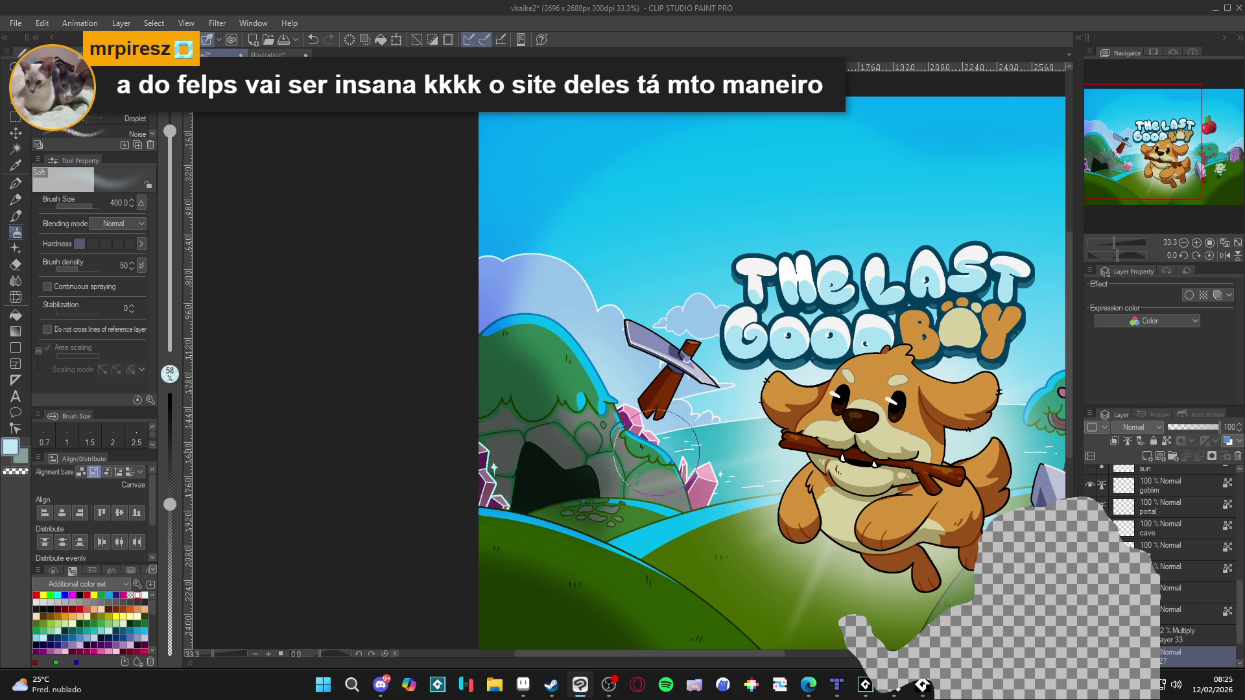
key(ctrl+z)
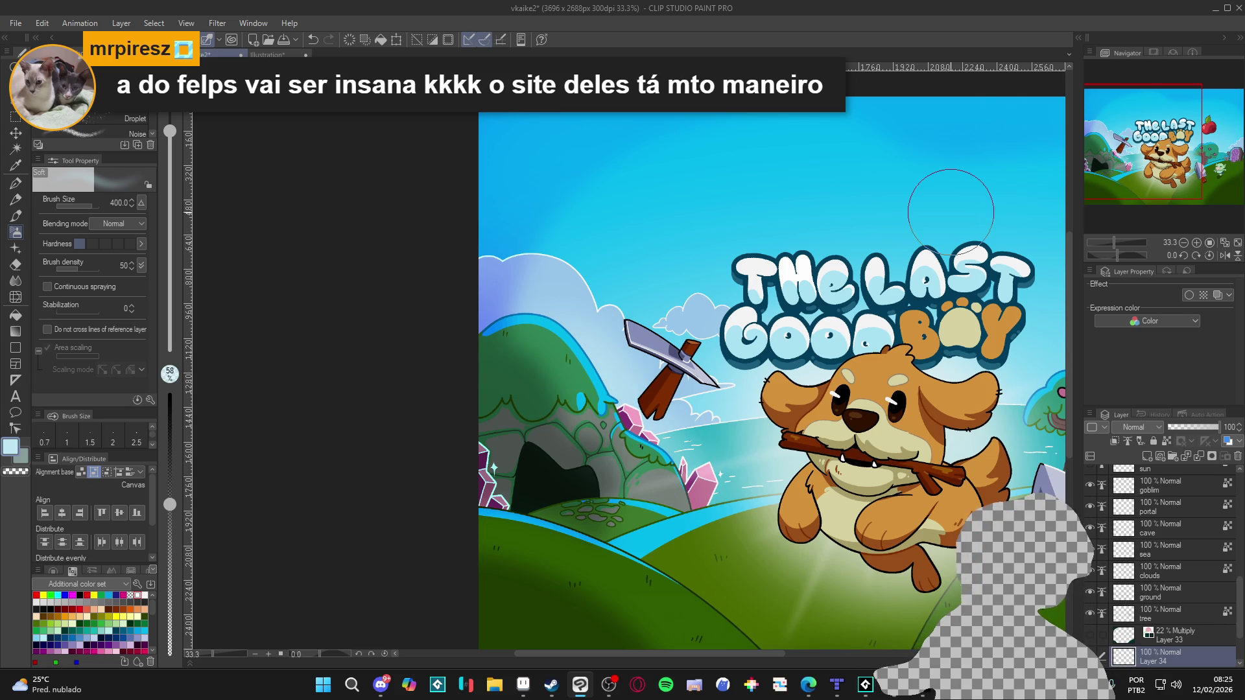
scroll(754, 552, down, 3)
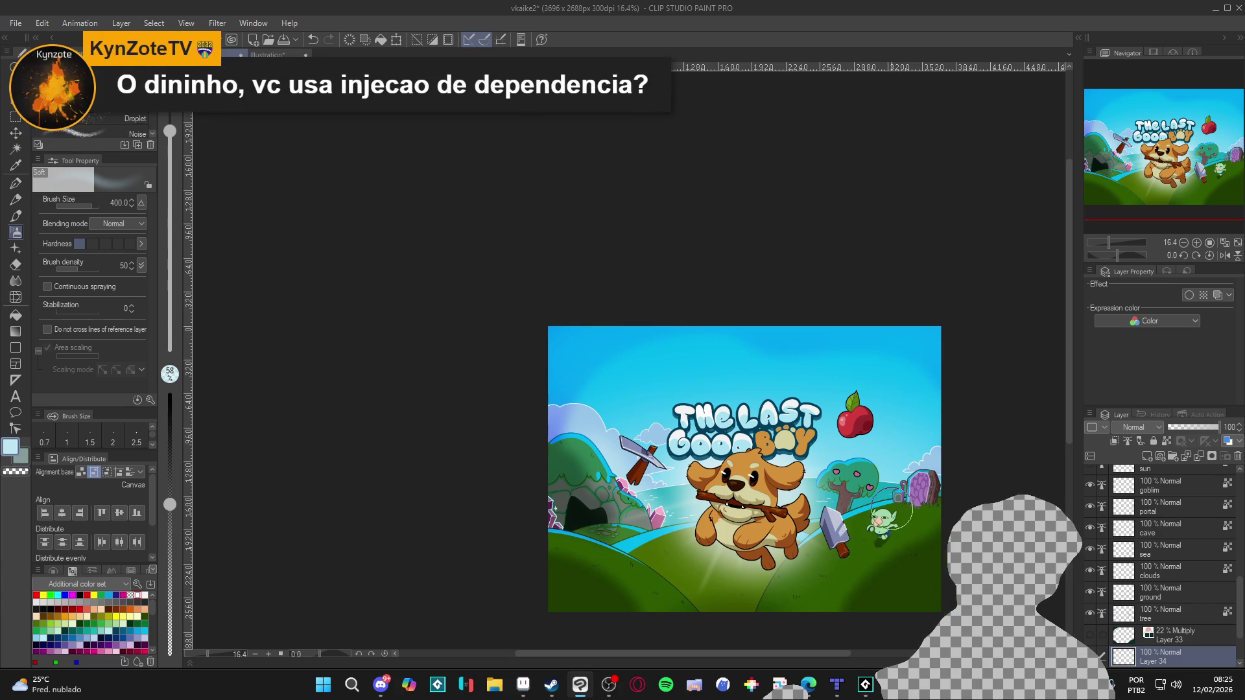
scroll(891, 502, up, 3)
key(w)
click(918, 485)
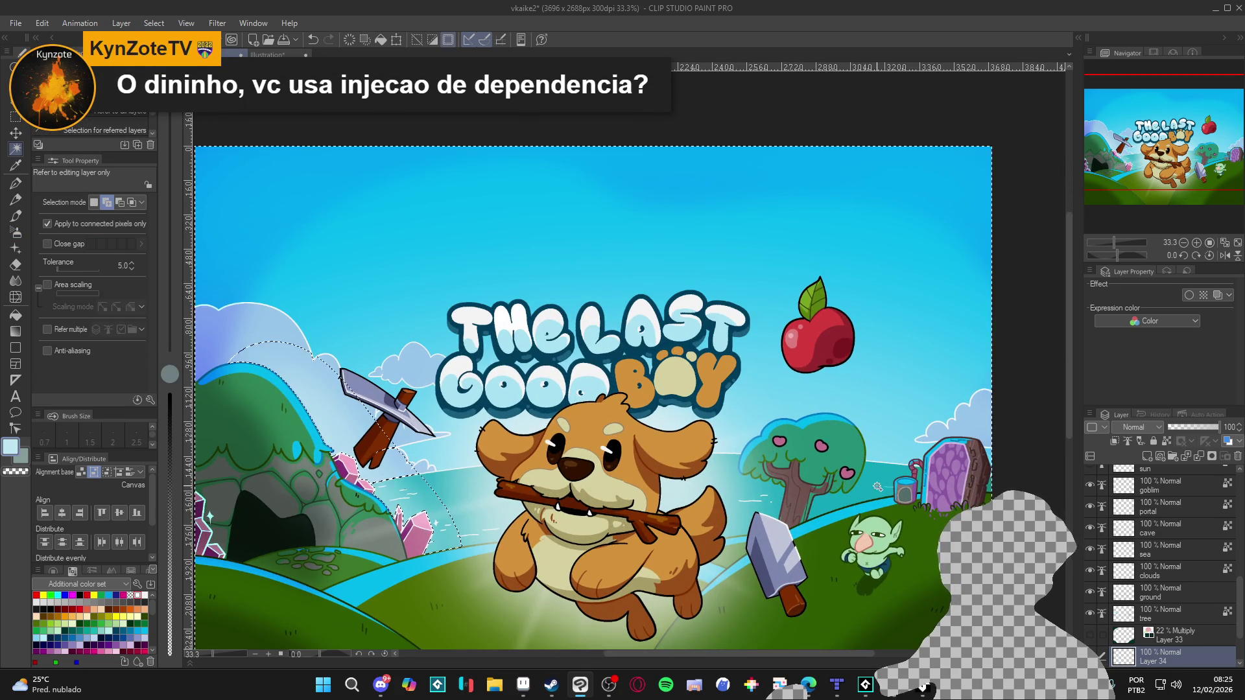
key(ctrl+d)
scroll(1161, 632, down, 3)
click(1160, 616)
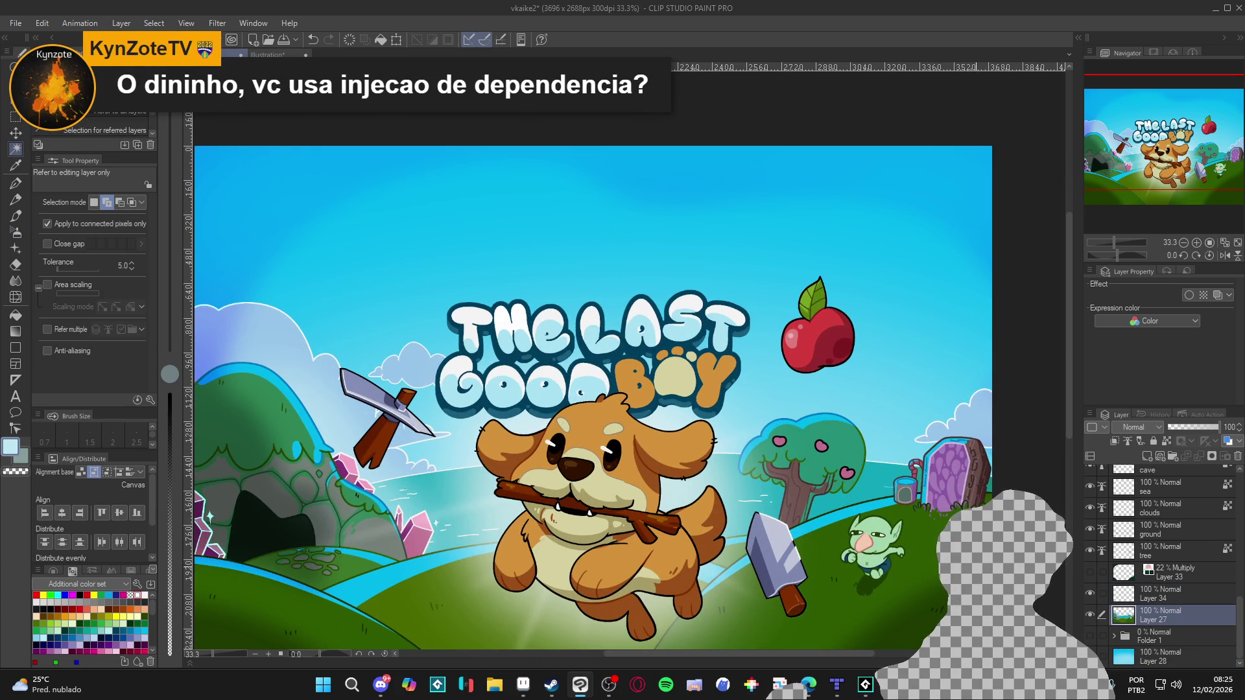
click(877, 487)
scroll(906, 488, up, 1)
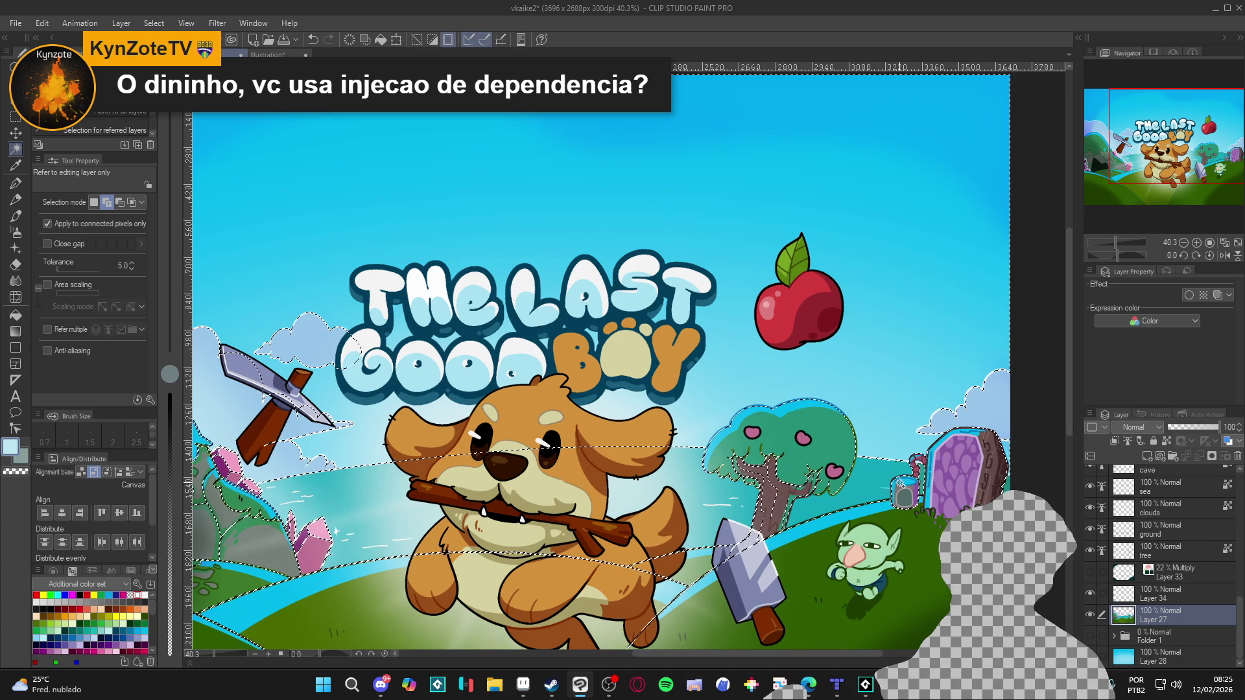
scroll(908, 493, down, 2)
scroll(911, 493, down, 1)
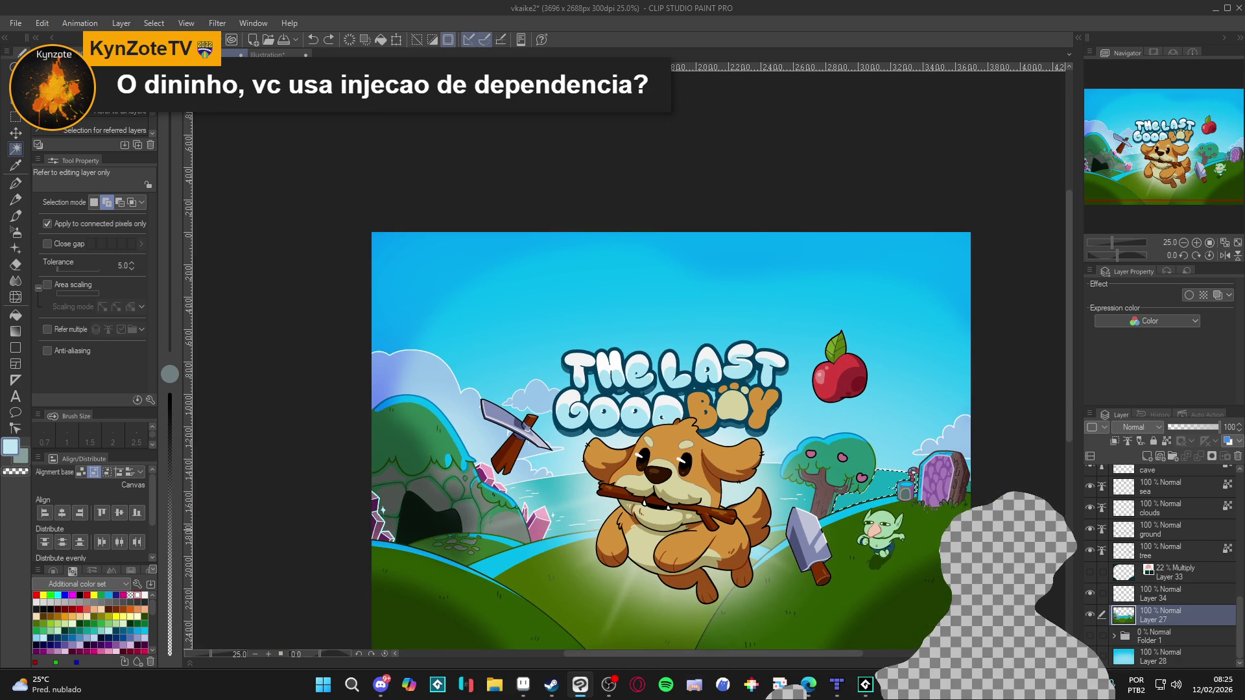
key(ctrl+d)
key(b)
click(1158, 597)
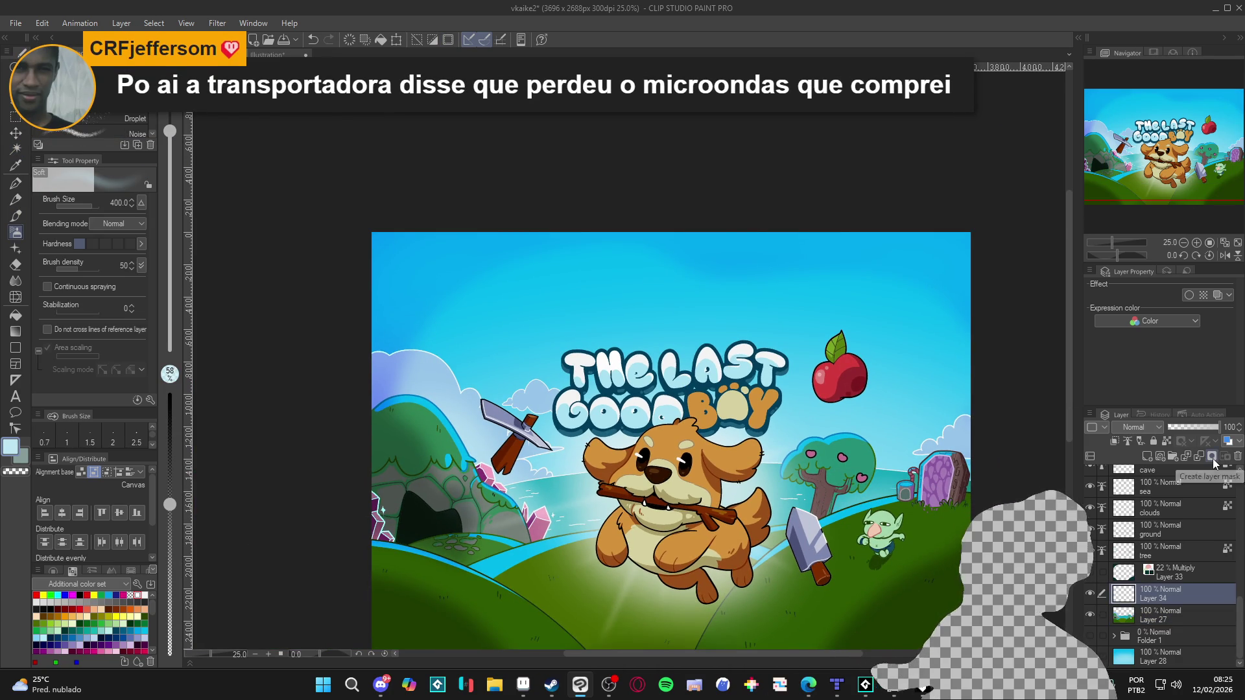
scroll(871, 514, down, 1)
drag(870, 514, 834, 486)
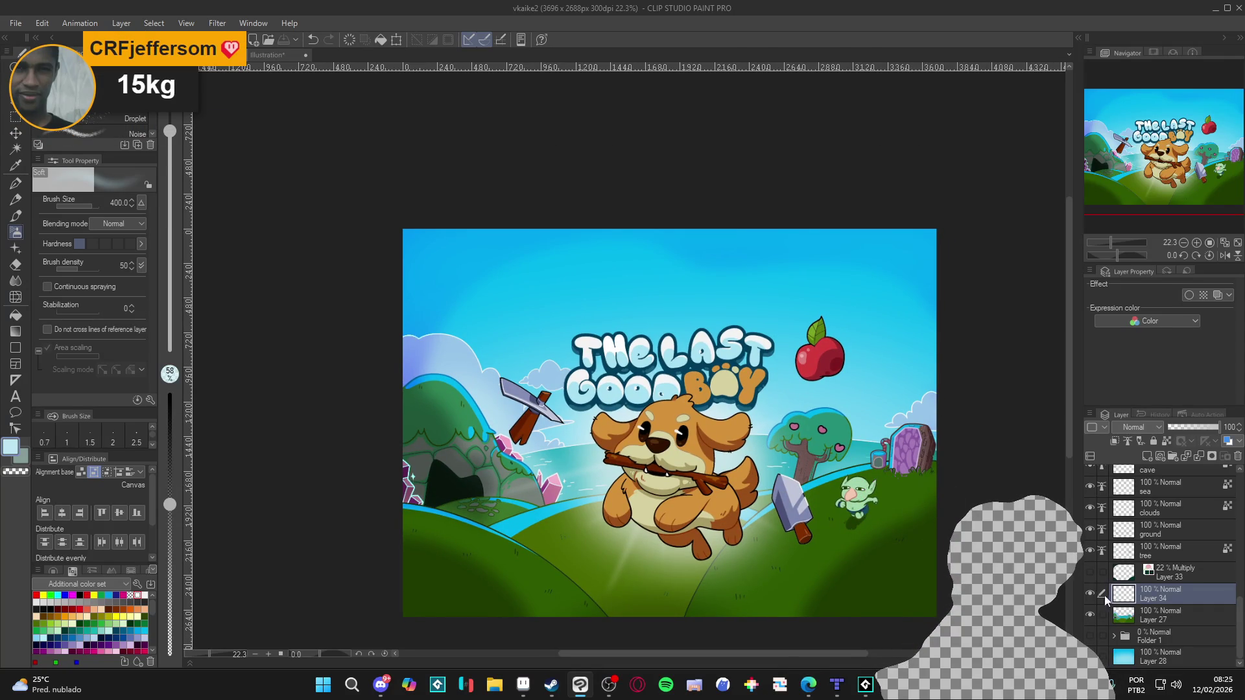
scroll(1100, 551, up, 10)
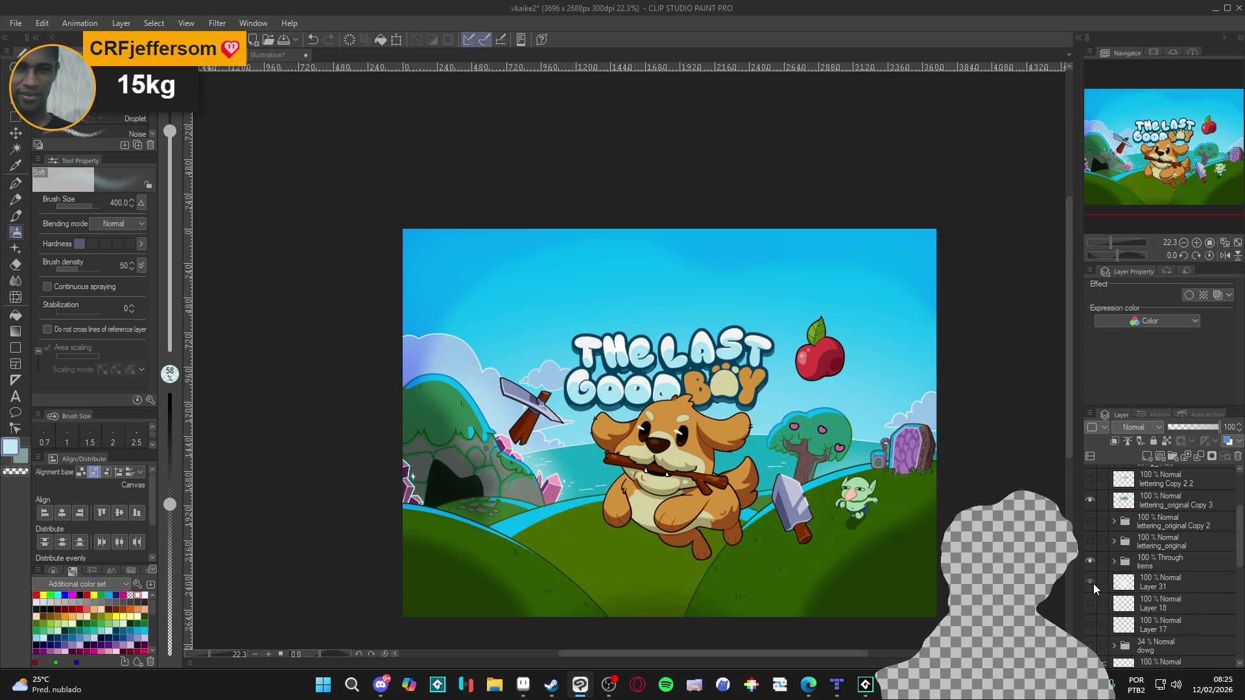
Activate Layer 31, undo a trial new layer, and expand the items and pick folders.
click(1141, 583)
key(b)
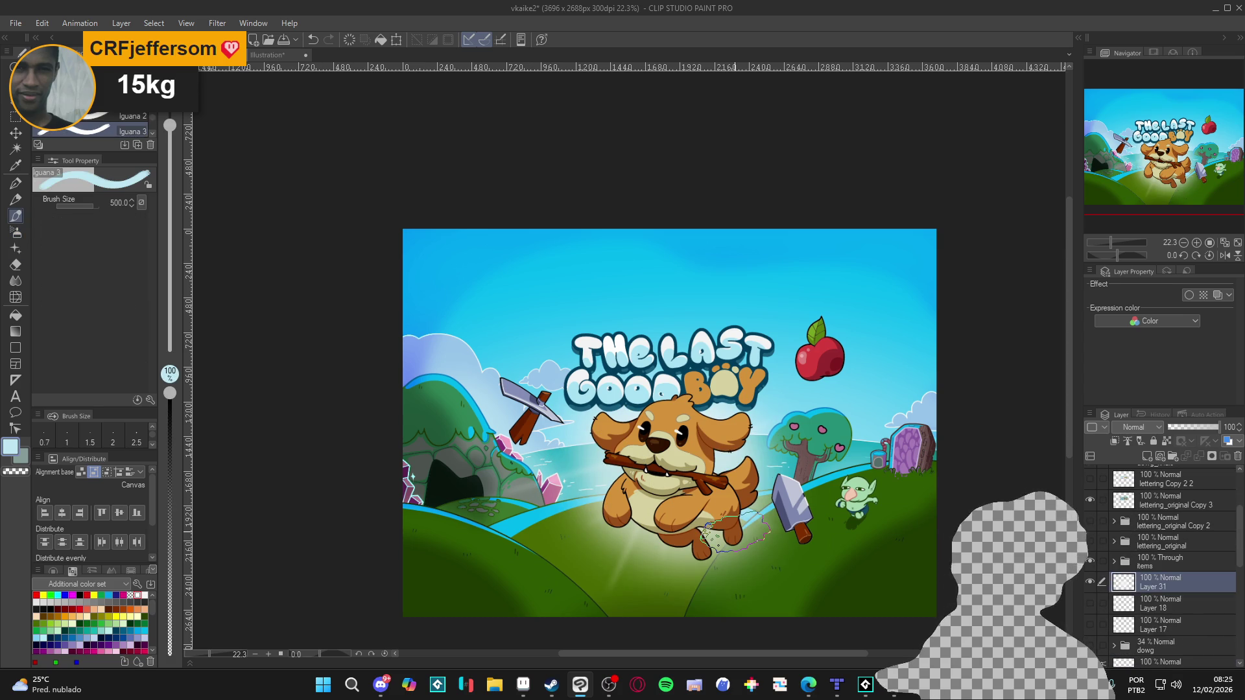
key(ctrl+shift+n)
key(ctrl+z)
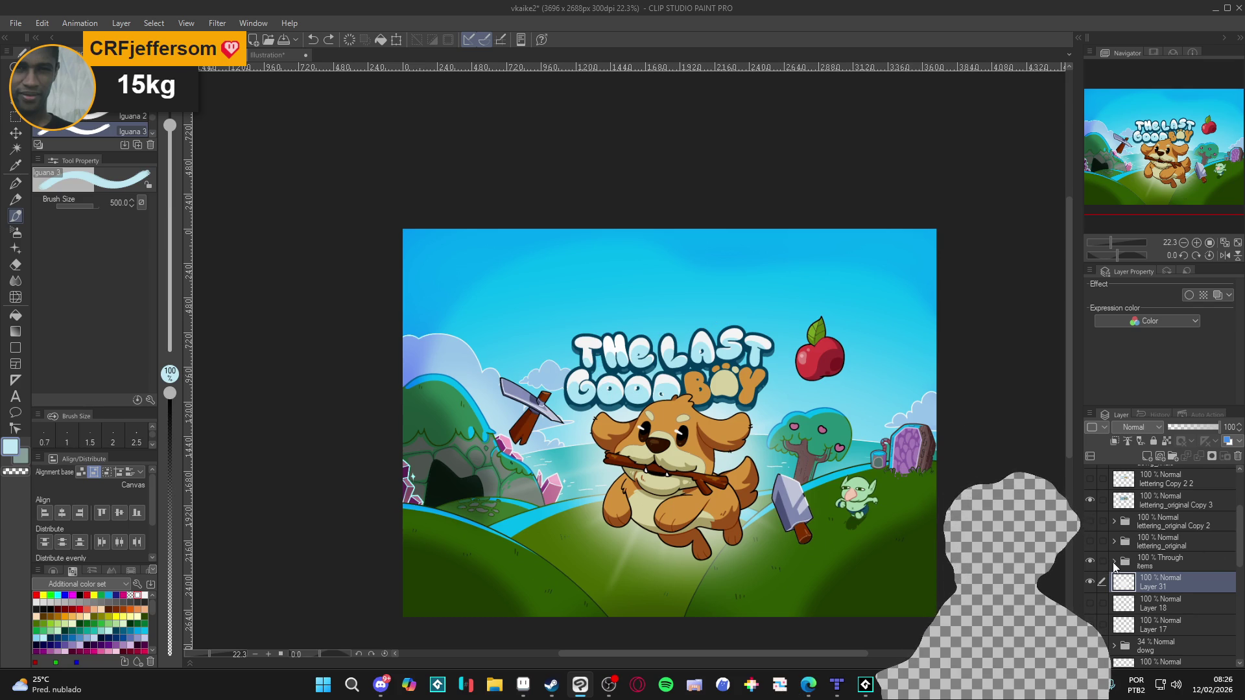
click(1114, 563)
click(1123, 583)
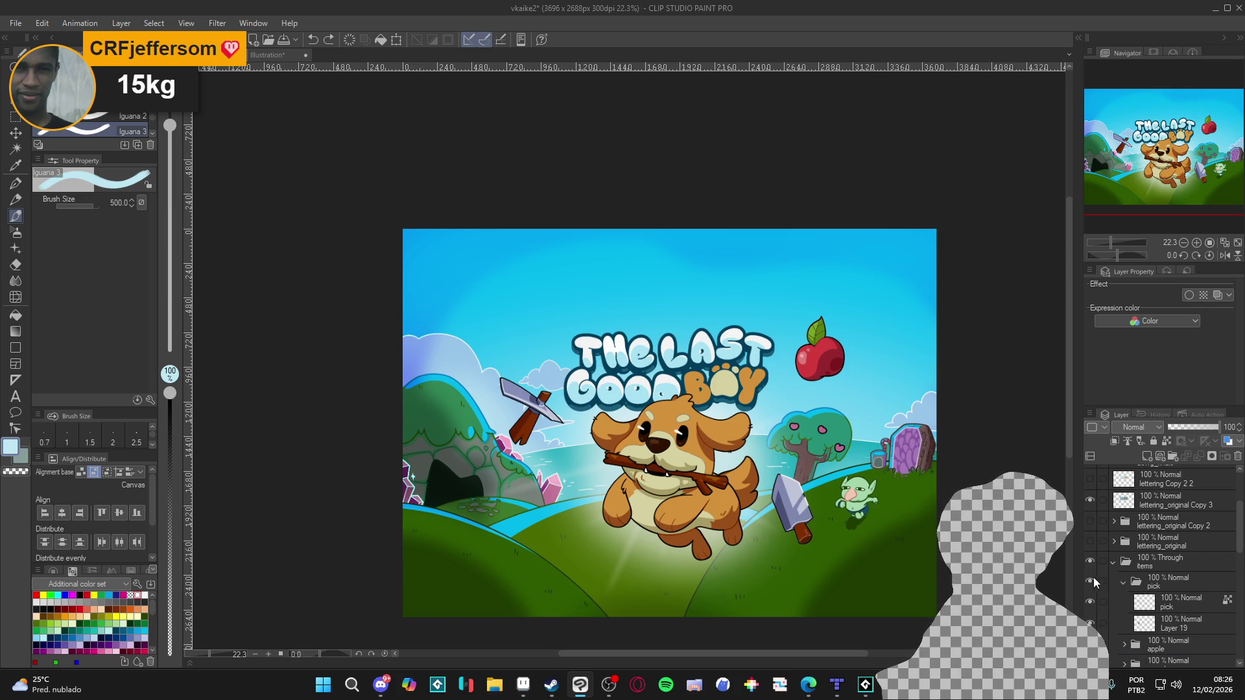
Compare the pickaxe's visibility, then add Layer 35 and move it beneath Layer 19.
click(1089, 602)
click(1089, 602)
click(1090, 601)
click(1090, 602)
click(1151, 623)
key(ctrl+shift+n)
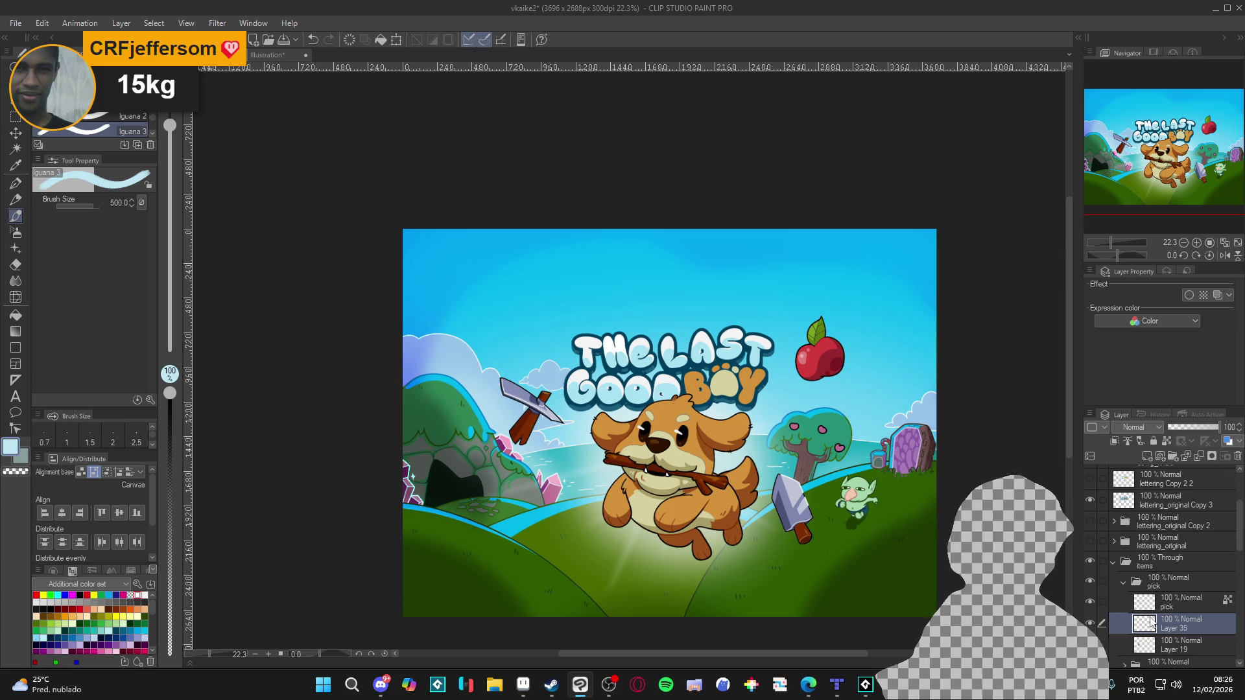
drag(1188, 625, 1188, 648)
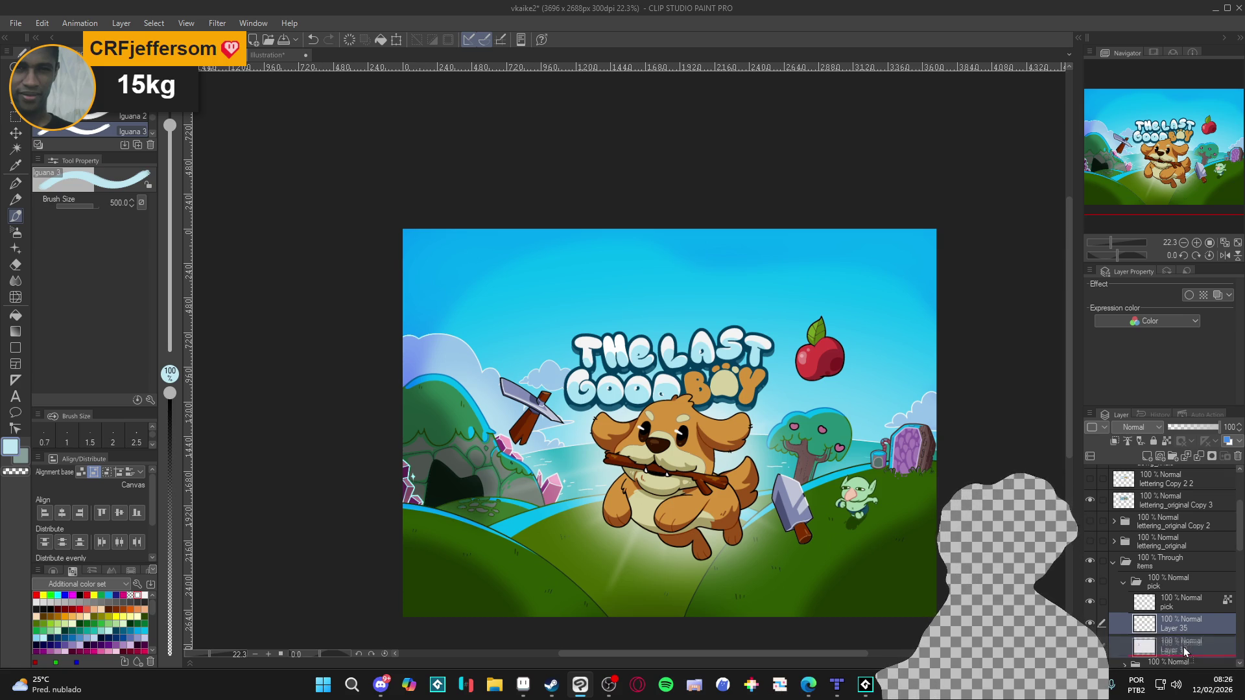
Paint a soft white glow around the pickaxe with the Soft airbrush at size 300.
key(b)
scroll(548, 421, up, 1)
scroll(550, 420, up, 1)
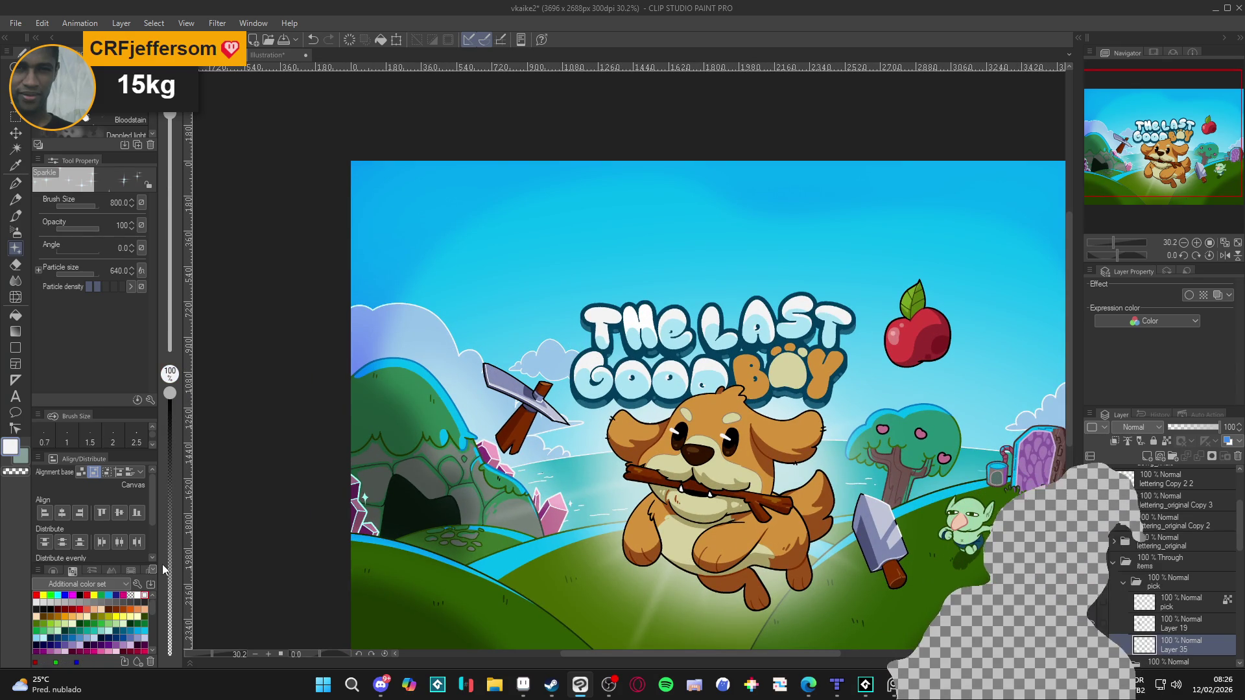
key(bracketleft)
key(bracketleft)
key(bracketleft)
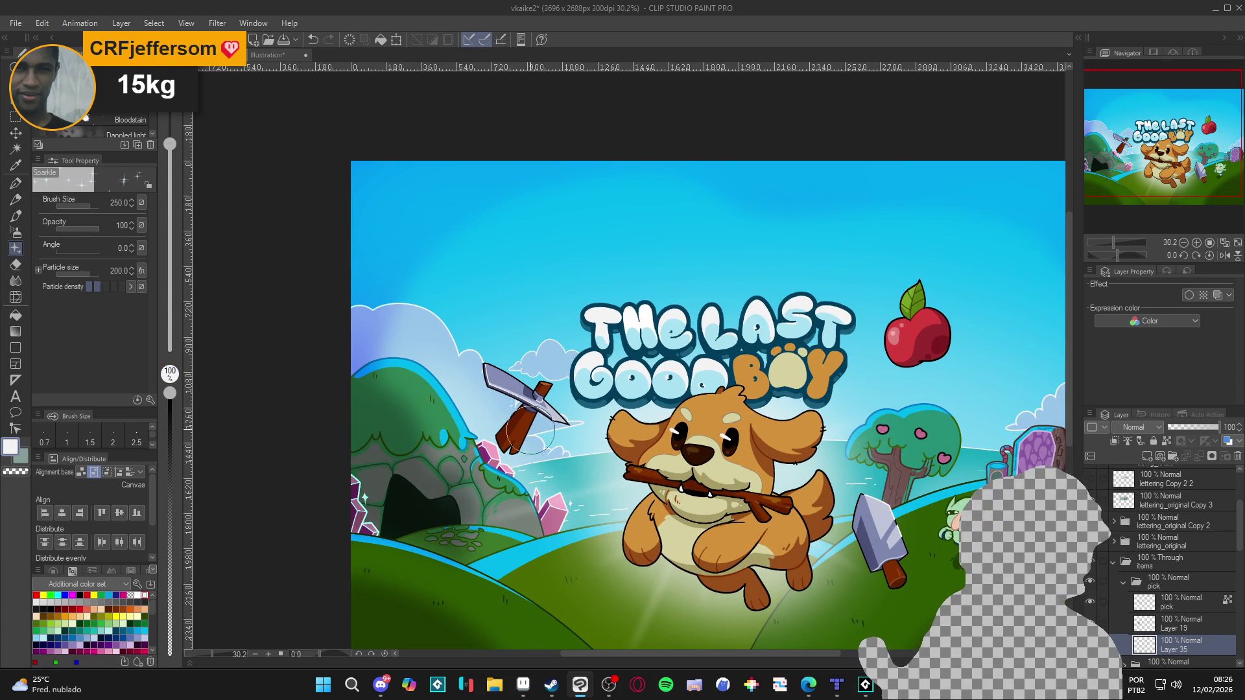
key(b)
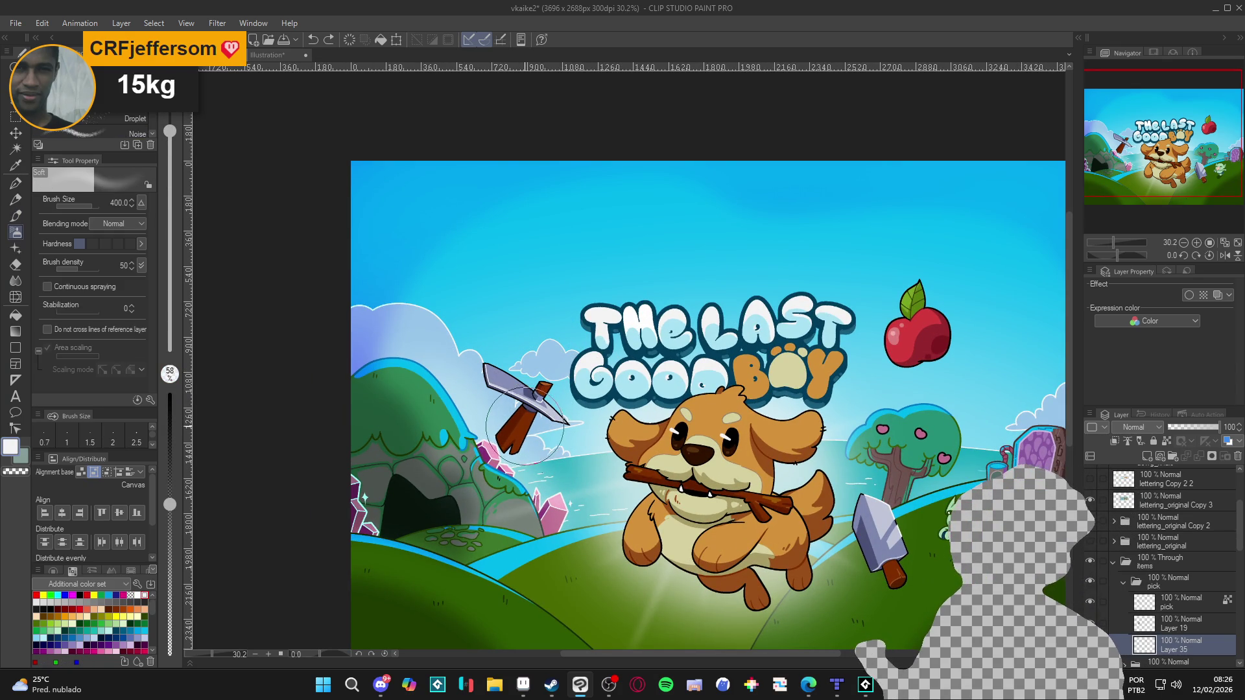
key(bracketleft)
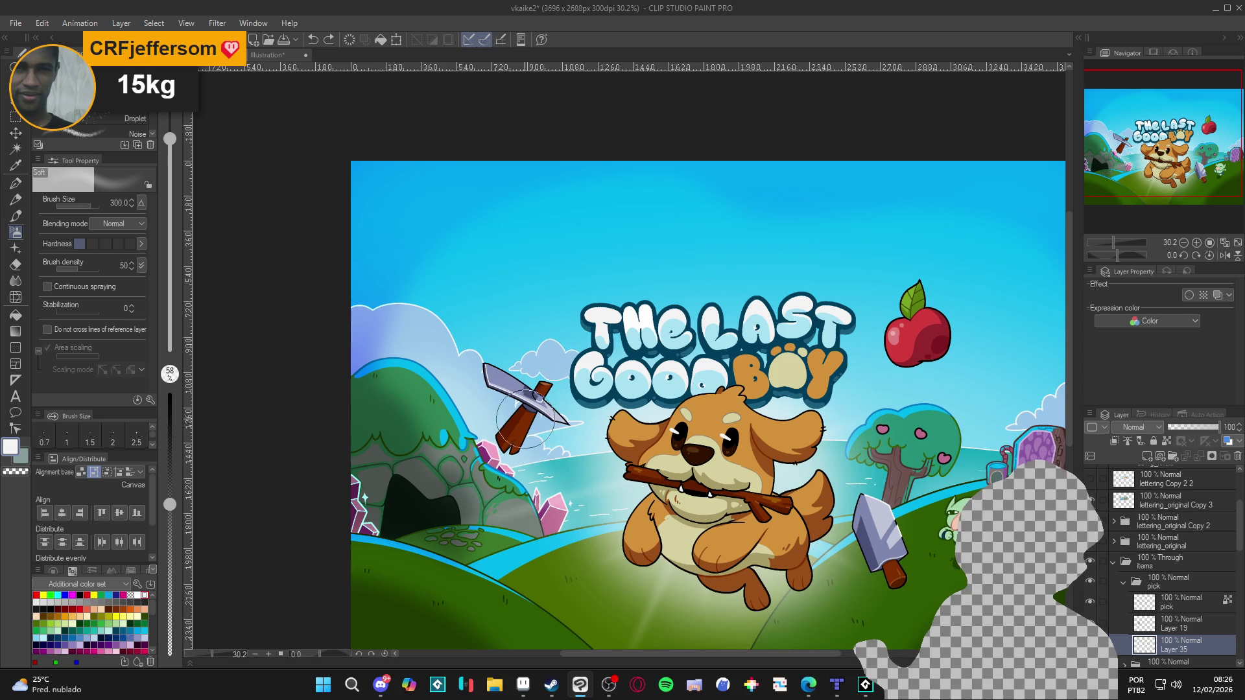
drag(522, 392, 551, 422)
key(ctrl+z)
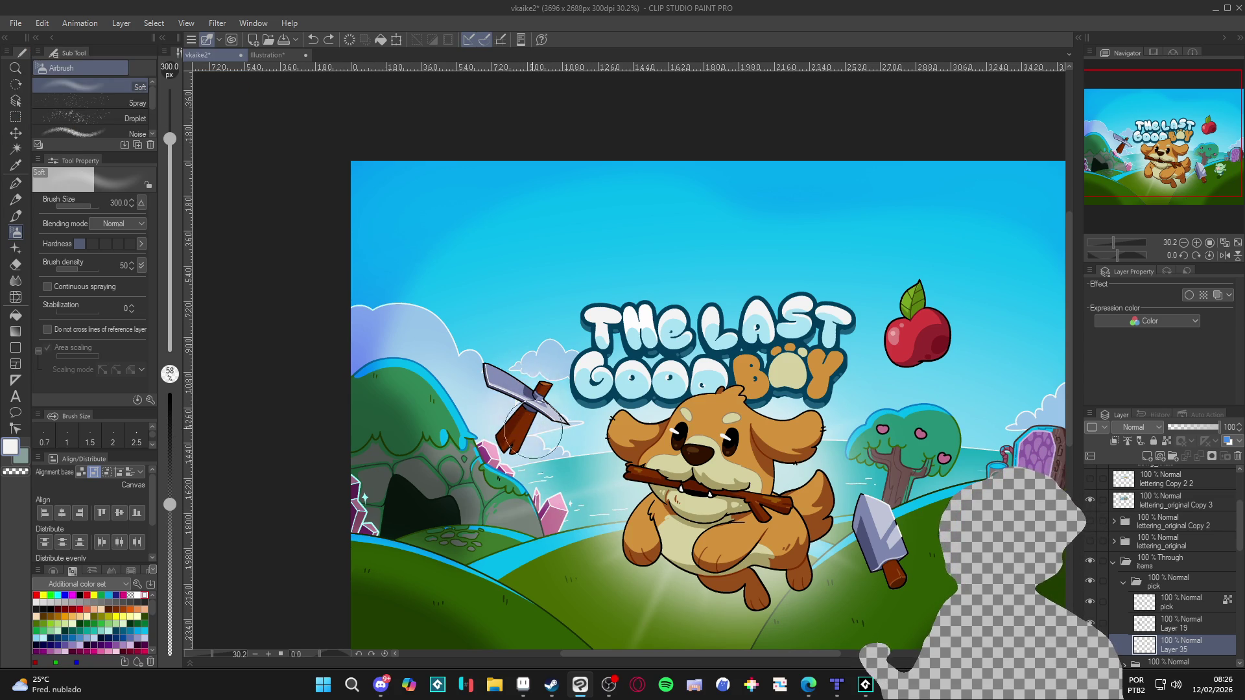
drag(538, 422, 584, 386)
scroll(592, 395, down, 2)
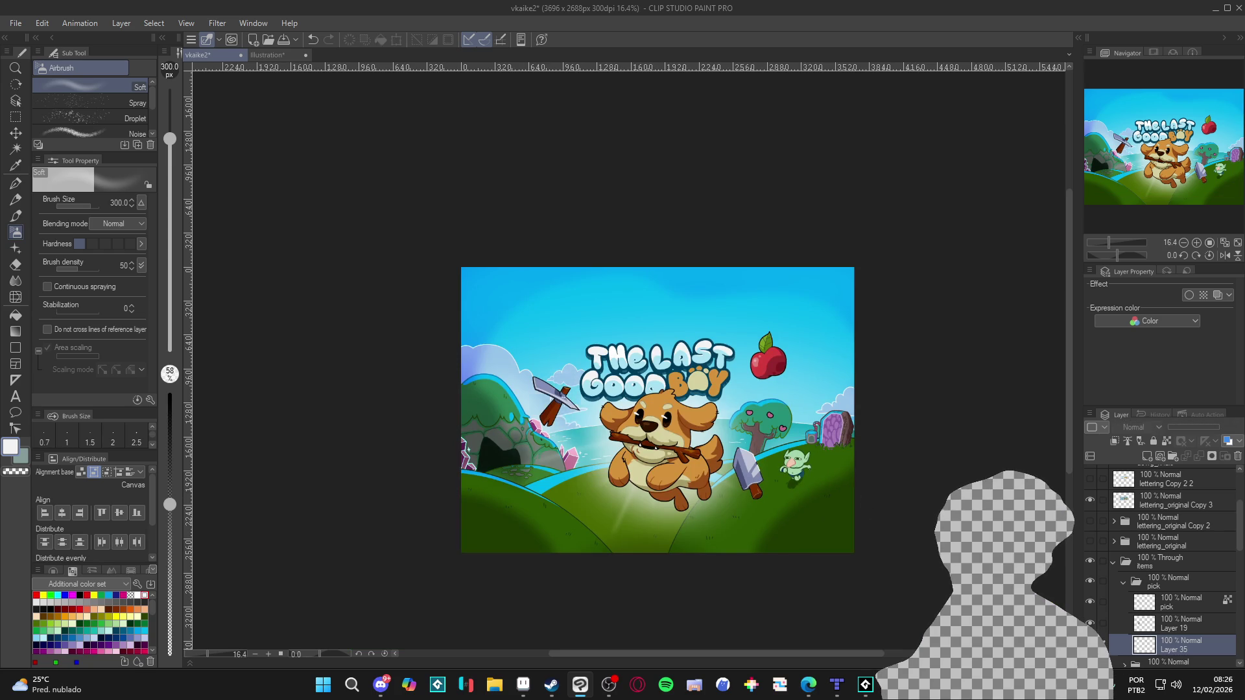
click(1123, 583)
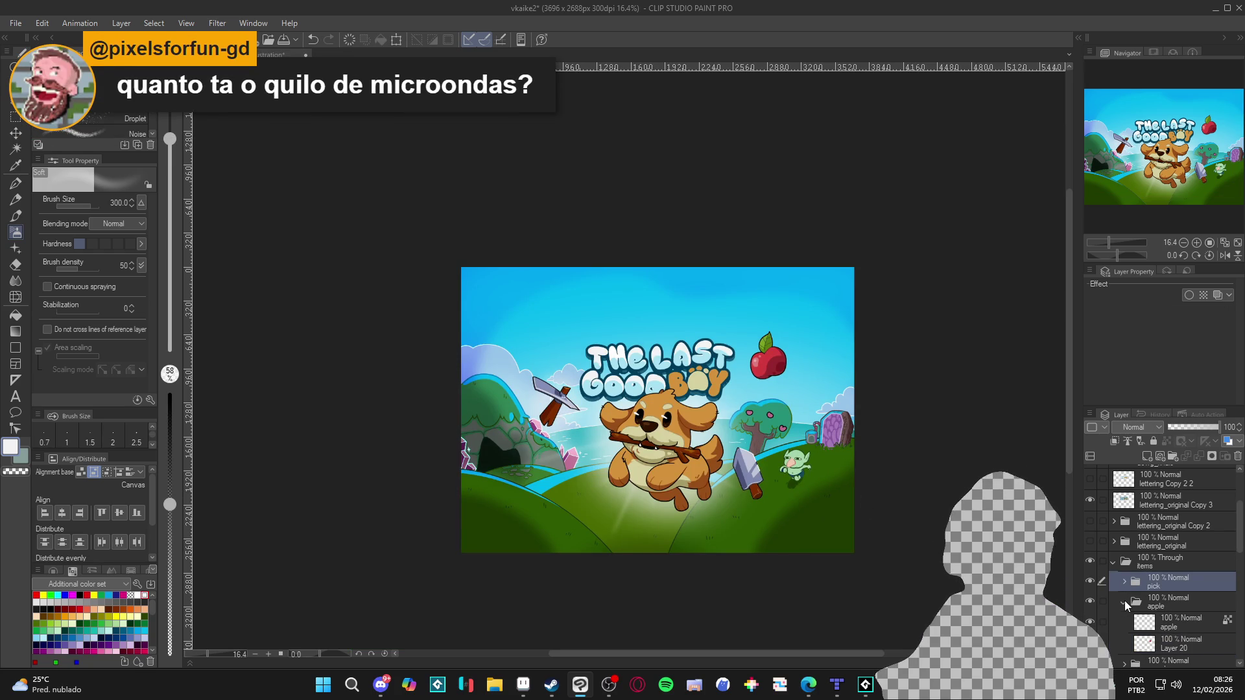
Add Layer 36 beneath Layer 20 in the apple folder and shrink the airbrush for the glow.
scroll(1181, 622, down, 2)
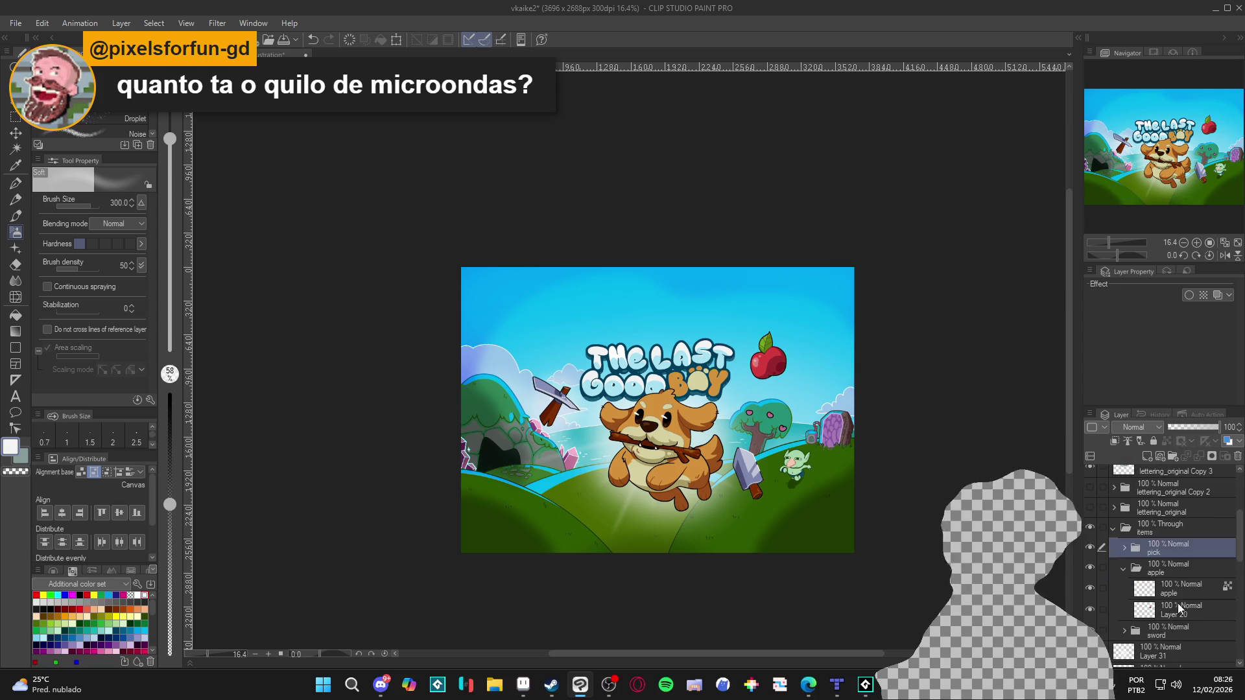
click(1177, 606)
key(ctrl+shift+n)
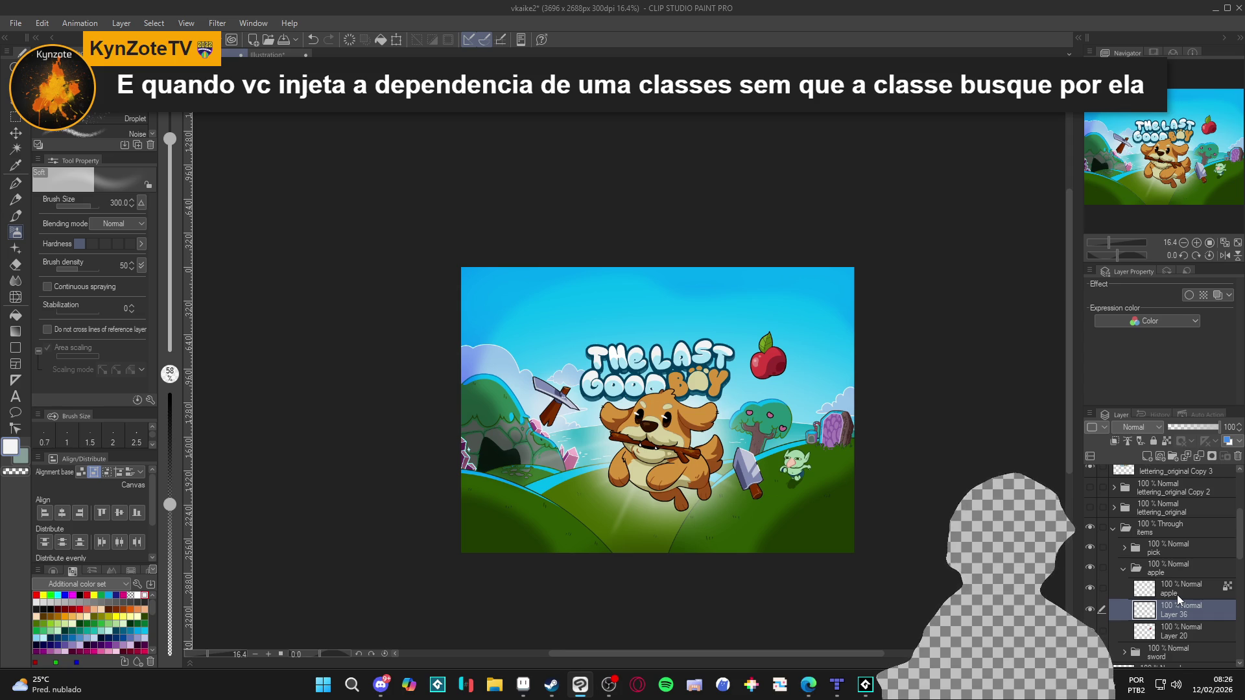
key(ctrl+minus)
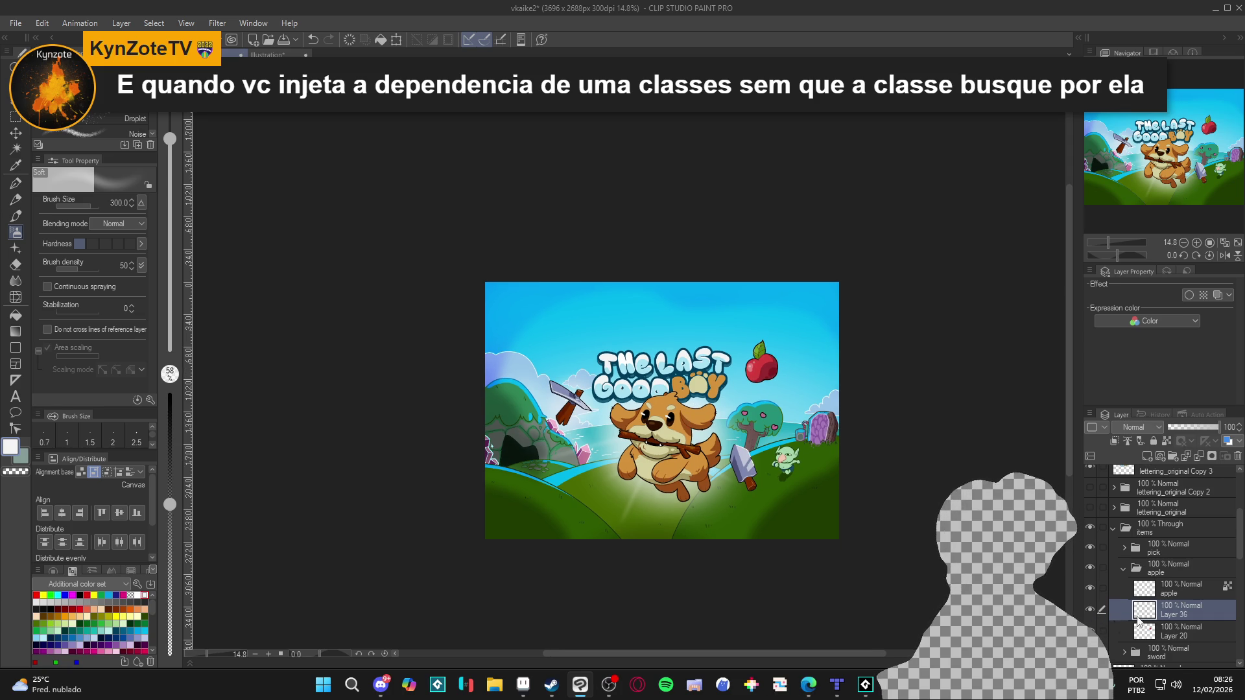
drag(1181, 619, 1181, 644)
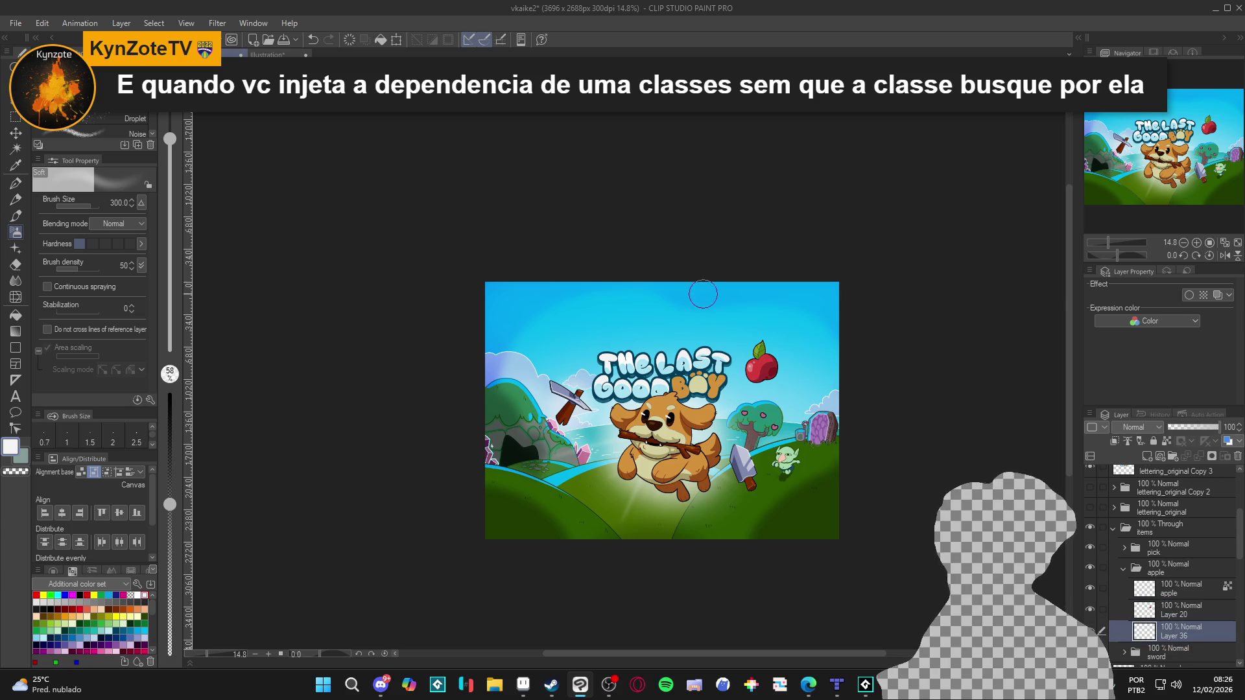
scroll(742, 340, up, 3)
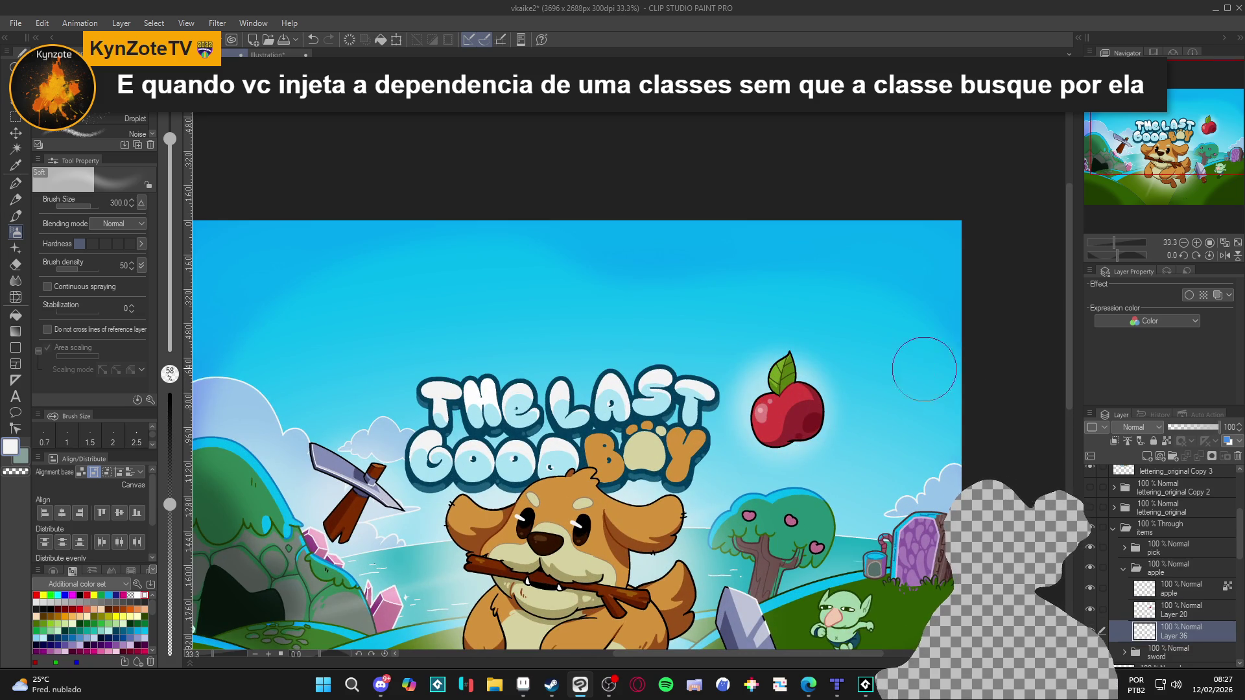
key(bracketleft)
key(bracketleft)
key(bracketleft)
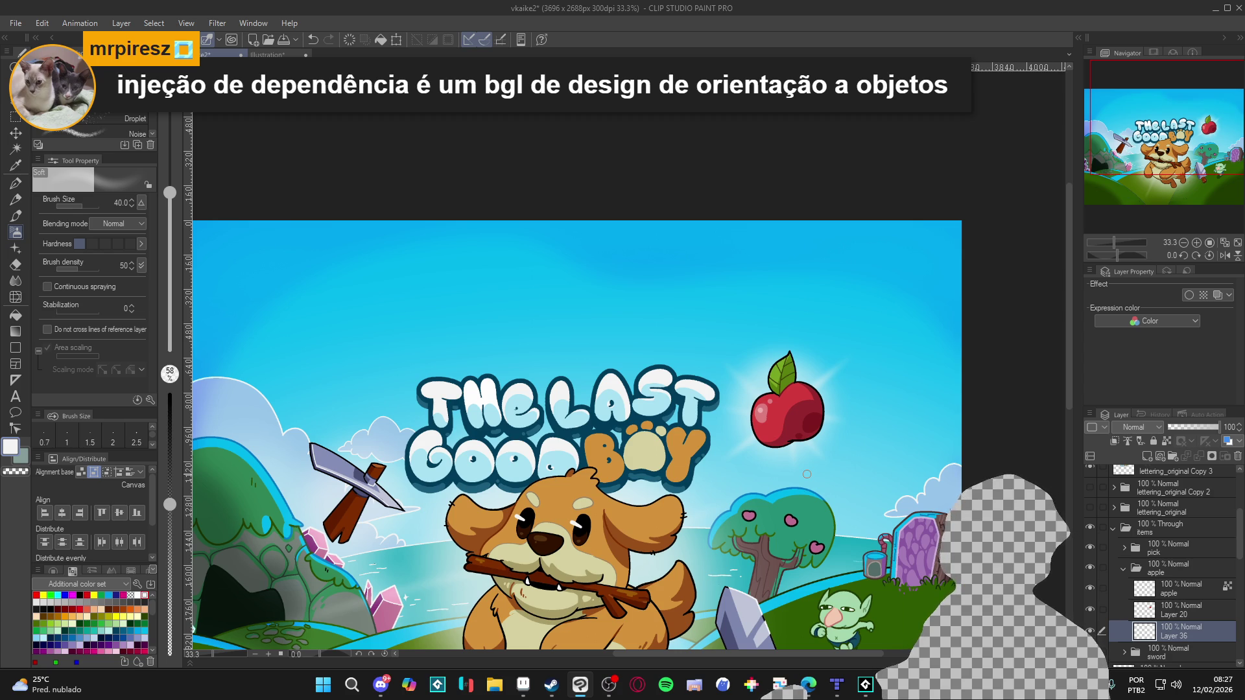
scroll(654, 435, down, 2)
drag(636, 472, 675, 389)
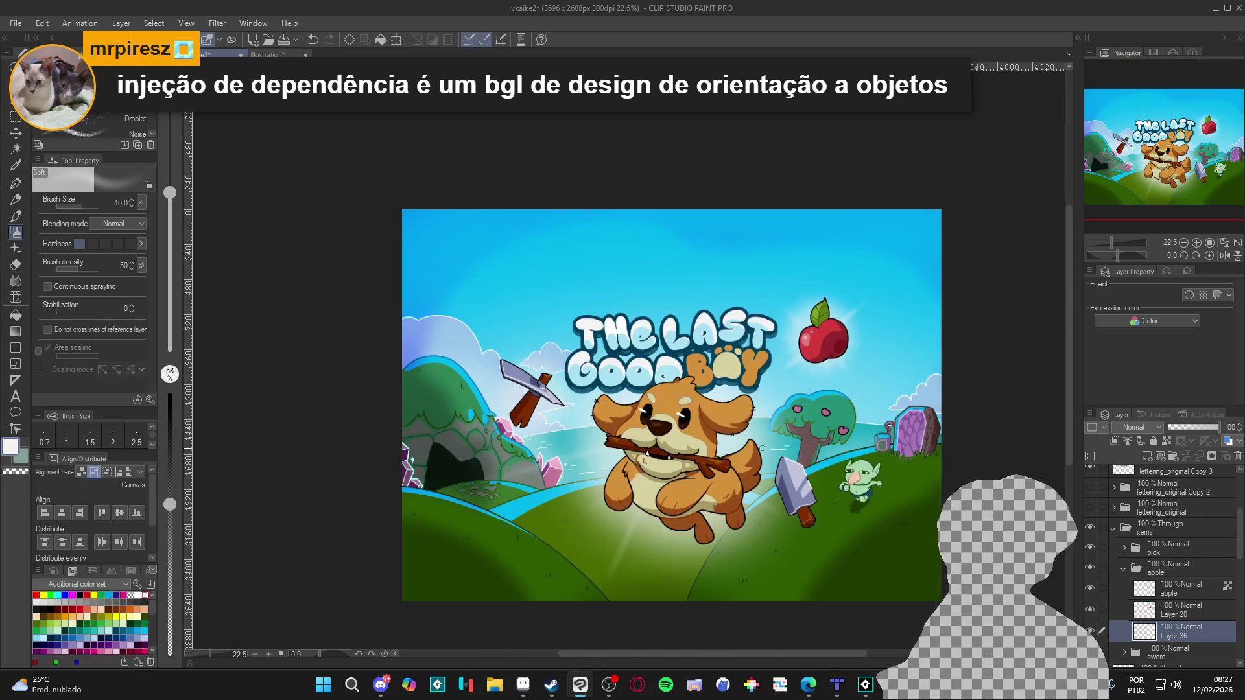
Open the sword folder and add Layer 37 beneath Layer 21.
click(1123, 570)
click(1123, 588)
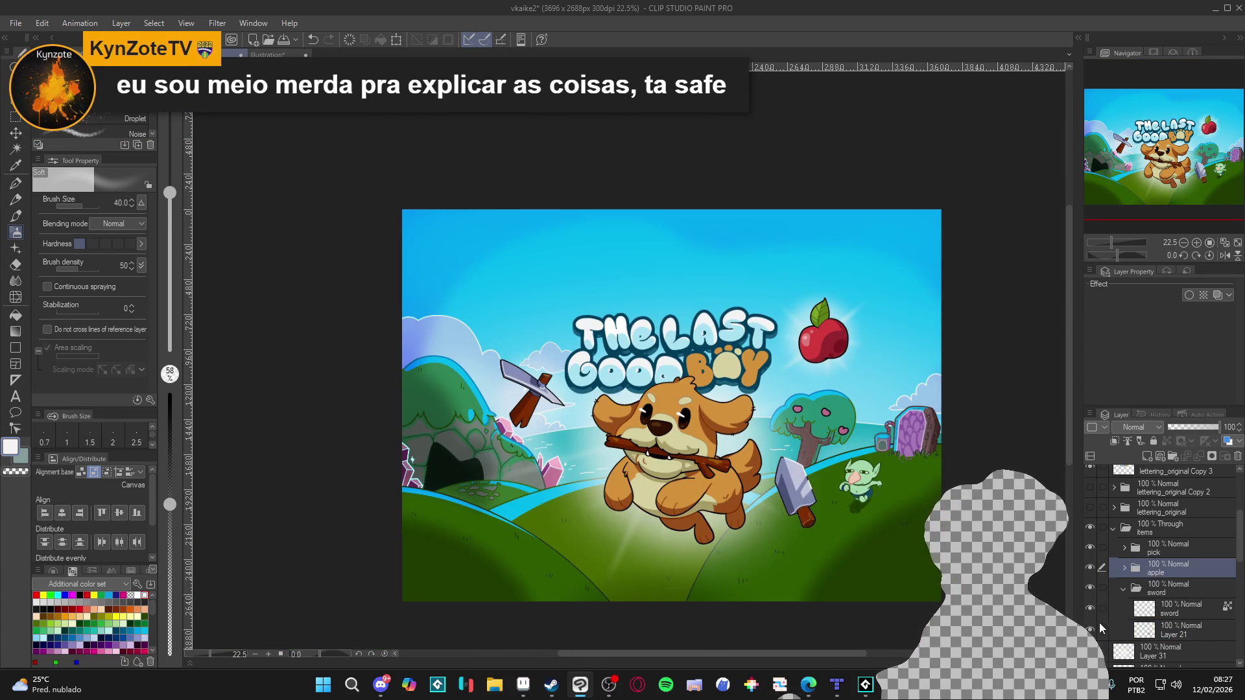
click(1151, 624)
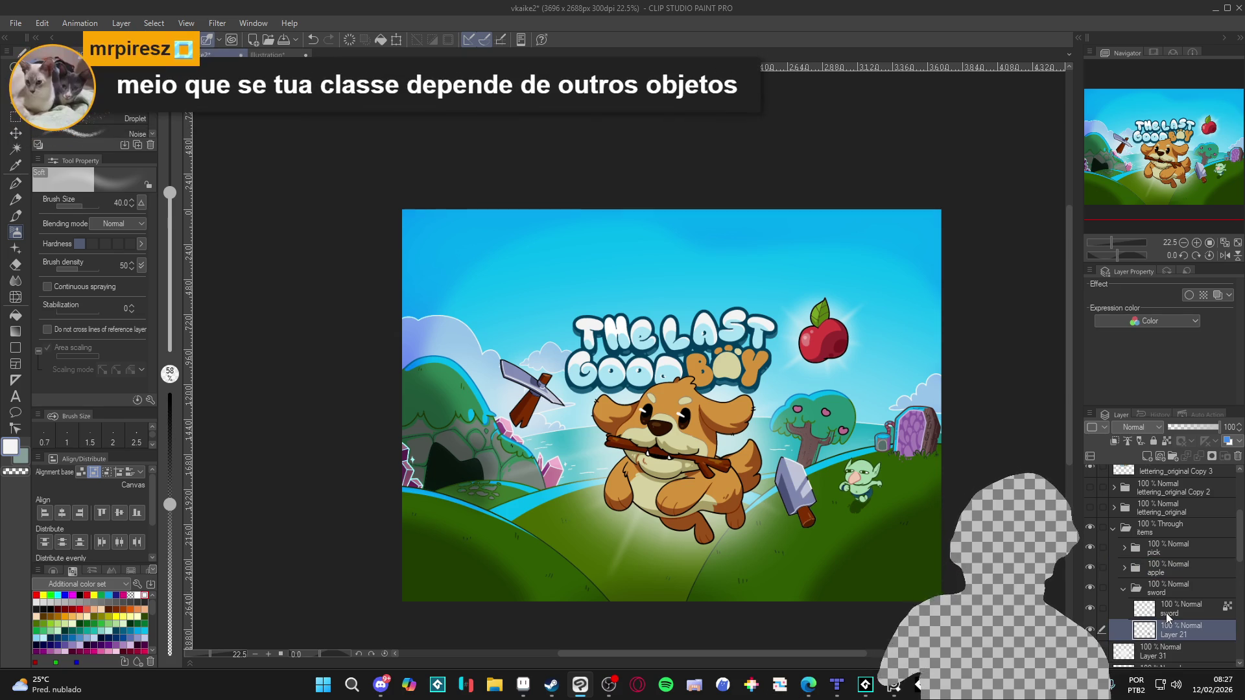
key(ctrl+shift+n)
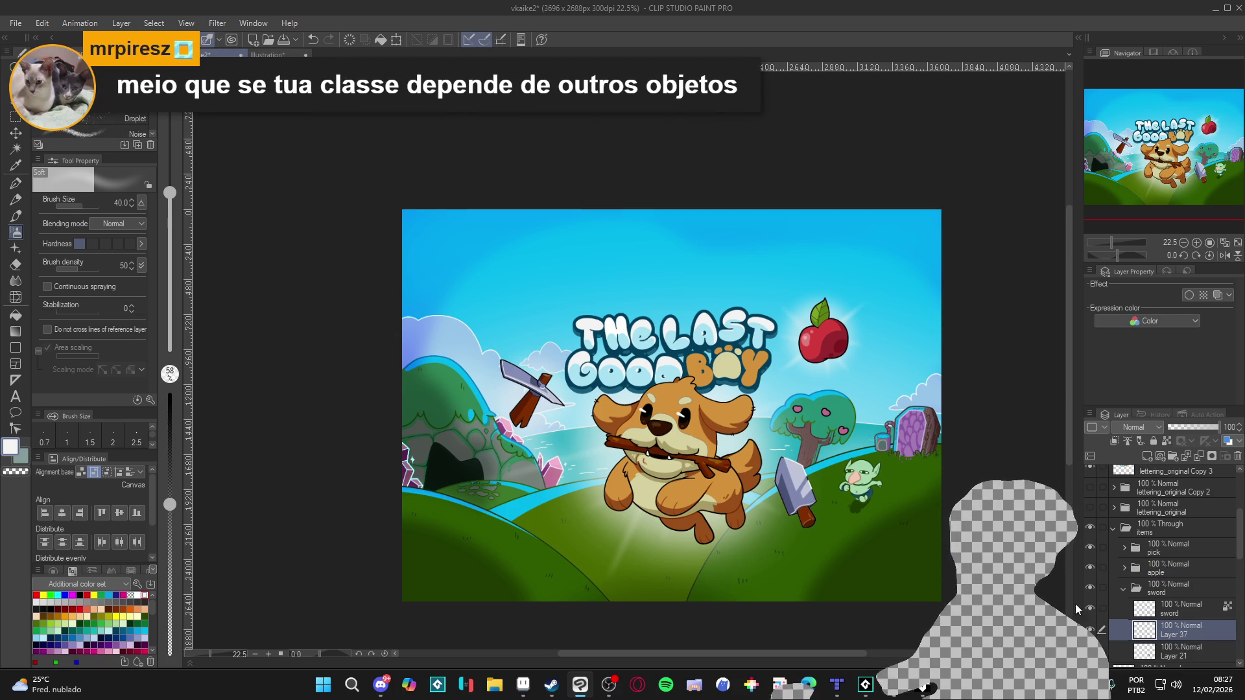
scroll(1174, 616, down, 3)
drag(1166, 592, 1167, 610)
Airbrush a soft white glow over the sword on Layer 37.
scroll(805, 428, up, 2)
key(b)
key(b)
key(b)
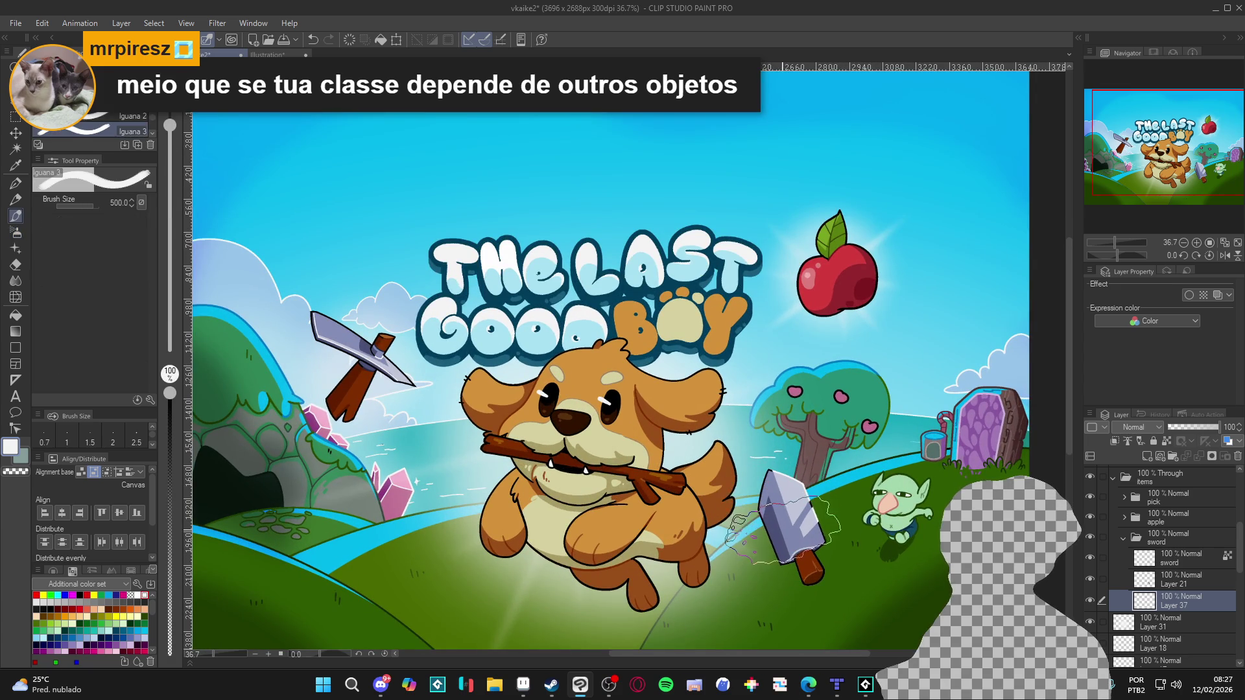
scroll(778, 483, down, 1)
key(b)
key(b)
key(b)
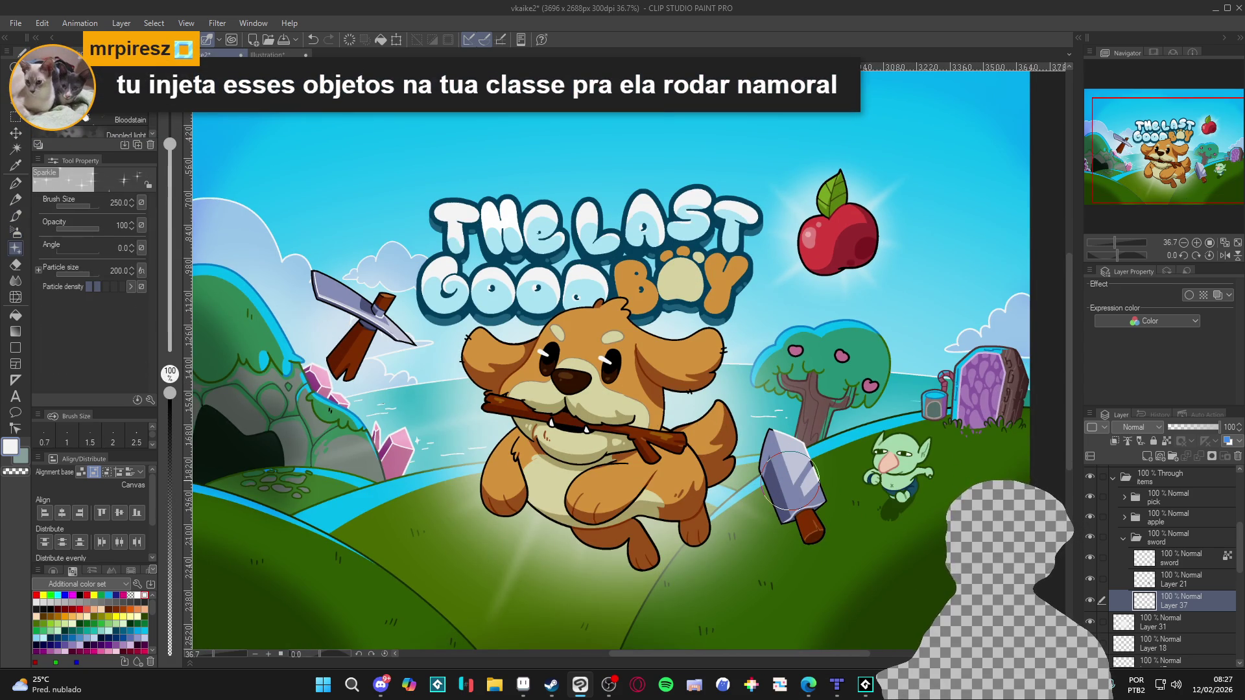
scroll(790, 480, down, 3)
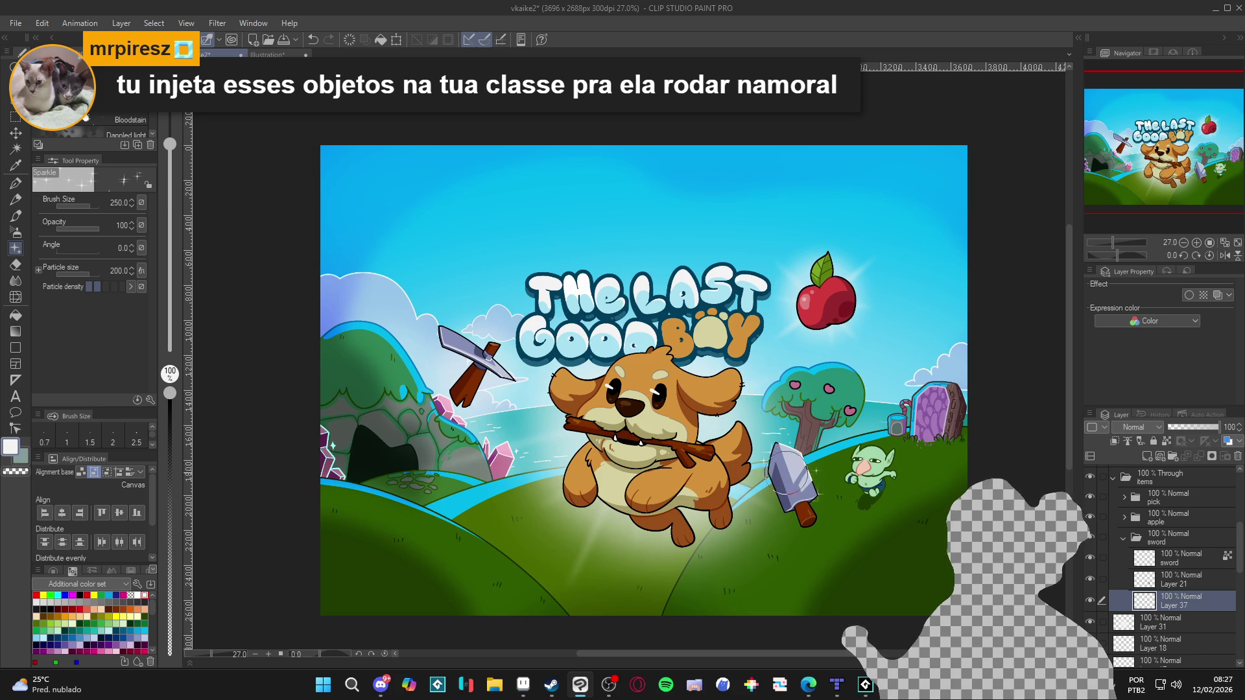
key(b)
key(b)
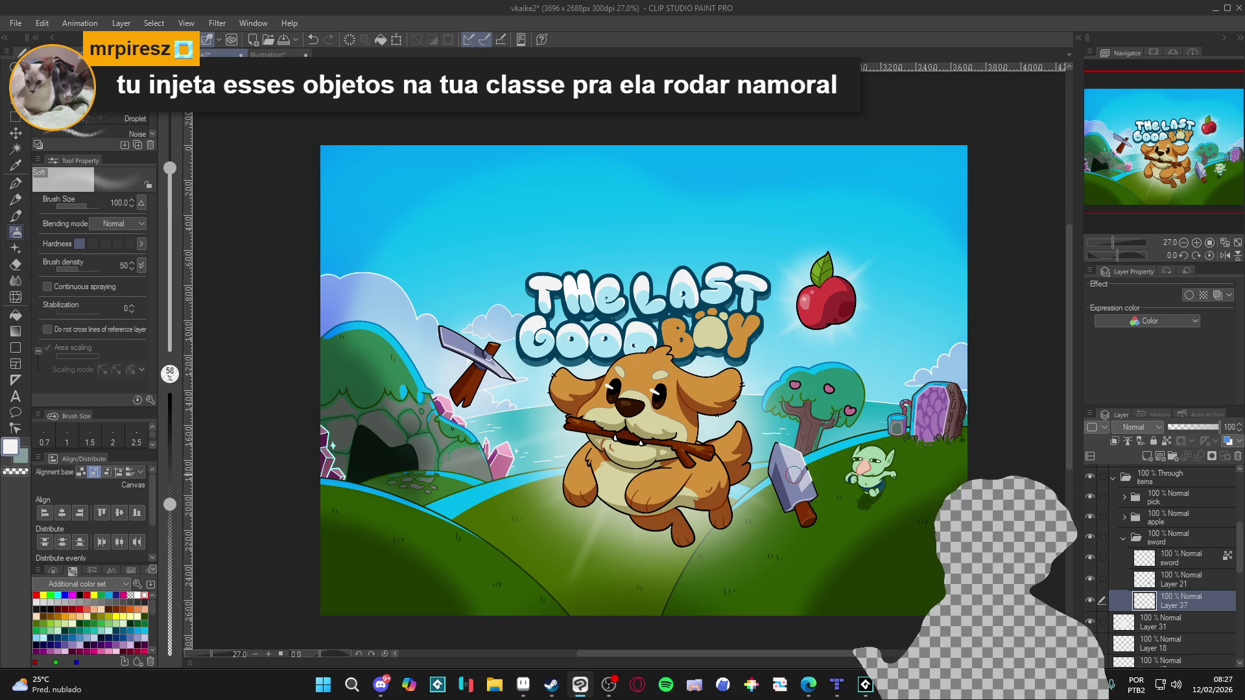
drag(809, 496, 813, 515)
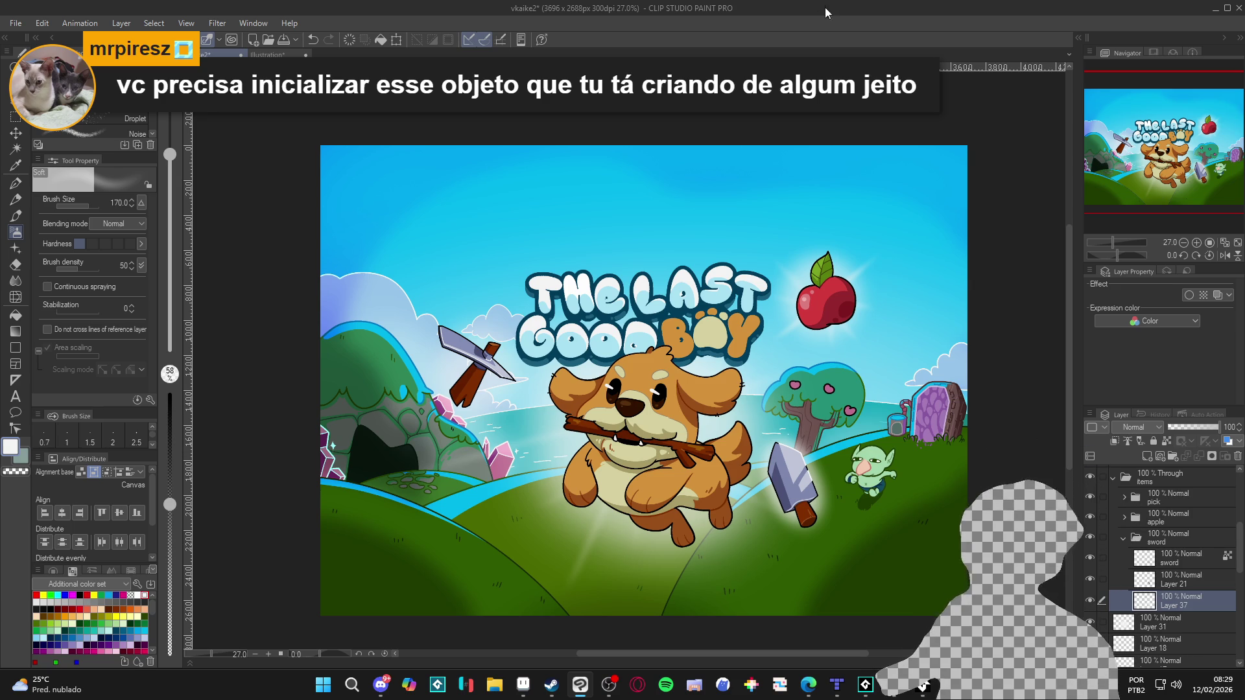
Hide Layer 37's sword glow and bring up the AudioTitan player window.
click(1090, 601)
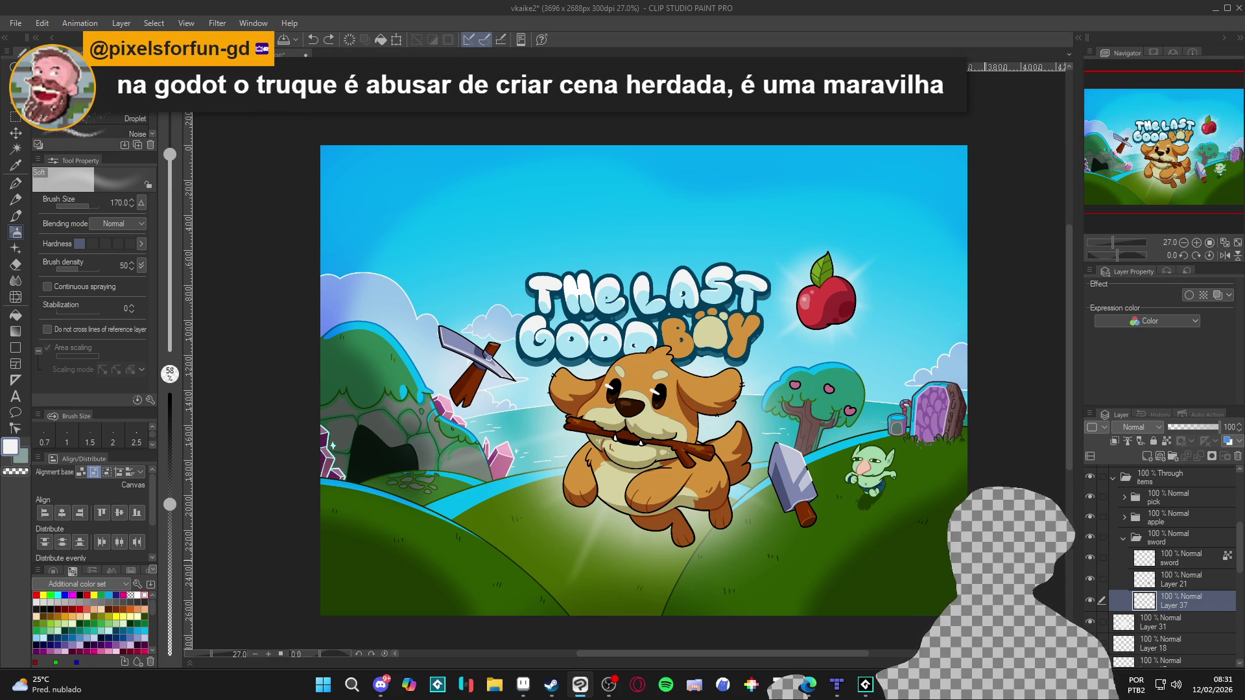
click(865, 689)
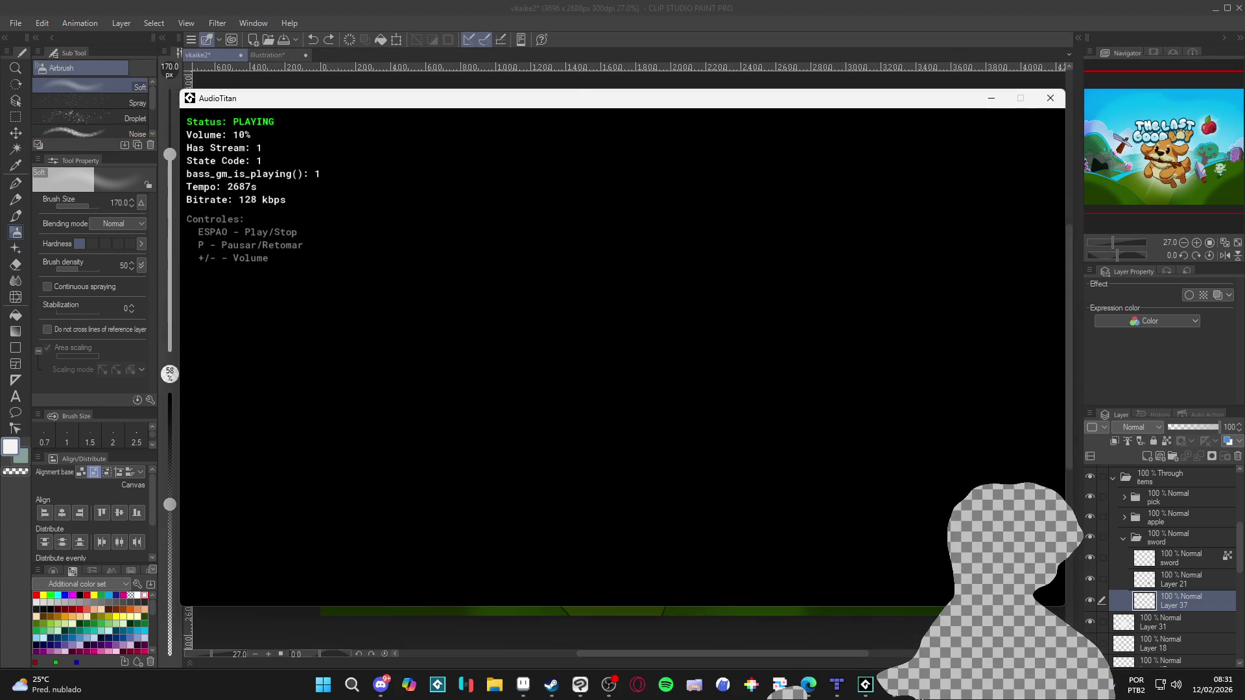
In GameMaker, enable Colour Tint: blue on upper_tile_2 and red on upper_tile_1.
click(865, 689)
click(837, 606)
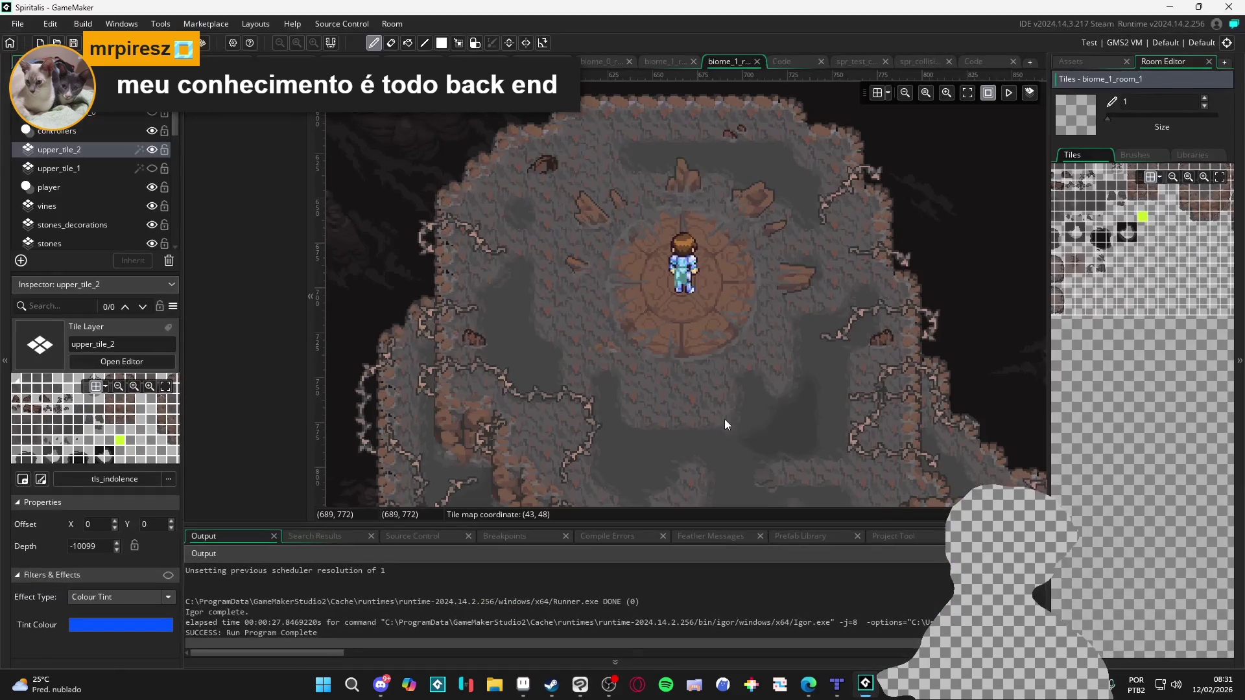
mouse_move(833, 302)
mouse_down()
mouse_move(792, 375)
mouse_move(675, 292)
mouse_up()
click(152, 169)
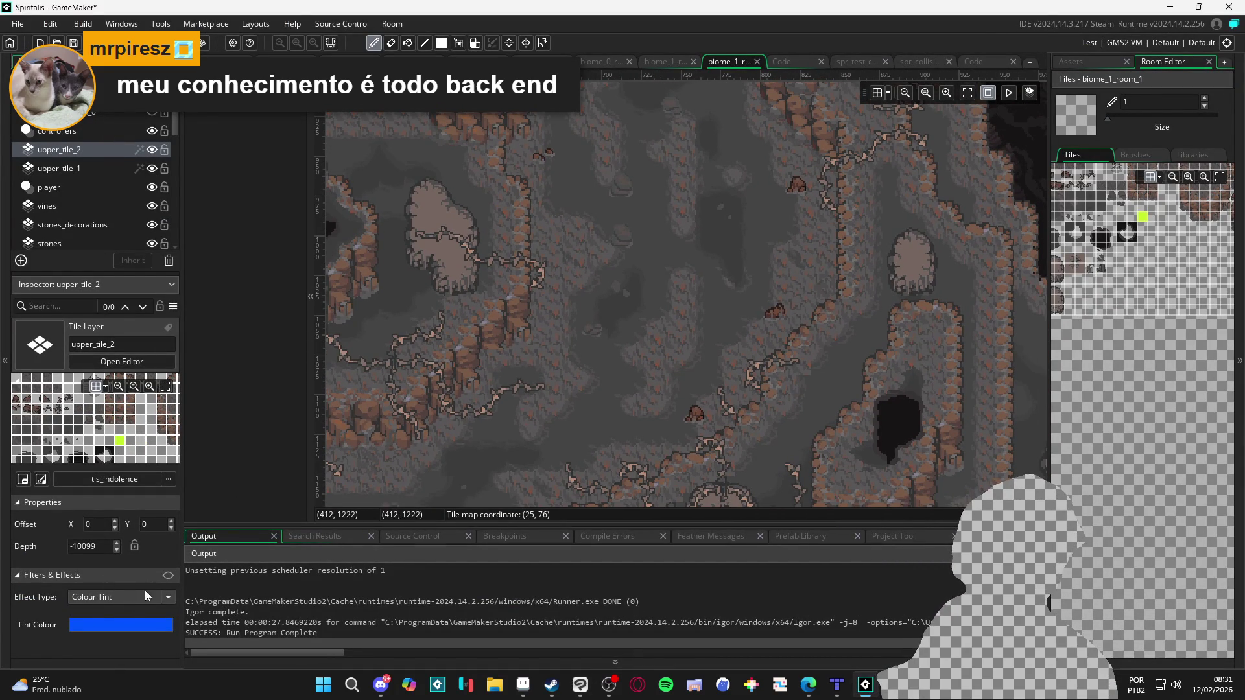
click(168, 575)
click(114, 168)
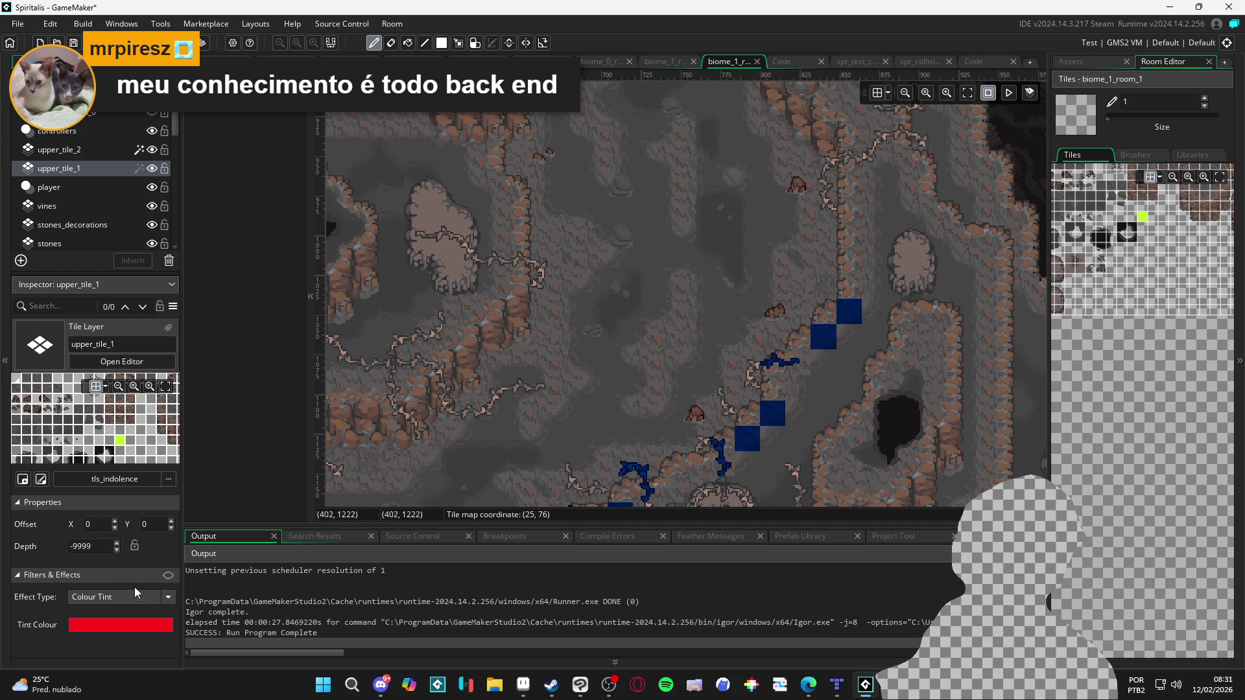
click(166, 576)
Pan around biome_1_room_1 to inspect the blue and red tinted tiles.
drag(648, 435, 847, 214)
scroll(846, 214, down, 2)
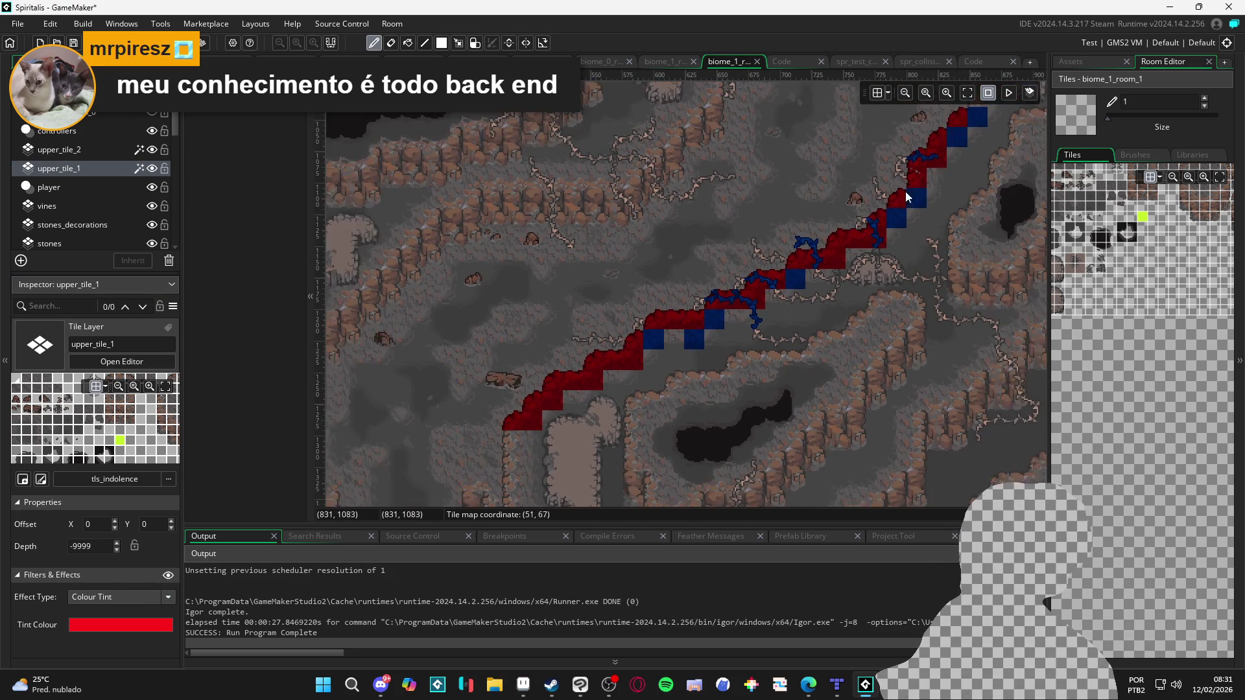
scroll(714, 325, down, 1)
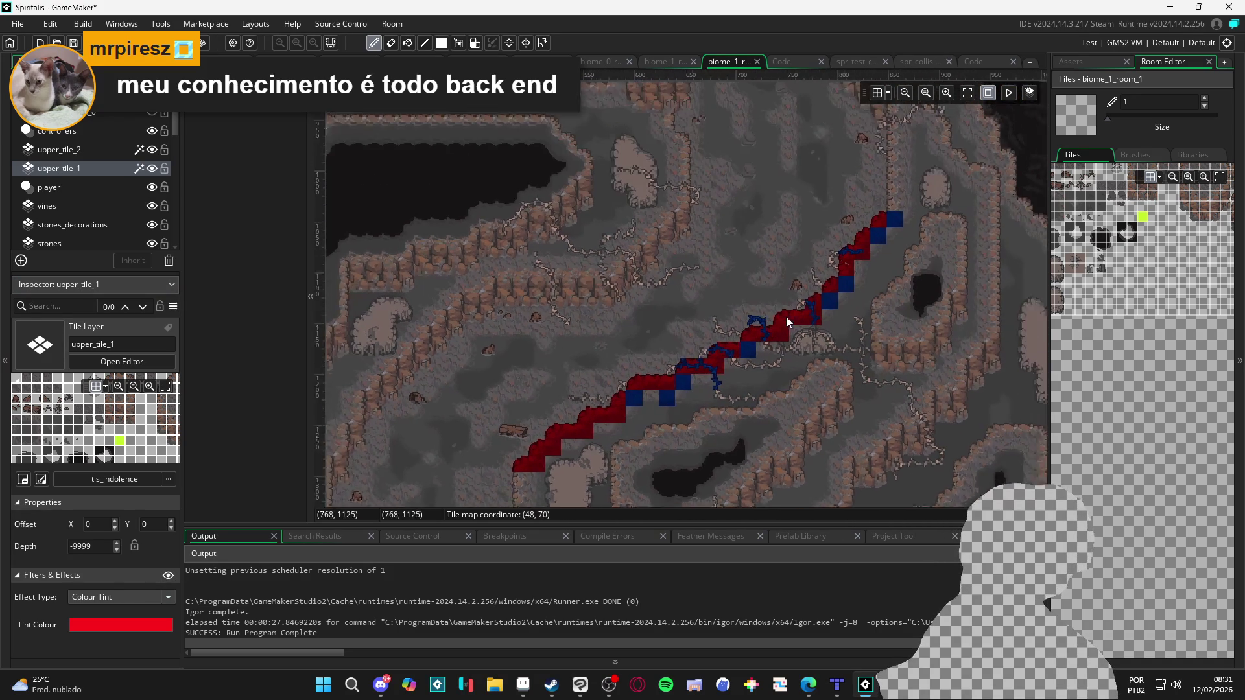
scroll(759, 295, down, 5)
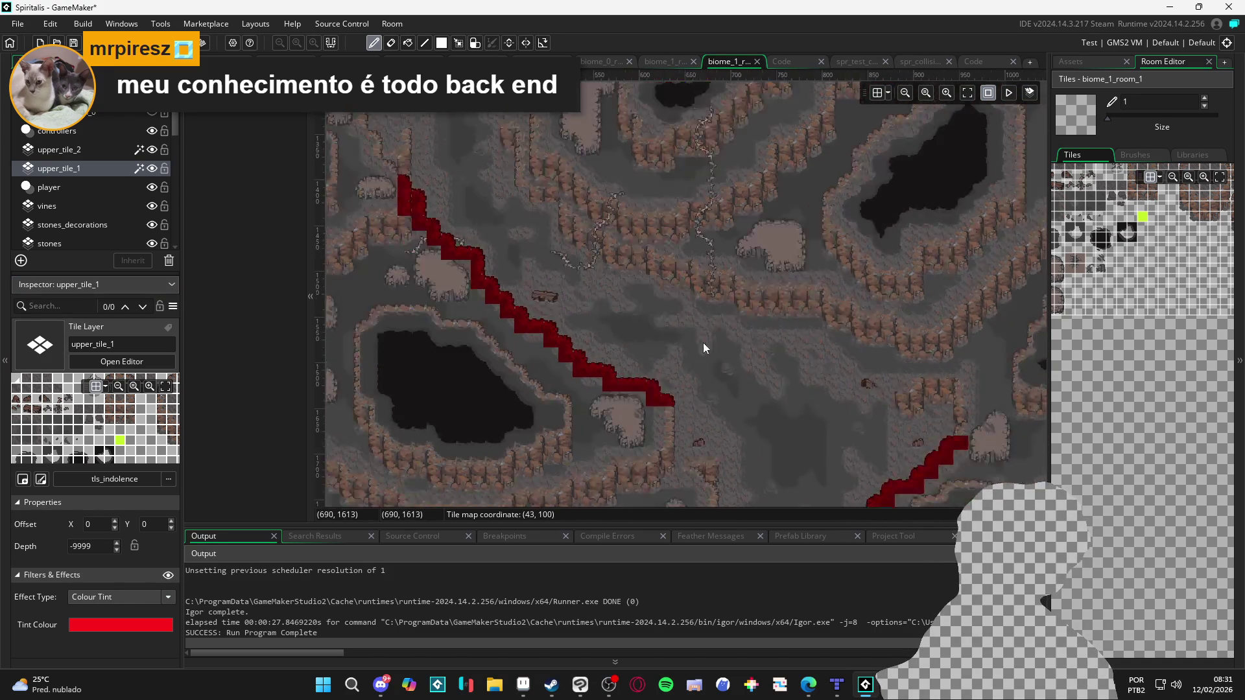
scroll(684, 281, down, 5)
scroll(720, 467, right, 5)
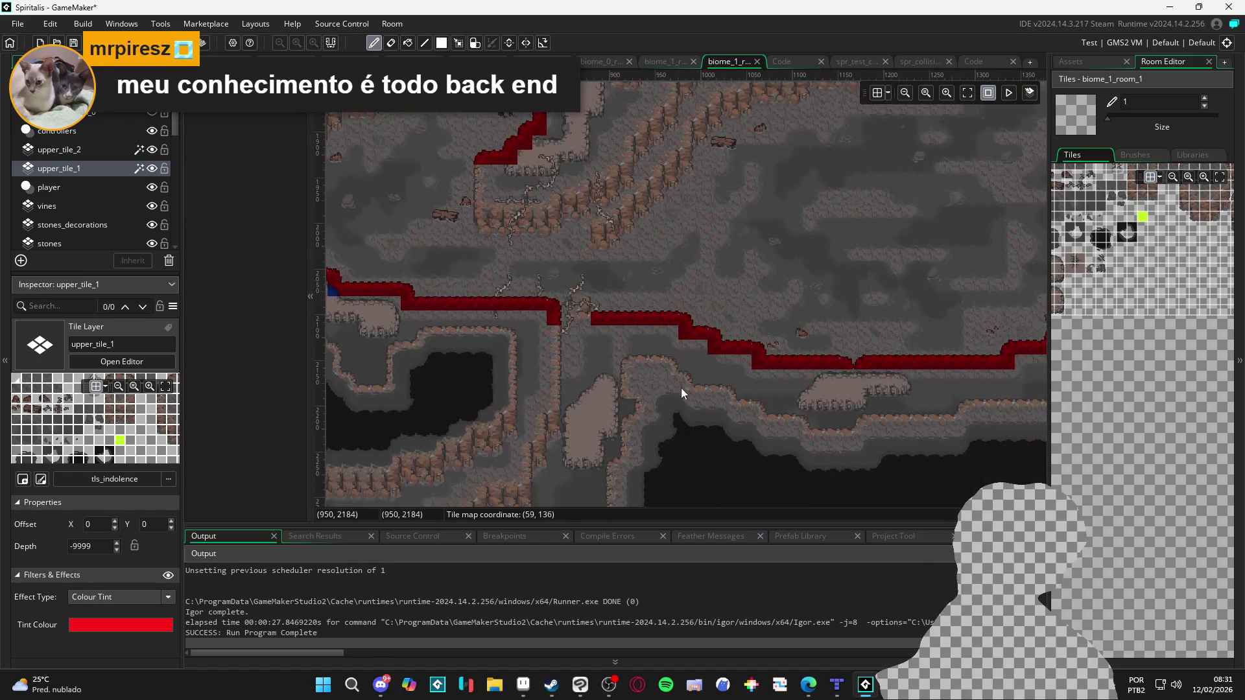
scroll(562, 384, right, 10)
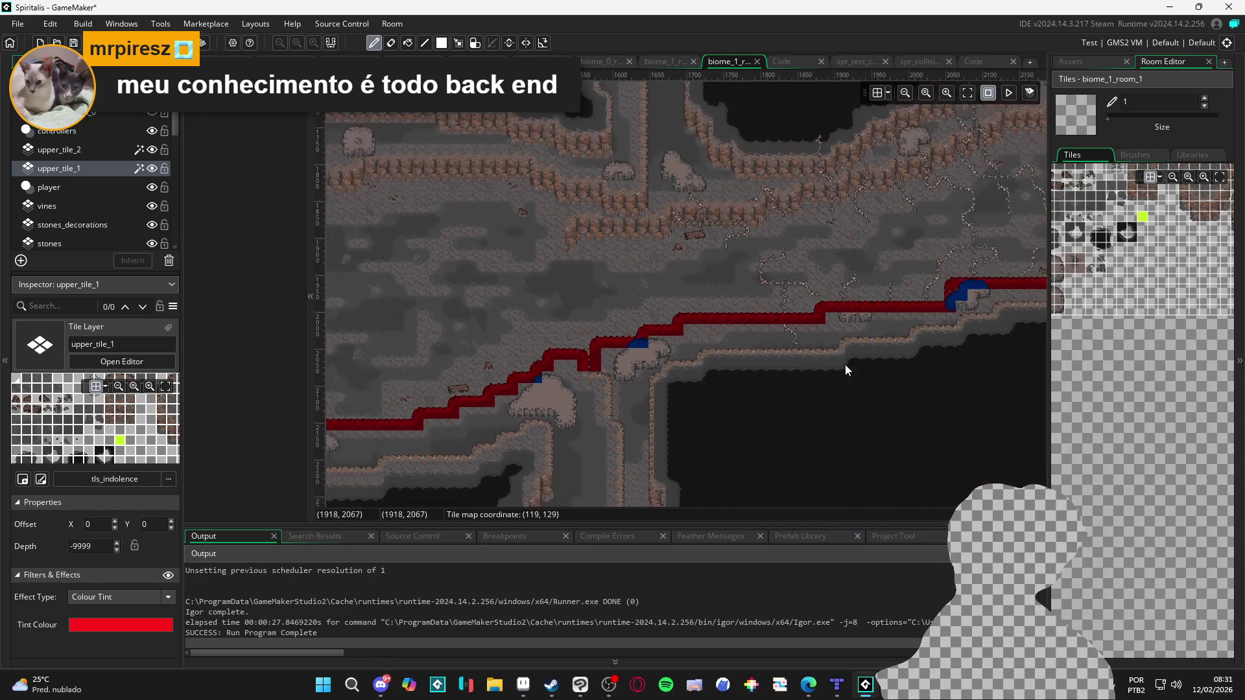
scroll(814, 370, up, 2)
scroll(579, 404, up, 7)
scroll(462, 270, left, 20)
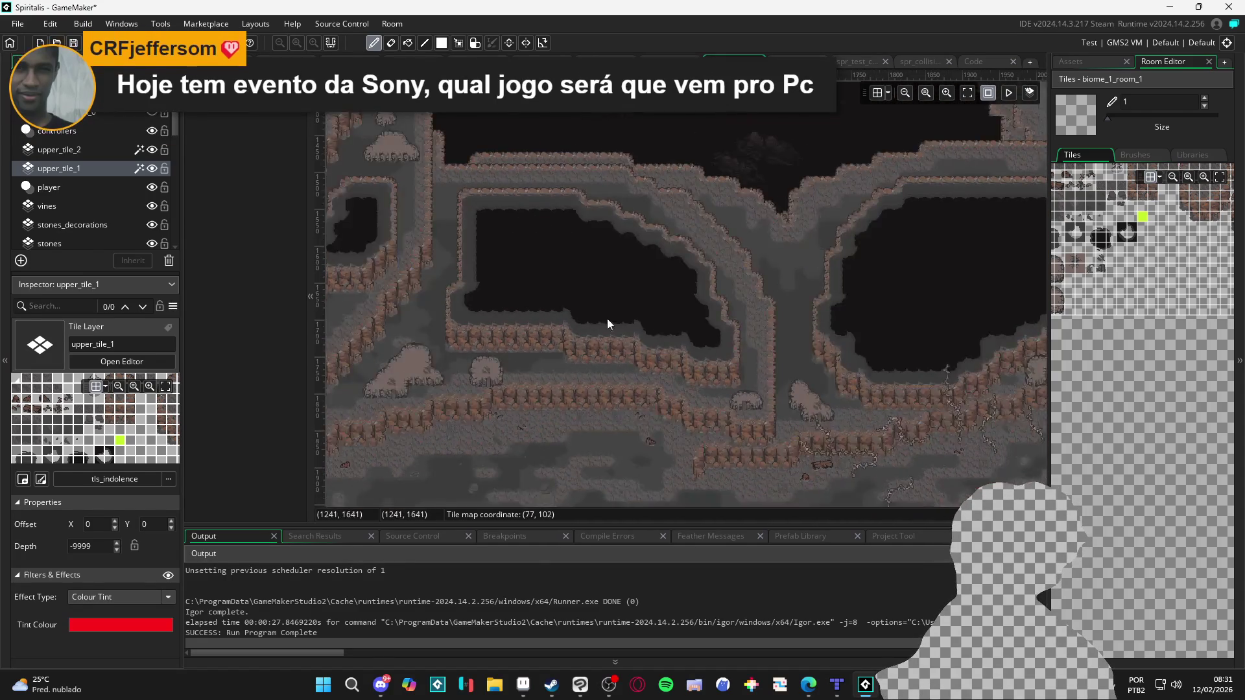
scroll(639, 222, up, 5)
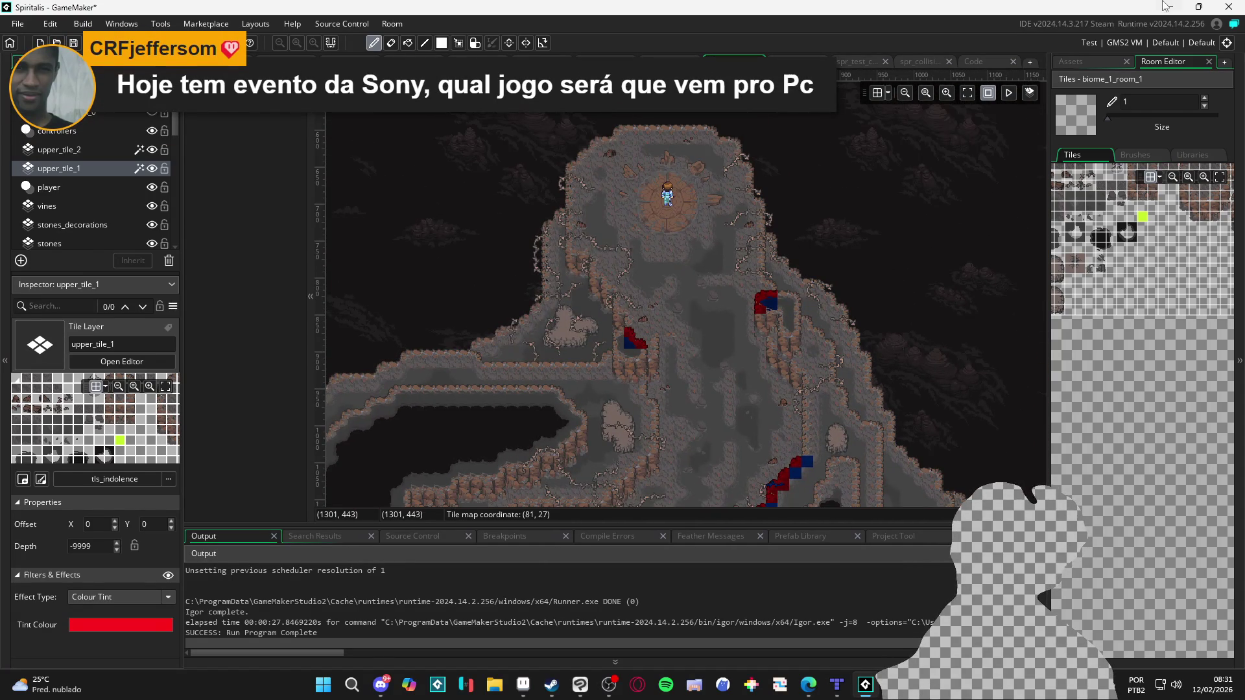
scroll(699, 224, up, 2)
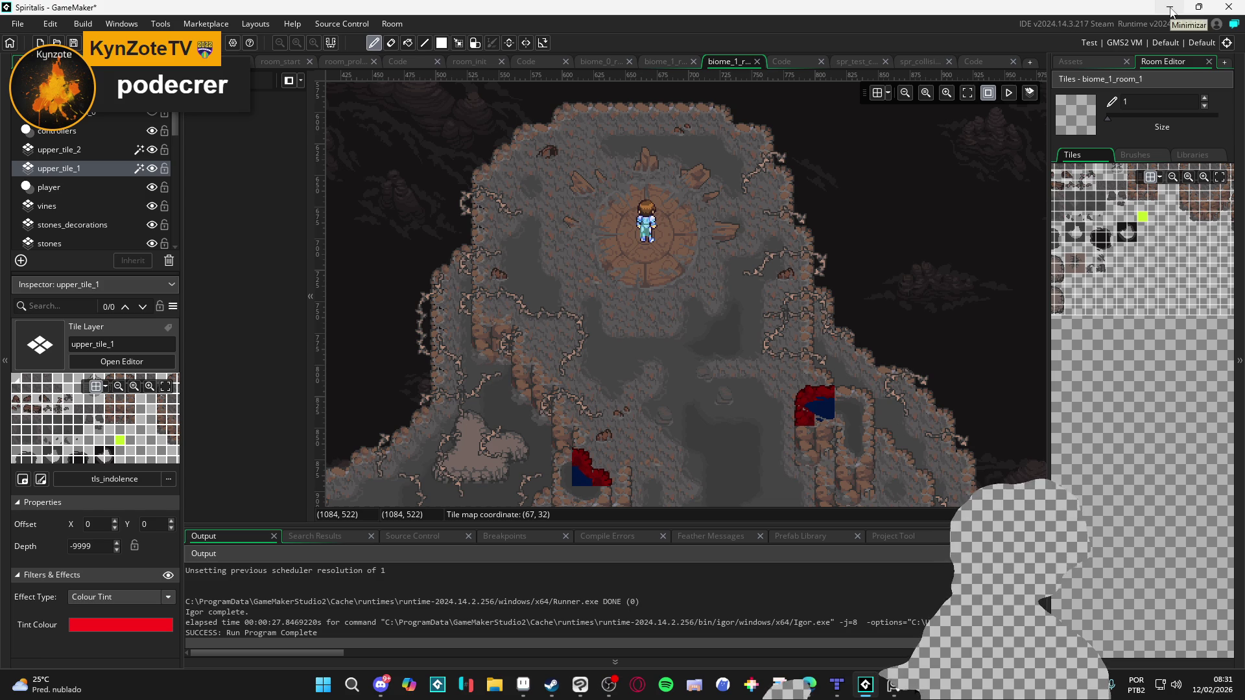
Hide and reshow GameMaker's upper_tile_1 tiles, then minimize GameMaker to reveal the cover.
click(151, 169)
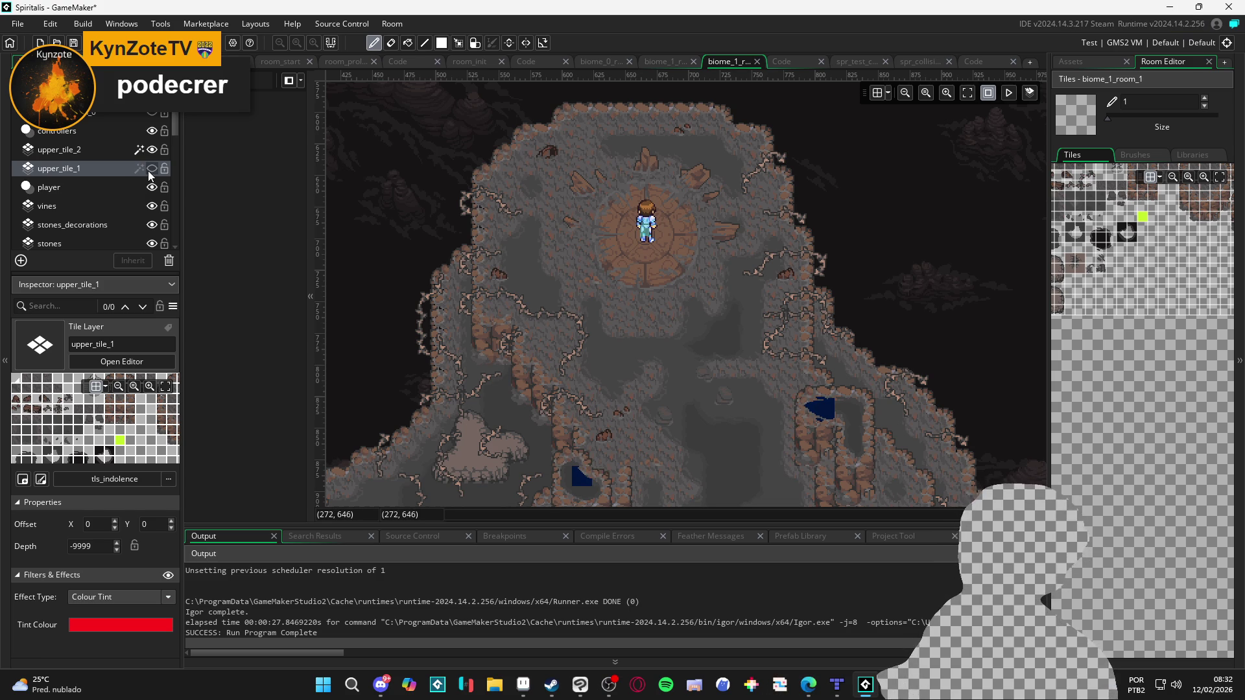
click(152, 169)
click(1170, 8)
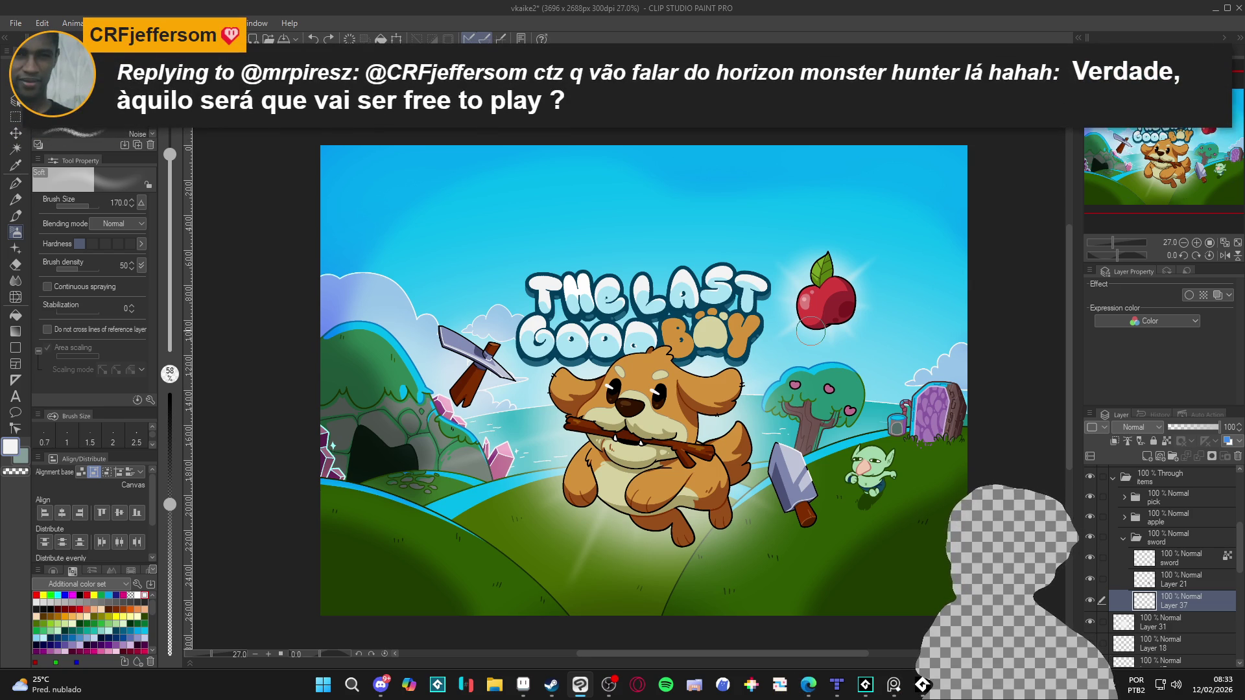
Fold up the sword folder among the cover's item layers in the Layer palette.
scroll(816, 356, up, 4)
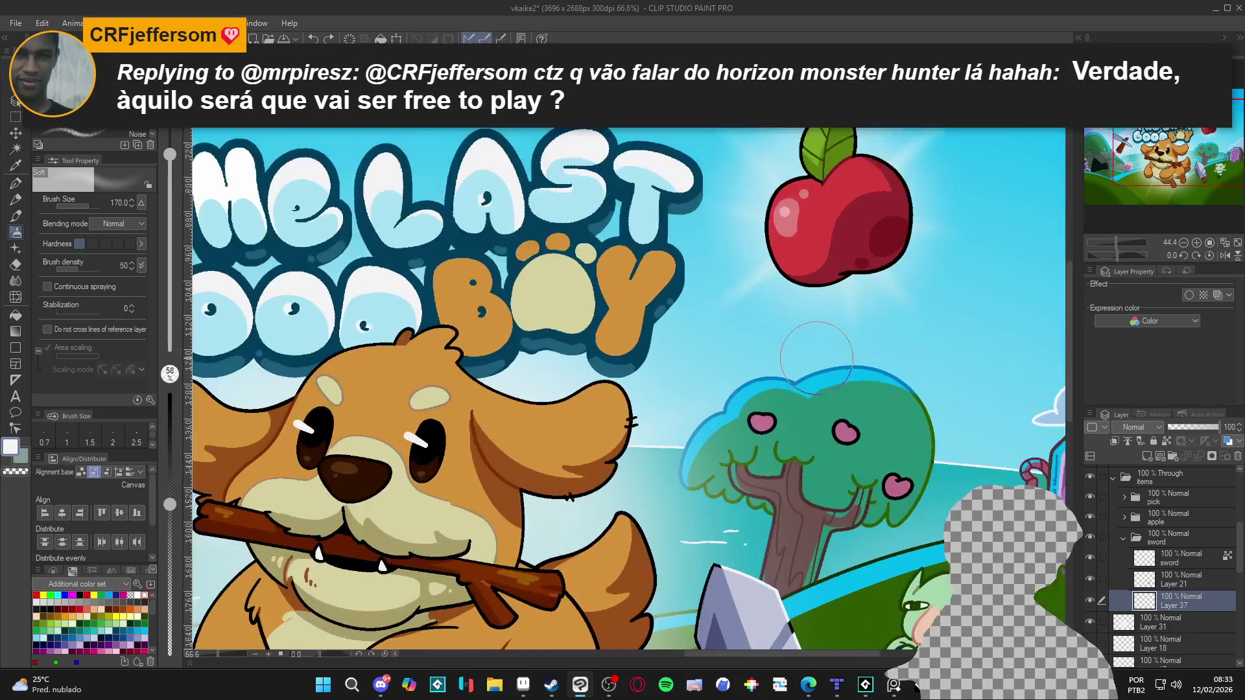
scroll(848, 420, down, 5)
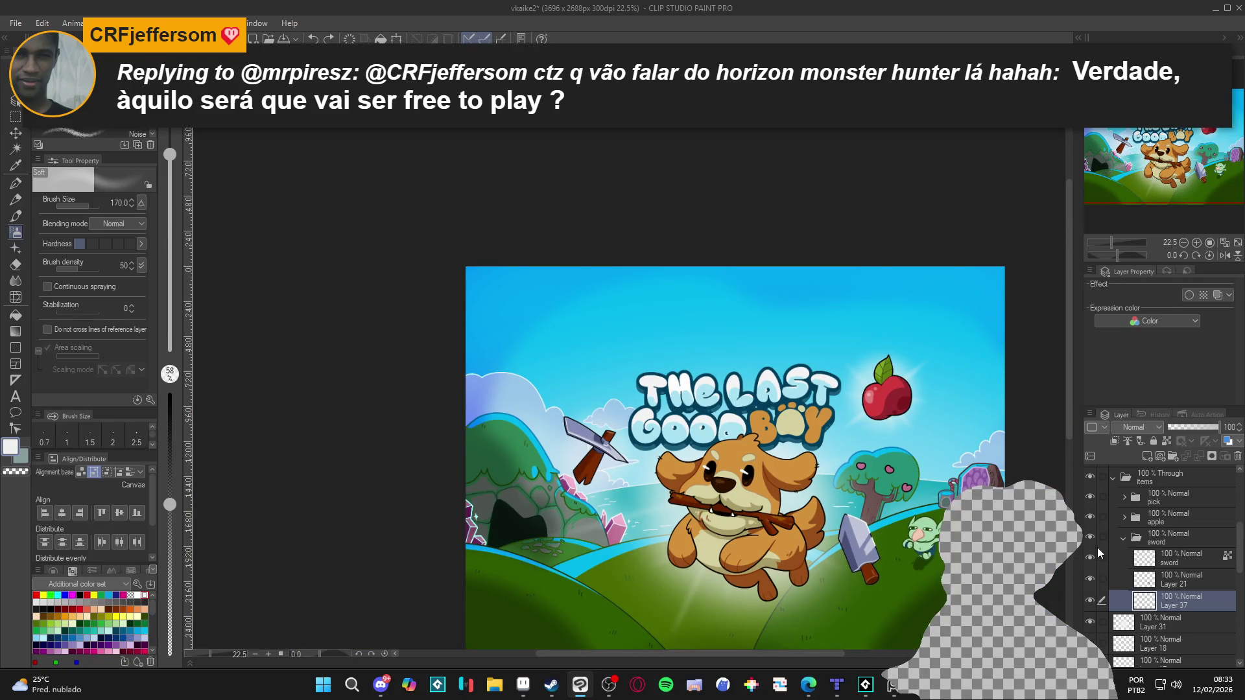
click(1123, 539)
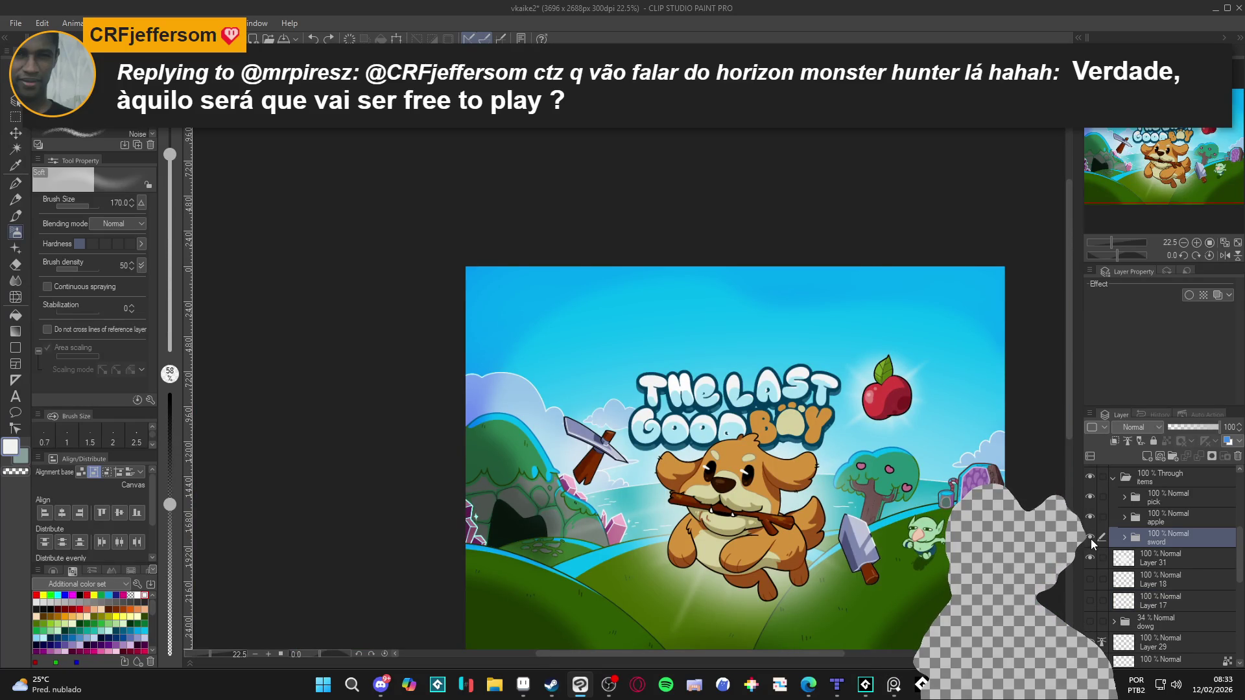
Find the tree layer, check its visibility, and make it the active layer.
scroll(1092, 584, down, 3)
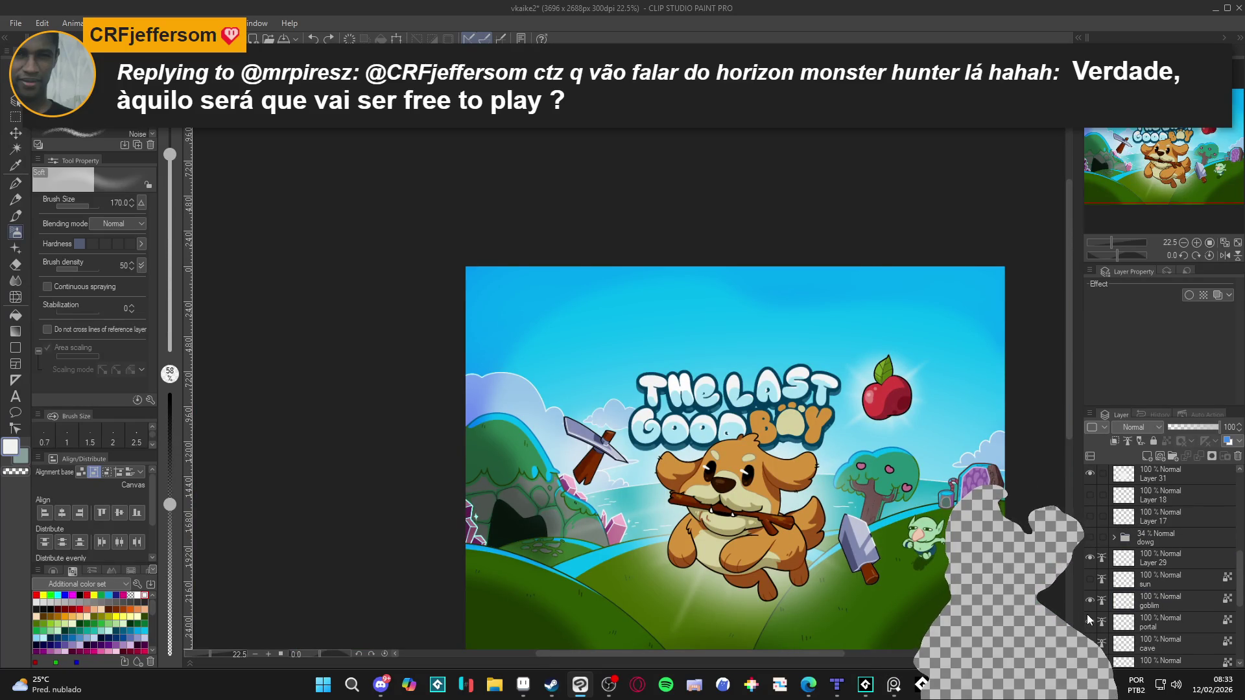
scroll(1092, 616, down, 5)
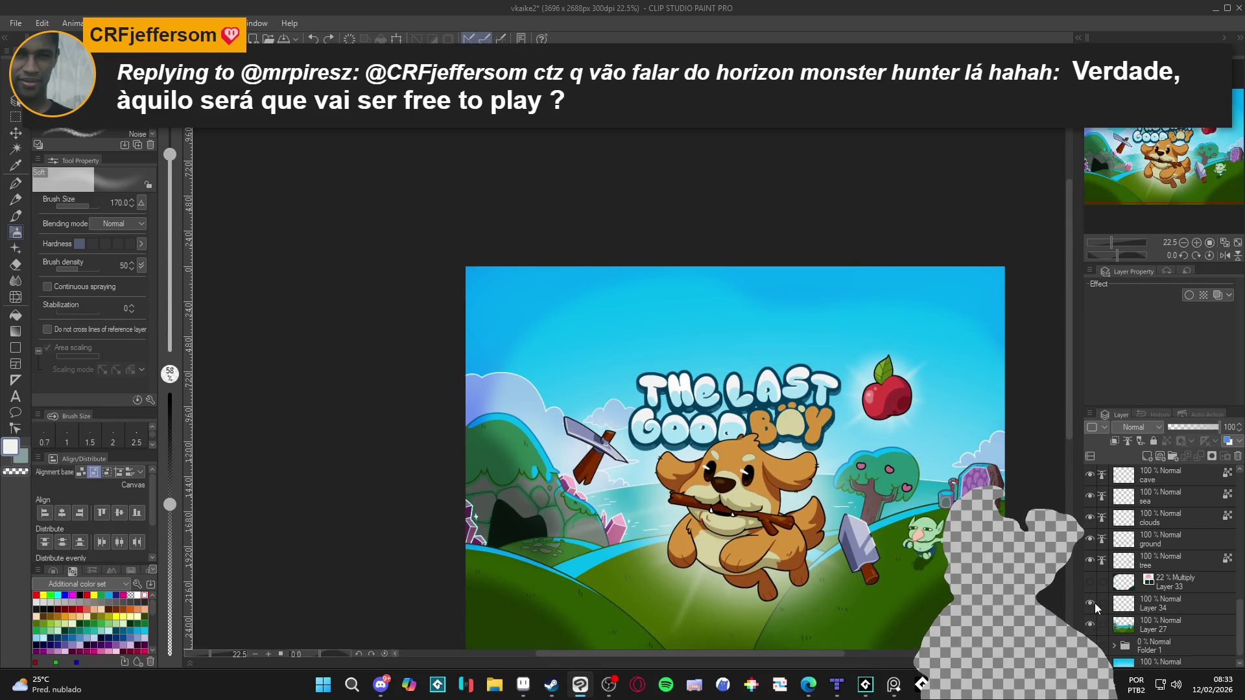
scroll(1092, 622, down, 1)
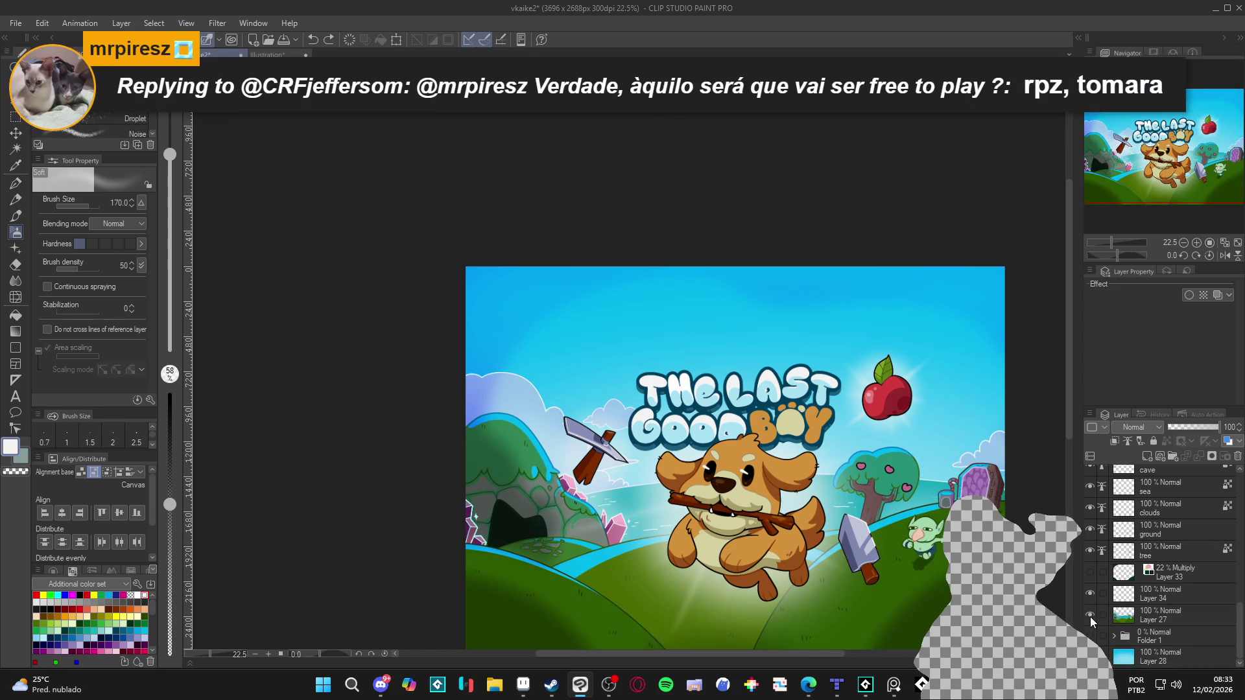
scroll(1091, 619, up, 2)
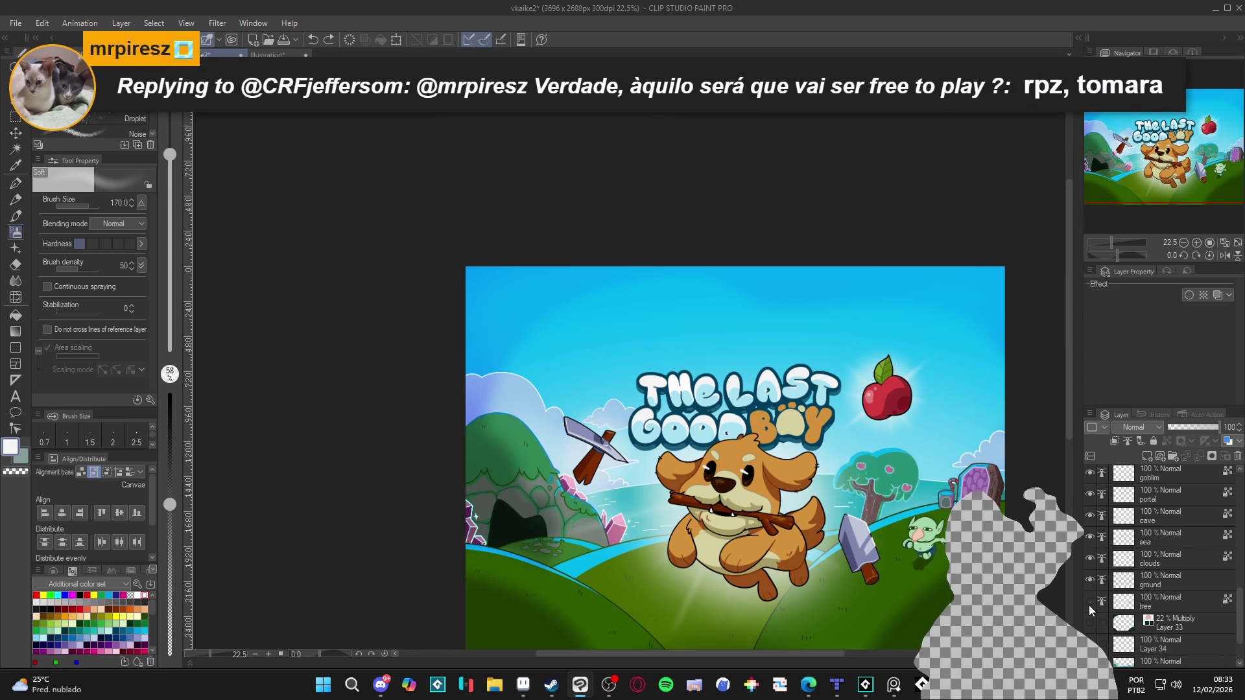
click(1088, 605)
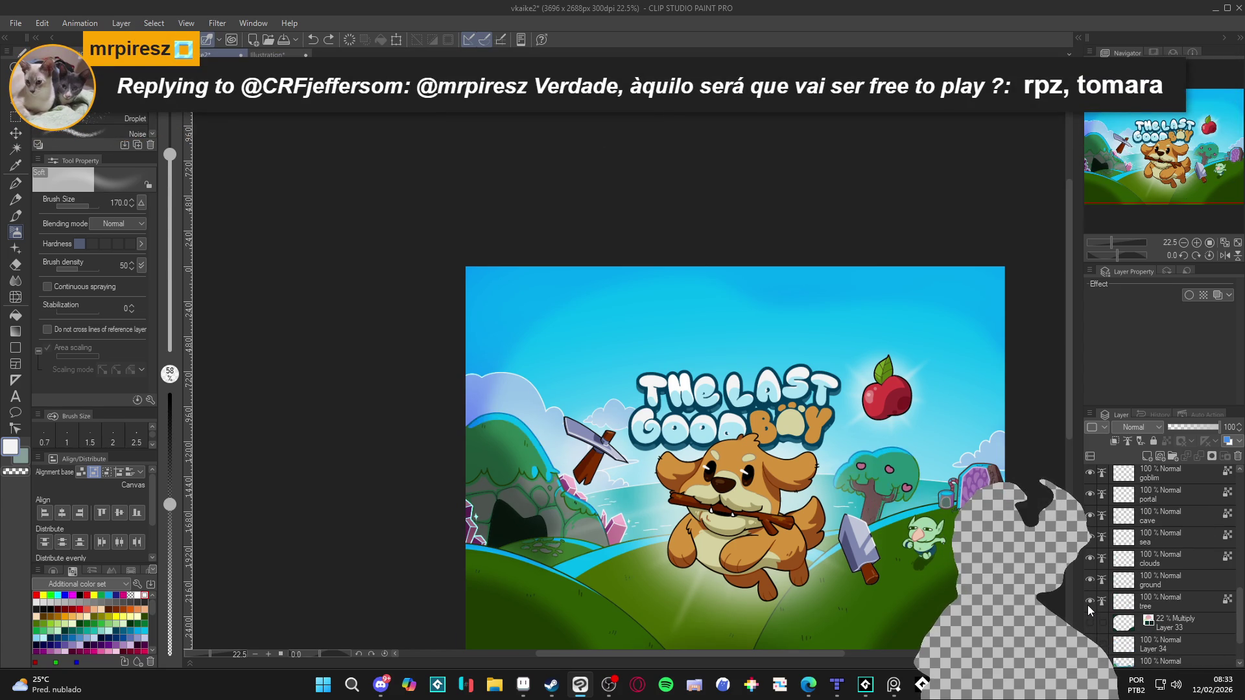
click(1157, 605)
scroll(889, 480, up, 5)
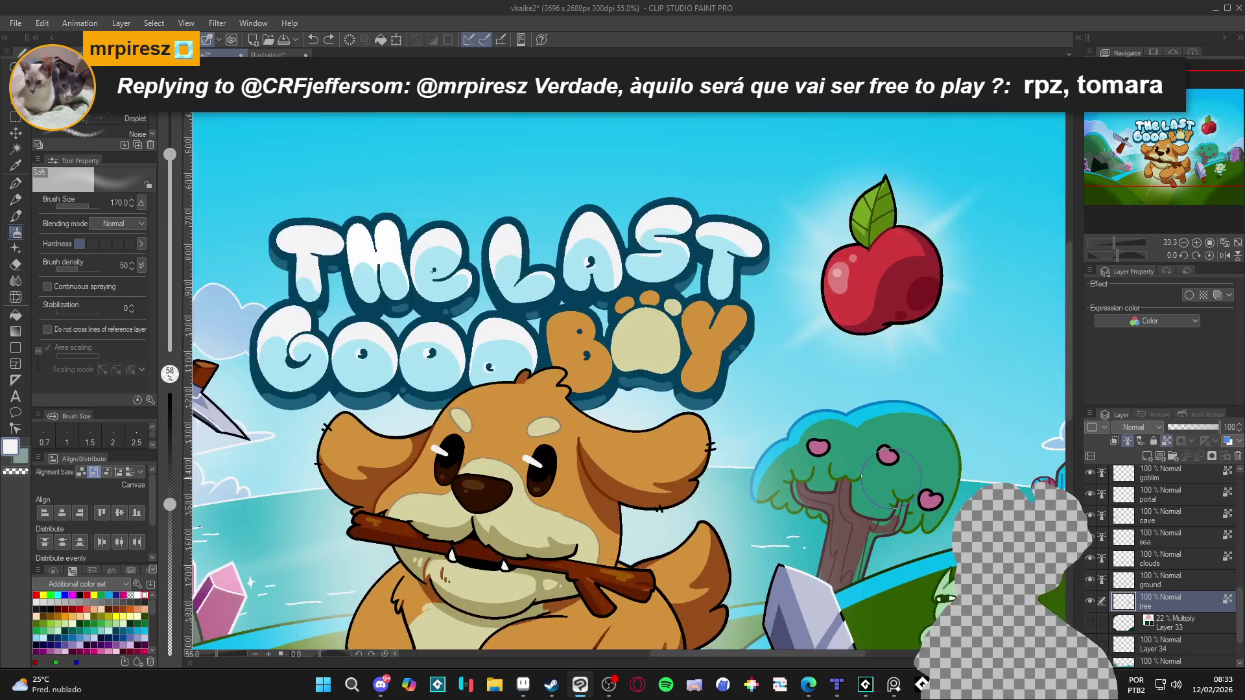
Pick dark red from the color set and use the Pen tool at brush size 25.
alt+click(909, 302)
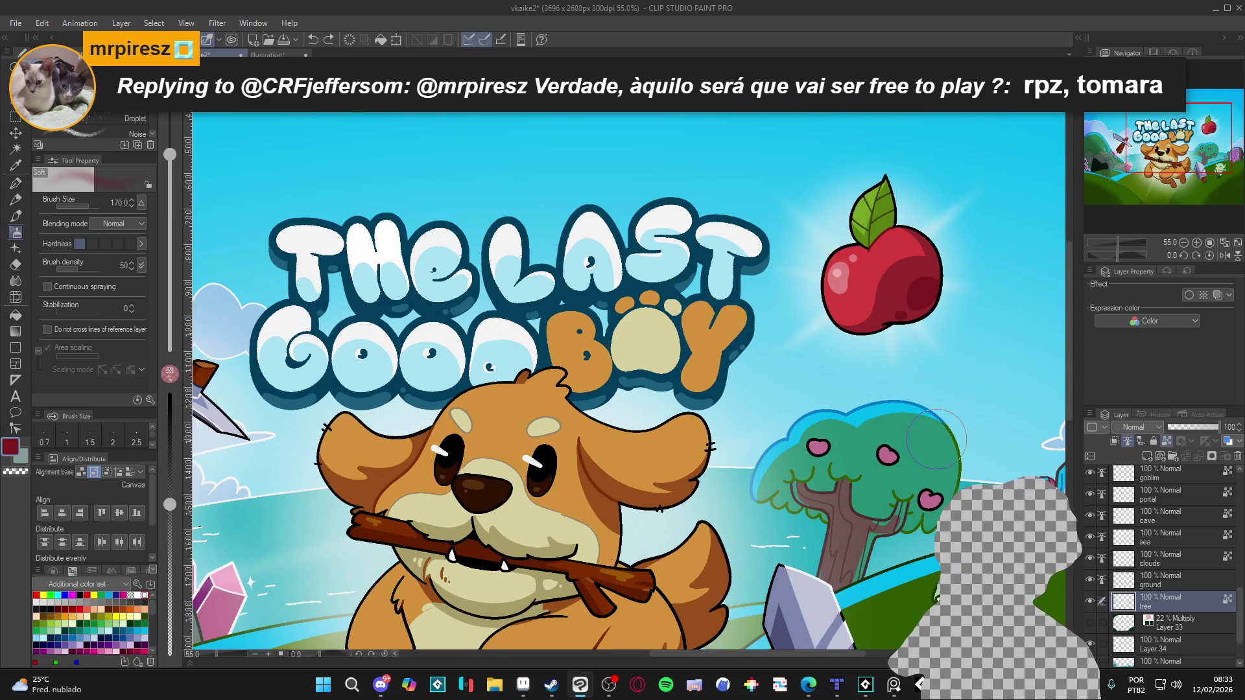
key(p)
key(p)
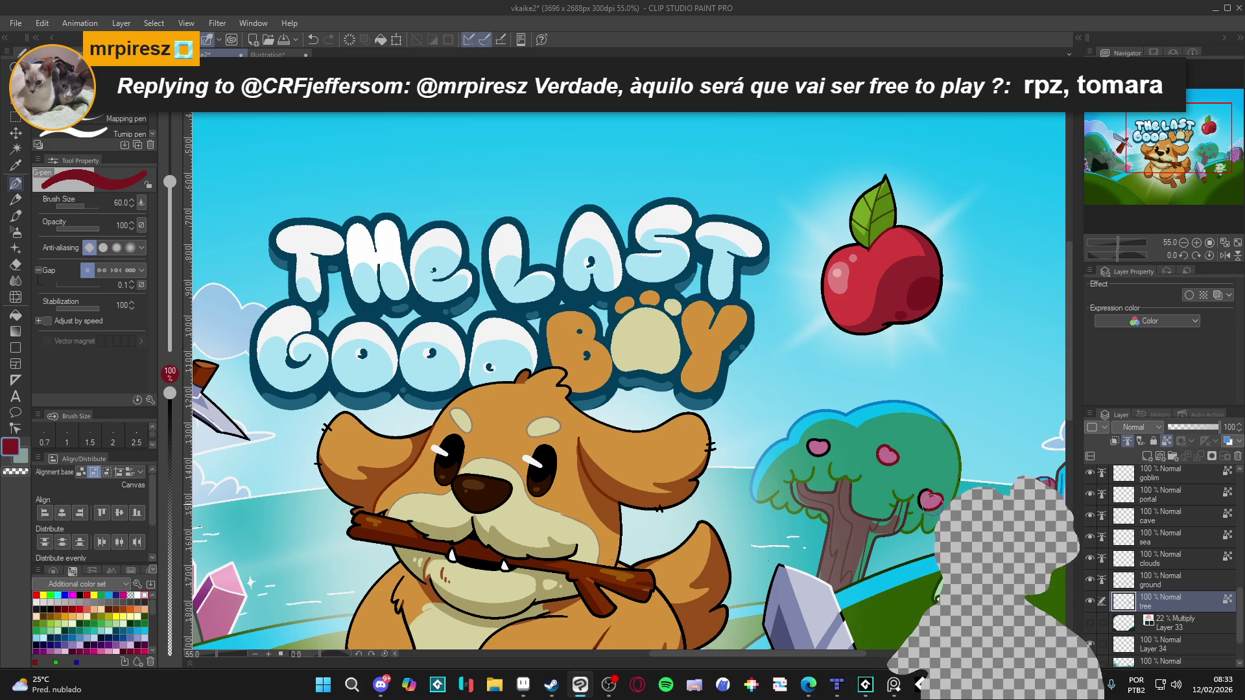
key(bracketleft)
key(bracketleft)
key(bracketleft)
key(bracketleft)
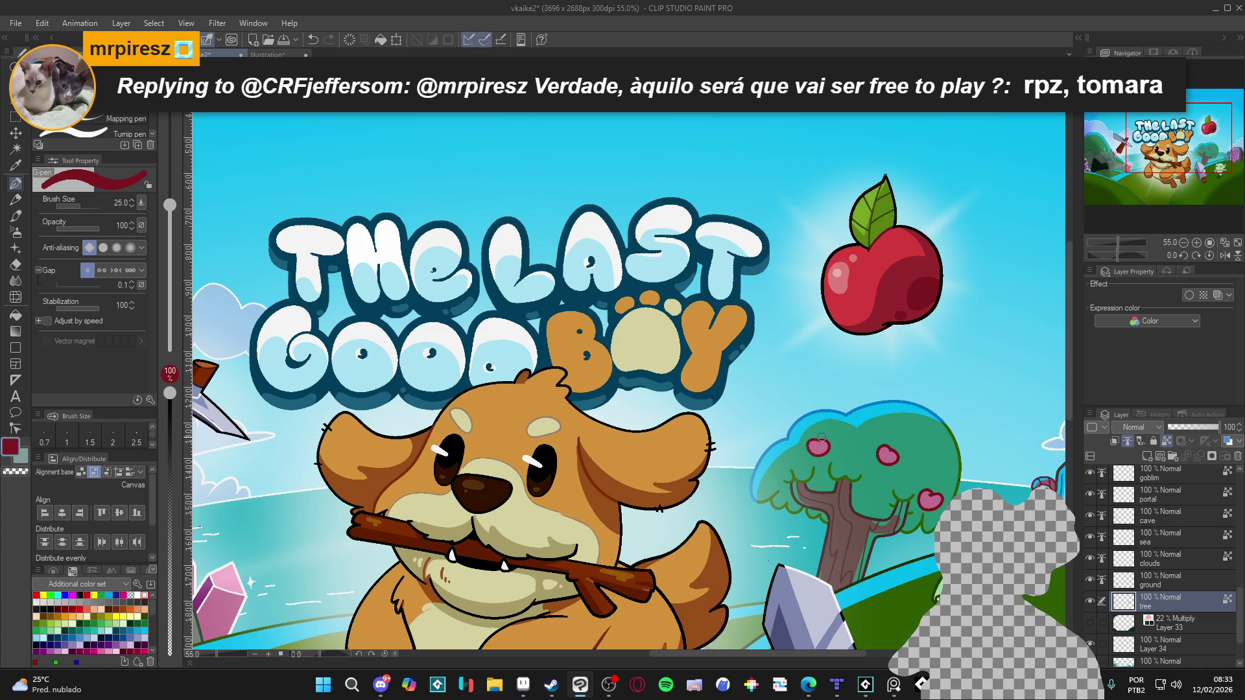
scroll(861, 409, down, 5)
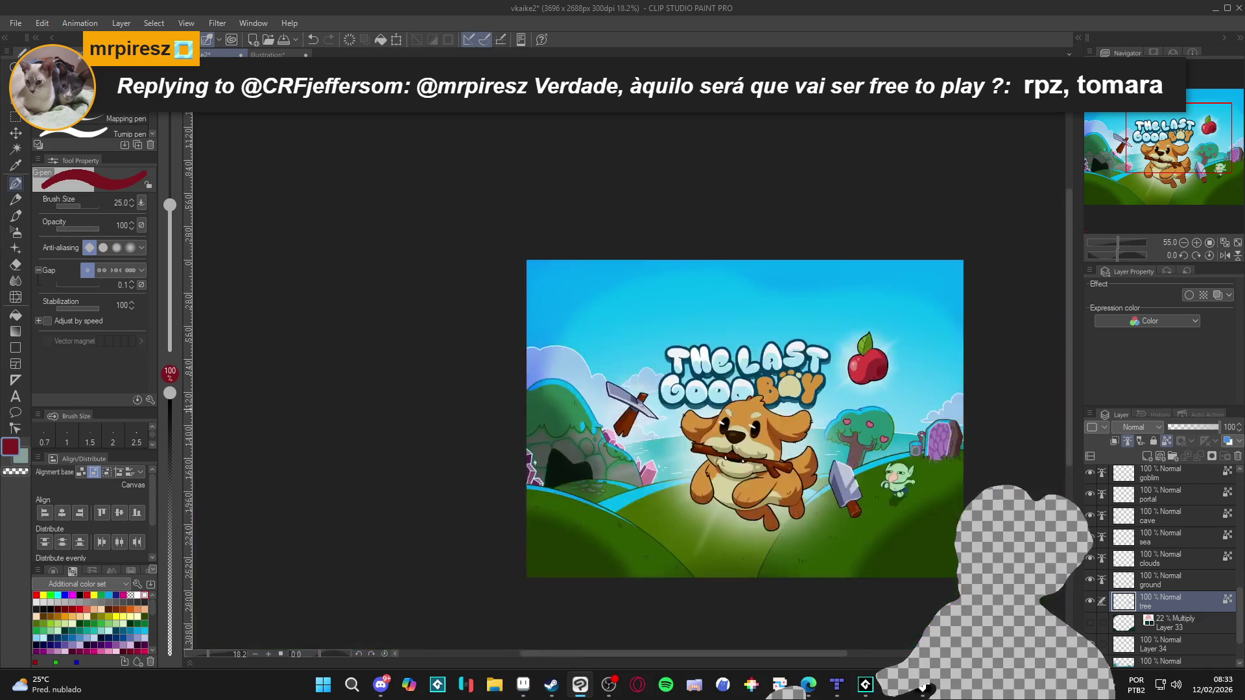
Save the cover artwork.
scroll(873, 477, up, 1)
scroll(873, 478, up, 1)
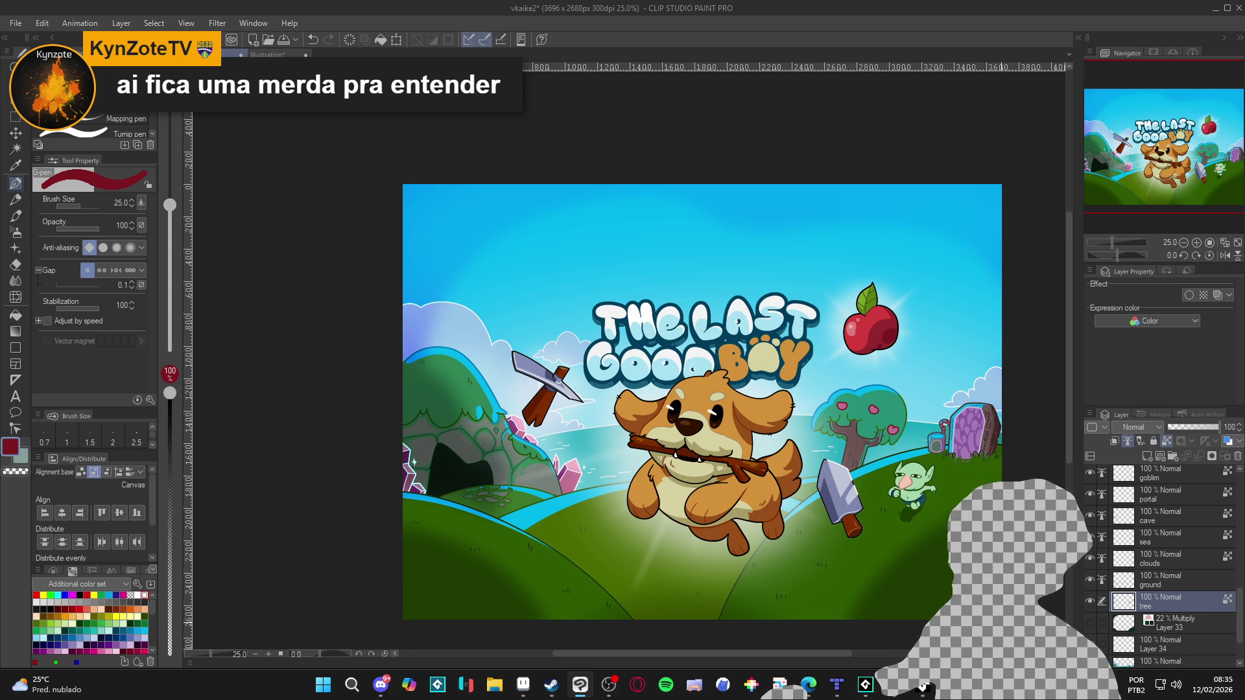
scroll(1001, 619, up, 2)
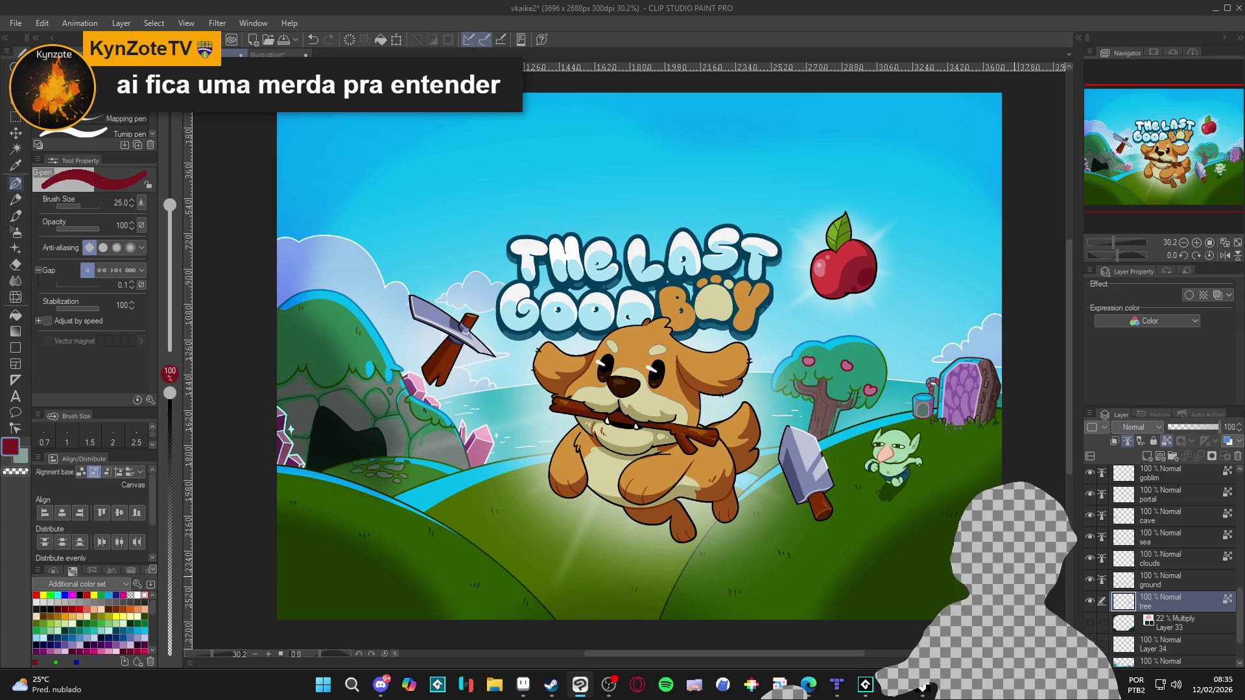
scroll(663, 376, down, 2)
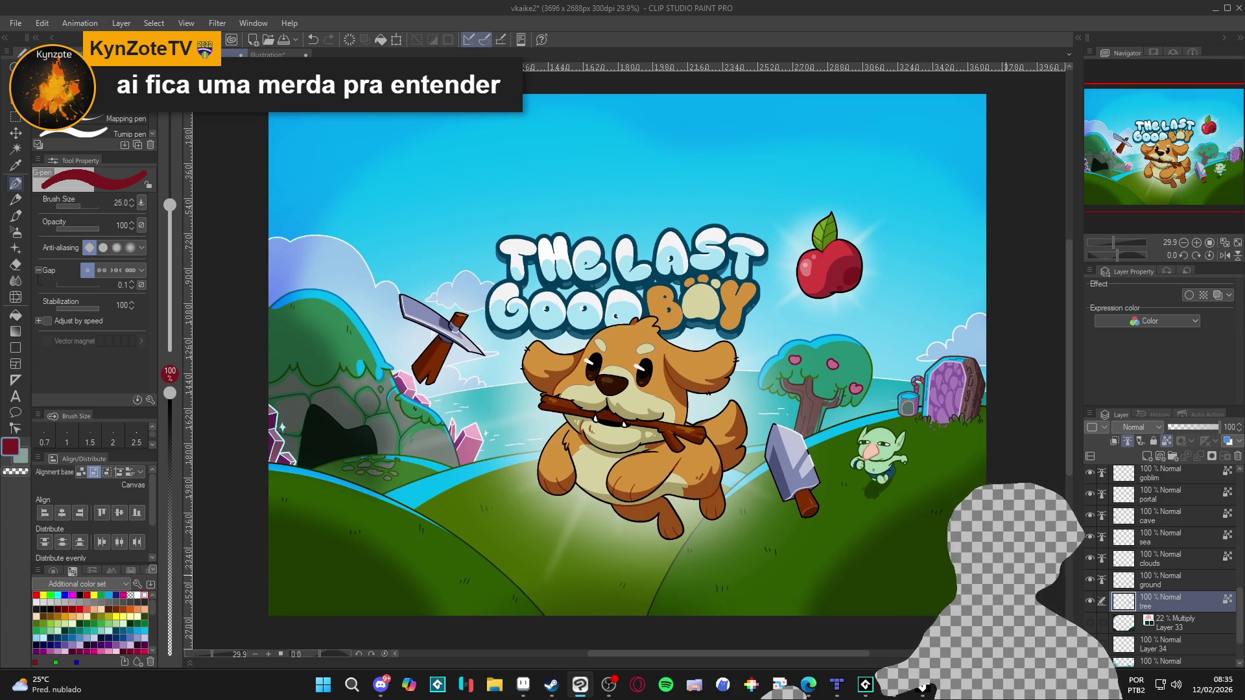
key(ctrl+s)
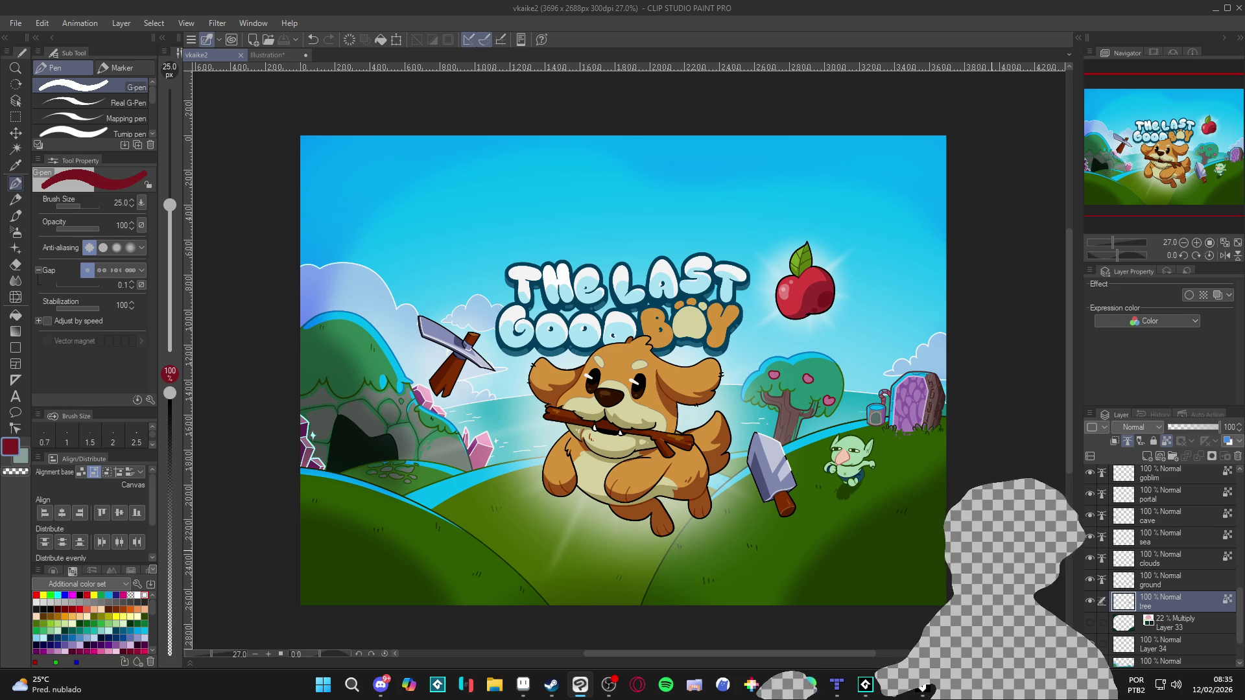
Zoom the canvas view out from 27.5% to 25% to see the whole cover.
scroll(1099, 579, down, 1)
key(ctrl+minus)
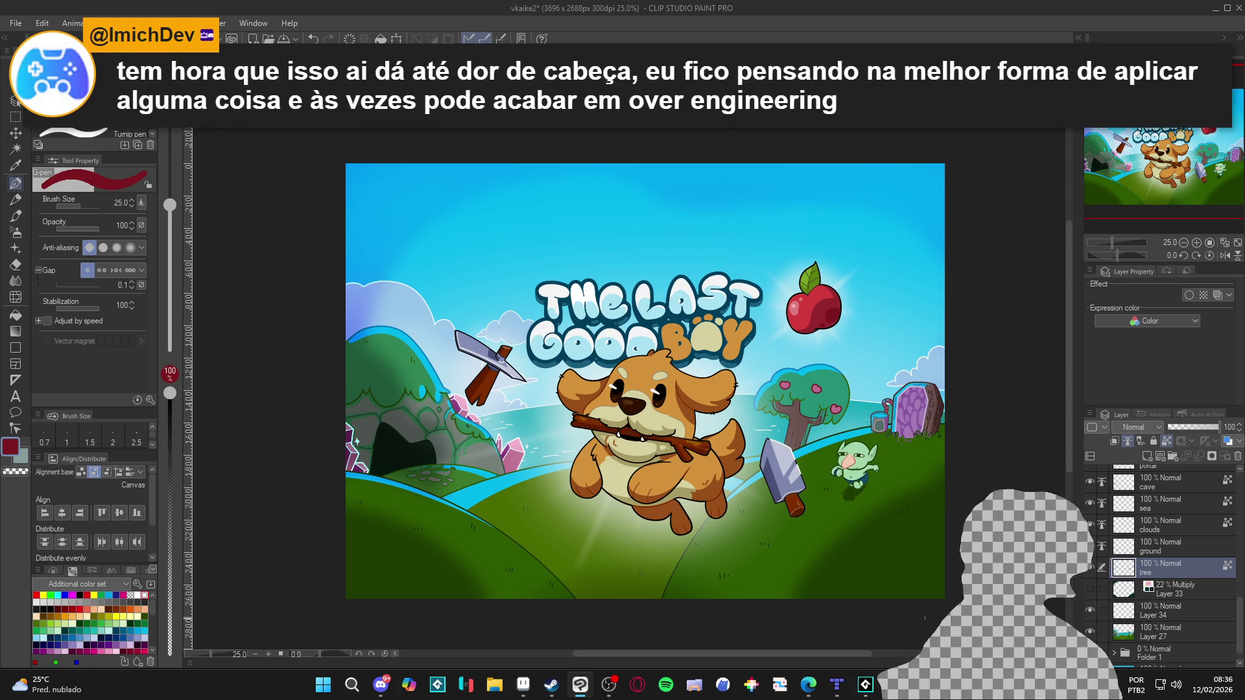
scroll(707, 502, up, 1)
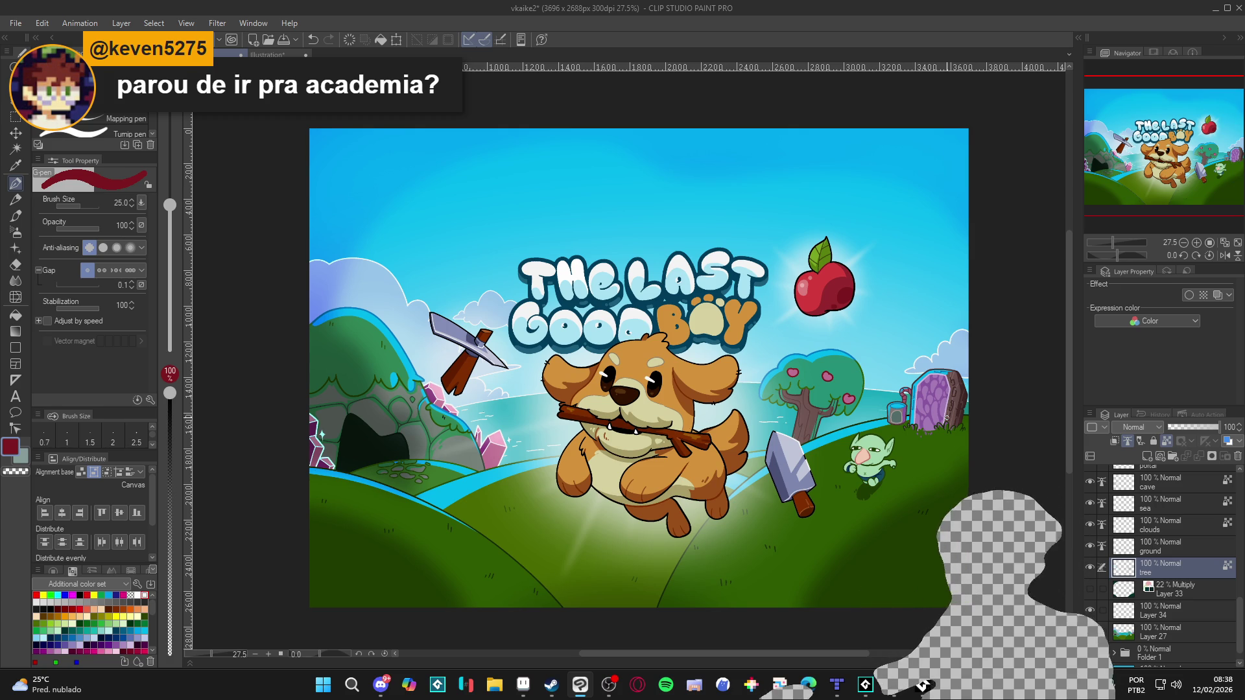
key(ctrl+minus)
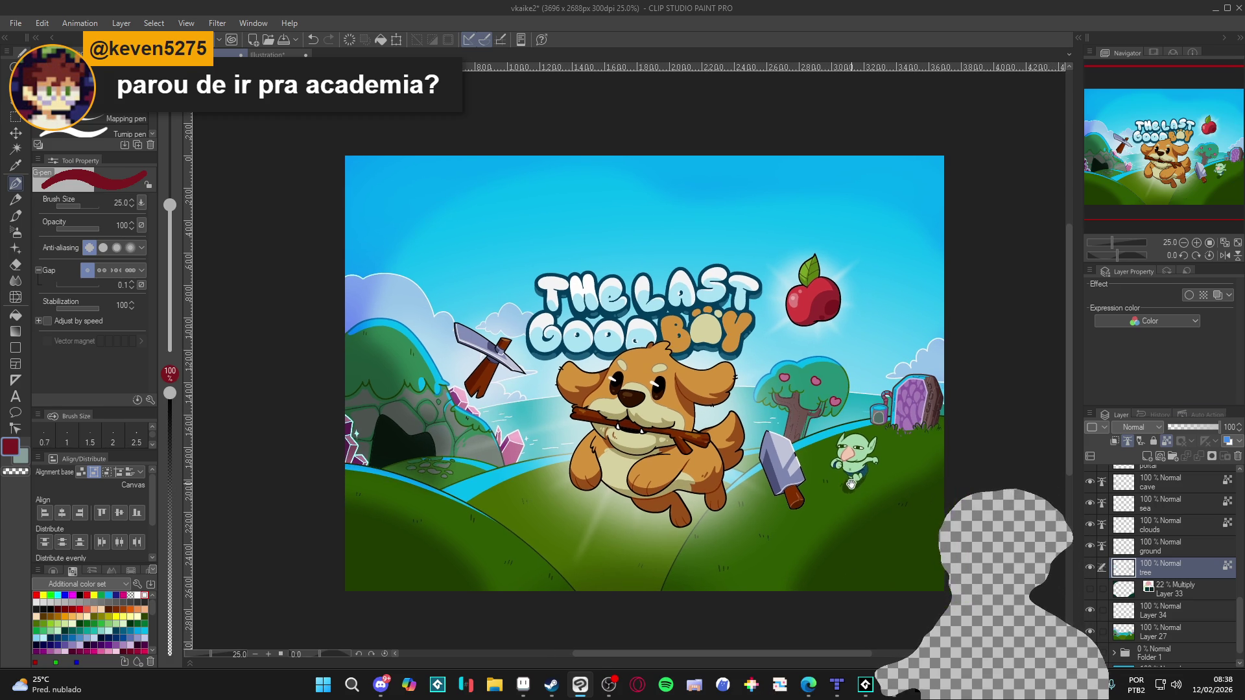
click(1089, 568)
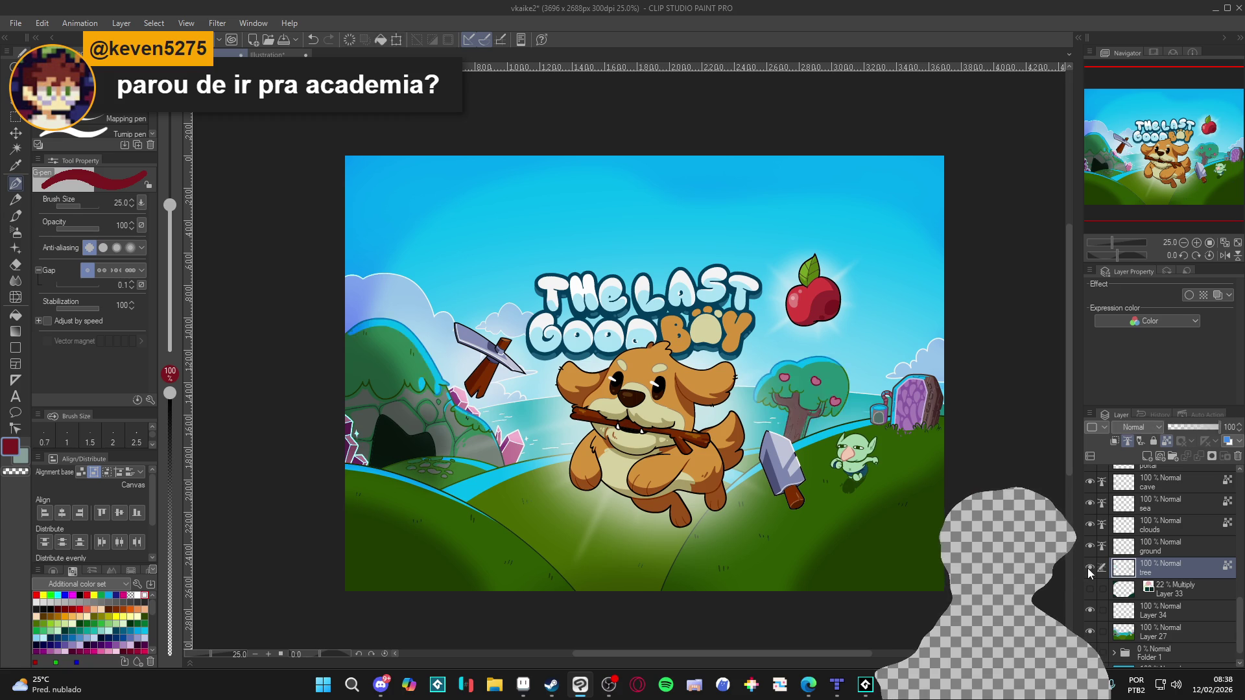
click(1089, 568)
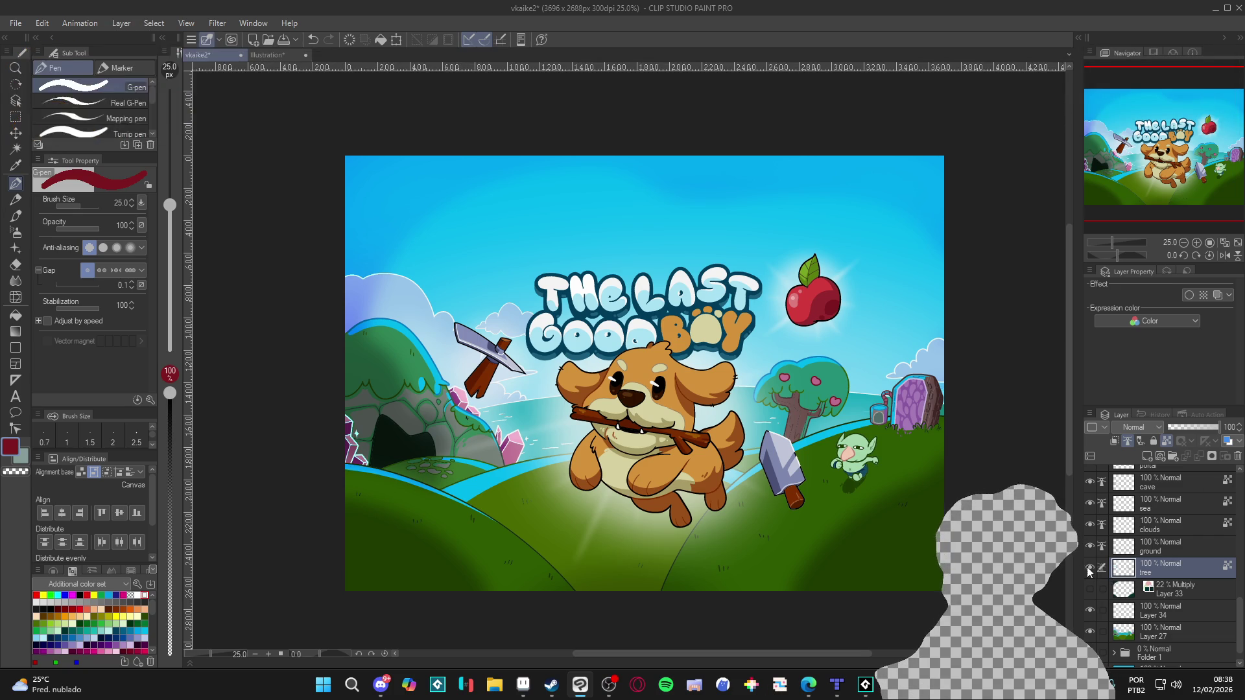
scroll(1145, 561, up, 10)
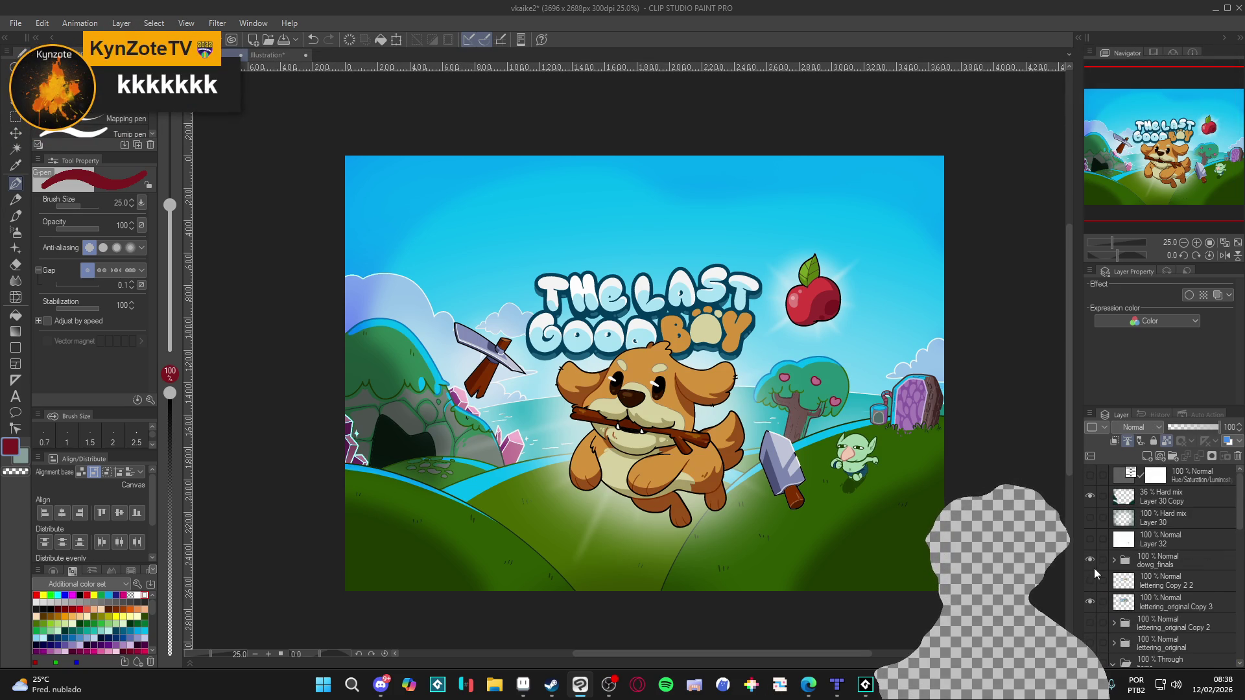
Hide and reshow the lettering_original Copy 3 title lettering twice to check it.
click(1089, 603)
click(1090, 602)
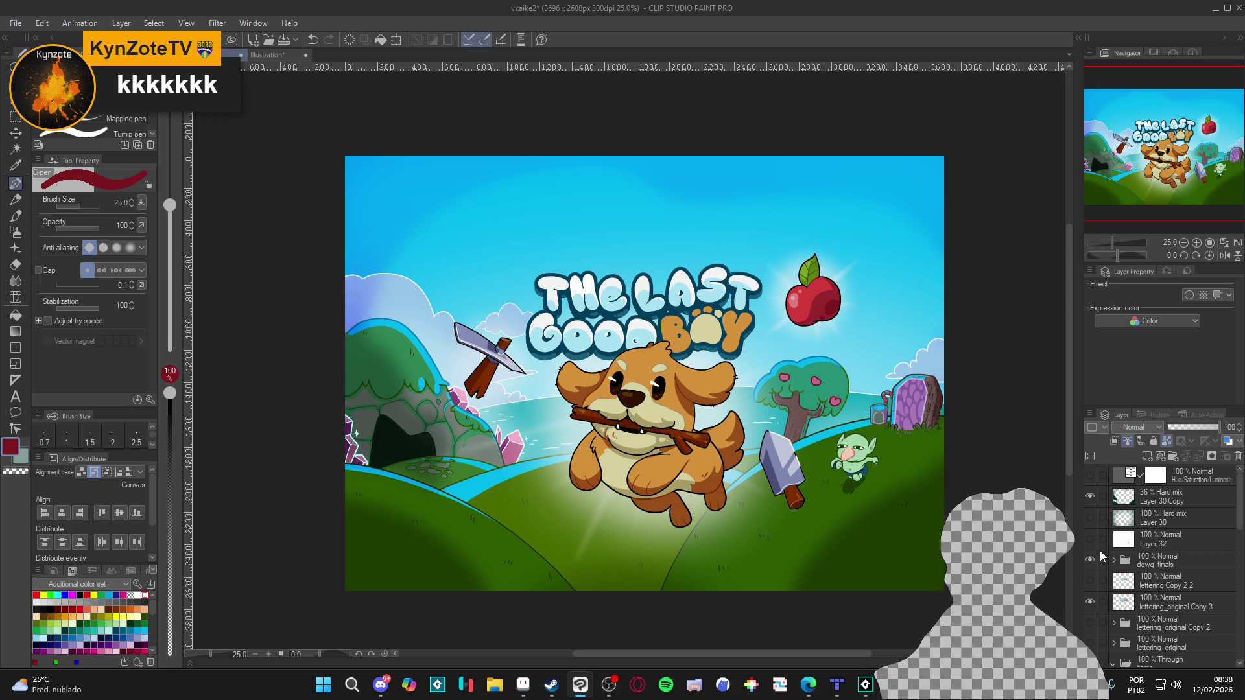
click(1089, 596)
click(1088, 596)
Expand the apple group, select Layer 36 and clear the apple's light-burst glow.
scroll(1089, 597, down, 3)
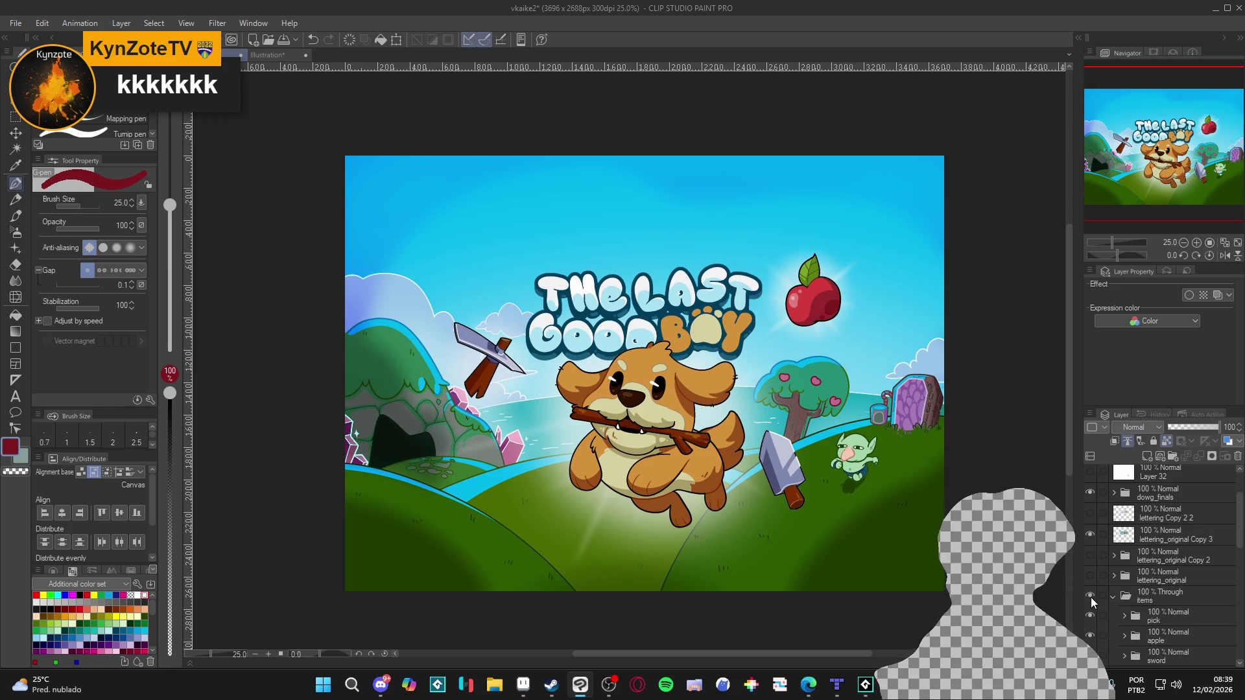
scroll(1118, 623, down, 2)
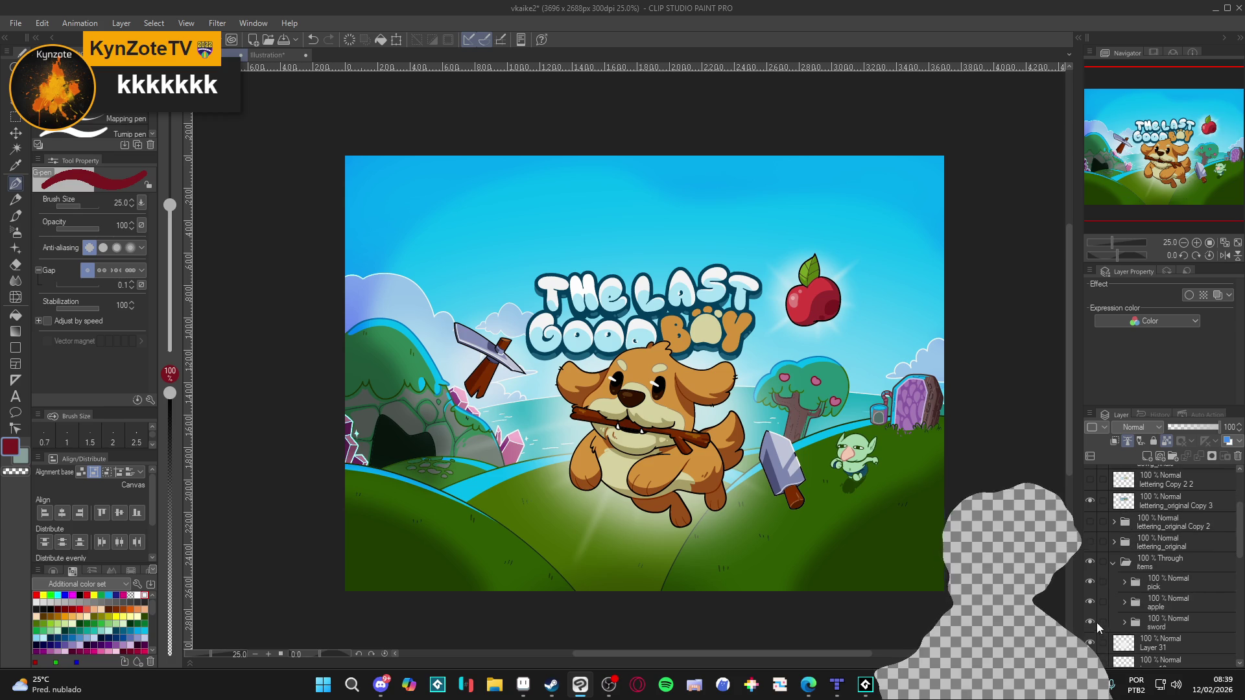
click(1125, 602)
scroll(1154, 632, down, 3)
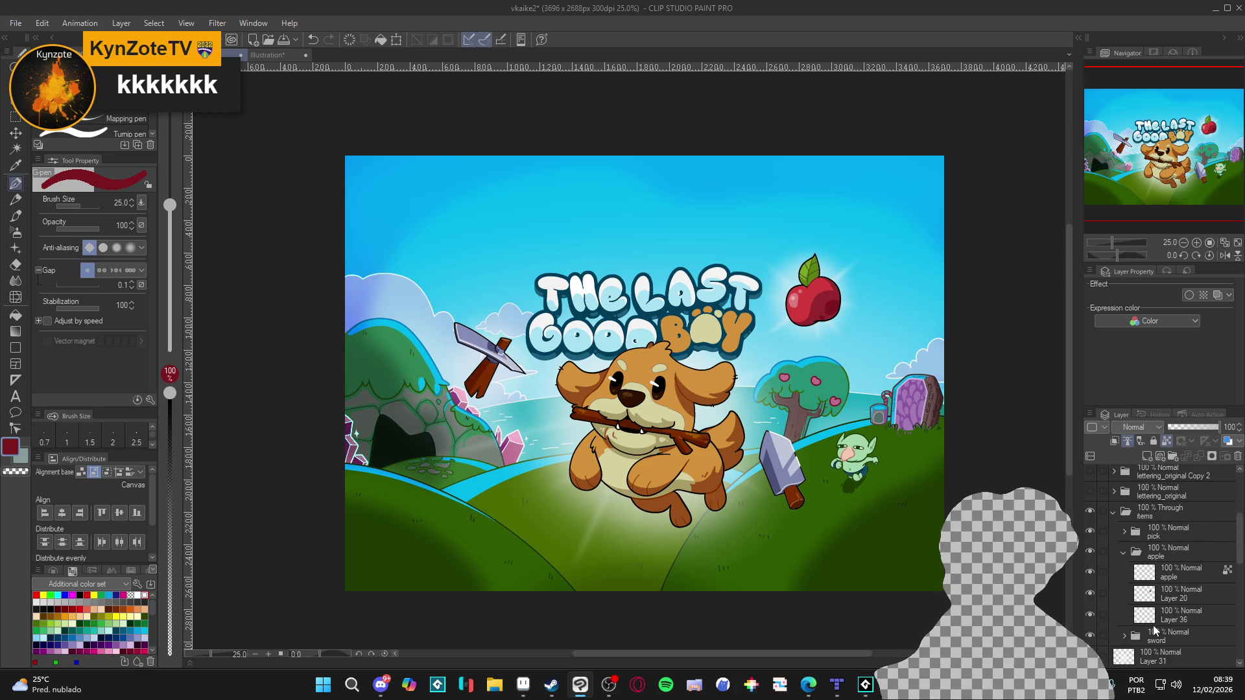
click(1171, 618)
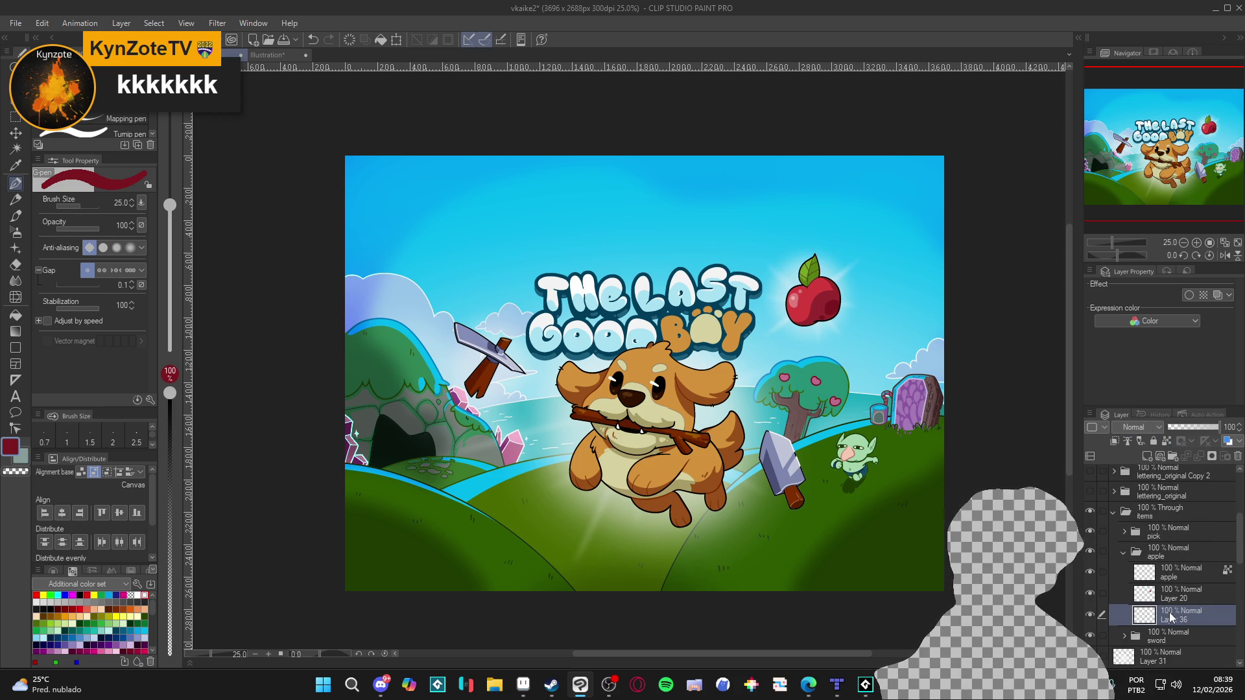
key(Delete)
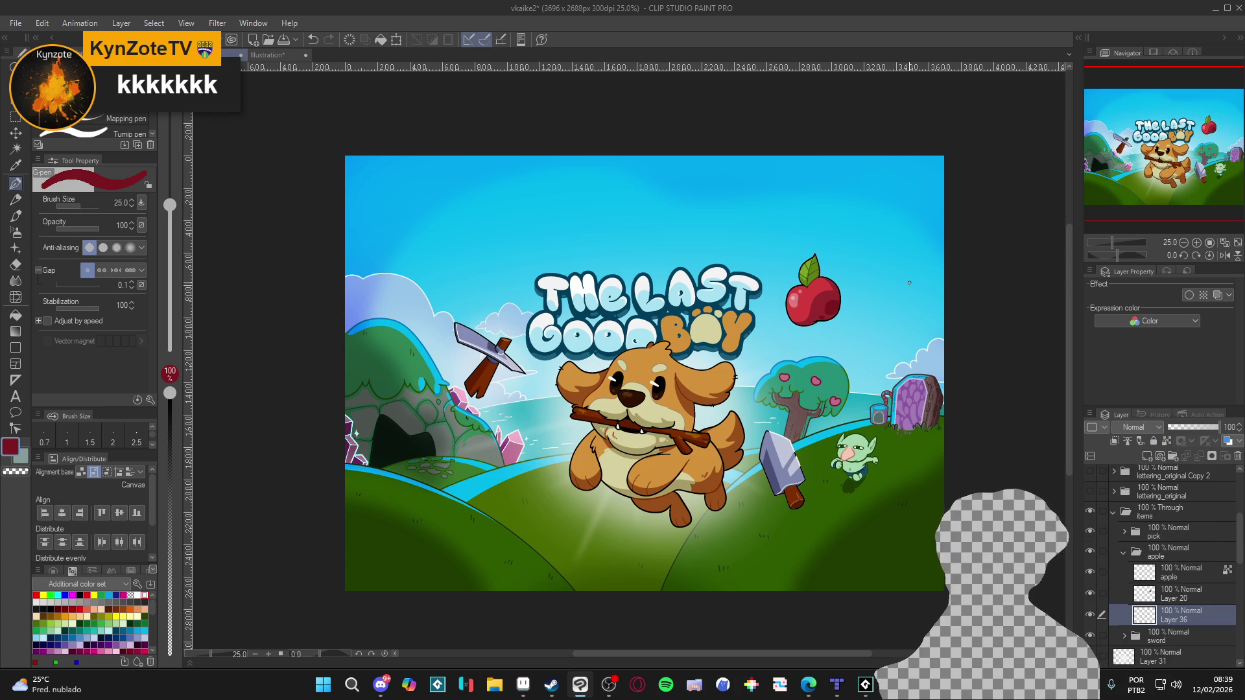
Set up a white soft airbrush, trying sizes 300 and 250 and undoing test strokes, ending at 40.
key(b)
key(x)
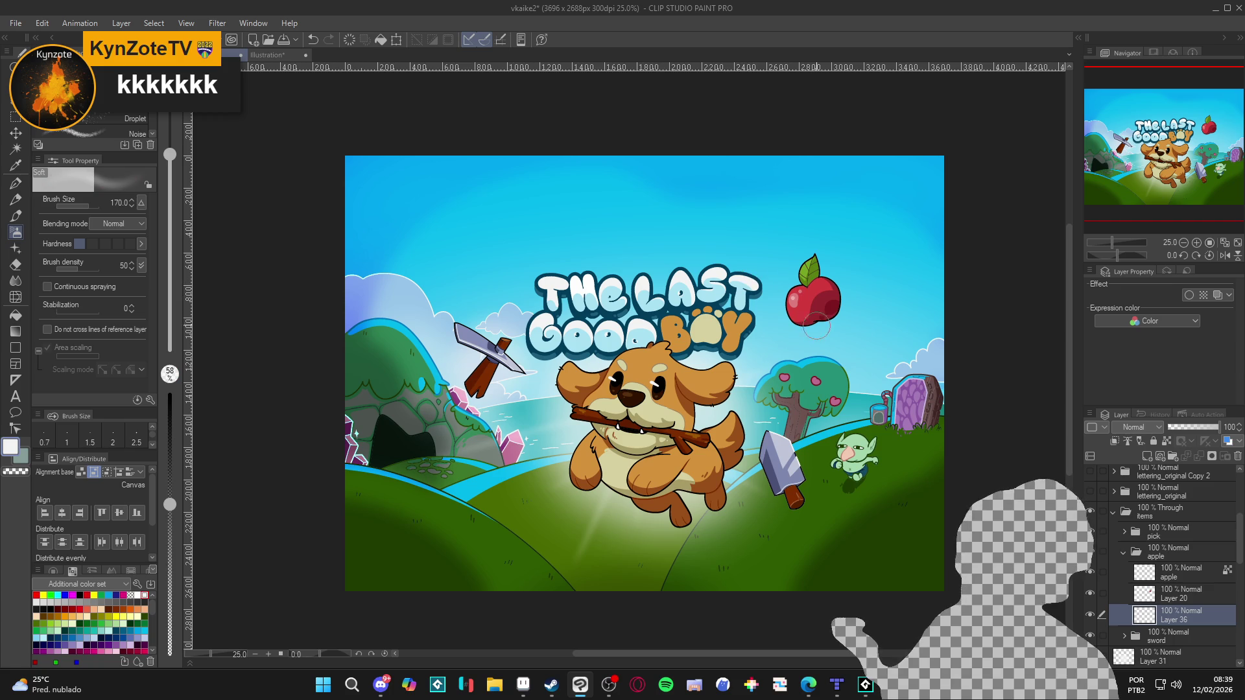
key(bracketright)
key(bracketright)
key(bracketright)
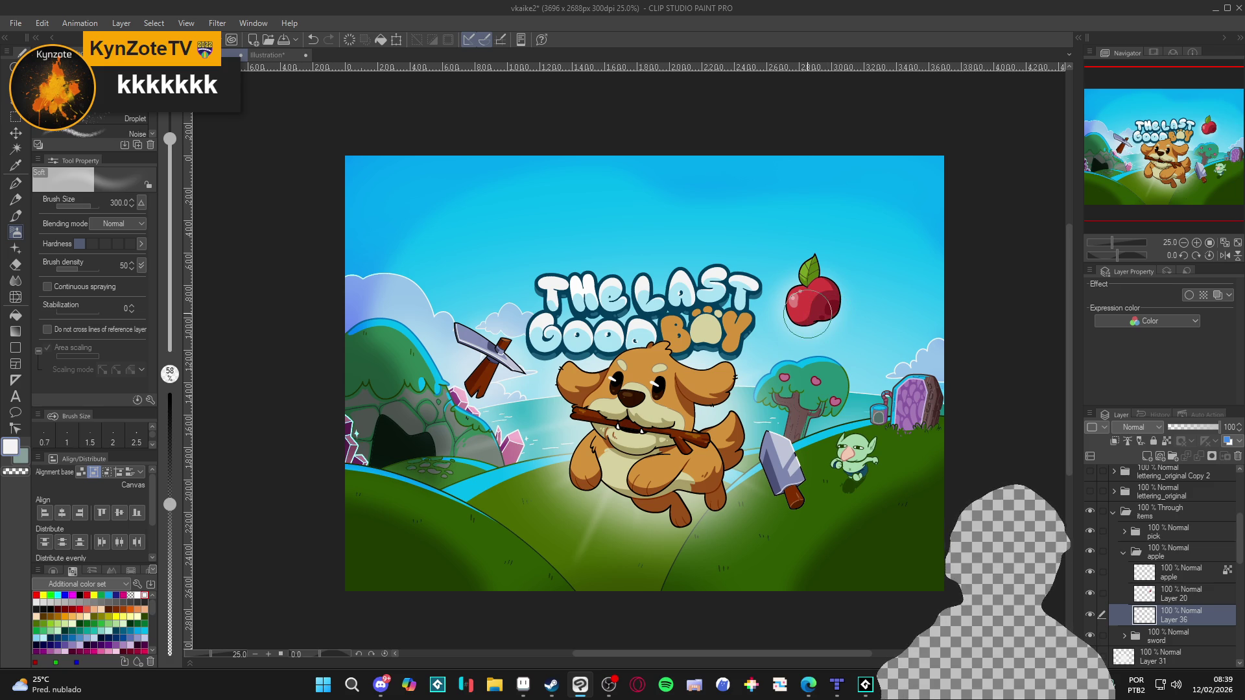
key(bracketleft)
key(bracketleft)
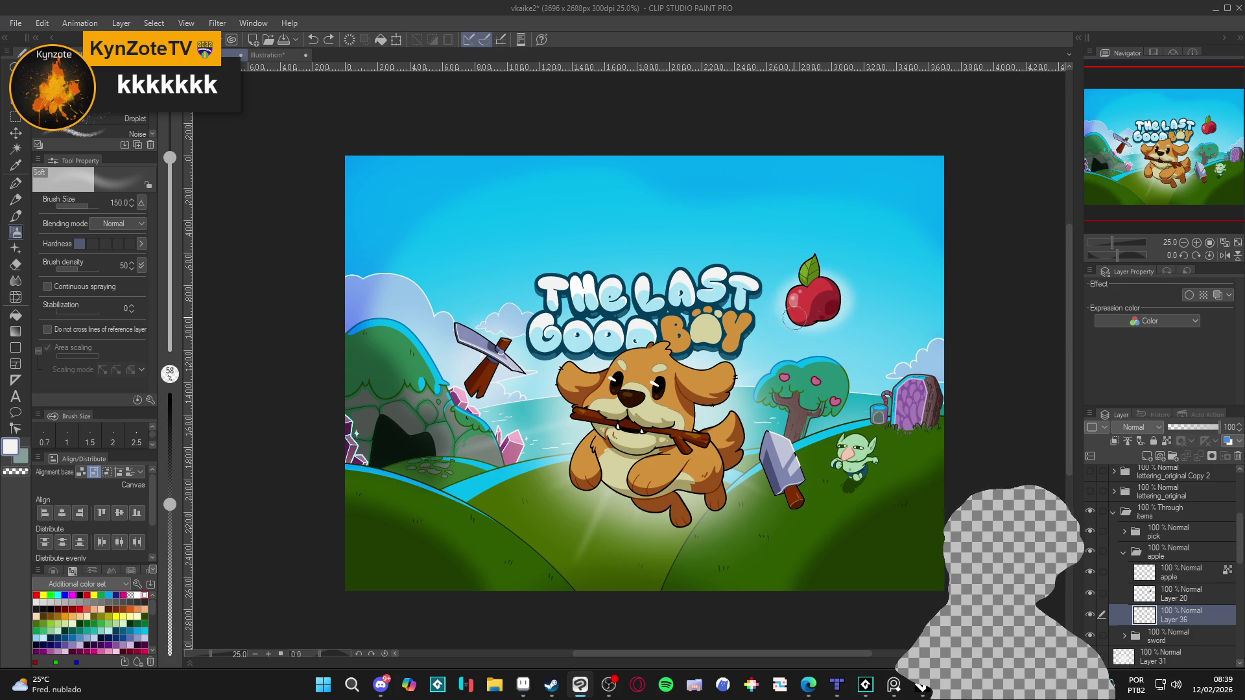
key(ctrl+z)
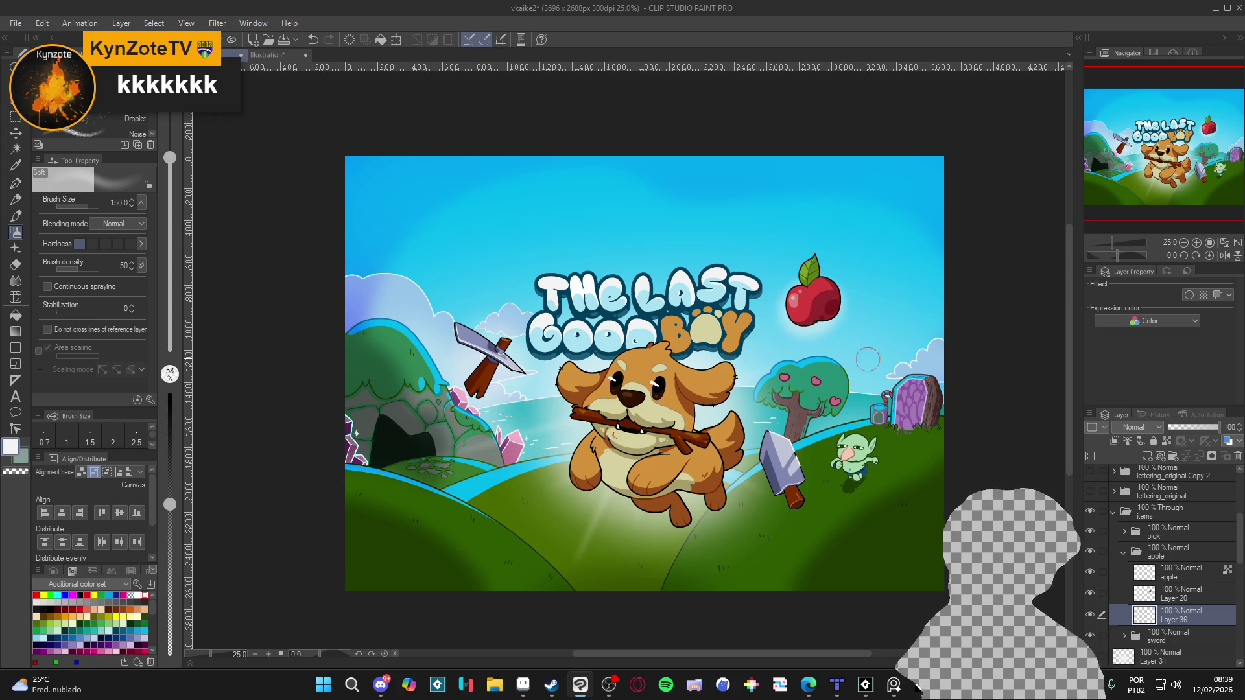
key(bracketleft)
key(bracketleft)
key(bracketleft)
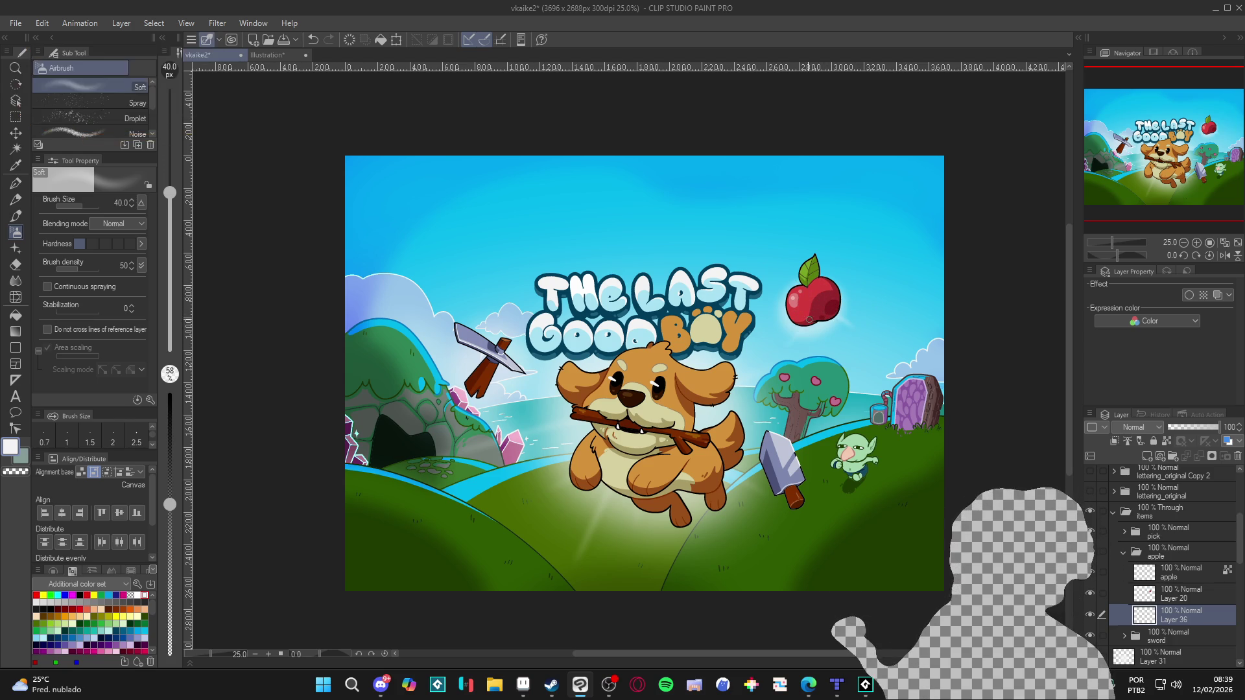
key(ctrl+z)
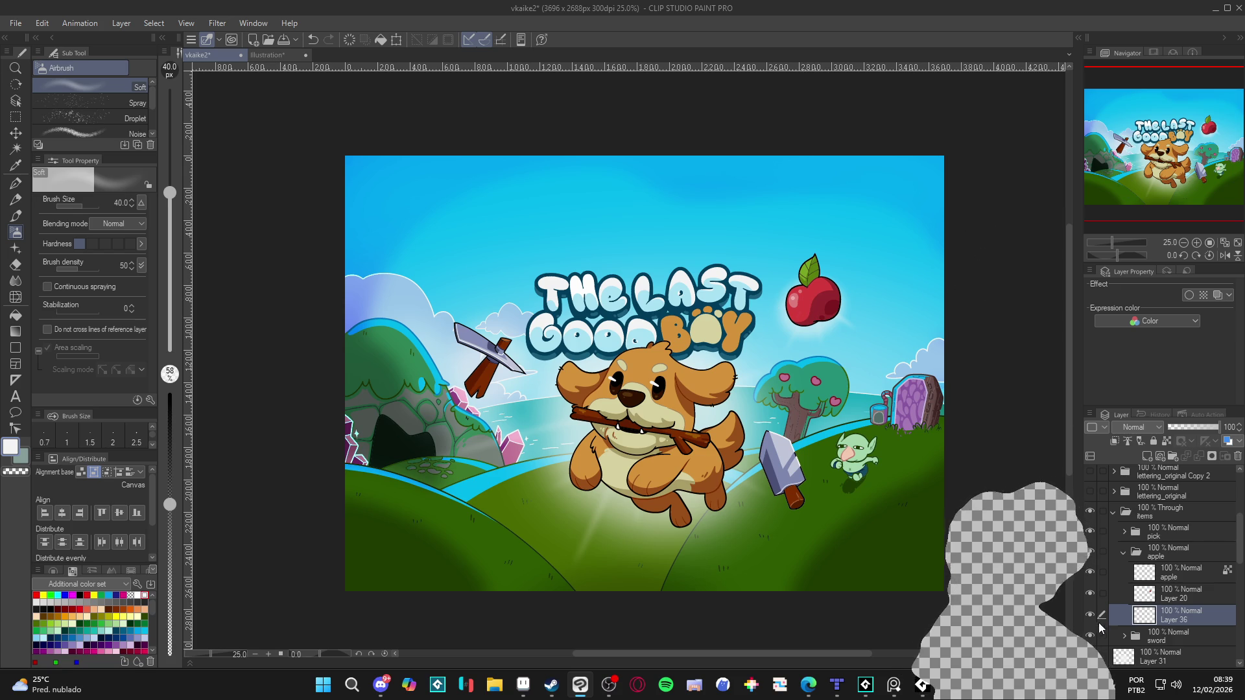
Collapse the apple group, expand the sword group and select its Layer 37.
click(1125, 552)
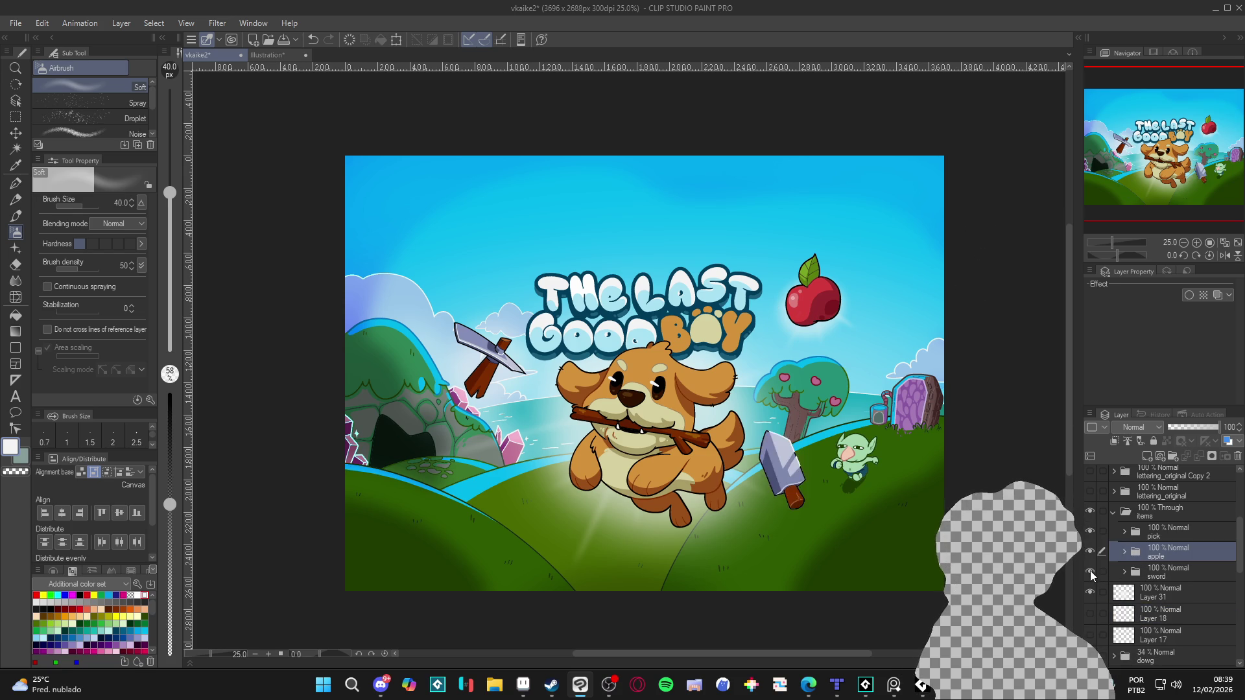
click(1125, 572)
scroll(1167, 571, down, 2)
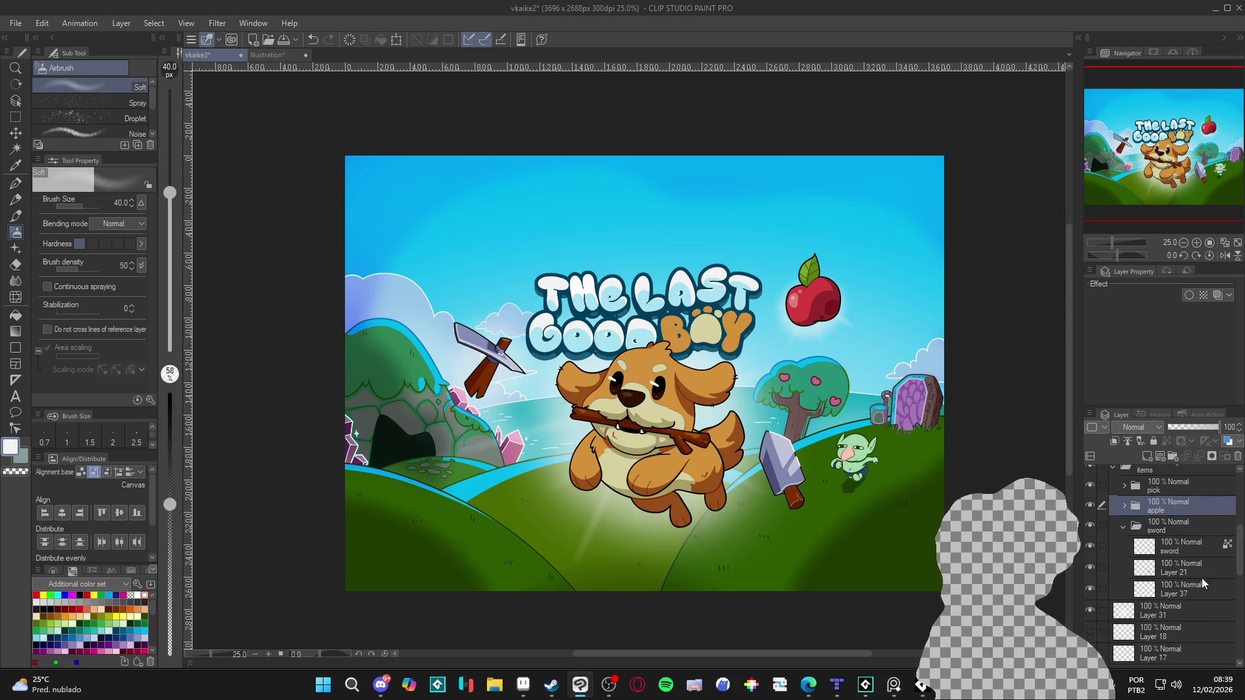
click(1117, 595)
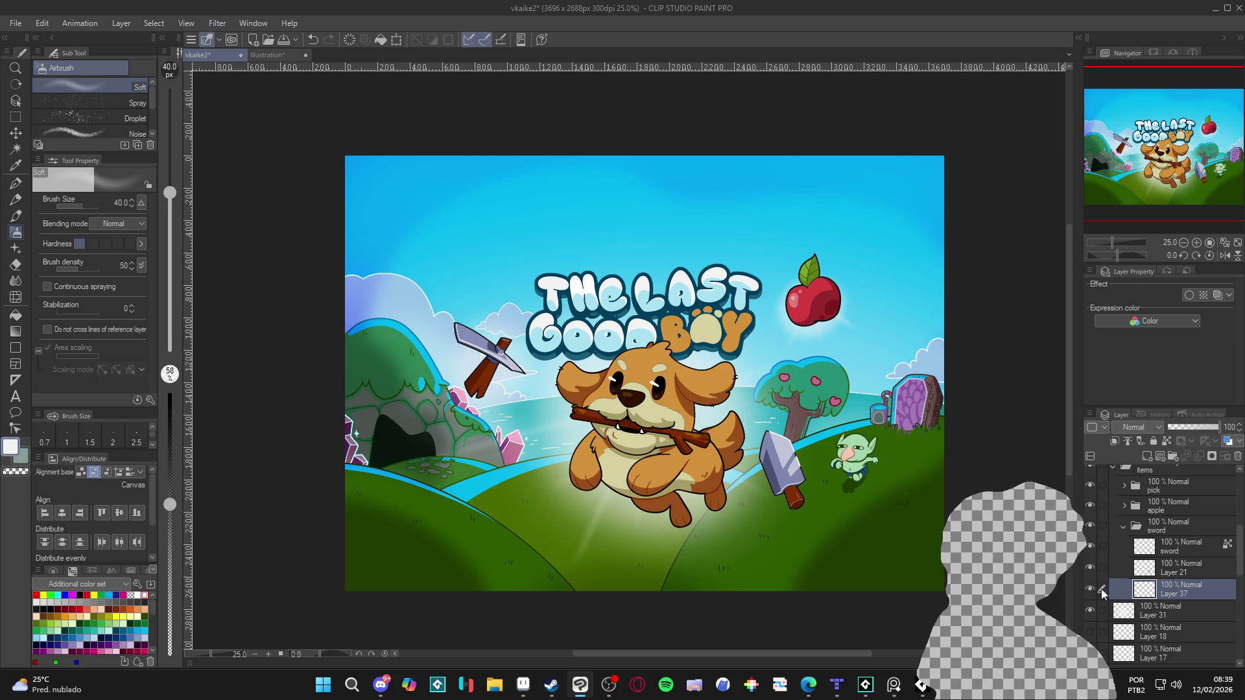
Airbrush a soft white glow over the sword at size 120, then try the sparkle brush.
key(p)
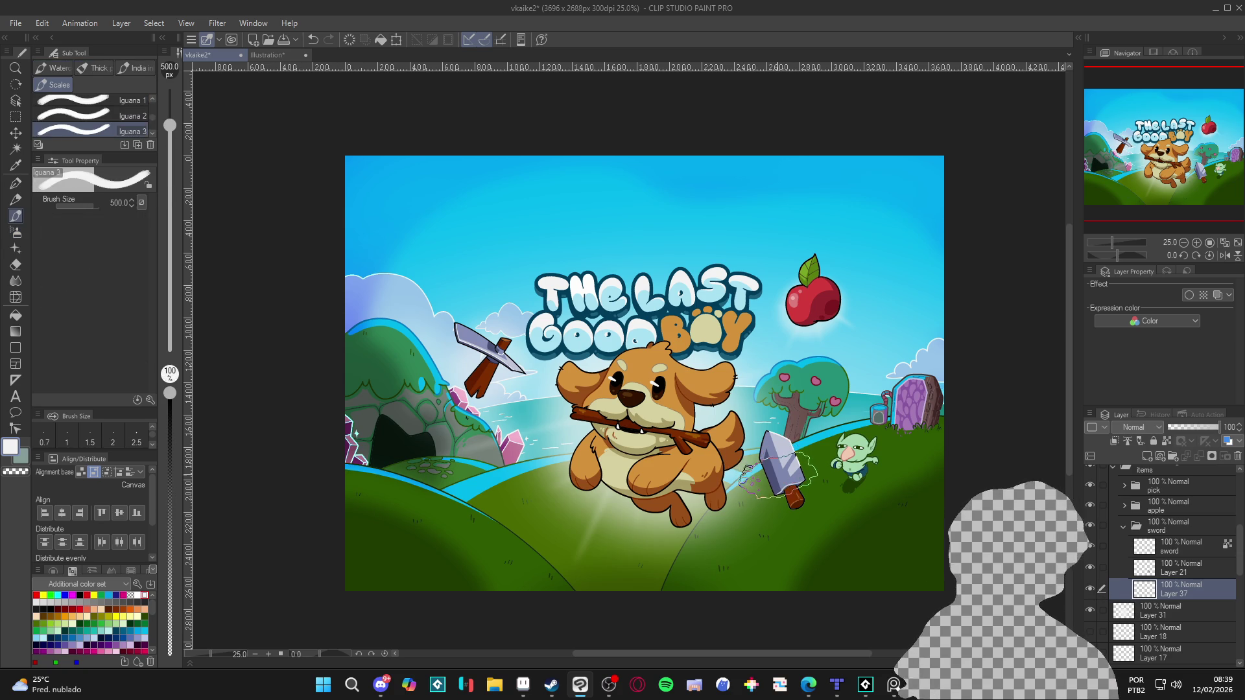
key(b)
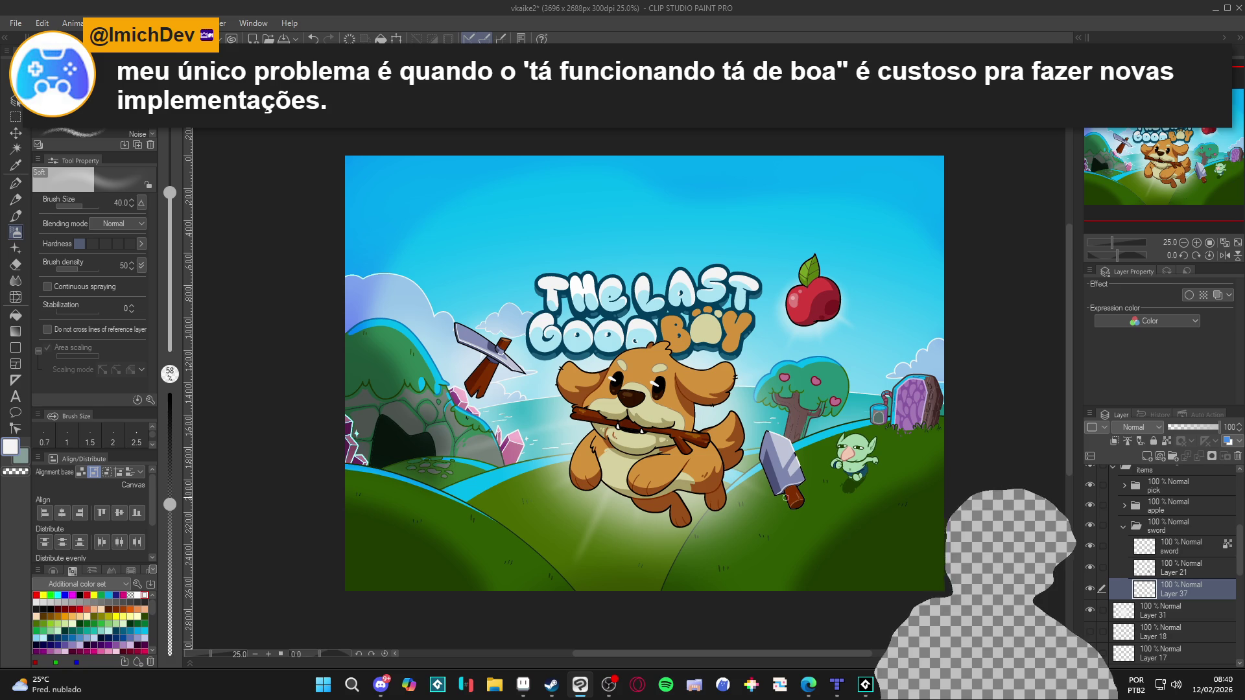
key(bracketright)
key(bracketright)
key(bracketright)
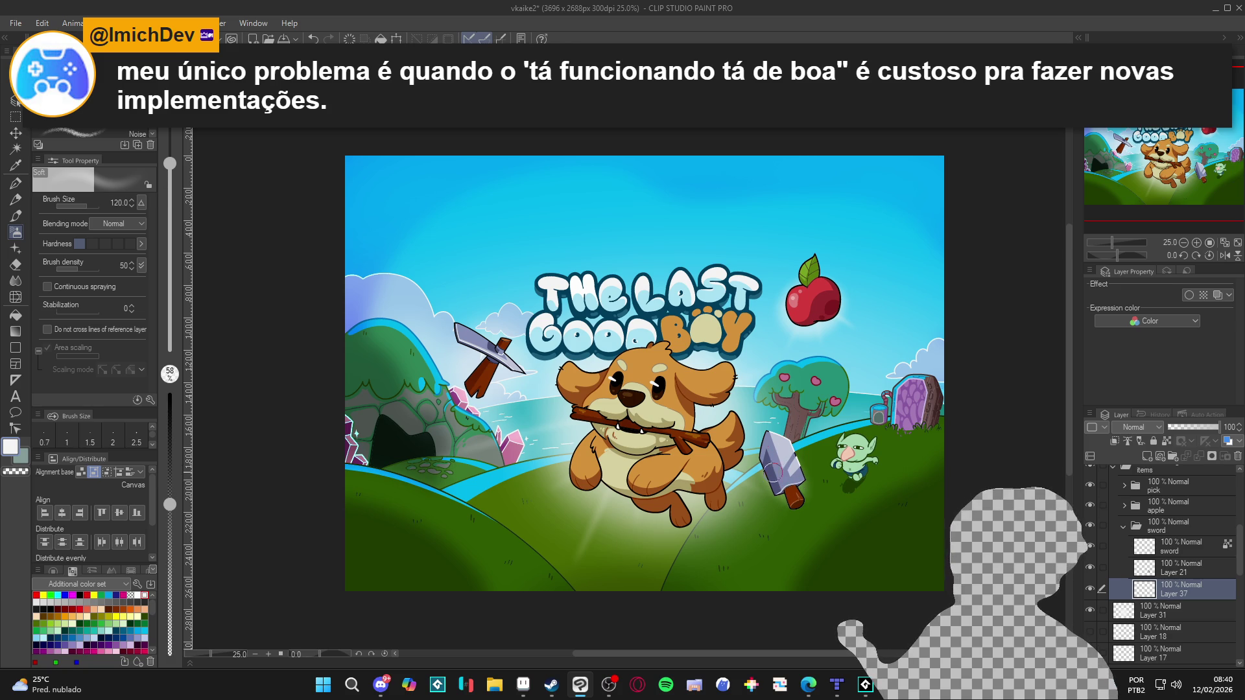
drag(801, 488, 786, 500)
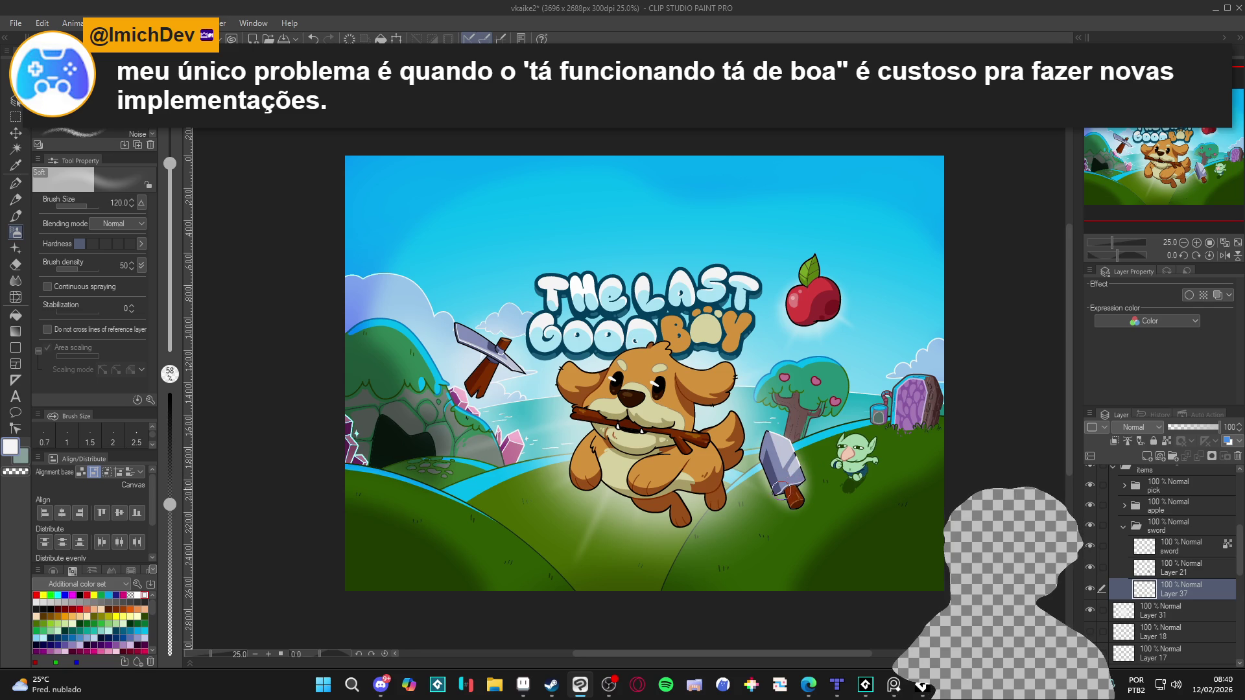
key(bracketleft)
key(bracketleft)
key(bracketleft)
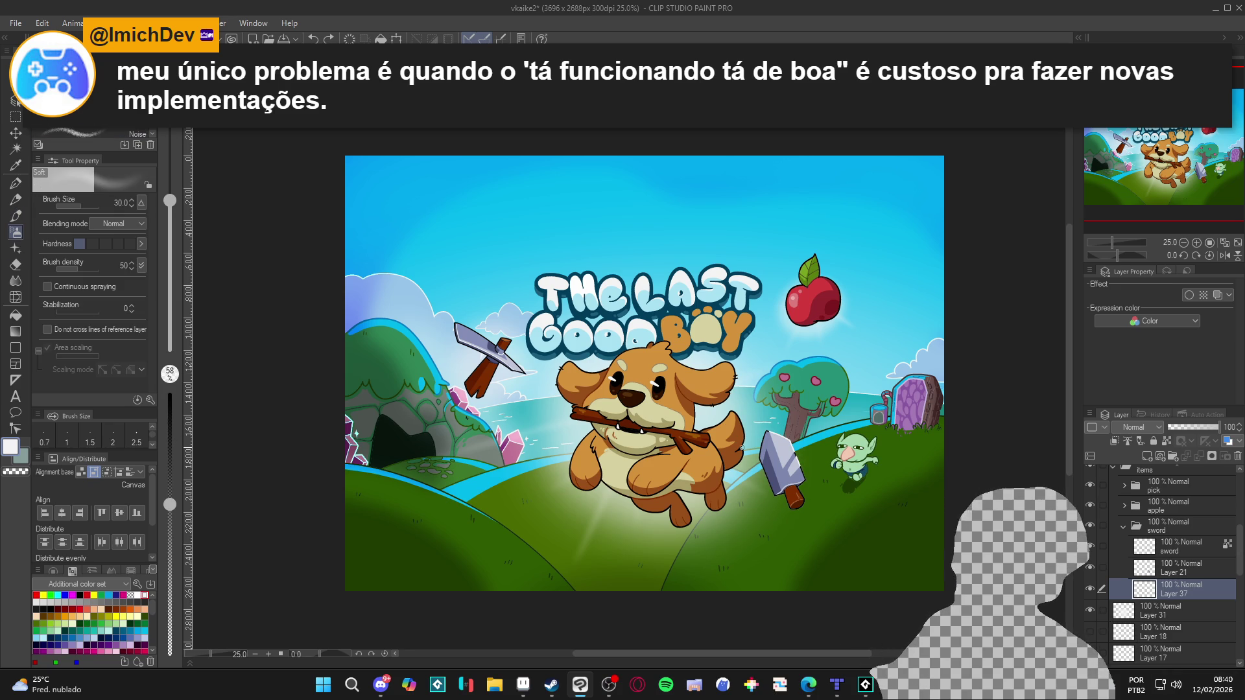
key(b)
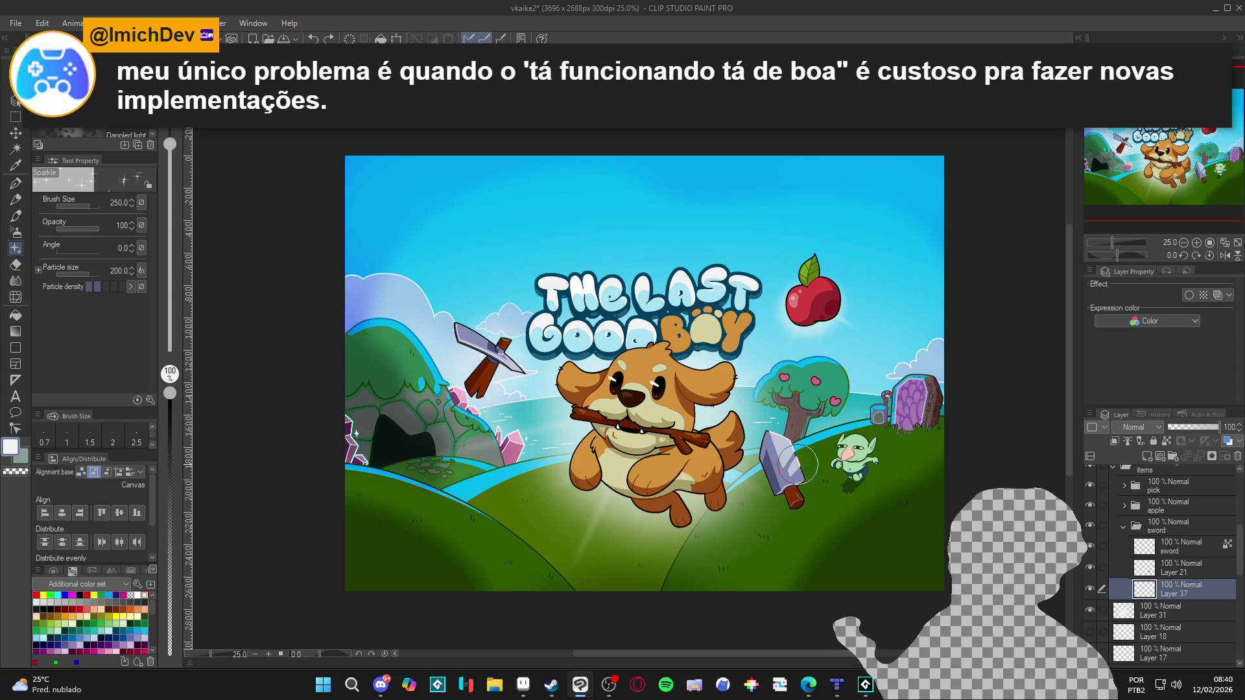
key(b)
key(b)
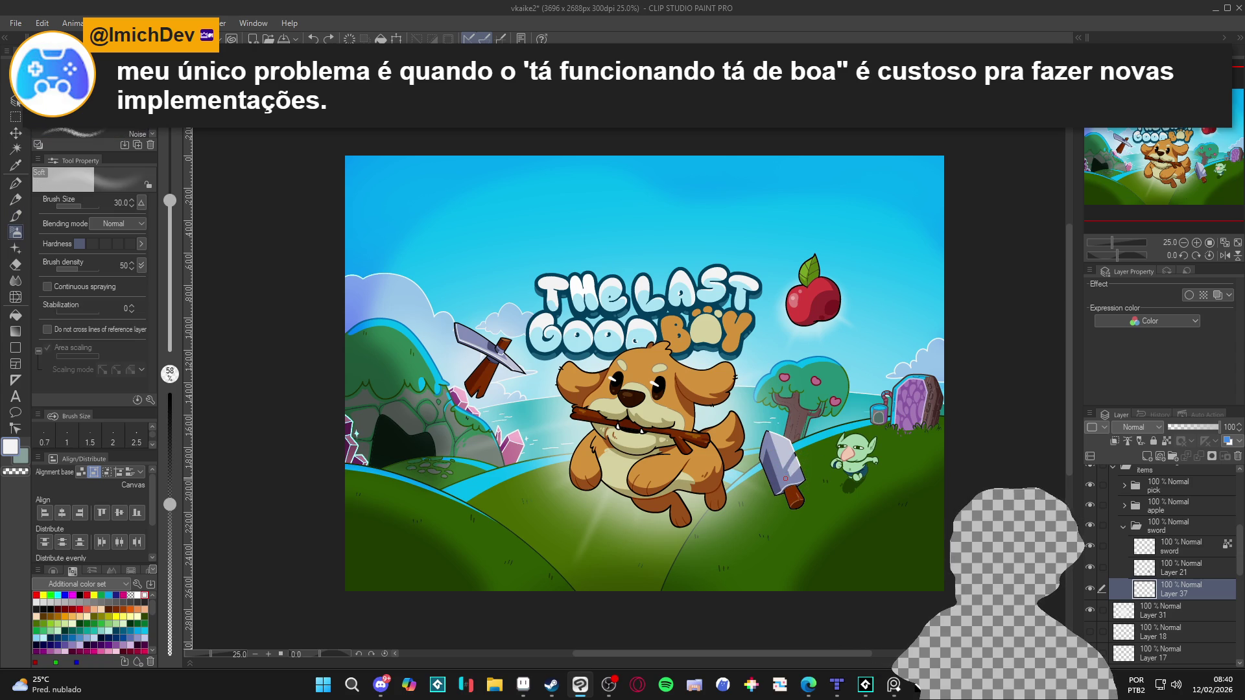
key(bracketright)
key(bracketright)
key(bracketright)
mouse_move(784, 451)
mouse_down()
mouse_move(792, 482)
mouse_move(781, 454)
mouse_move(807, 477)
mouse_move(798, 458)
mouse_move(805, 498)
mouse_move(768, 466)
mouse_move(785, 454)
mouse_move(765, 473)
mouse_move(802, 466)
mouse_move(795, 454)
mouse_move(798, 508)
mouse_up()
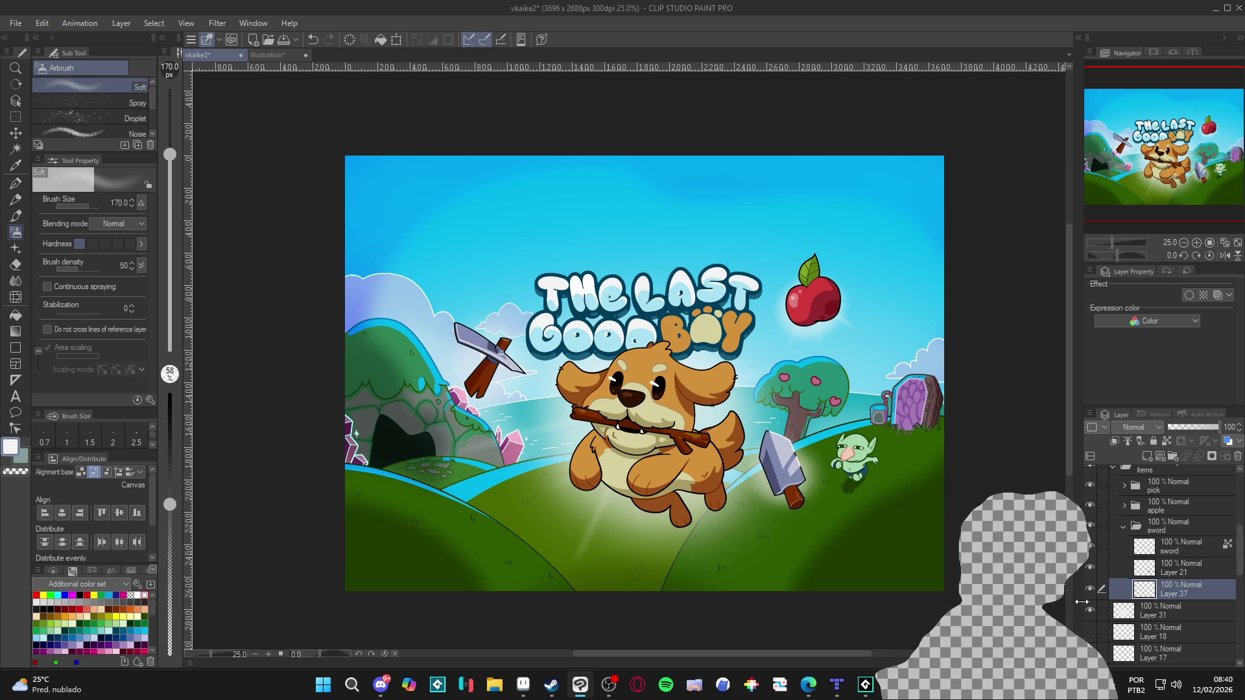
click(1090, 590)
click(1091, 591)
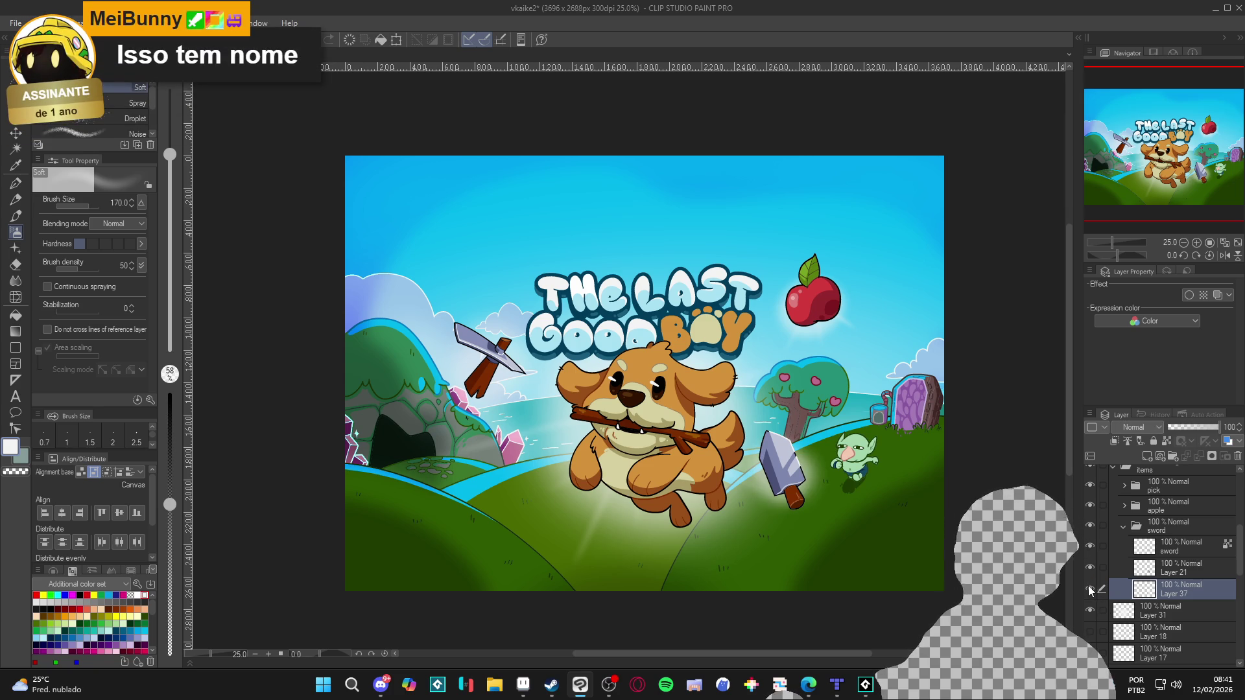
click(1088, 570)
click(1088, 570)
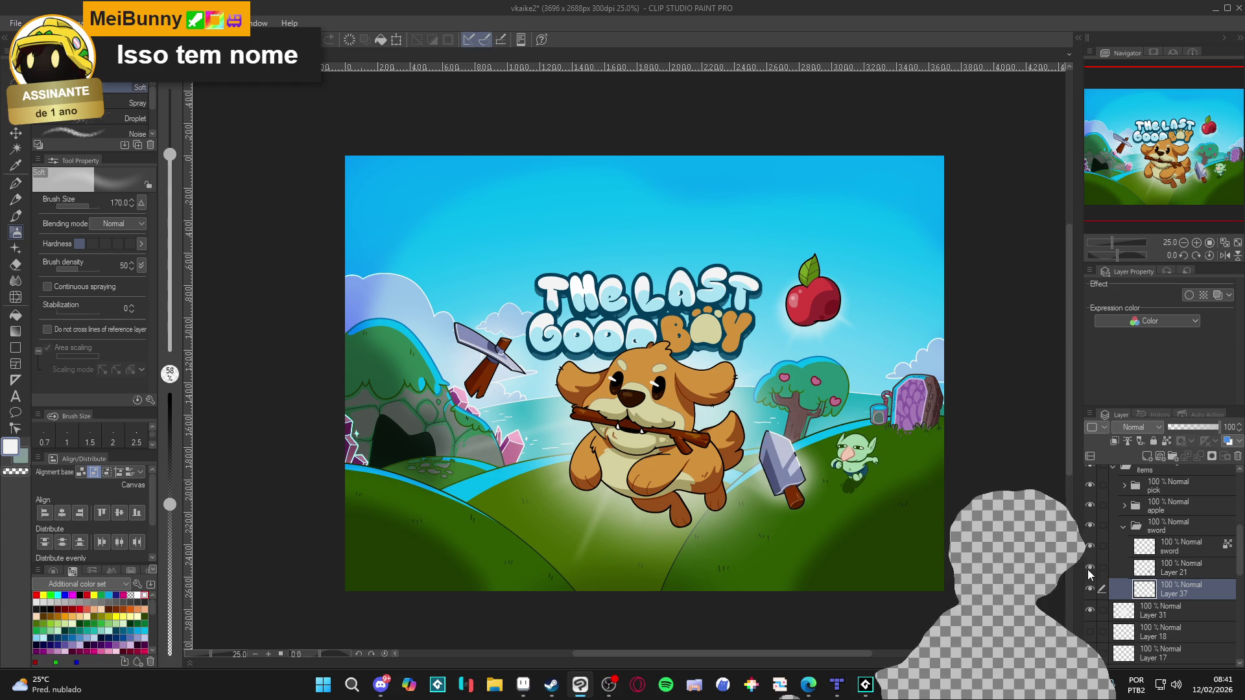
click(1090, 588)
click(1090, 588)
click(1090, 589)
click(1090, 589)
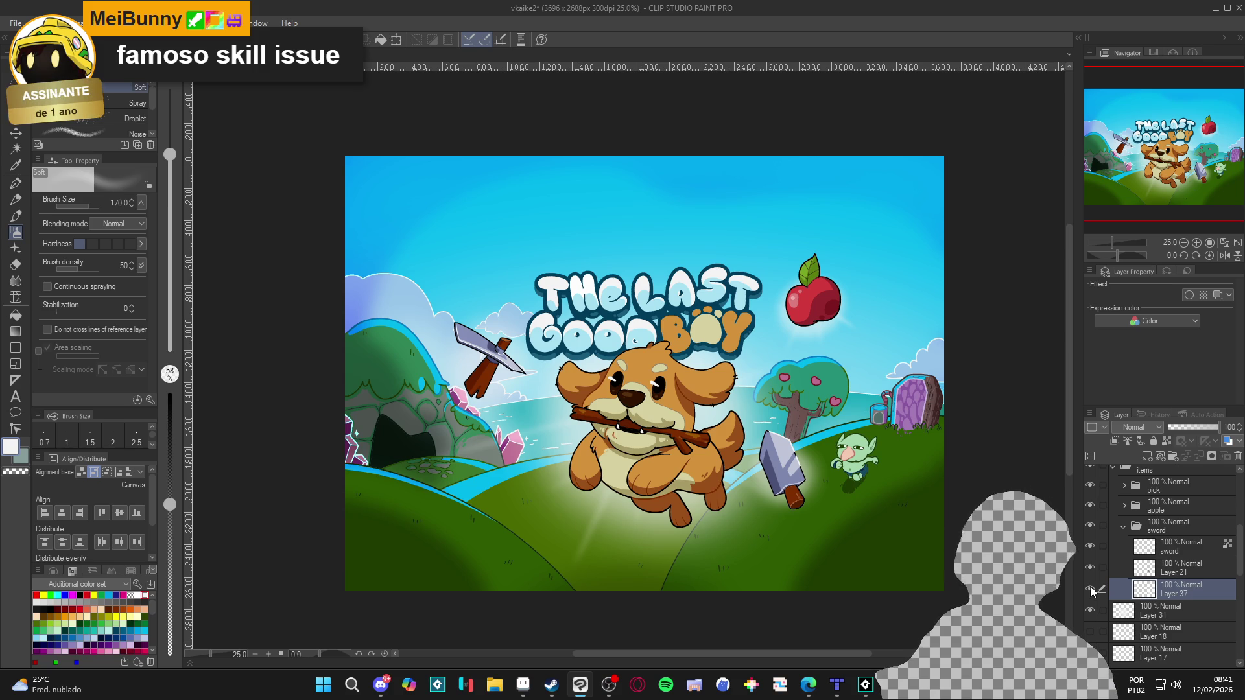
click(1090, 588)
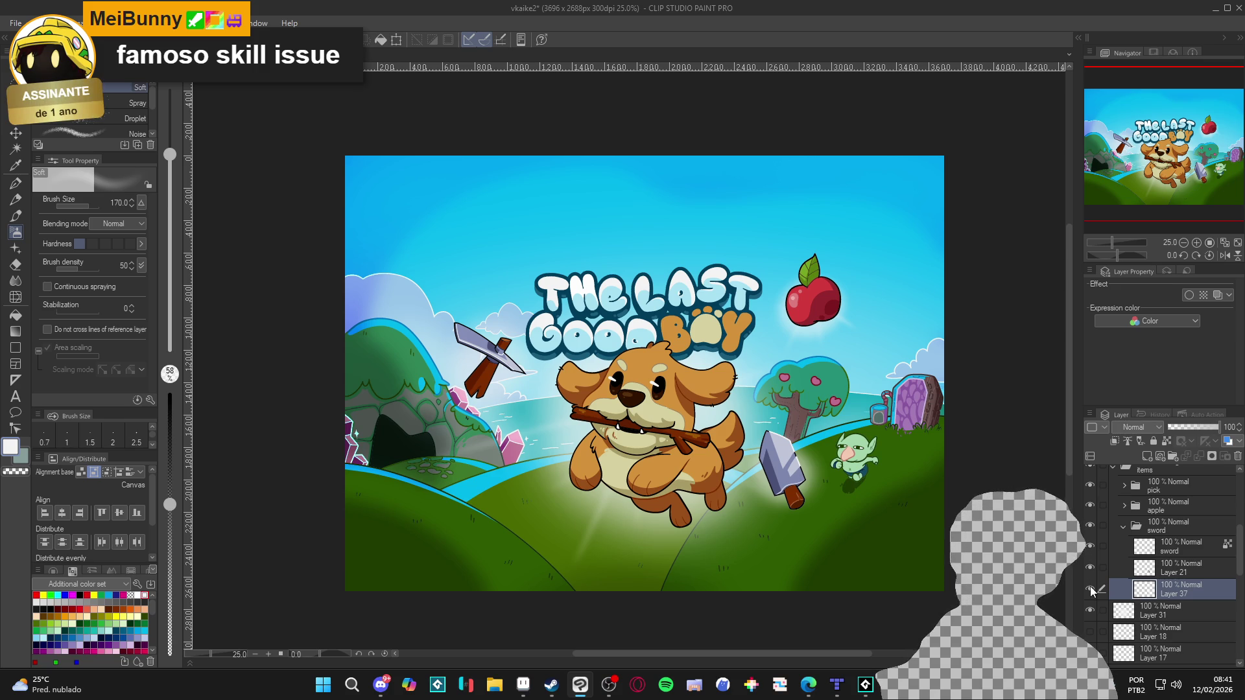
click(1122, 526)
click(1124, 526)
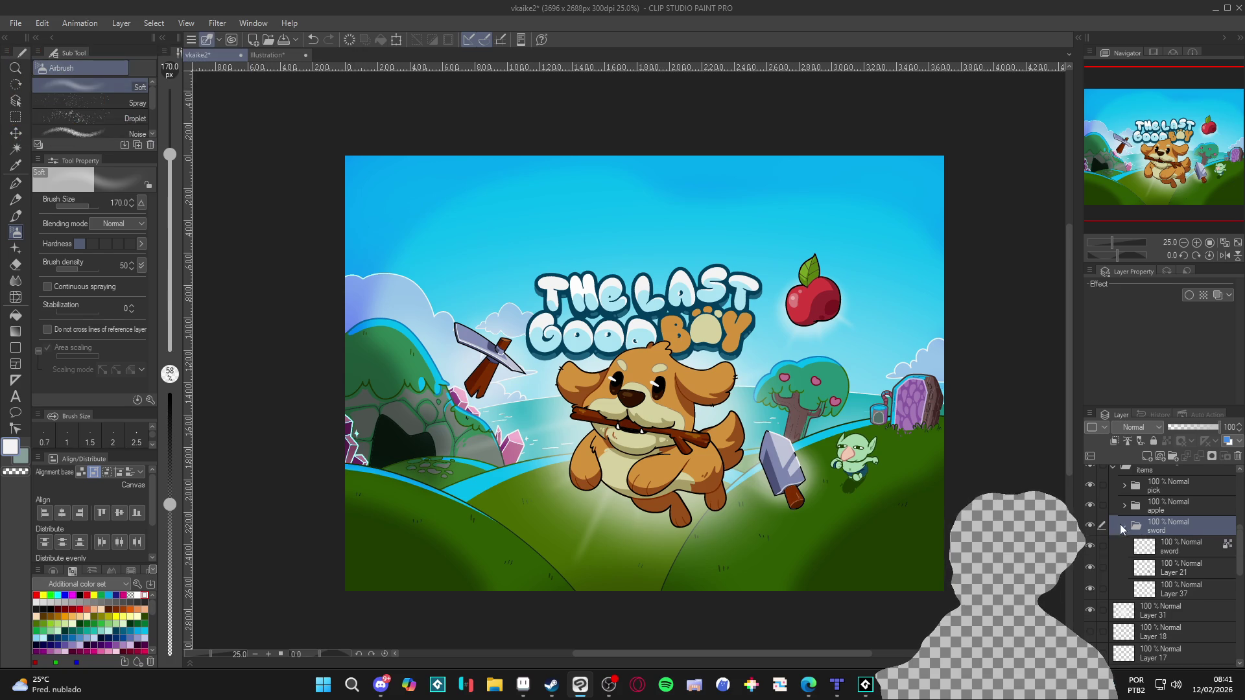
click(1090, 546)
click(1090, 546)
click(1090, 588)
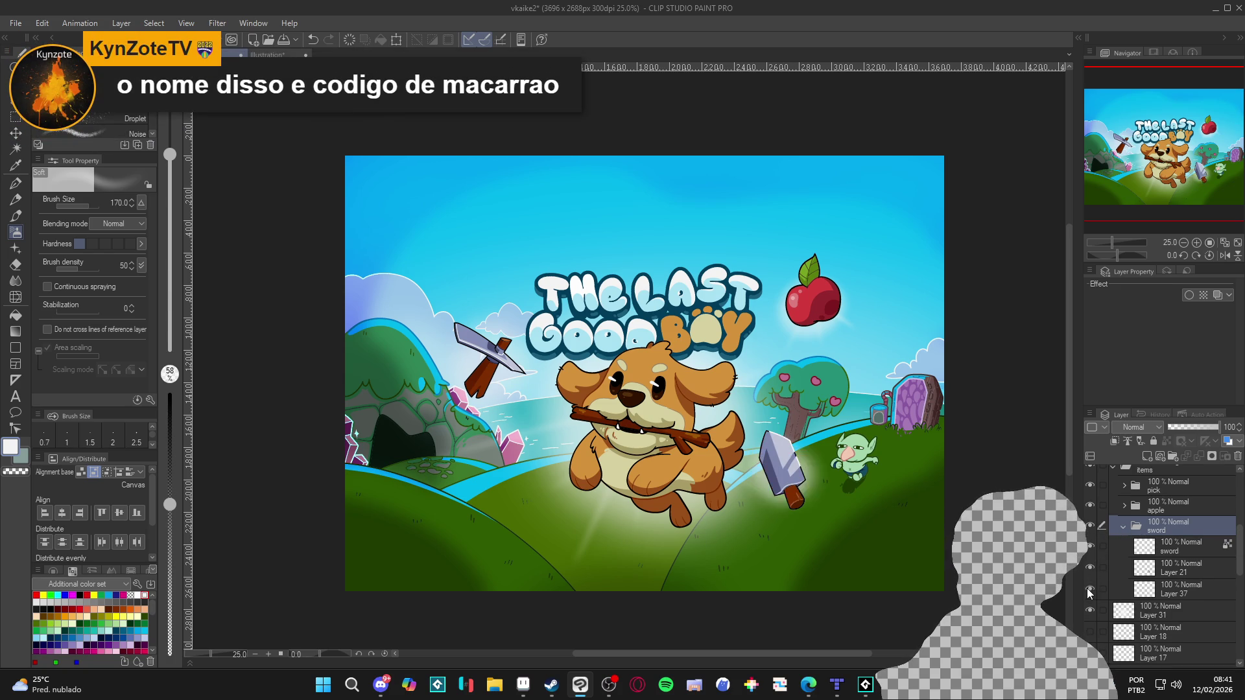
click(1091, 588)
click(1090, 588)
click(1091, 588)
click(1090, 588)
click(1115, 588)
click(1091, 588)
click(1091, 588)
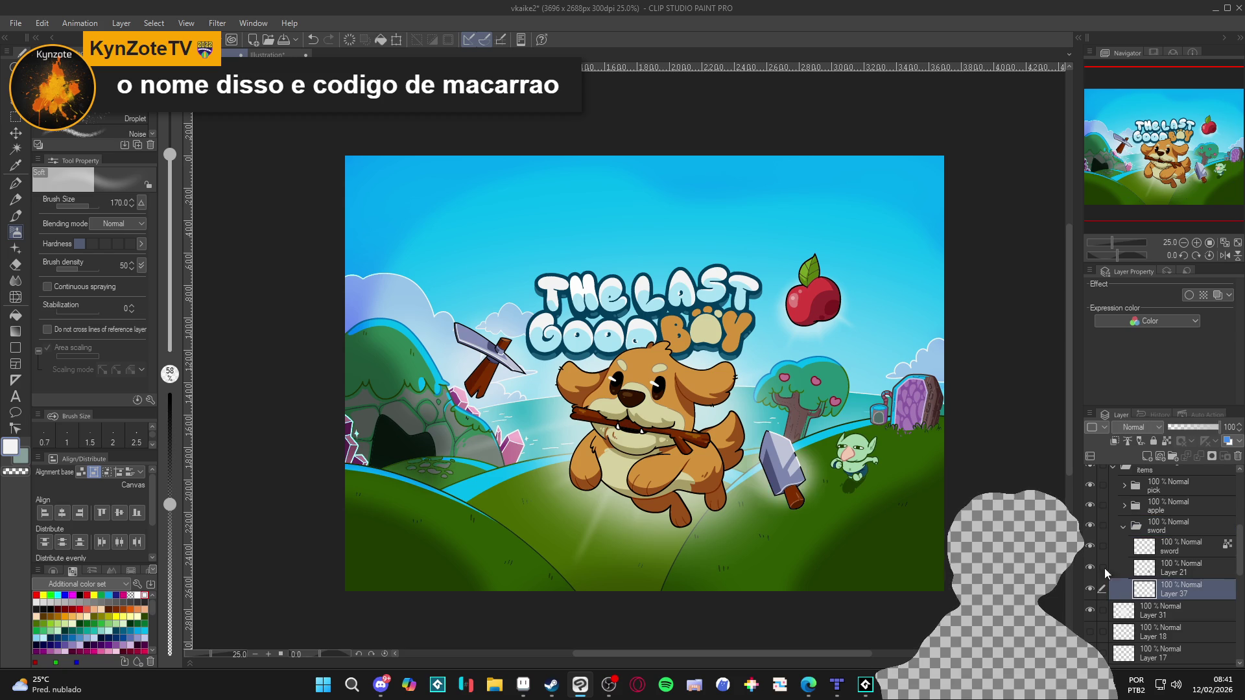
click(1122, 527)
click(1090, 589)
click(1090, 589)
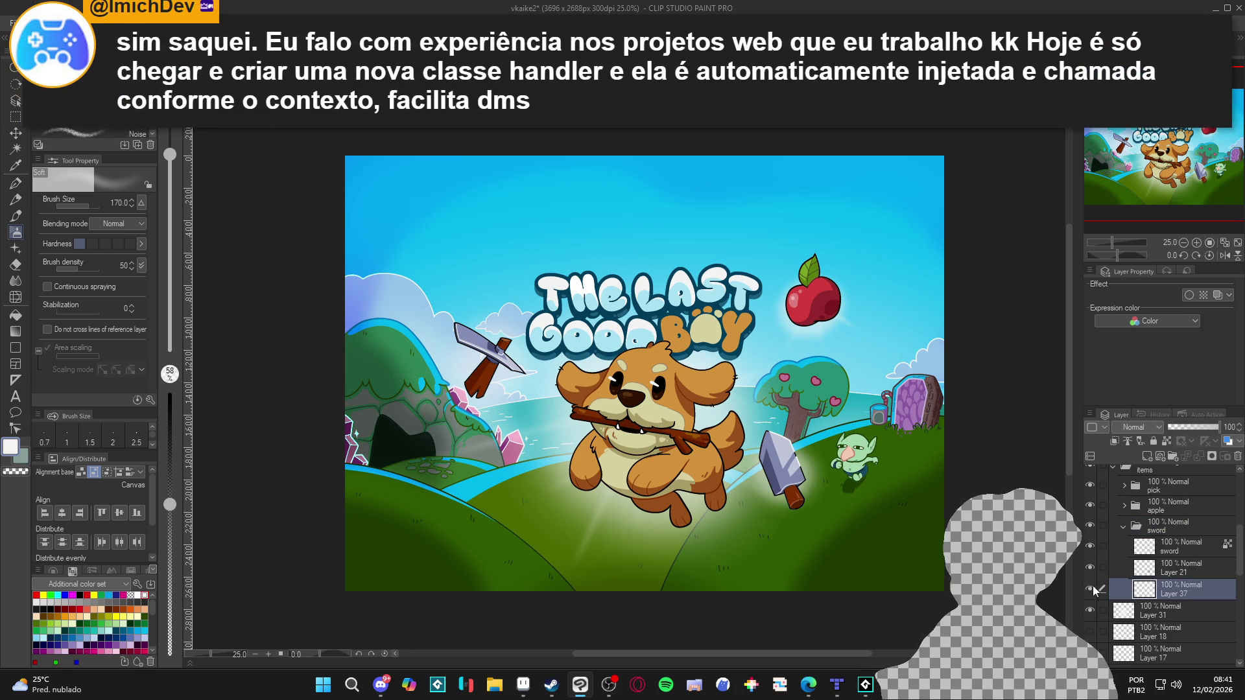
click(1122, 526)
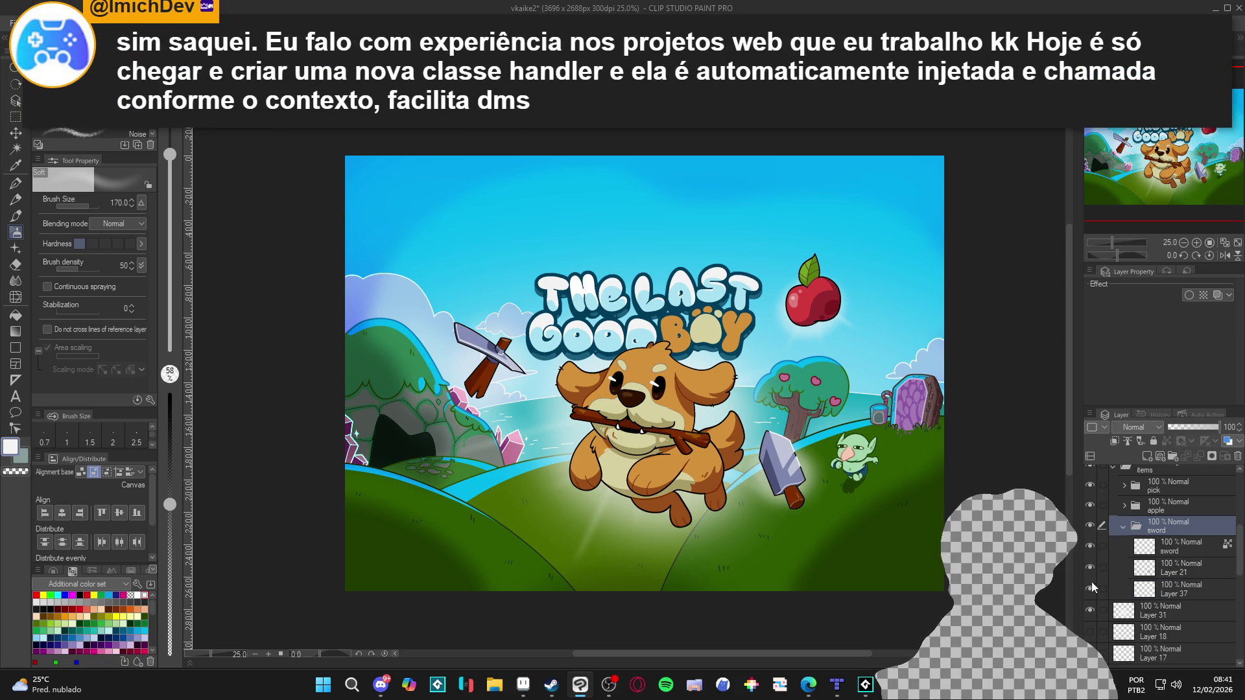
click(1089, 589)
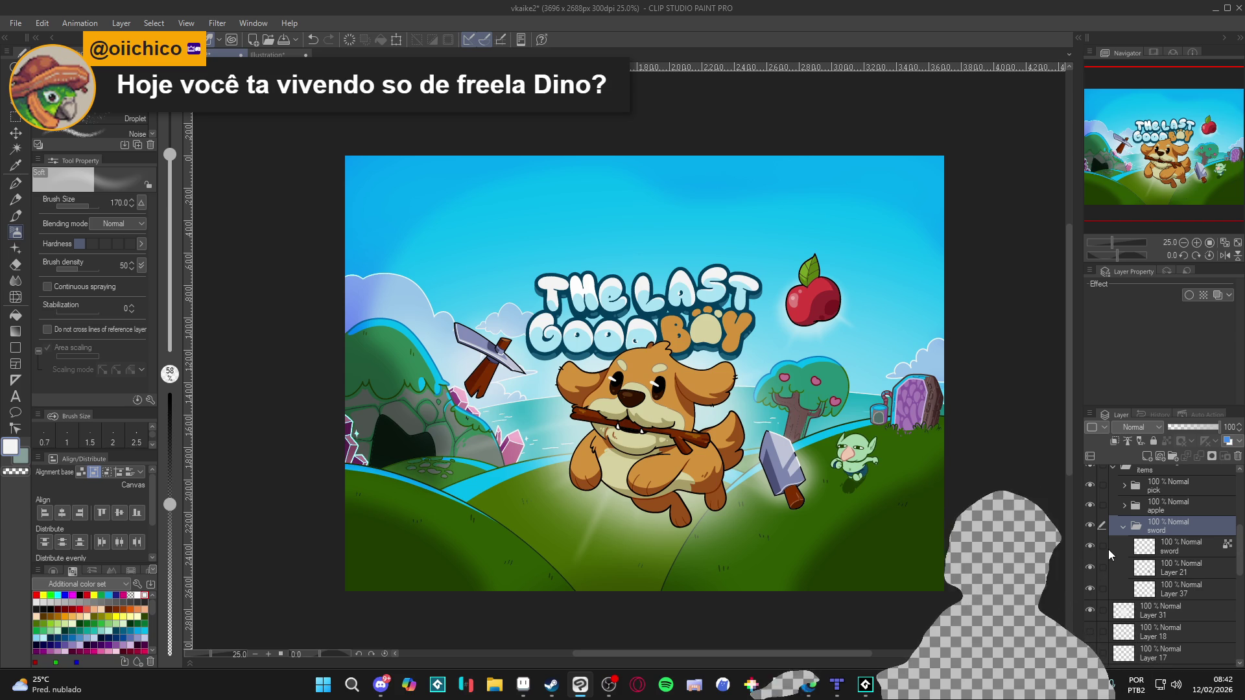
Browse the Layer panel to locate the cover's scene layers.
scroll(832, 461, down, 1)
scroll(778, 459, up, 1)
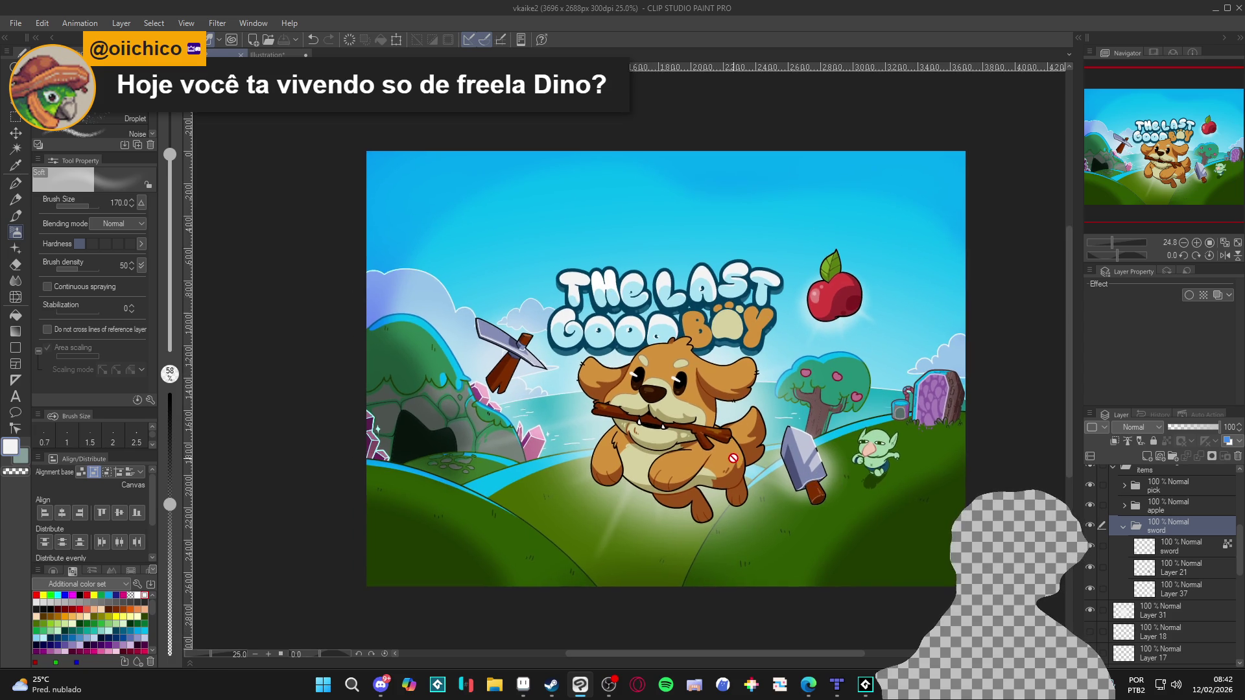
scroll(733, 458, up, 1)
scroll(772, 504, up, 1)
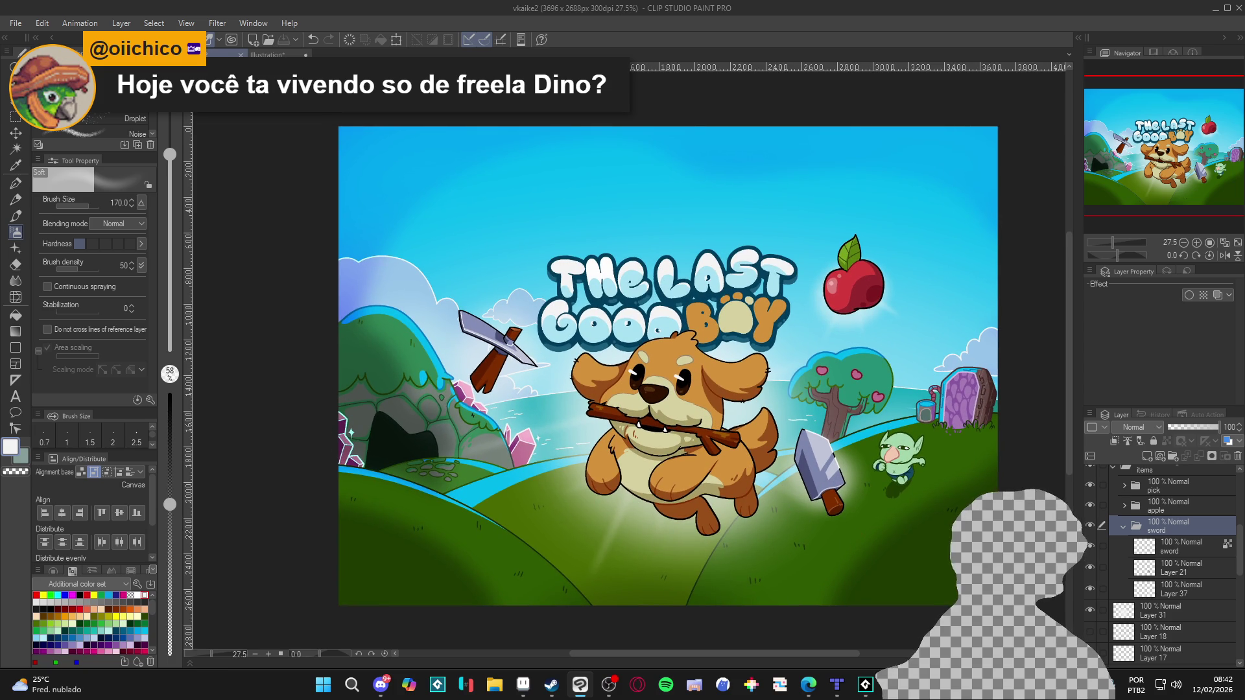
scroll(1093, 561, down, 3)
double_click(1090, 559)
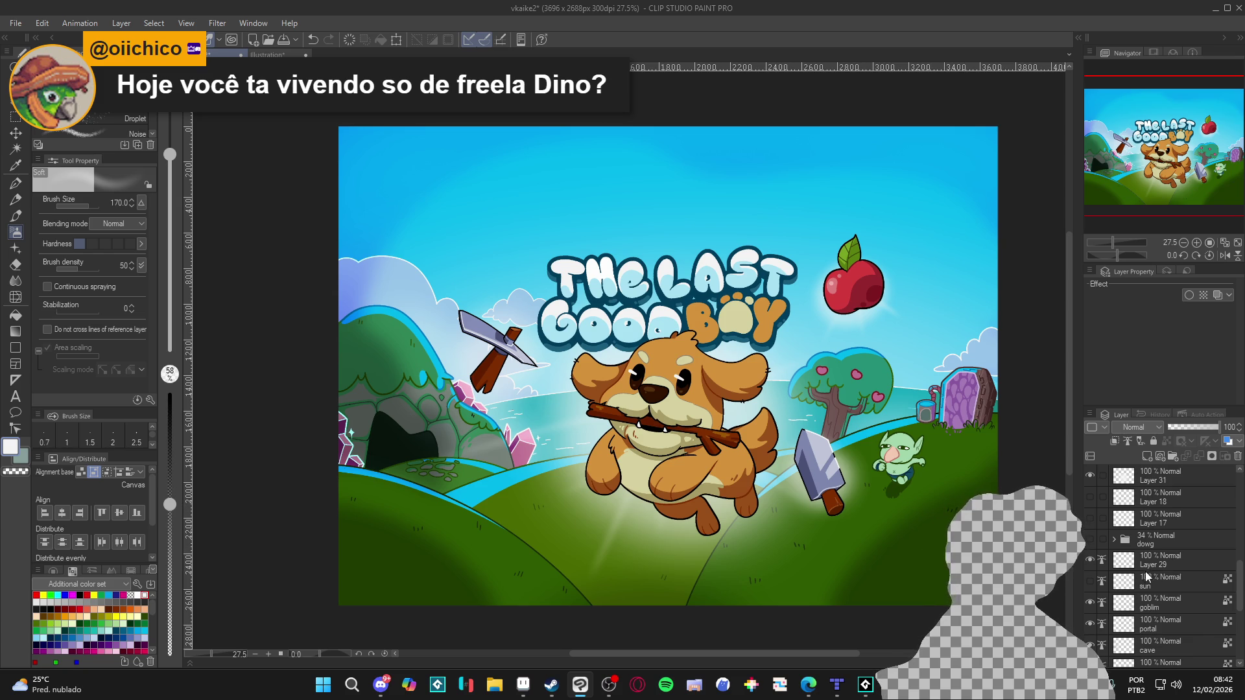
Select Layer 29 through the sun, goblin, portal and cave layers and group them into Folder 3.
scroll(1158, 559, down, 3)
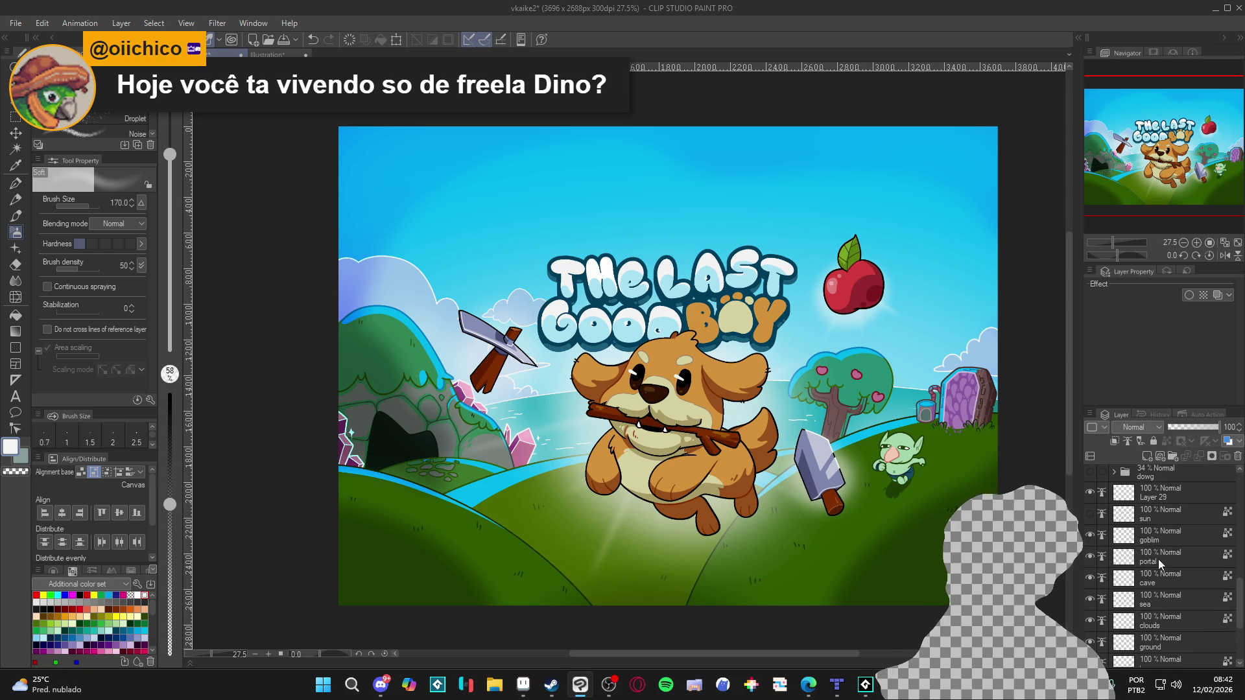
click(1161, 495)
scroll(1159, 515, down, 3)
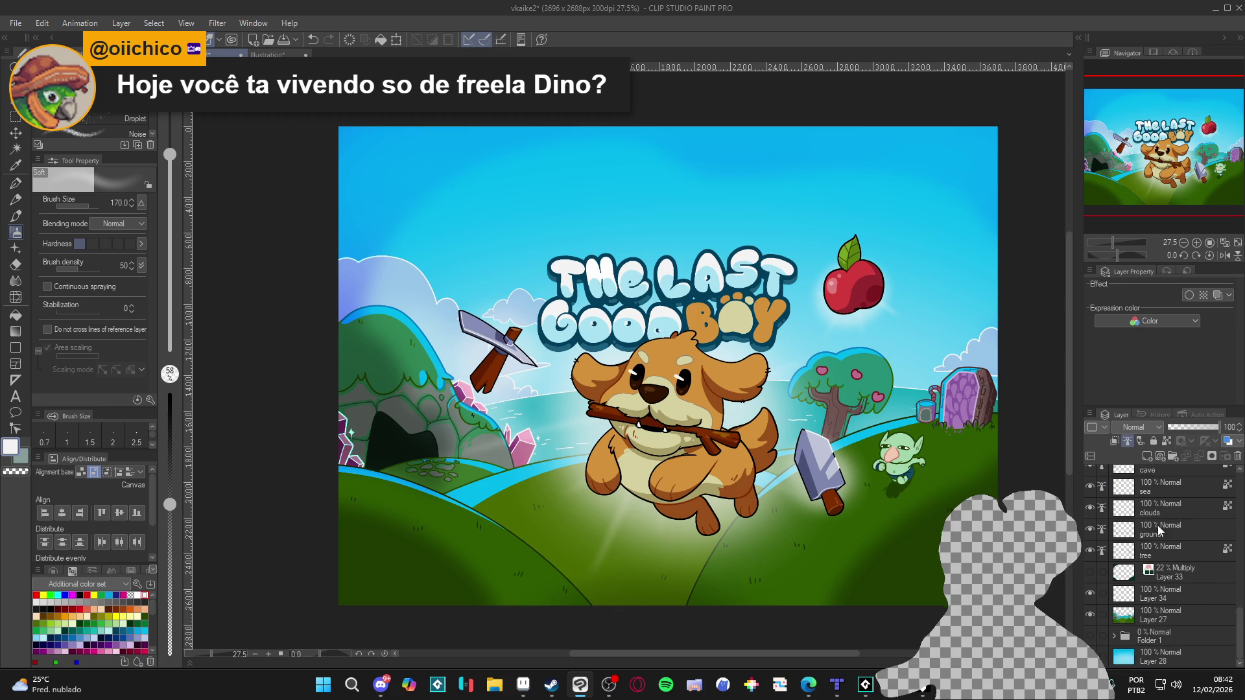
shift+click(1163, 548)
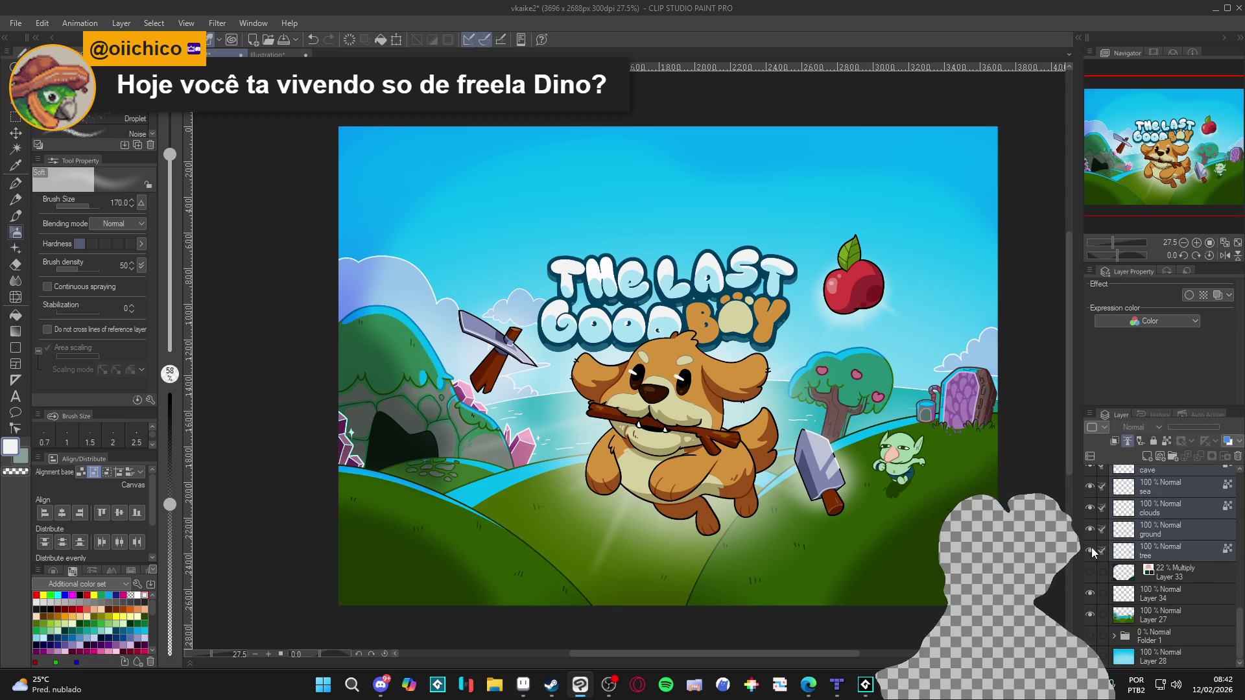
click(1095, 555)
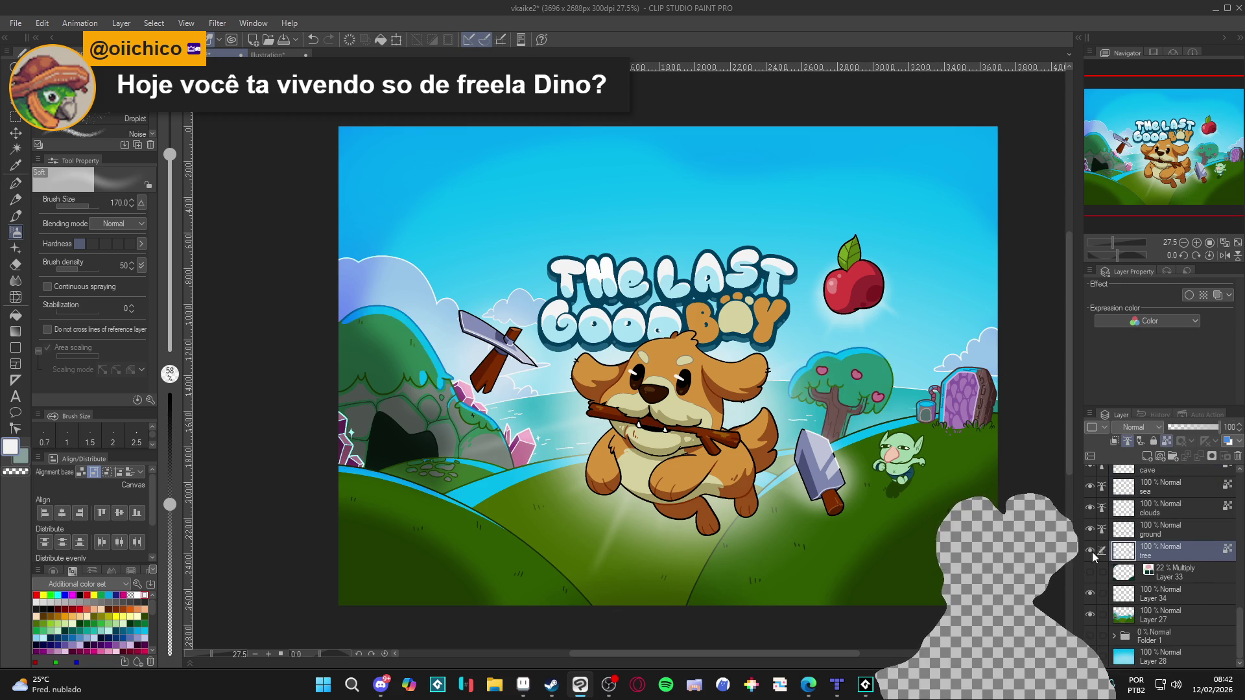
scroll(1154, 554, up, 4)
shift+click(1157, 562)
key(ctrl+g)
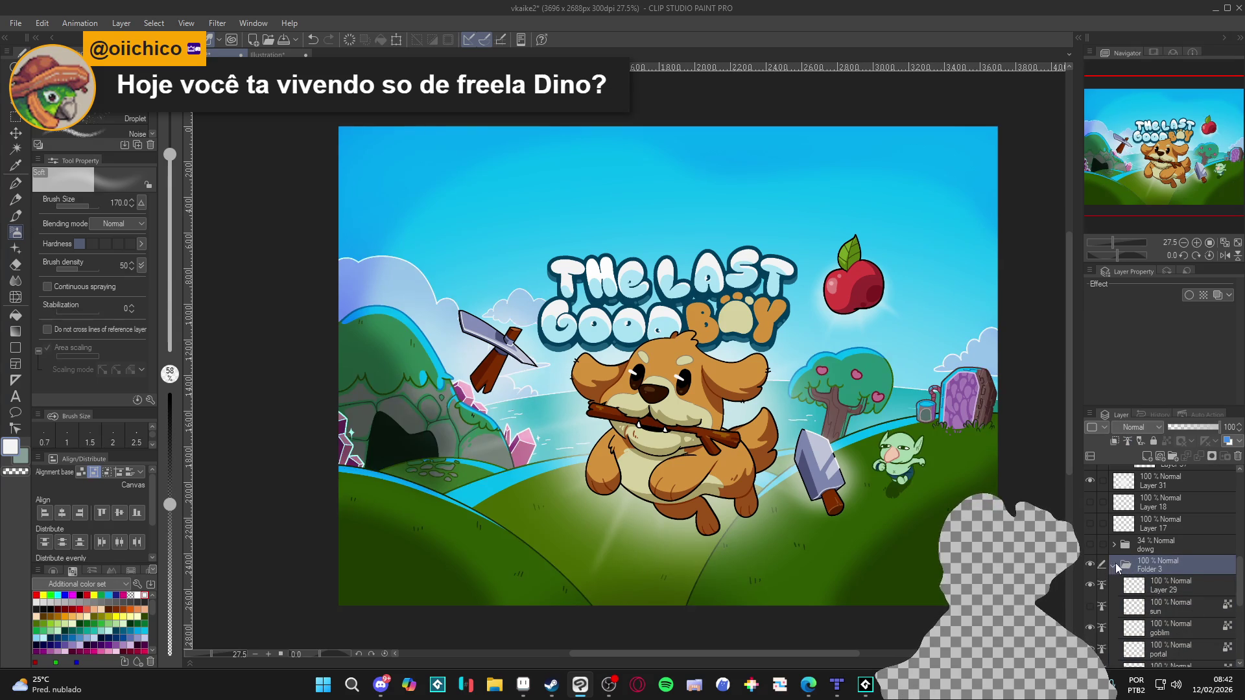
Duplicate Folder 3 and convert the folder copy into a raster layer.
click(1114, 565)
right_click(1149, 564)
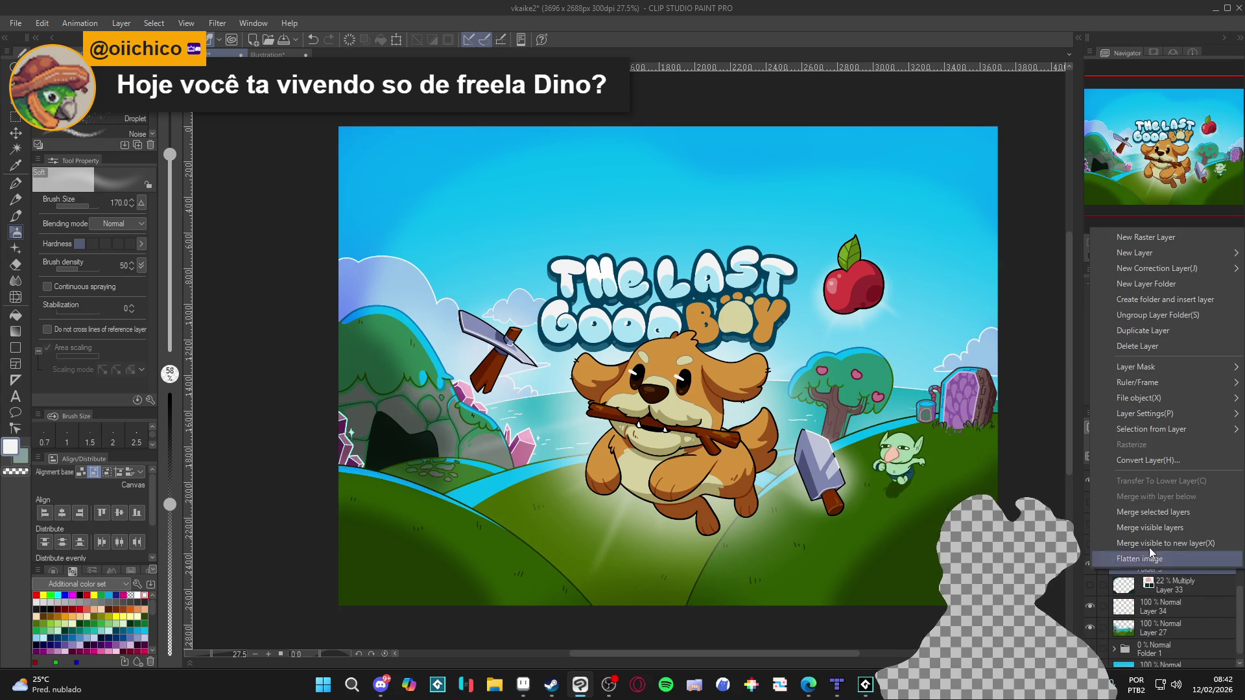
click(1169, 334)
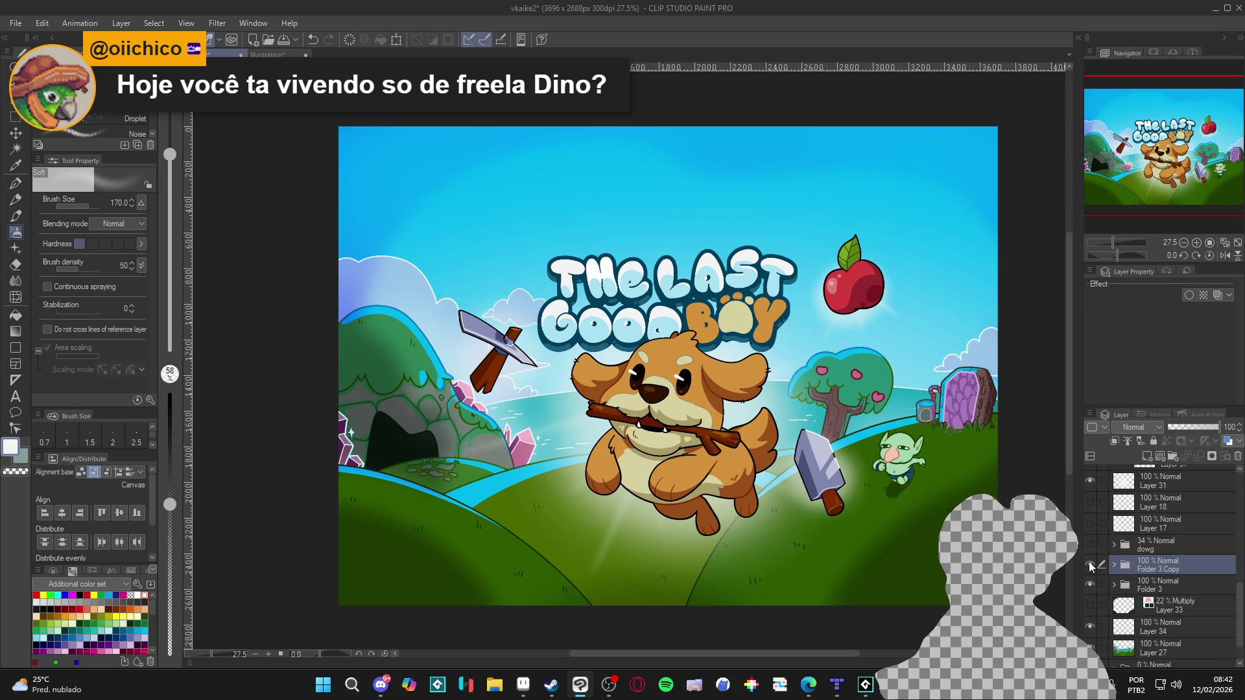
right_click(1096, 565)
click(1161, 456)
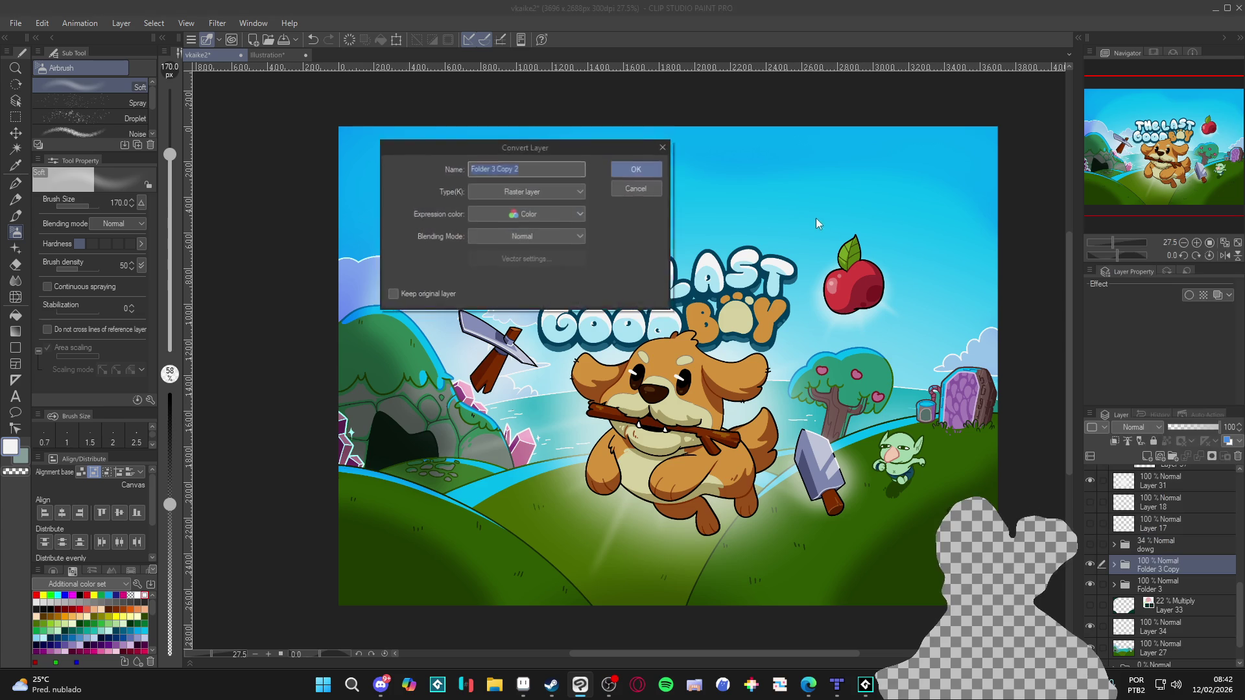
click(637, 170)
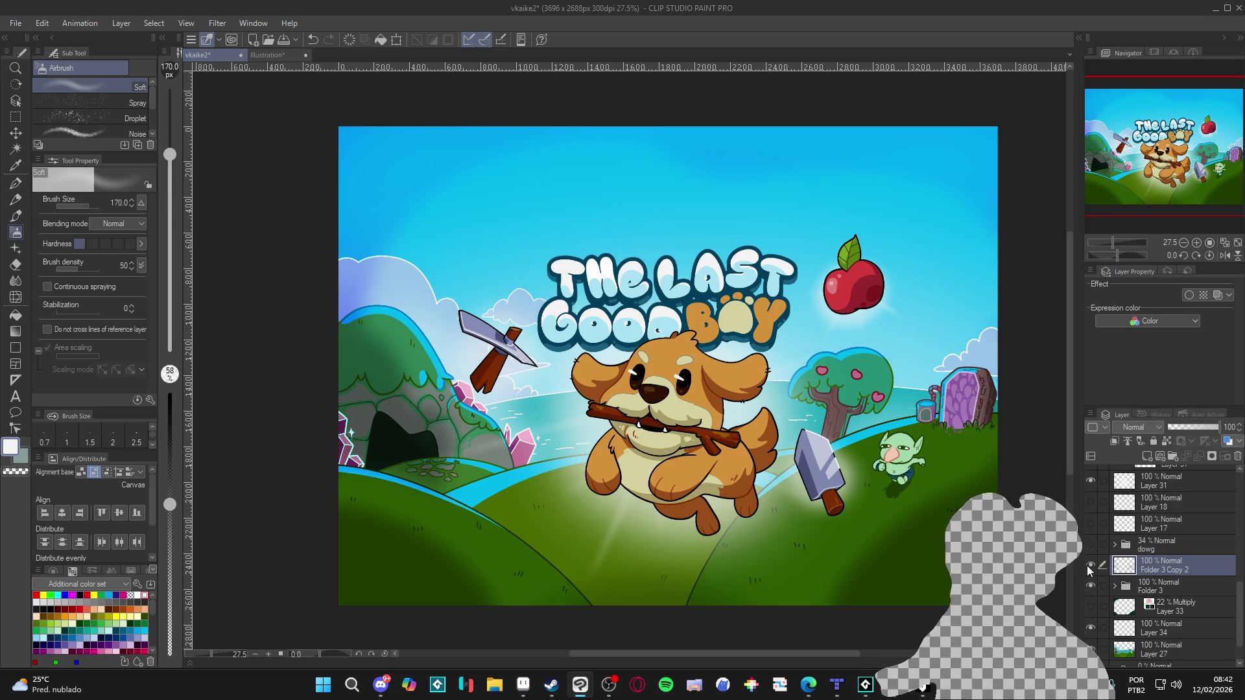
Gaussian-blur the flattened copy at strength 25.94, set its opacity to 40%, and save.
click(218, 23)
mouse_move(252, 76)
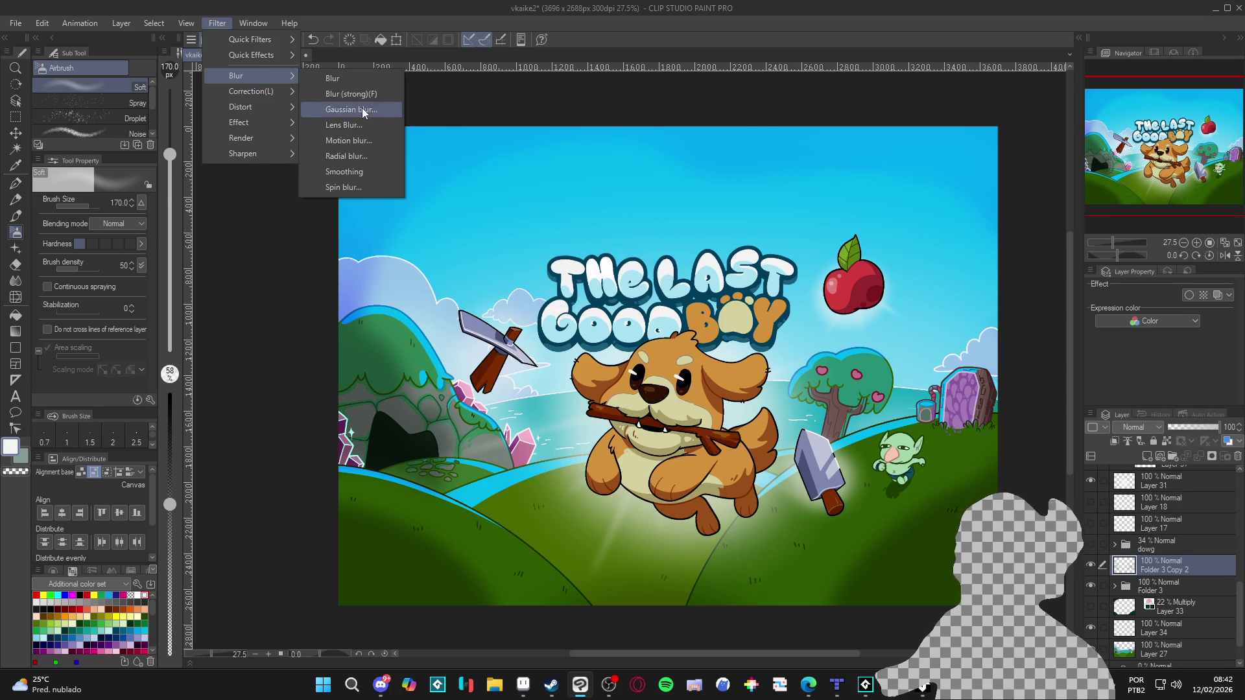
click(341, 107)
click(419, 131)
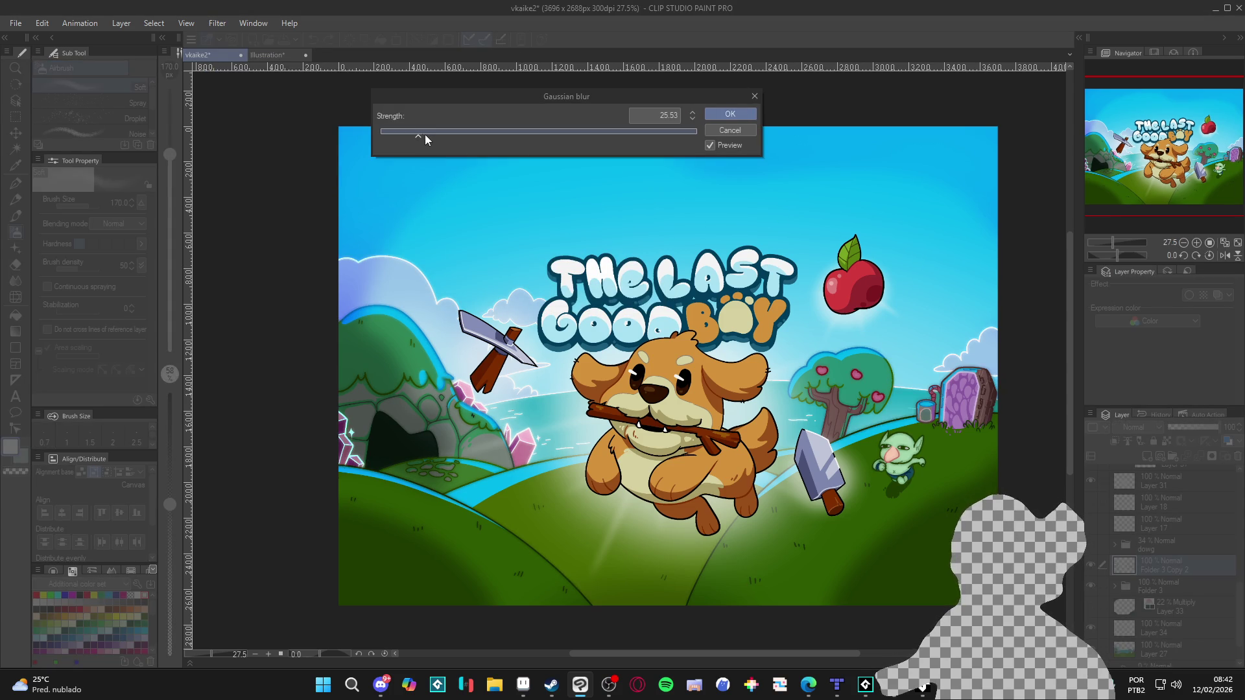
click(400, 135)
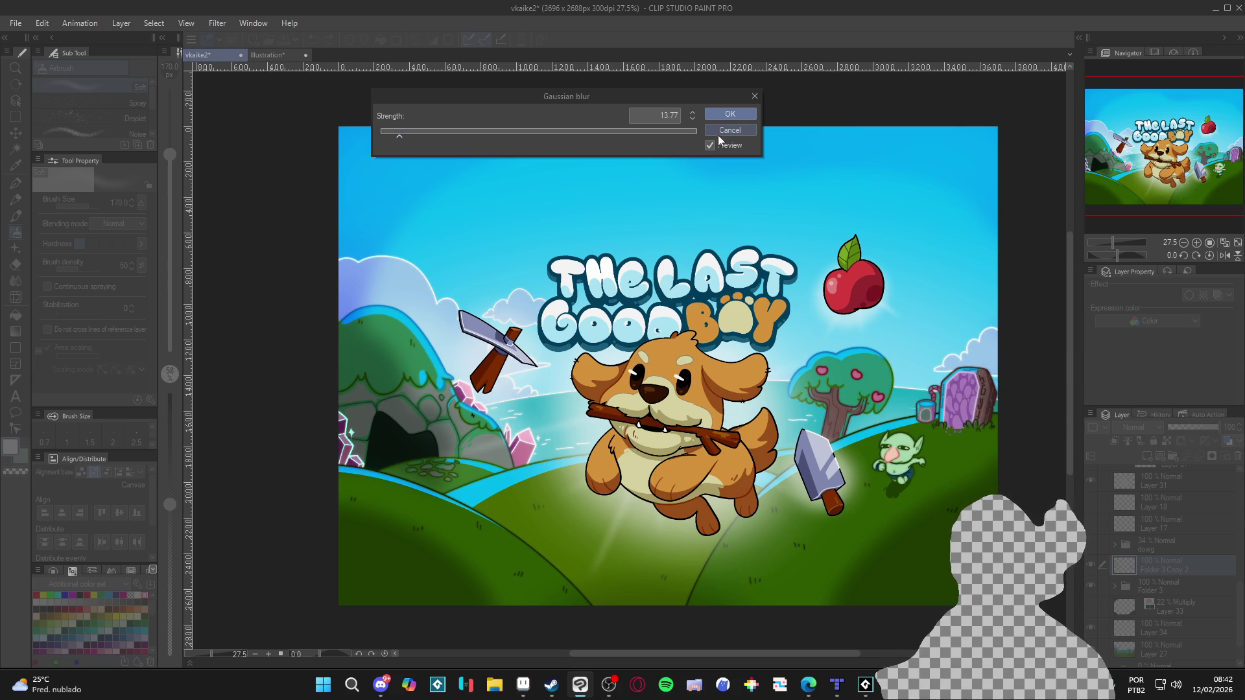
click(419, 133)
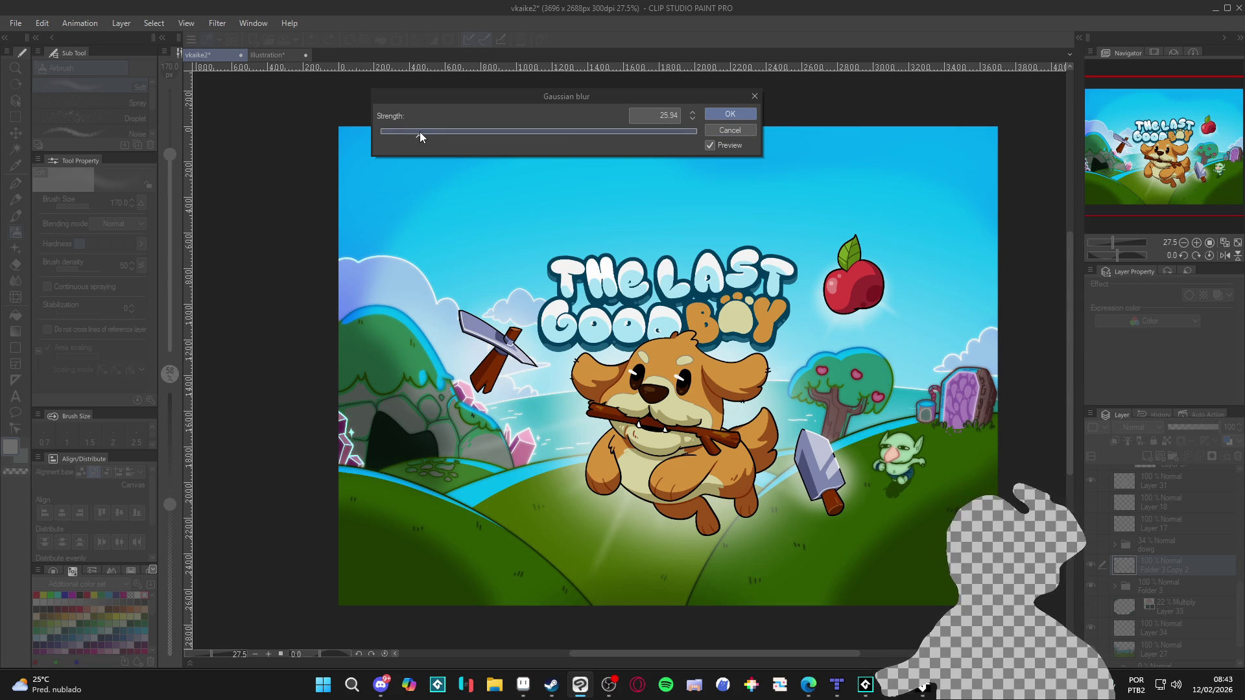
click(730, 114)
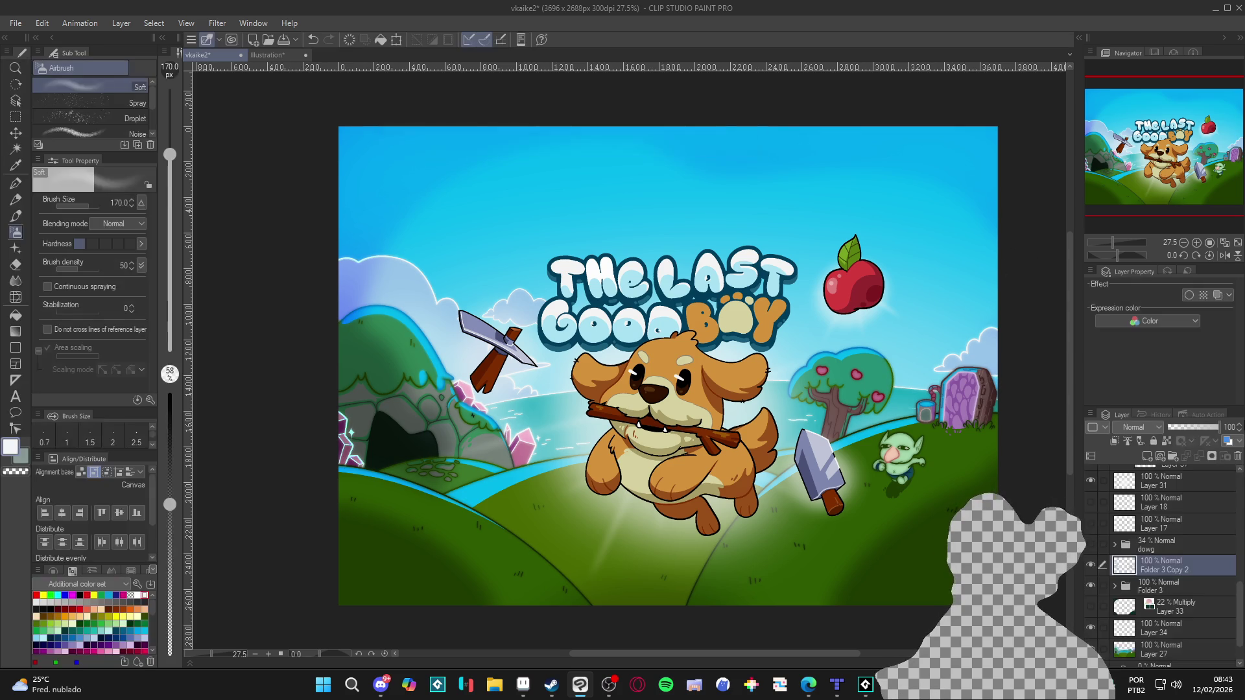
click(1189, 425)
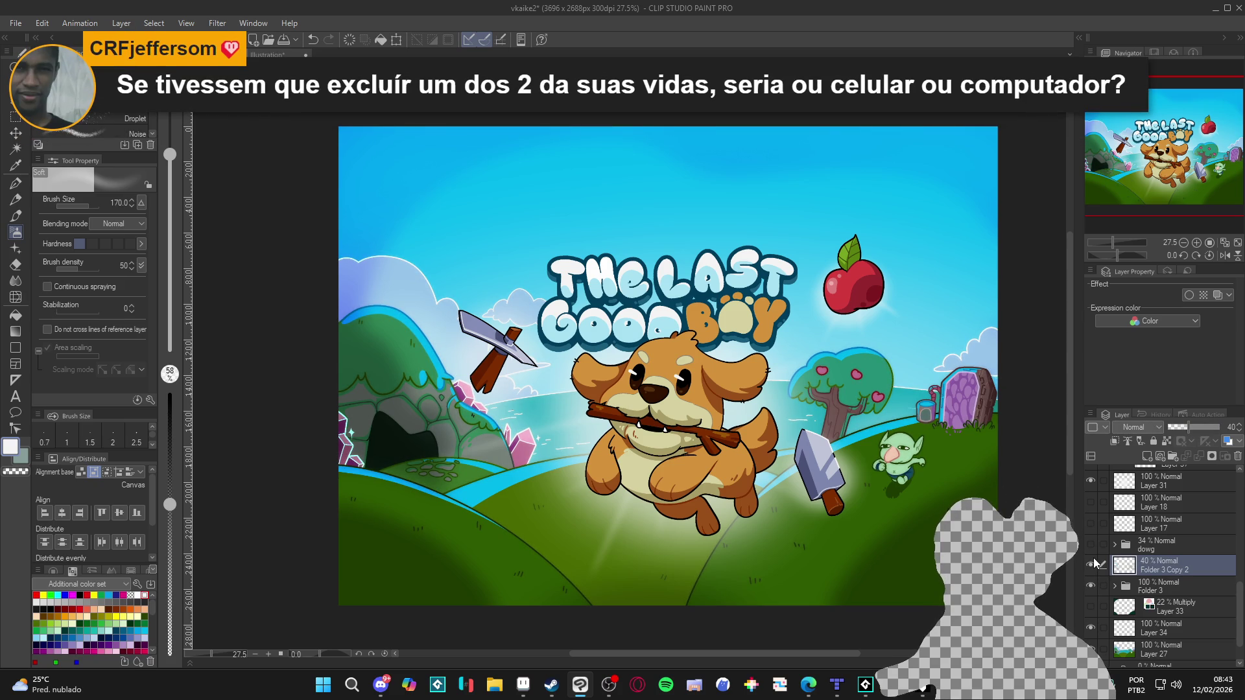
key(ctrl+s)
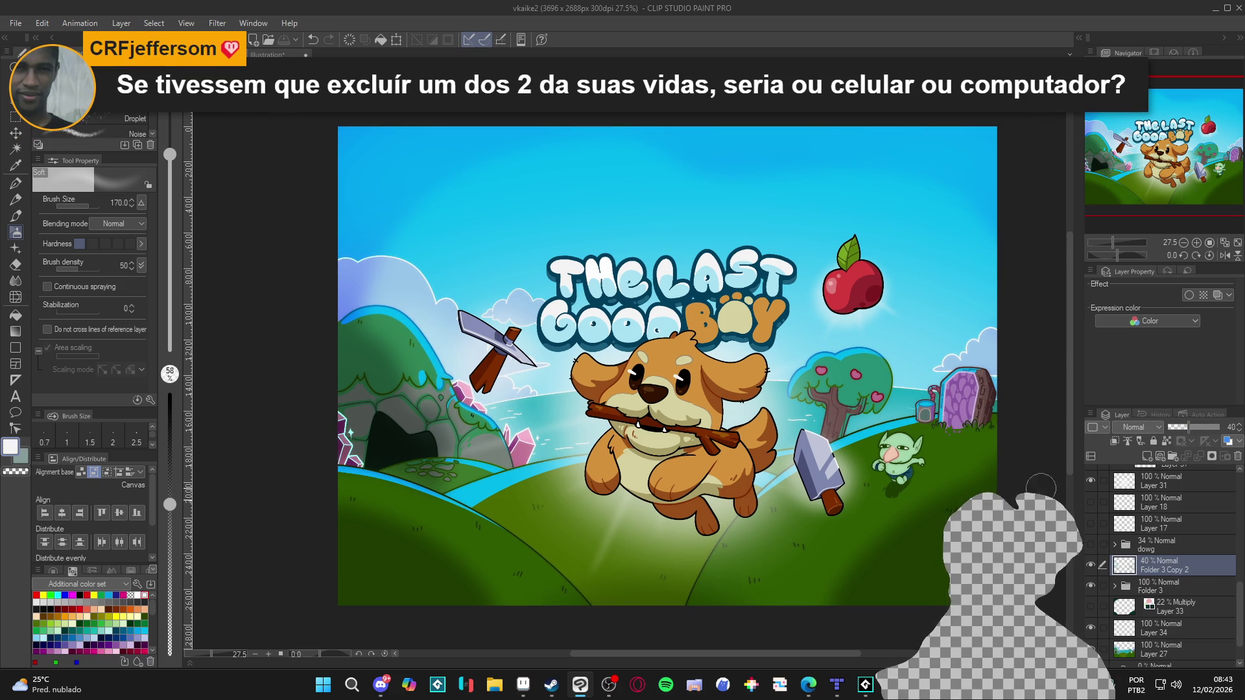
Collapse the sword folder, expand items > pick, and duplicate the pick layer as 'pick Copy'.
scroll(1106, 564, up, 5)
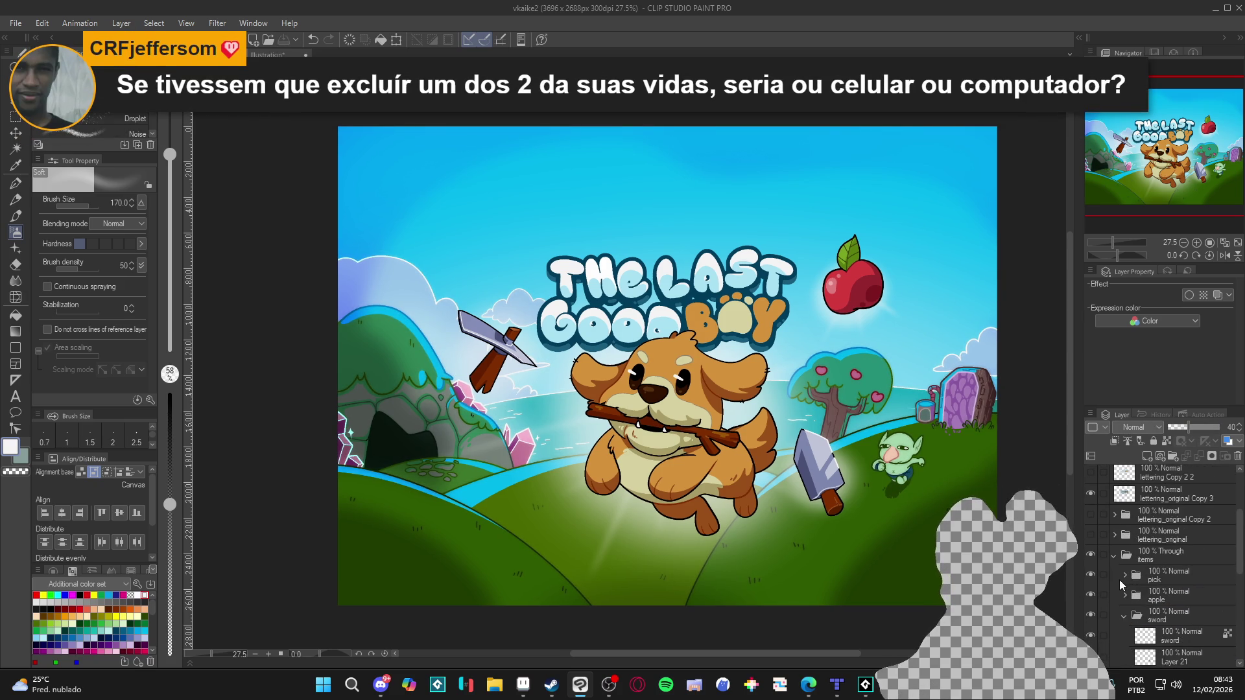
click(1169, 577)
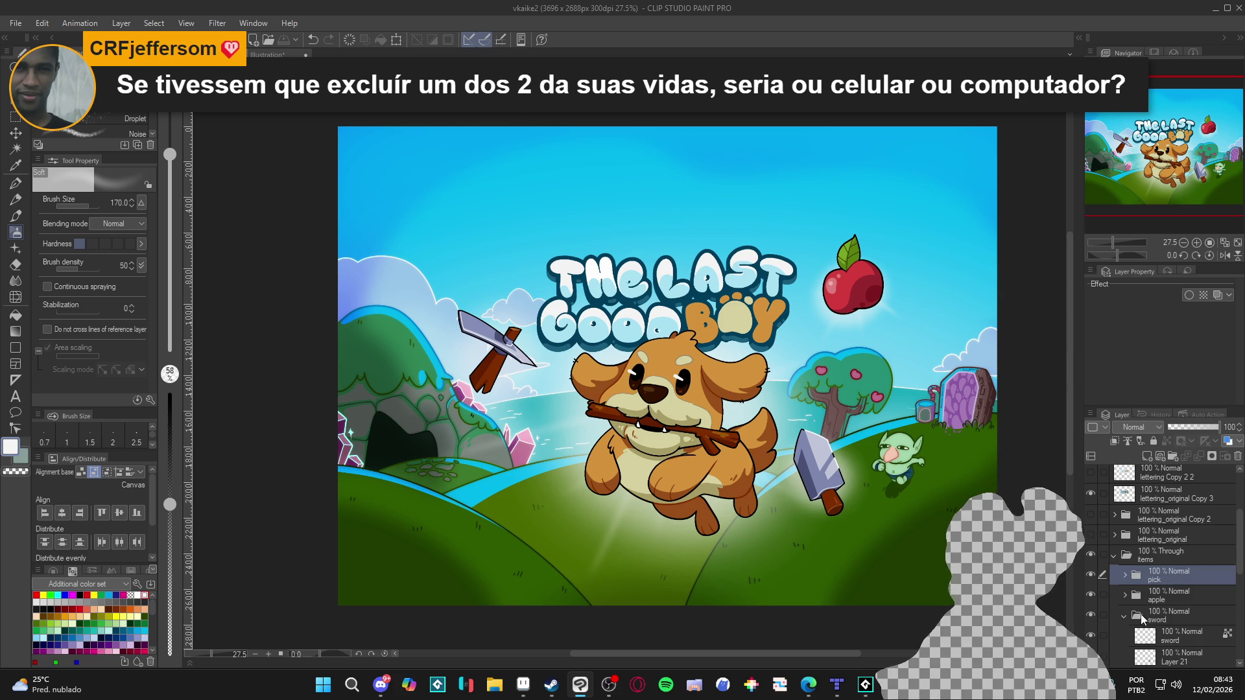
click(1124, 616)
click(1115, 557)
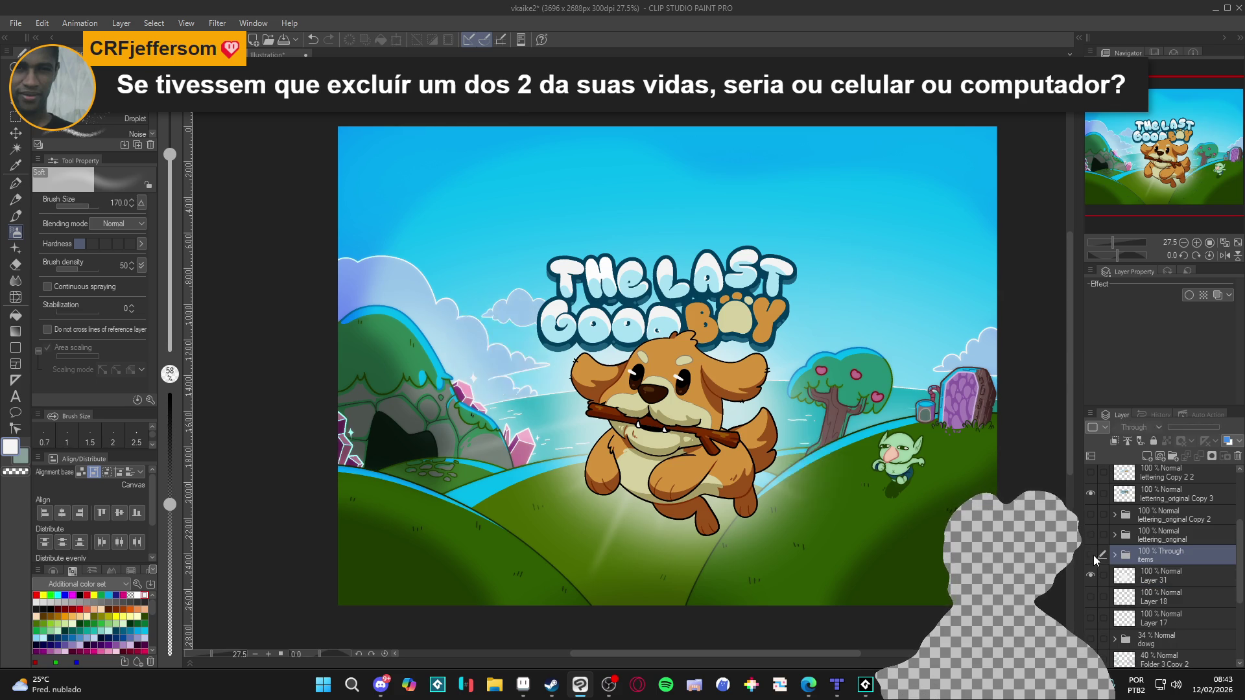
click(1115, 556)
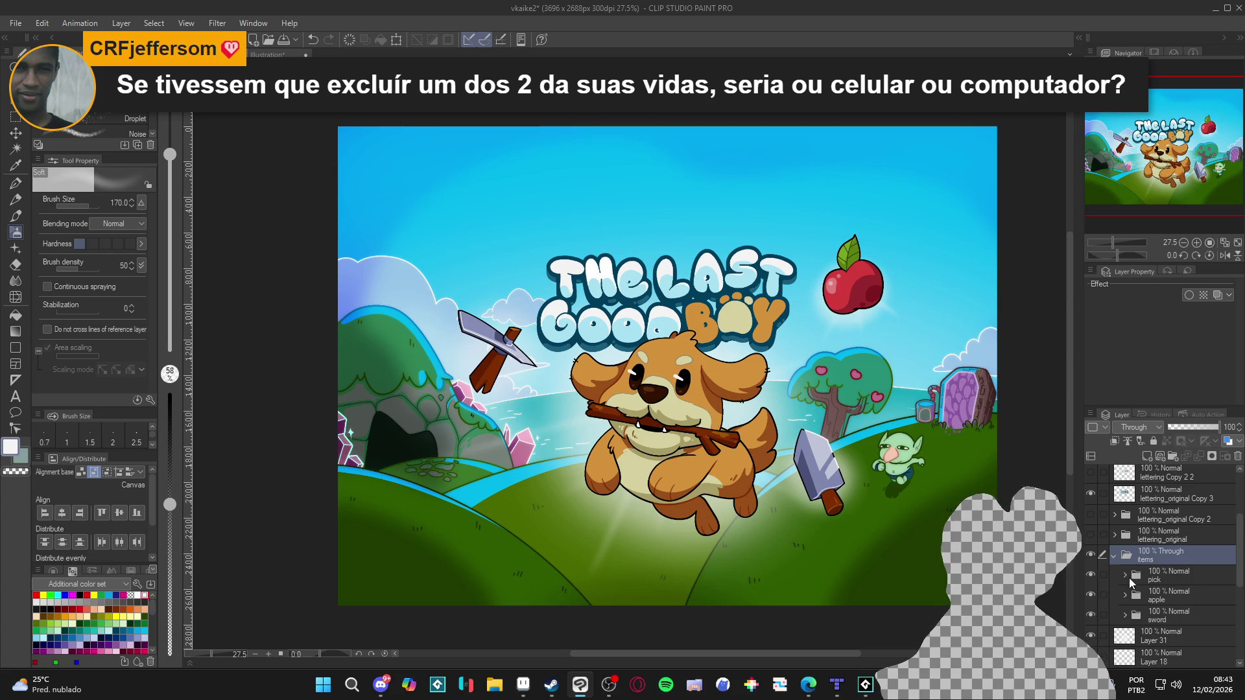
click(1124, 576)
click(1153, 597)
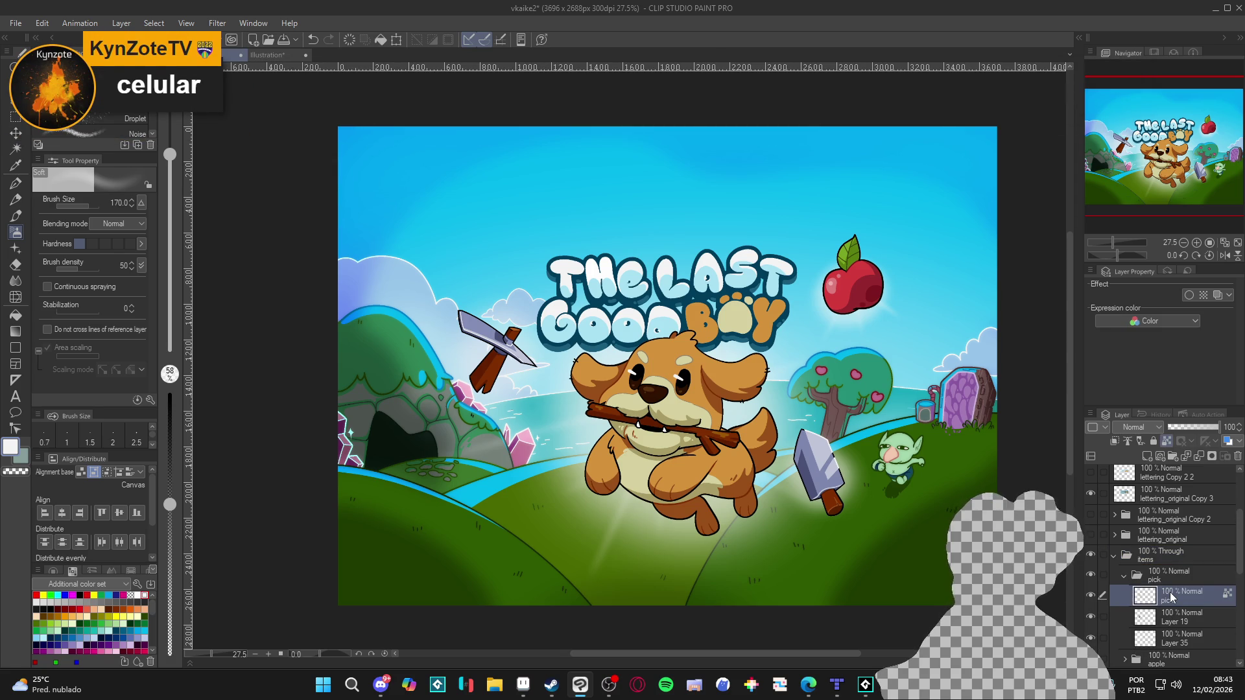
right_click(1153, 596)
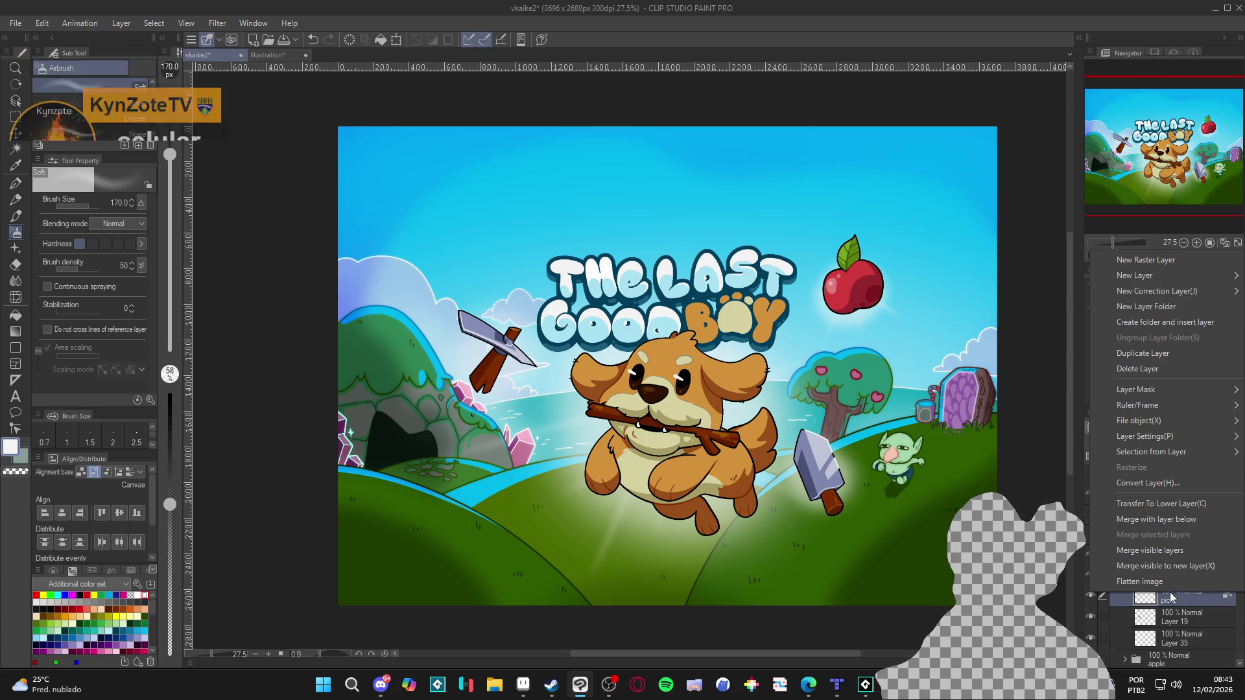
click(1205, 354)
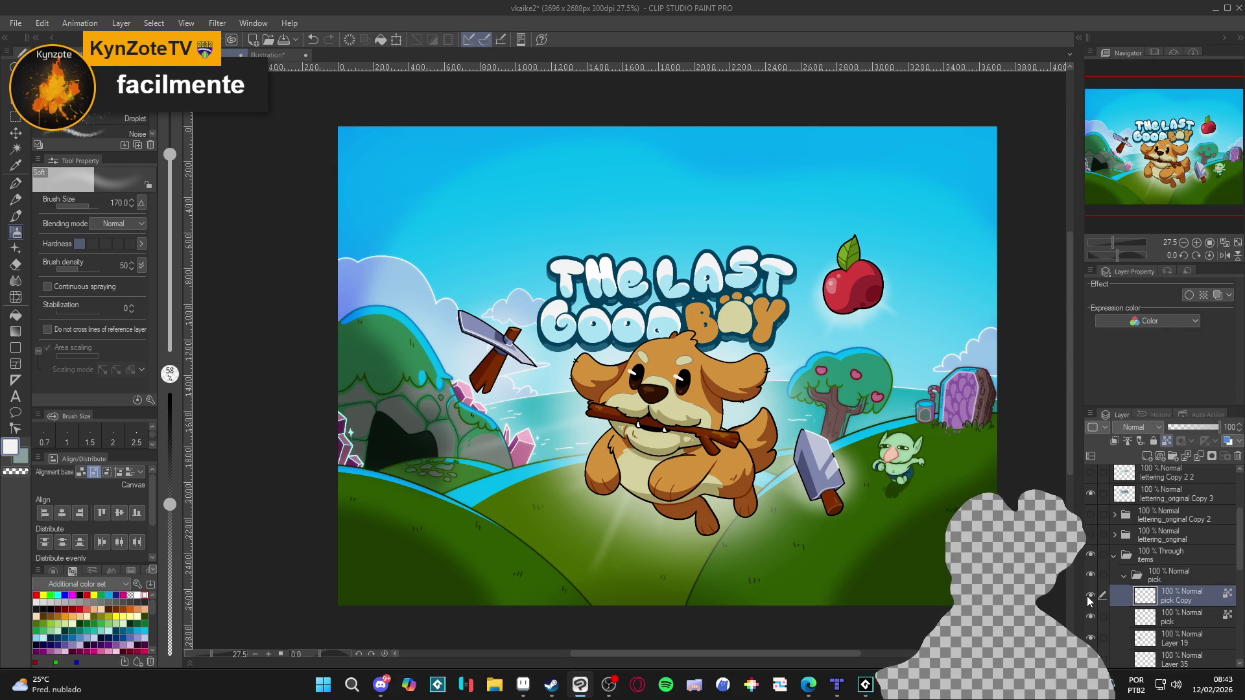
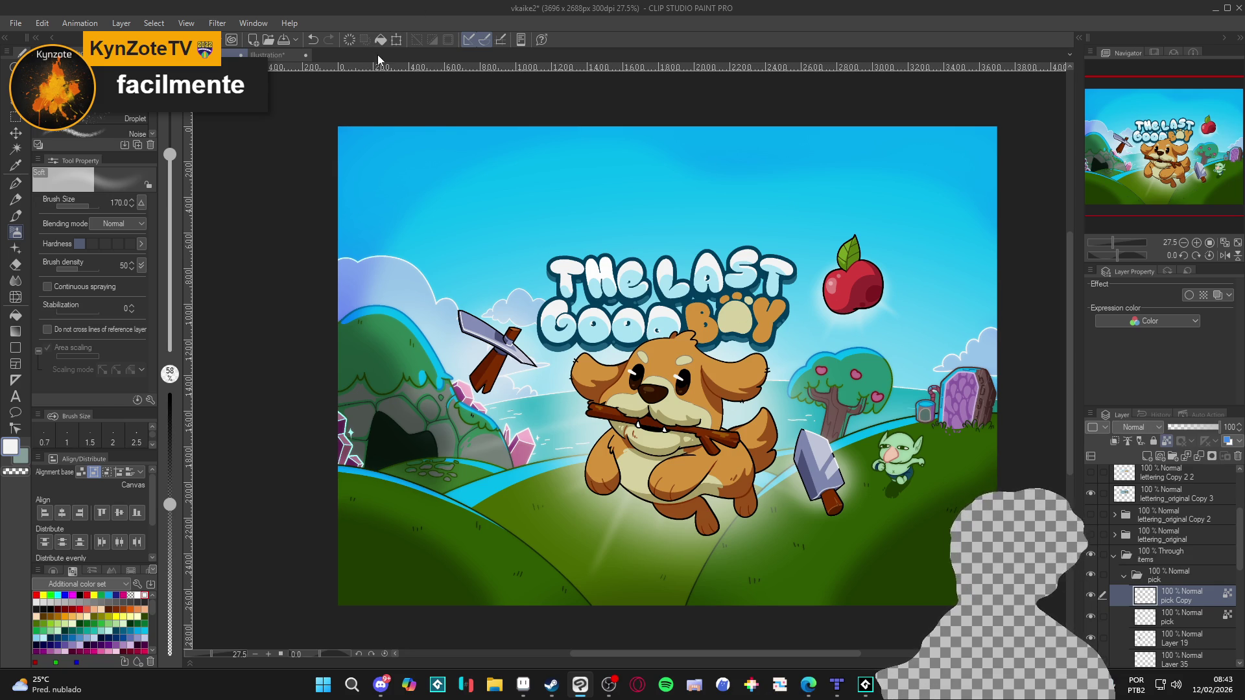
Close the blur filters unused, then toggle the pick Copy layer to compare the pickaxe with and without it.
click(217, 23)
mouse_move(272, 76)
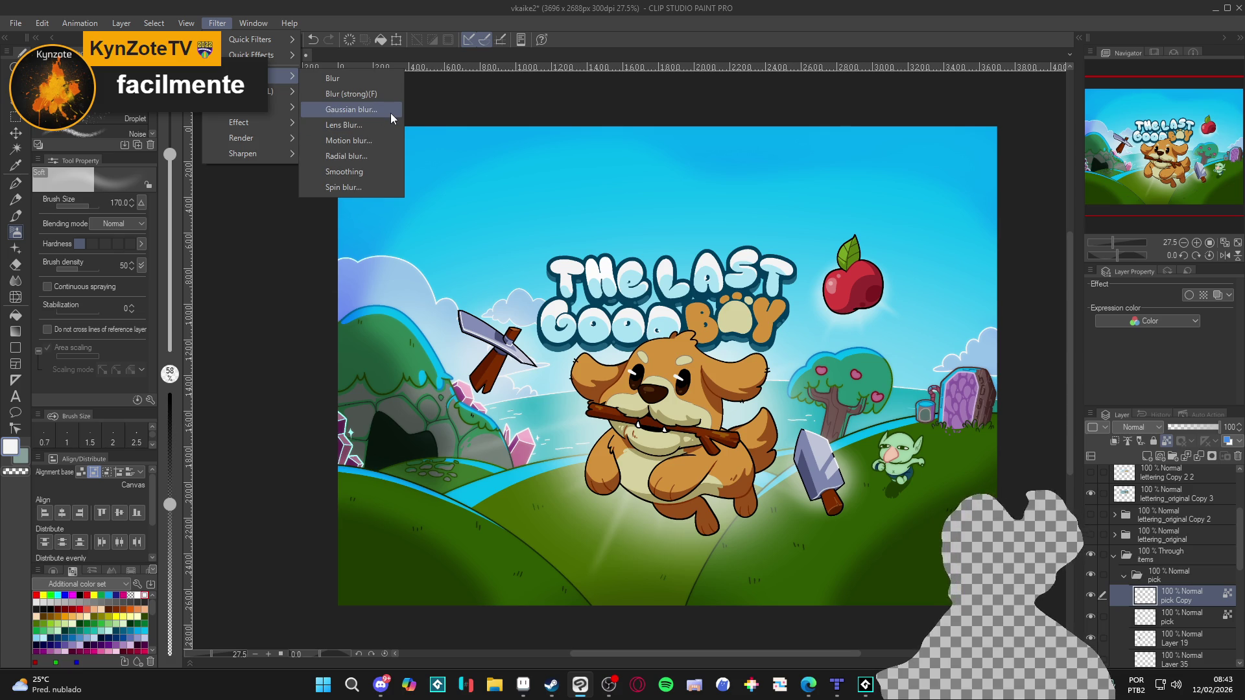
click(1092, 597)
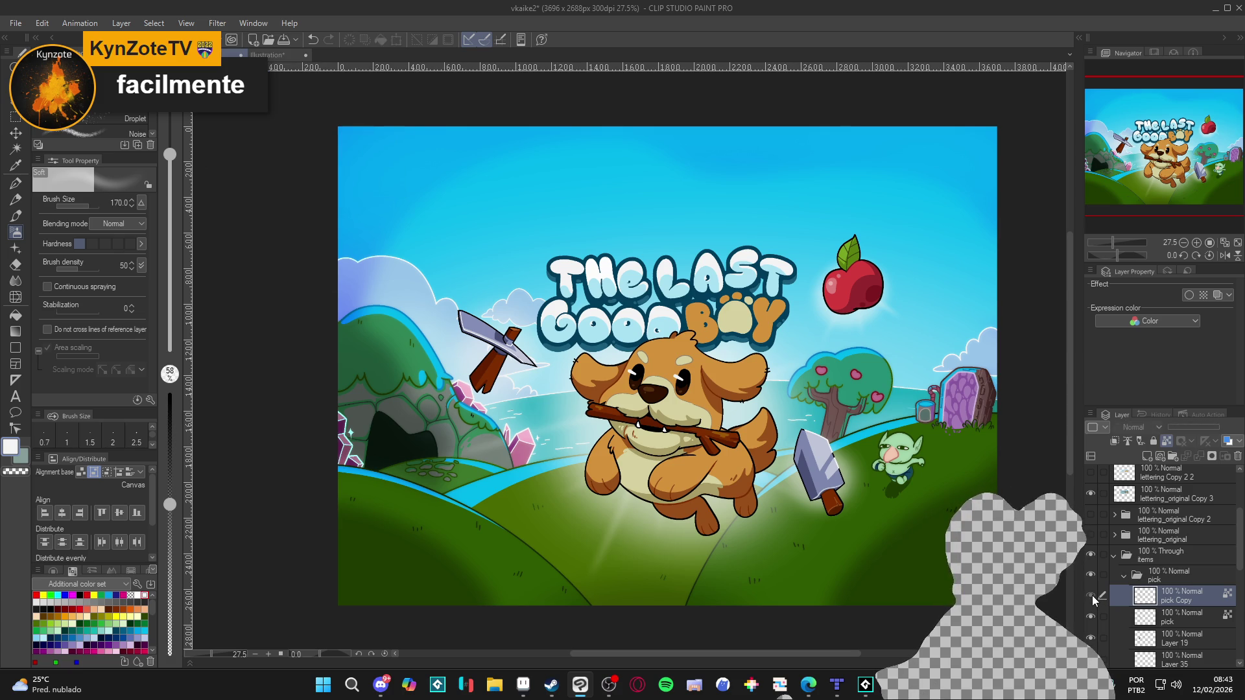
click(1092, 598)
click(1092, 597)
click(1092, 597)
click(1092, 598)
click(1092, 597)
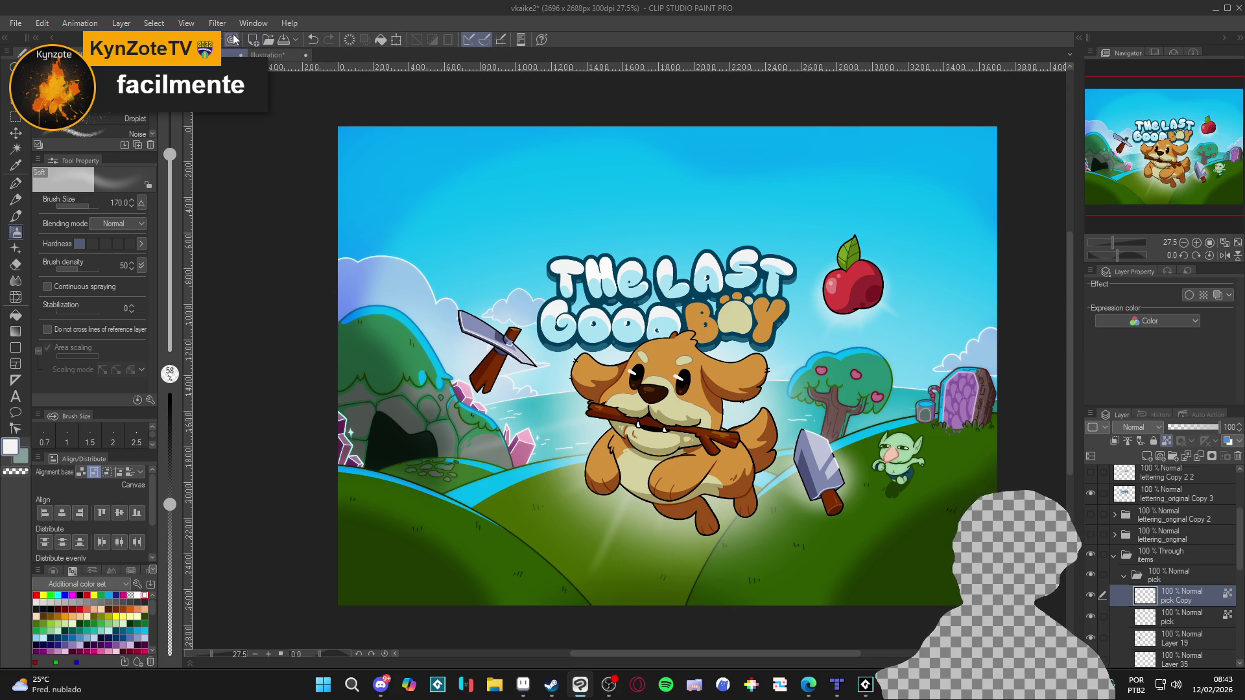
Preview a Gaussian blur of 24.72 on pick Copy, discard it, and drop the layer to 0% opacity.
click(218, 23)
mouse_move(270, 76)
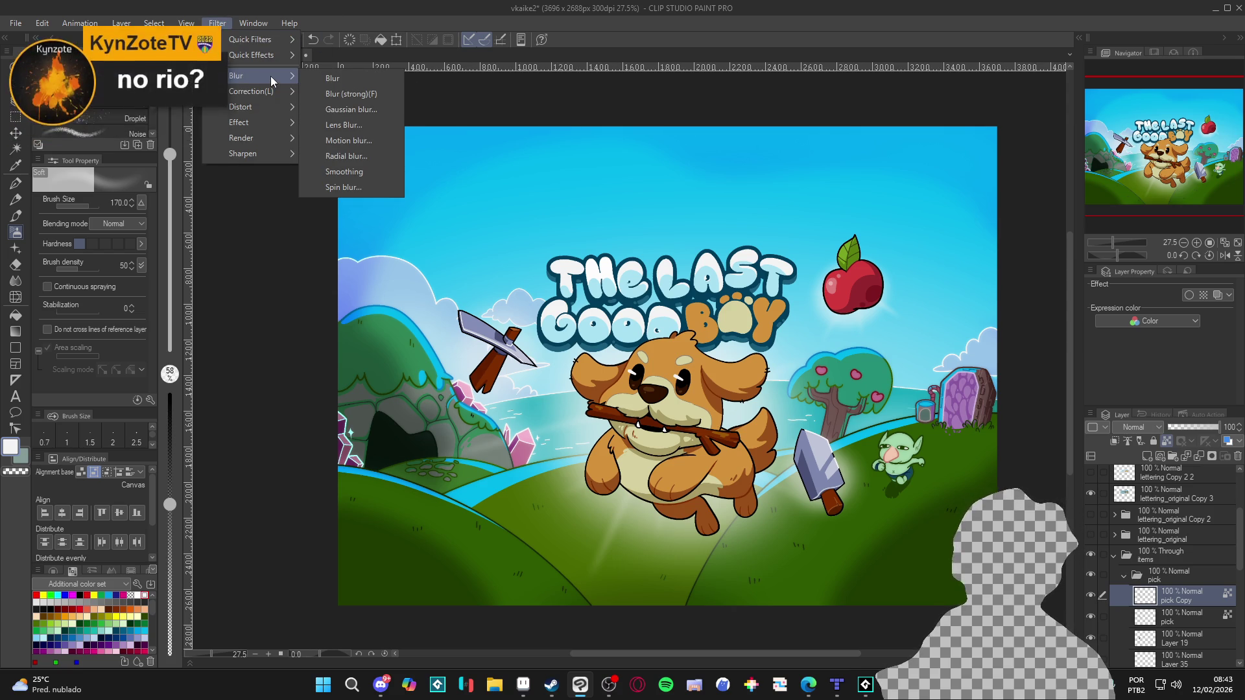
click(375, 105)
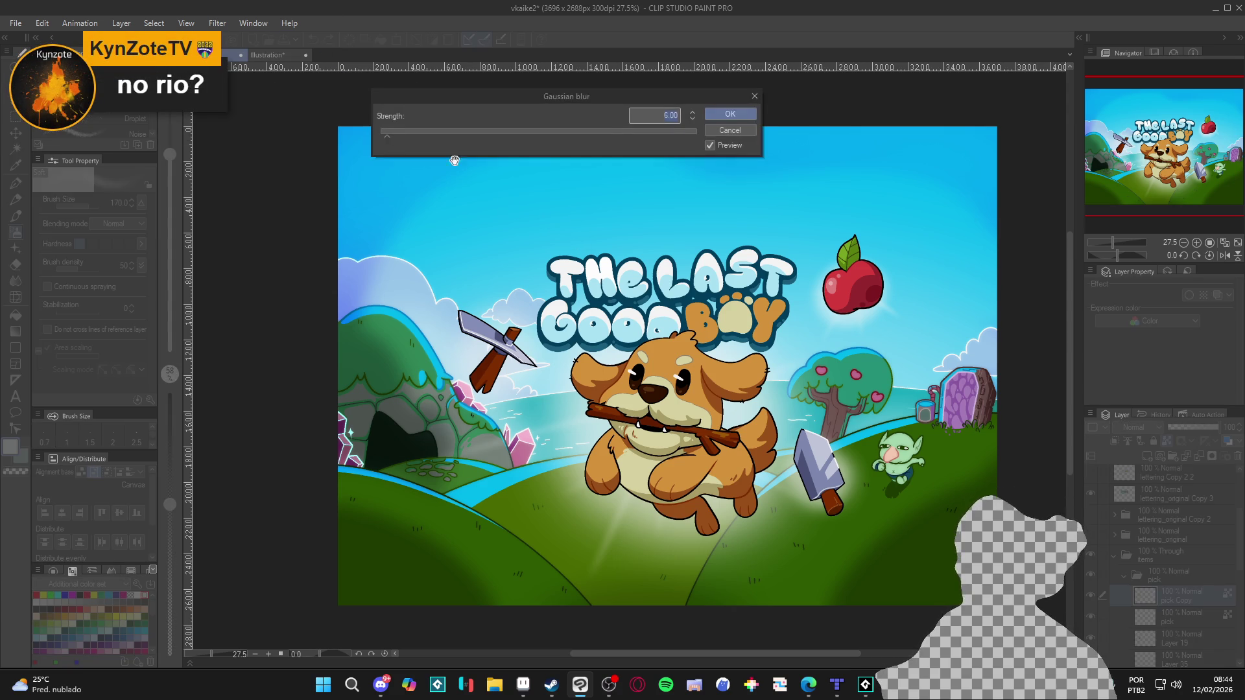
click(406, 137)
drag(409, 138, 417, 137)
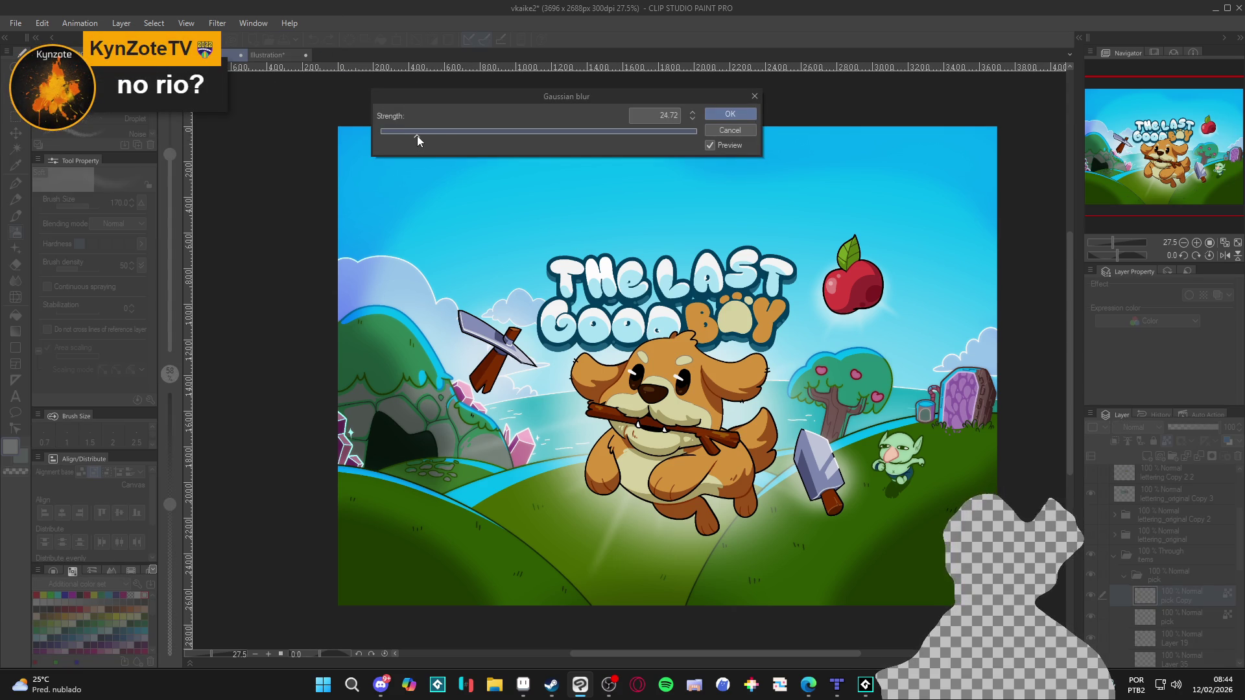
click(722, 130)
click(1168, 429)
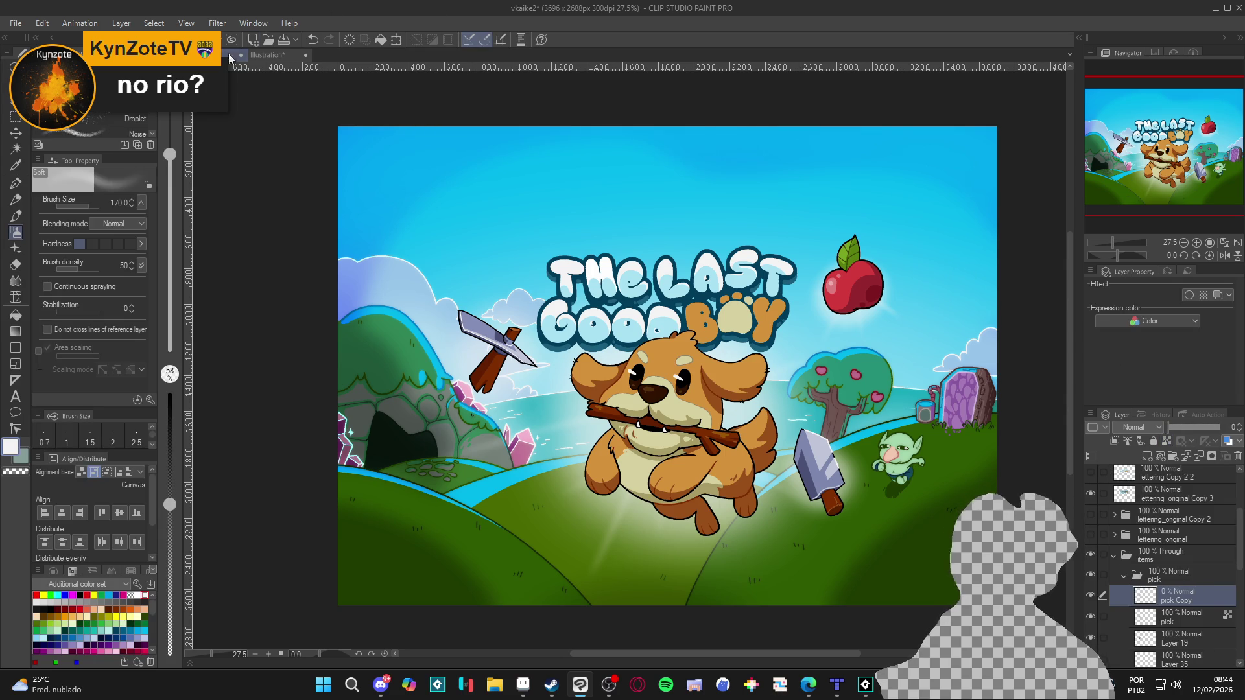
Preview a Gaussian blur of about 18 again and cancel it without applying.
click(217, 23)
click(371, 97)
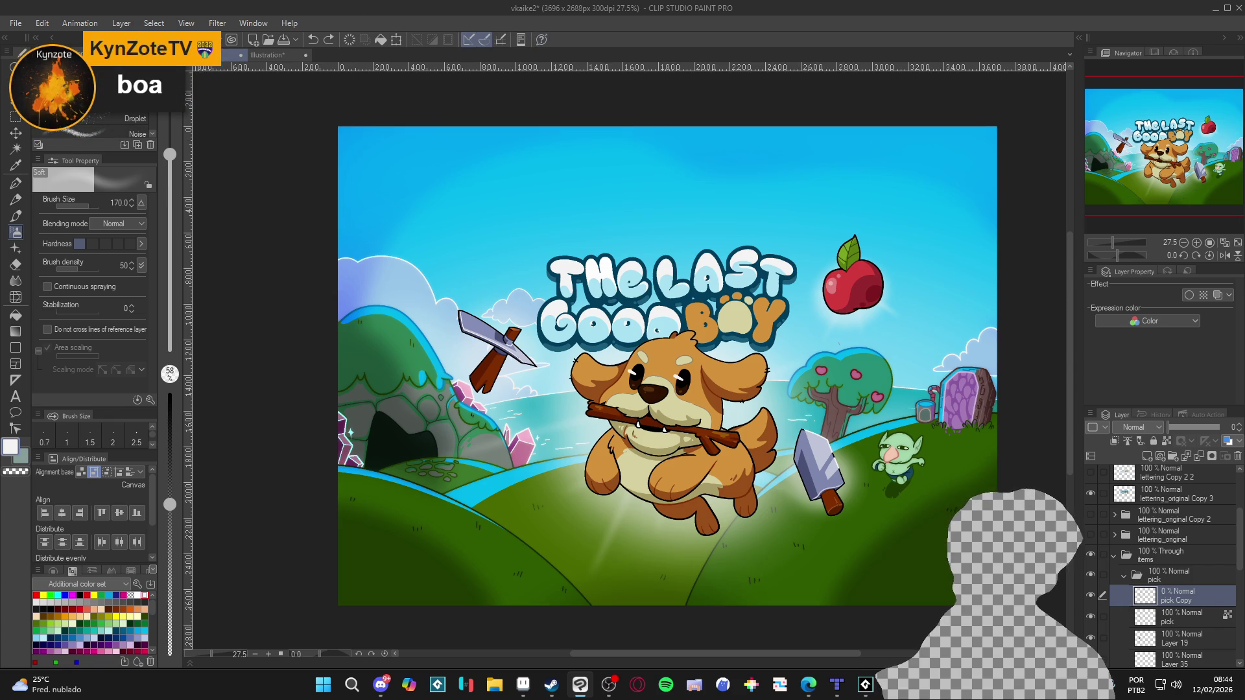
click(217, 24)
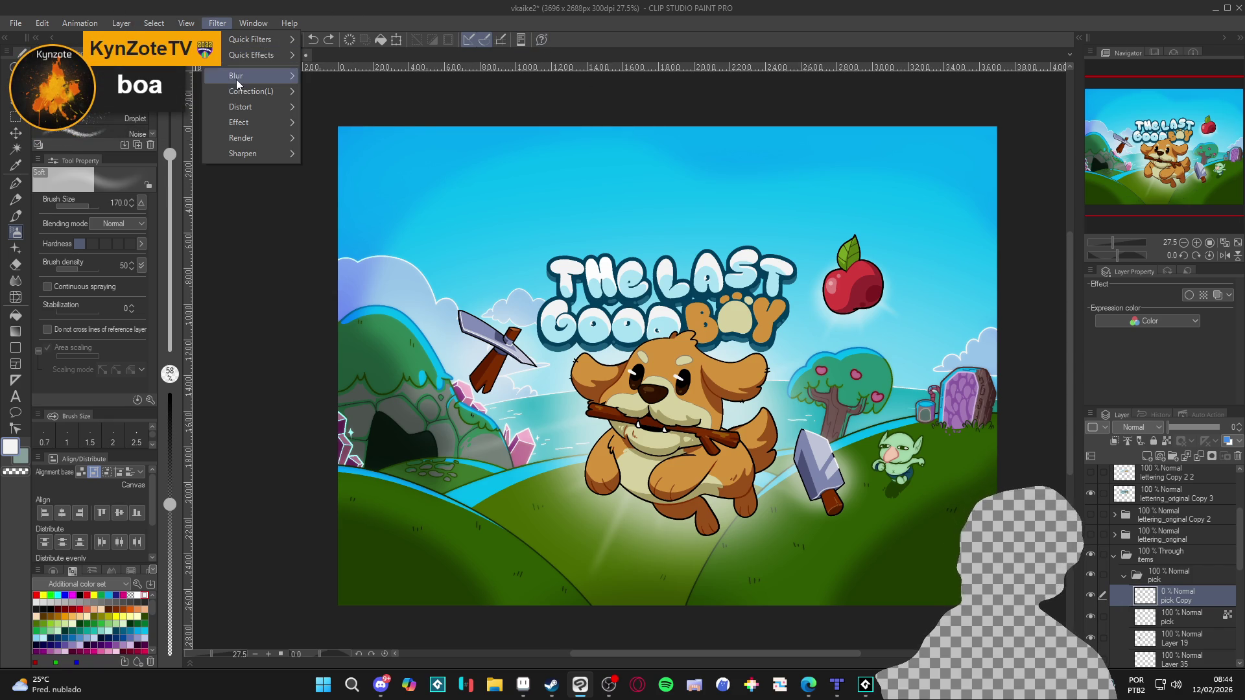
mouse_move(240, 76)
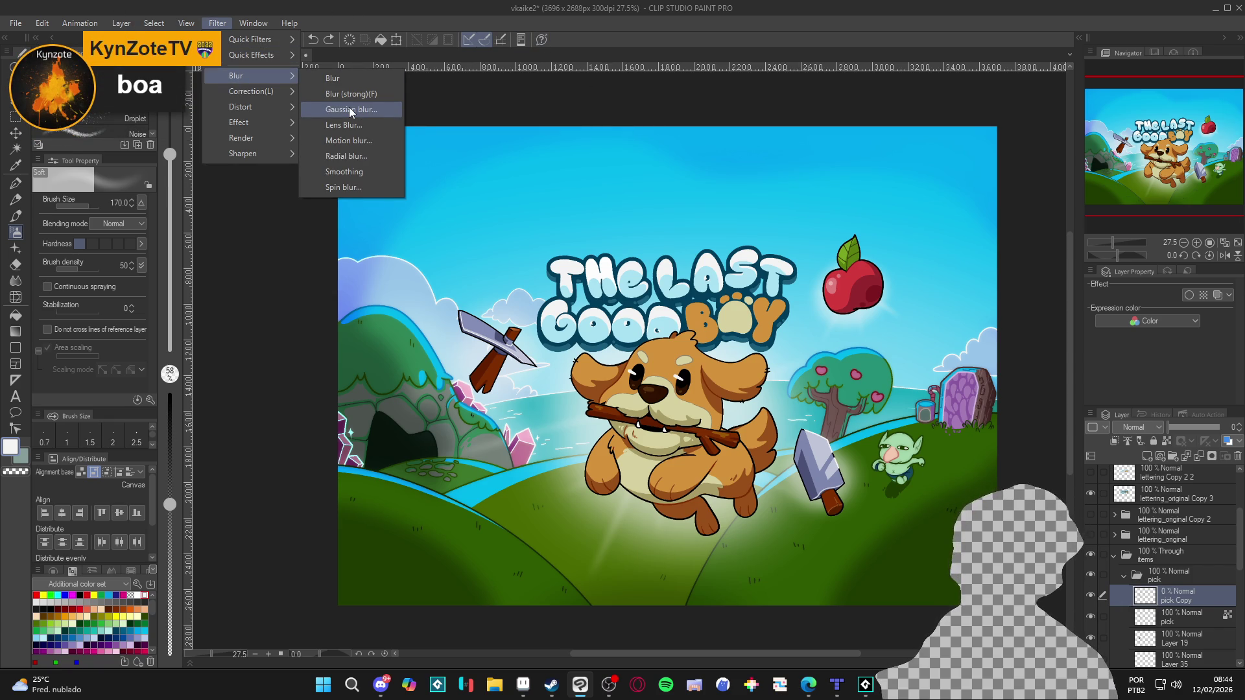
click(349, 108)
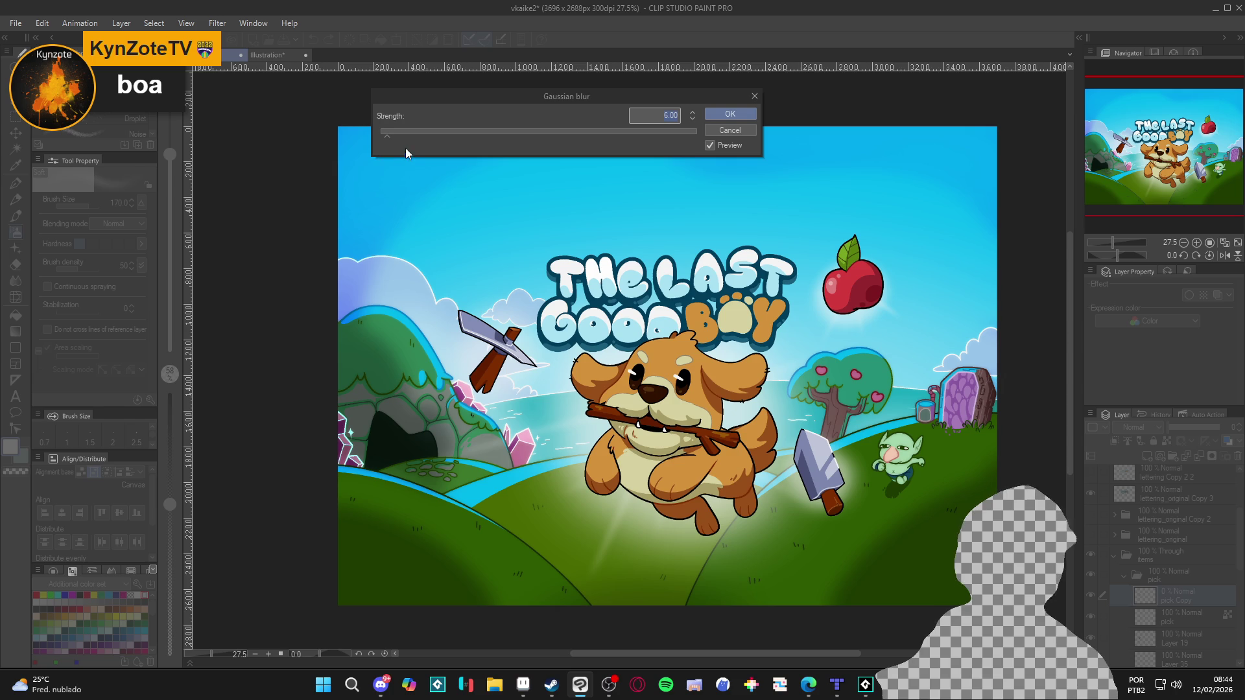
click(407, 137)
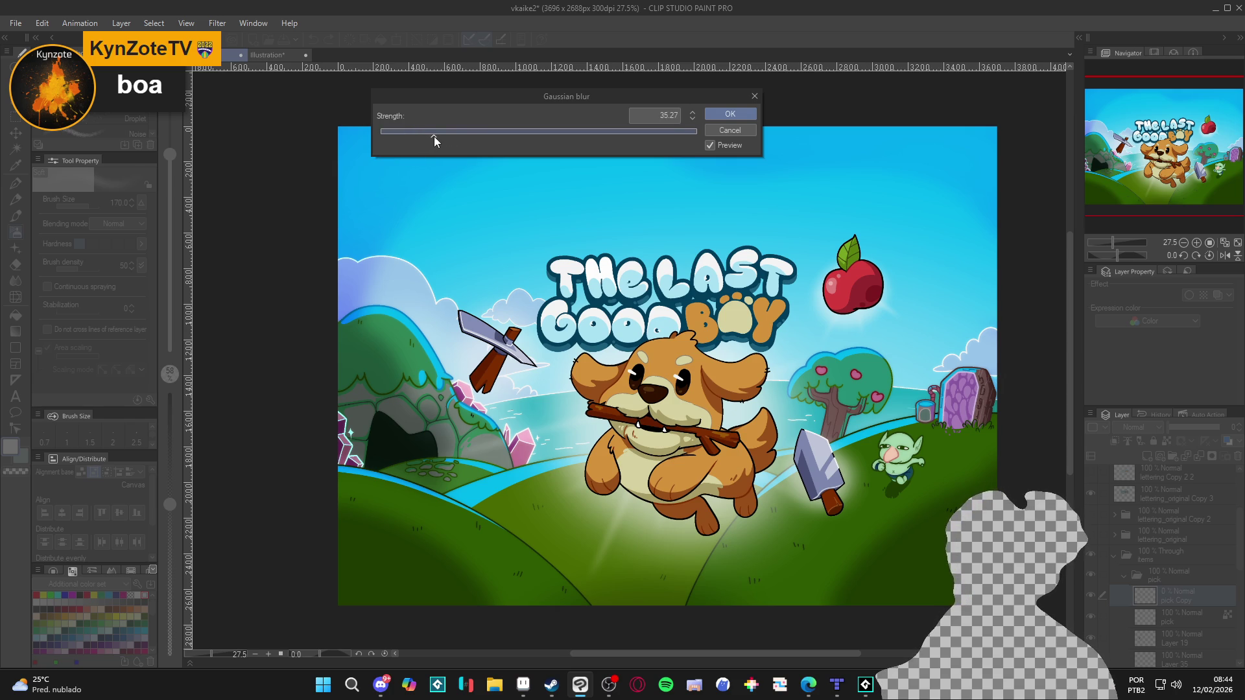
click(718, 135)
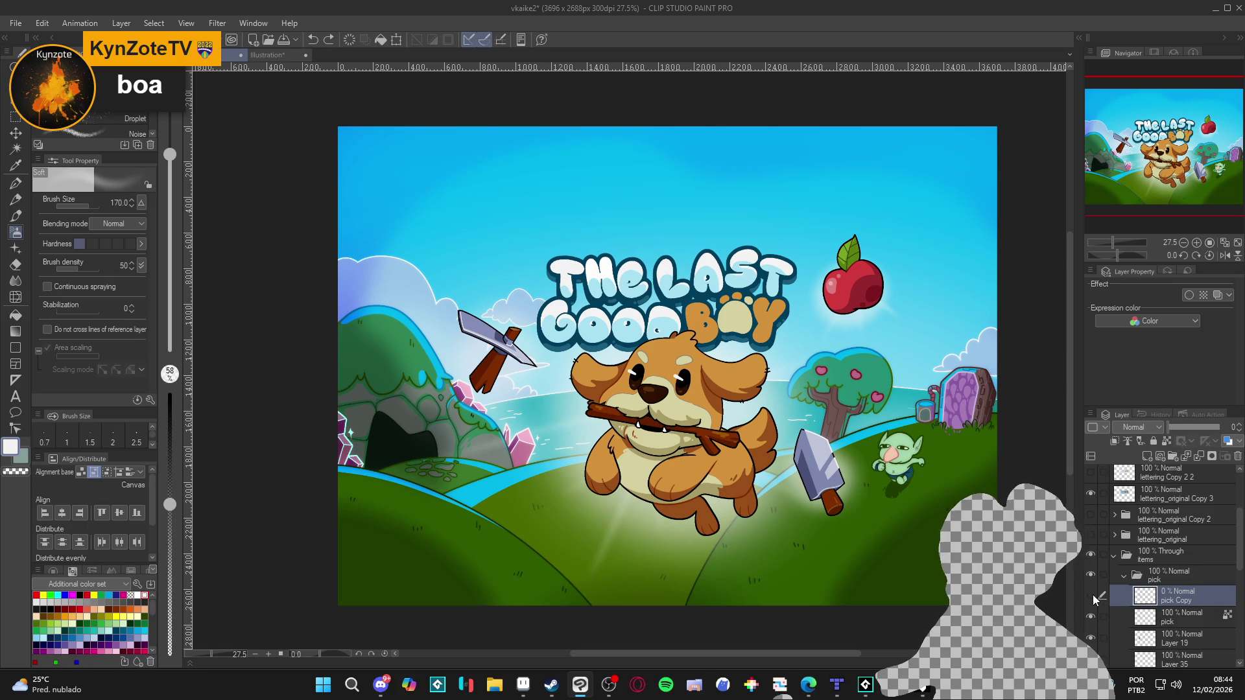
scroll(566, 408, up, 3)
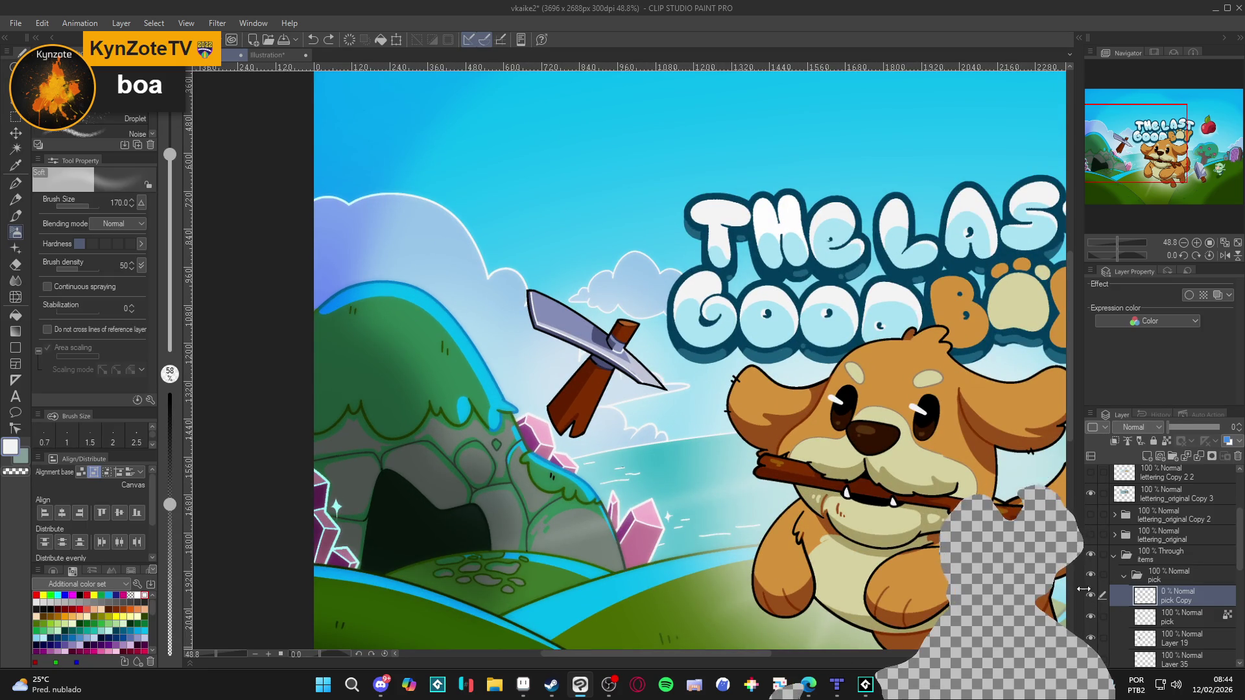
Cancel a Gaussian blur preview, toggle pick Copy's visibility, and restore it to full opacity.
click(217, 23)
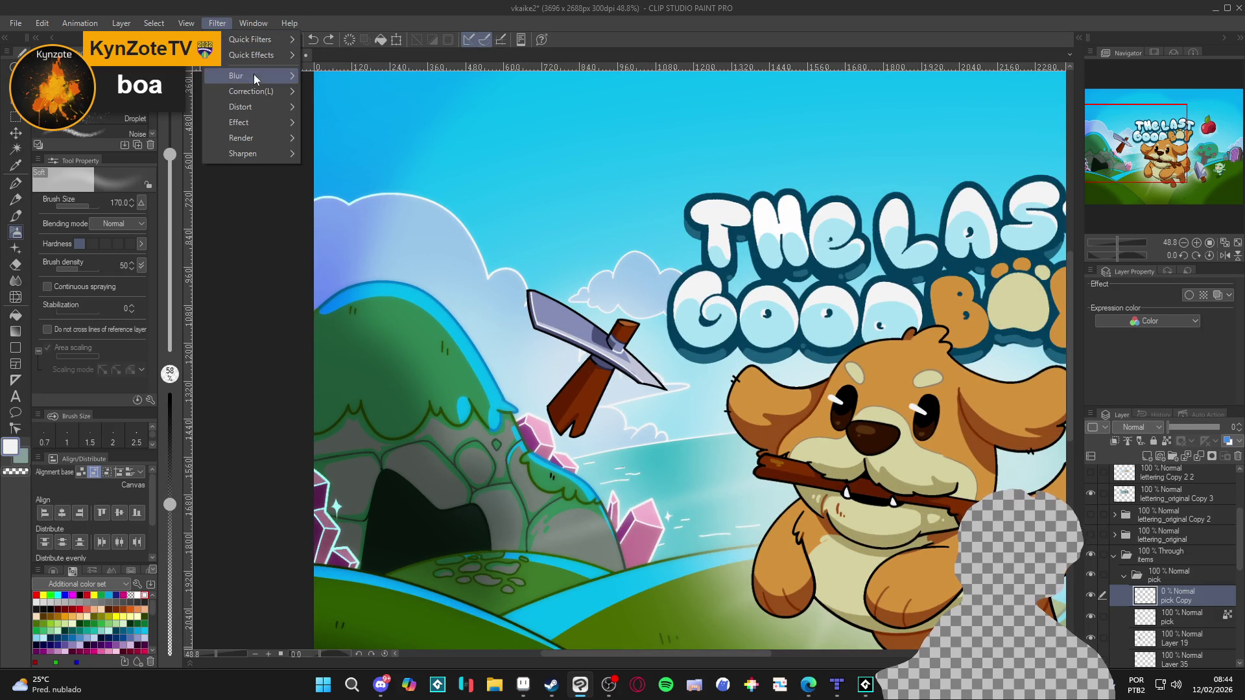
mouse_move(248, 75)
click(379, 110)
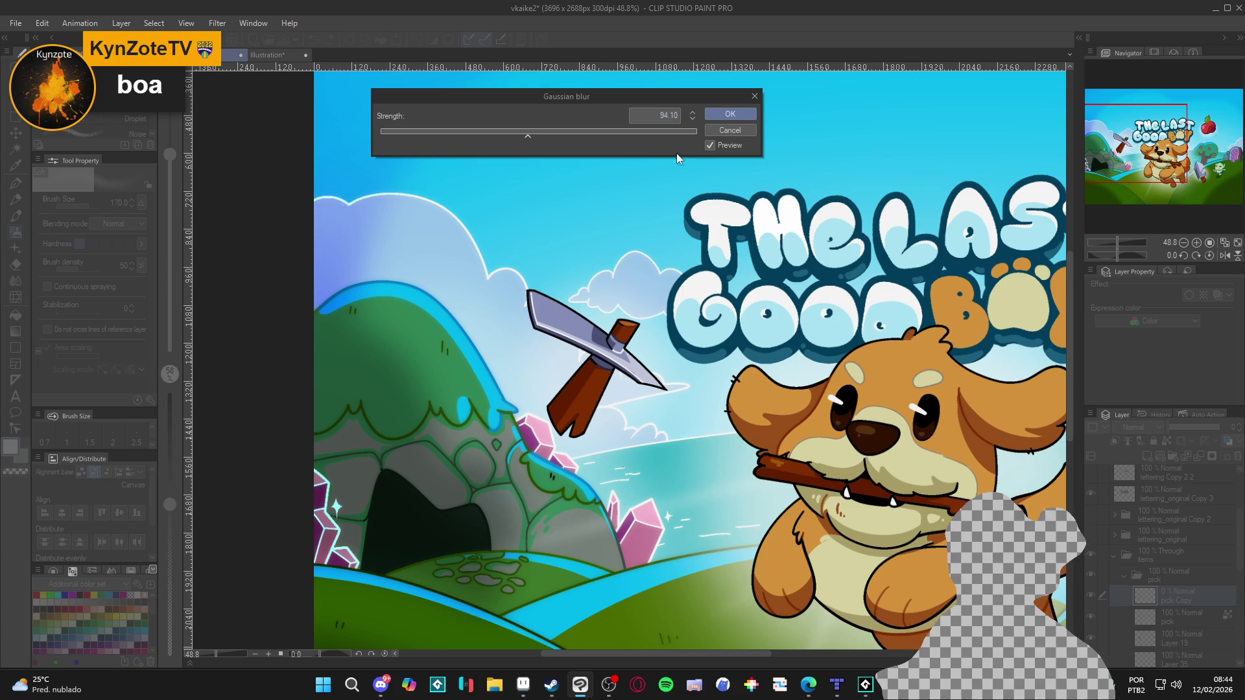
click(729, 130)
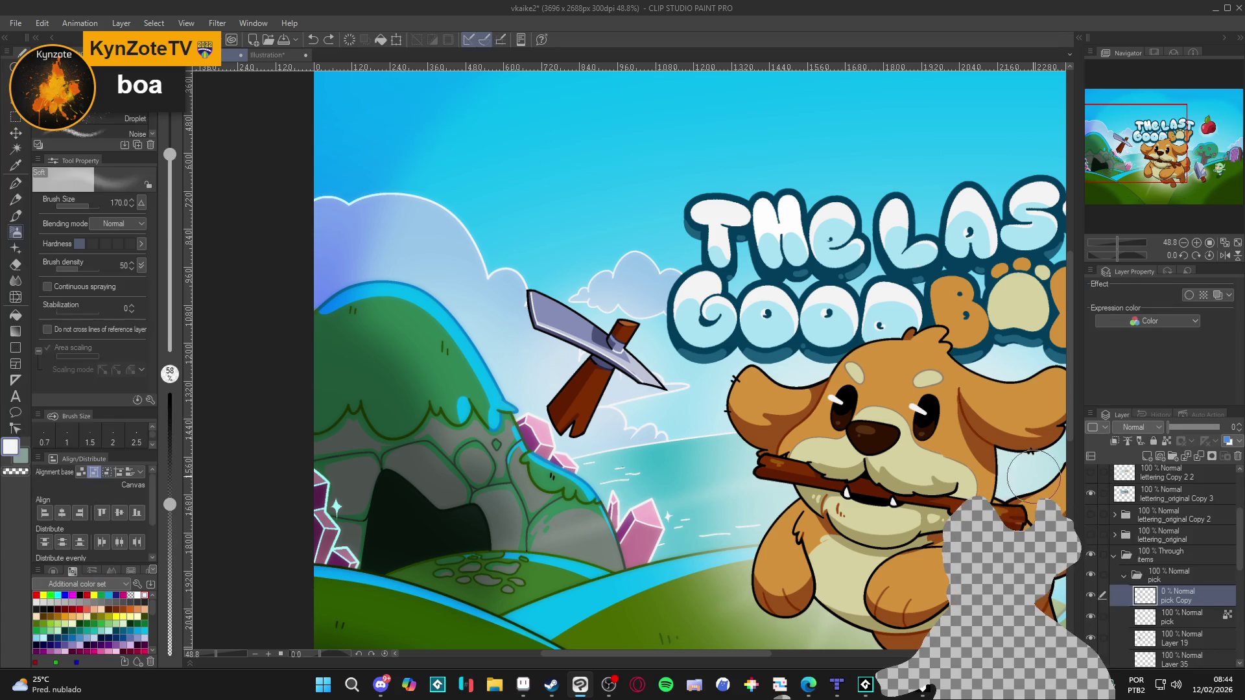
click(1092, 597)
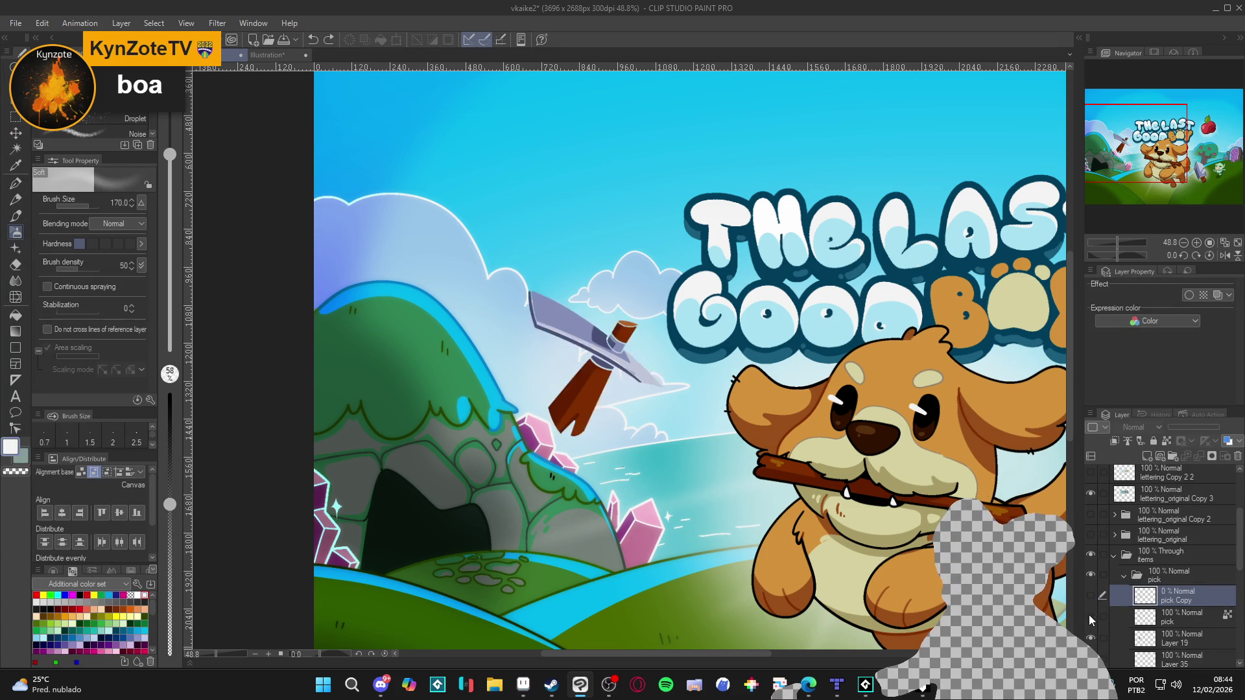
click(1092, 597)
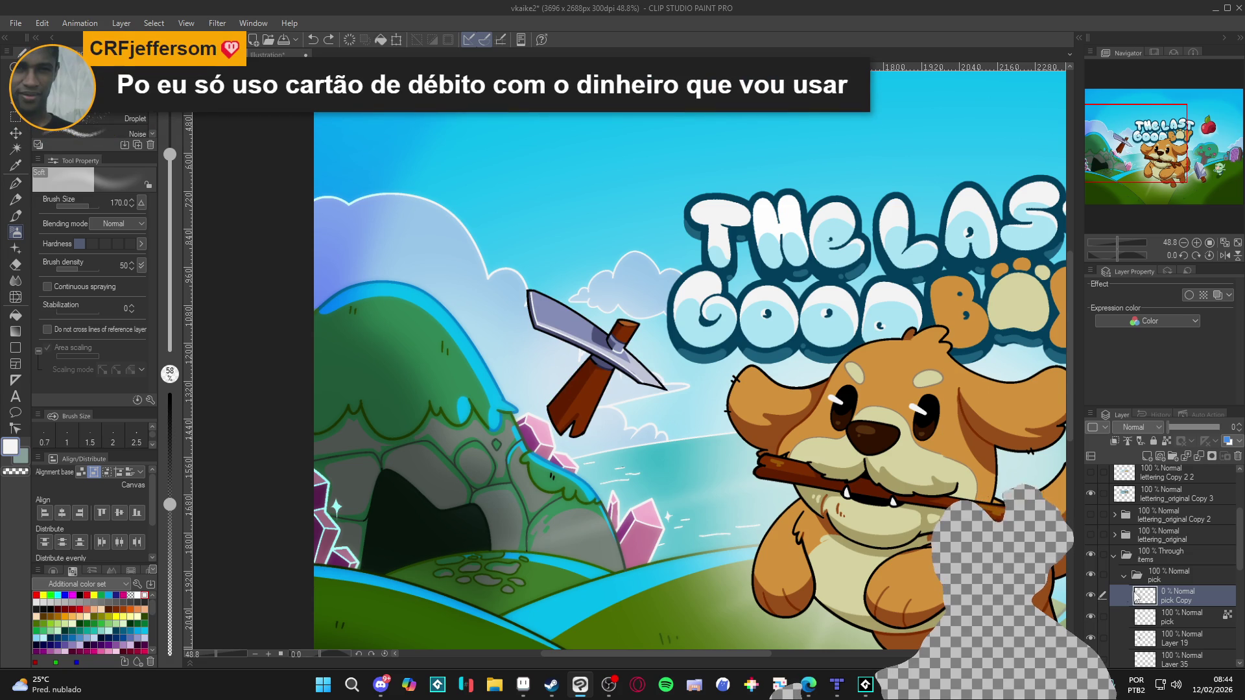
click(1170, 613)
click(1176, 602)
drag(1210, 427, 1220, 427)
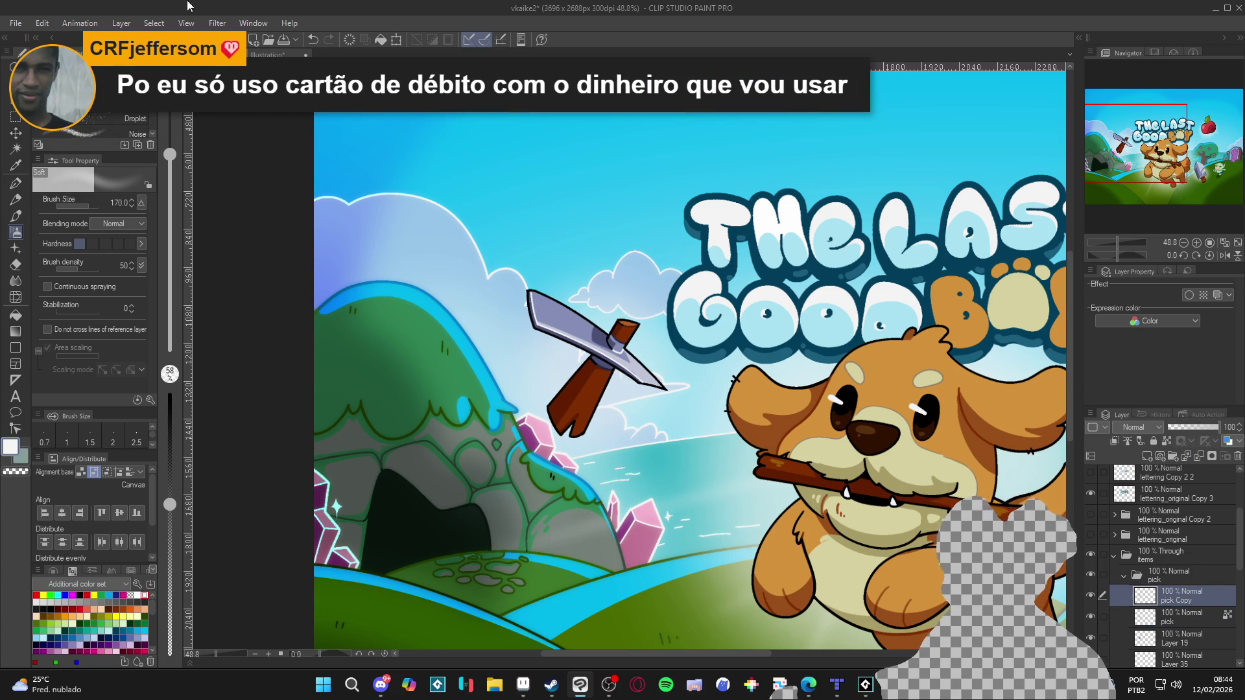
Apply a Gaussian blur of 35.68 to pick Copy and lower its opacity to about half.
click(218, 24)
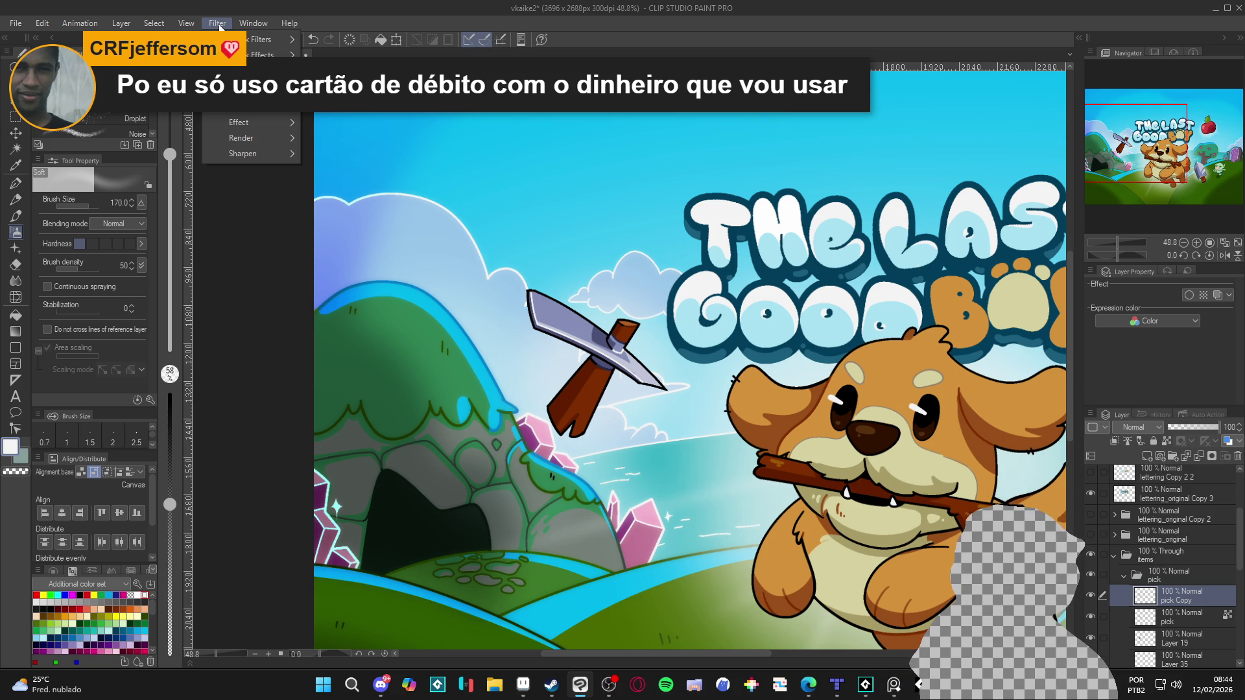
mouse_move(191, 24)
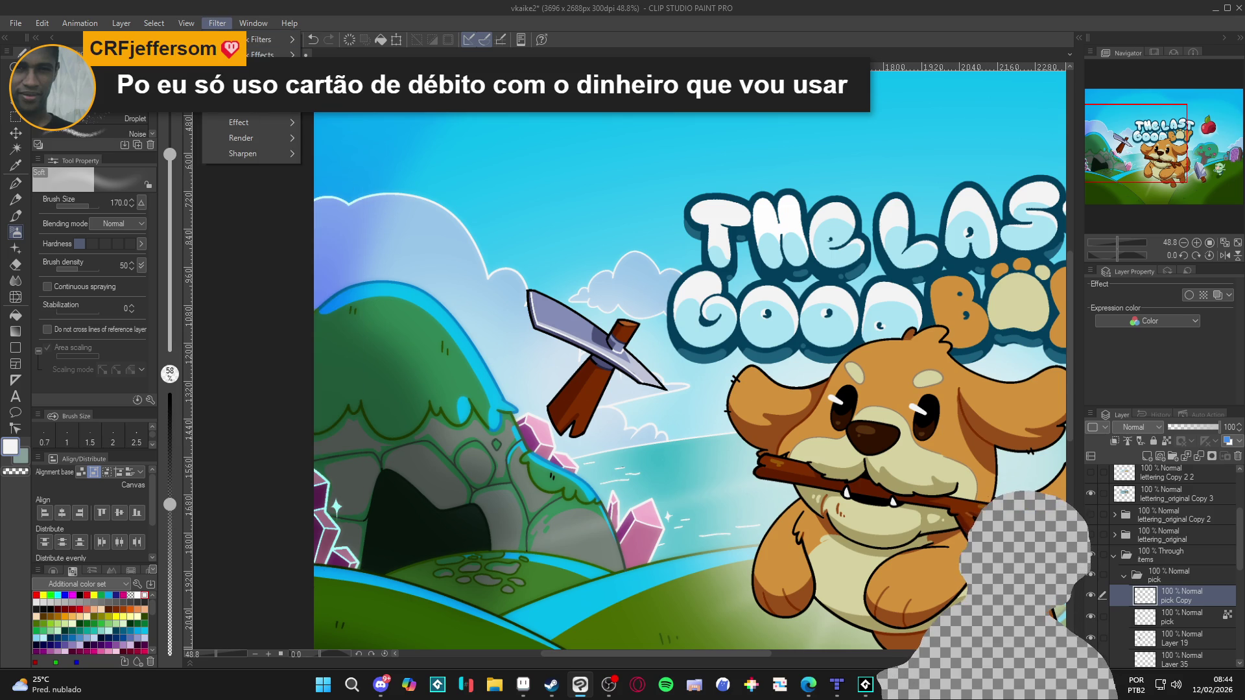
mouse_move(253, 107)
click(360, 116)
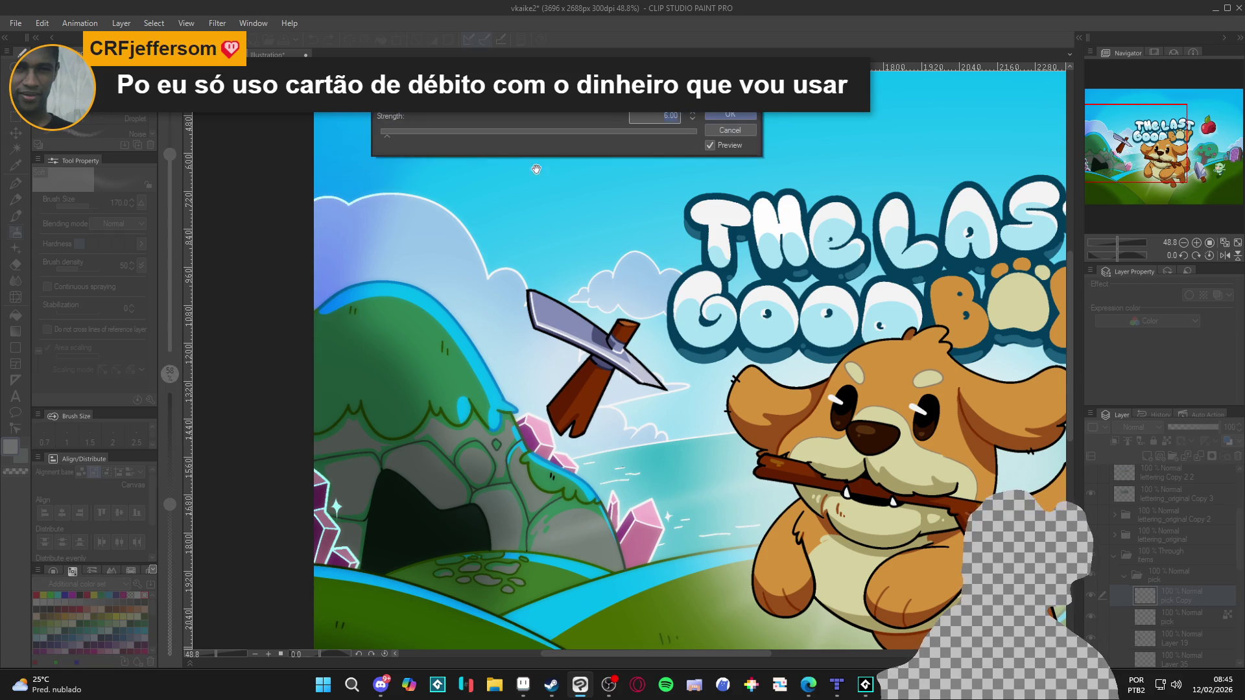
click(434, 135)
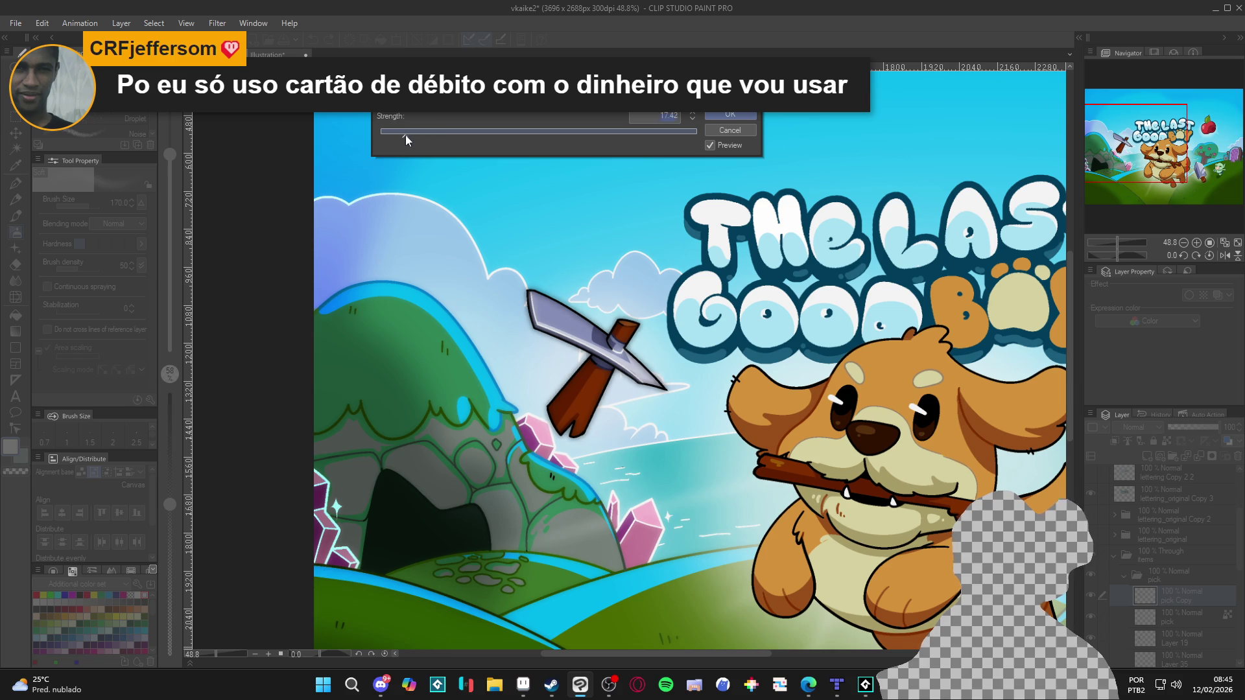
click(728, 115)
click(1192, 429)
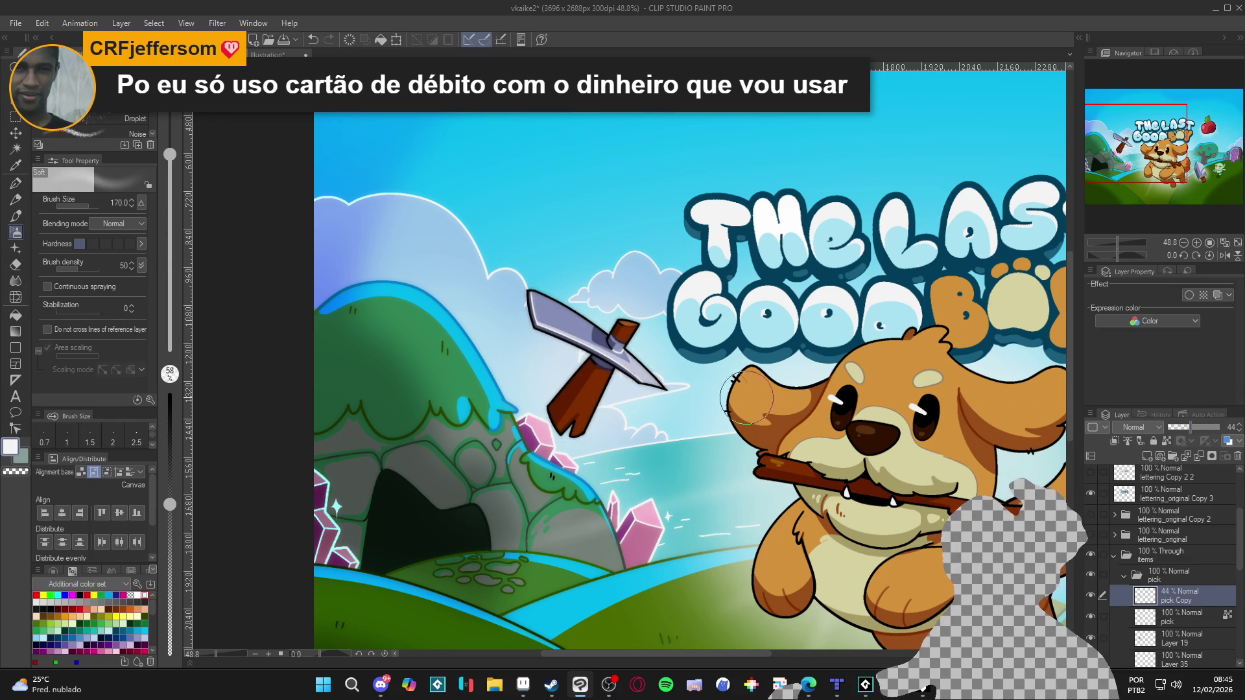
Collapse the pick and items folders in the Layer panel.
scroll(1033, 480, down, 4)
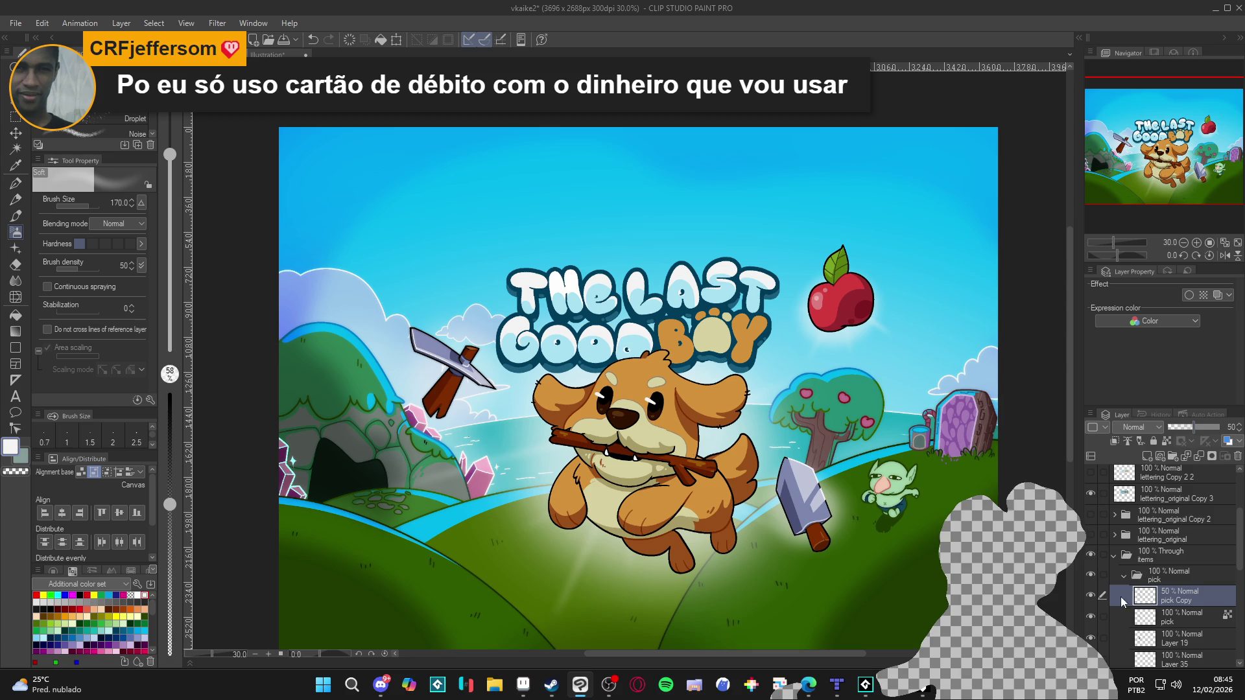
click(1124, 574)
click(1114, 555)
scroll(527, 347, down, 1)
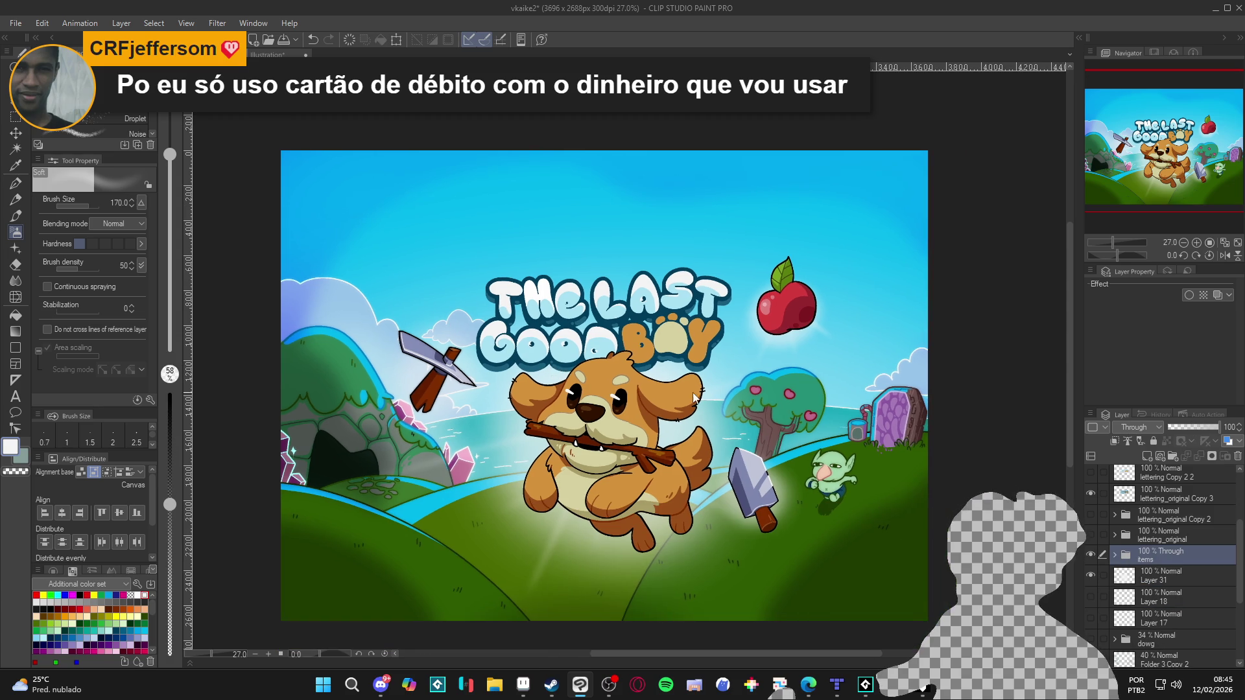
Save the cover, then expand the items and apple folders and select the apple layer.
key(ctrl+s)
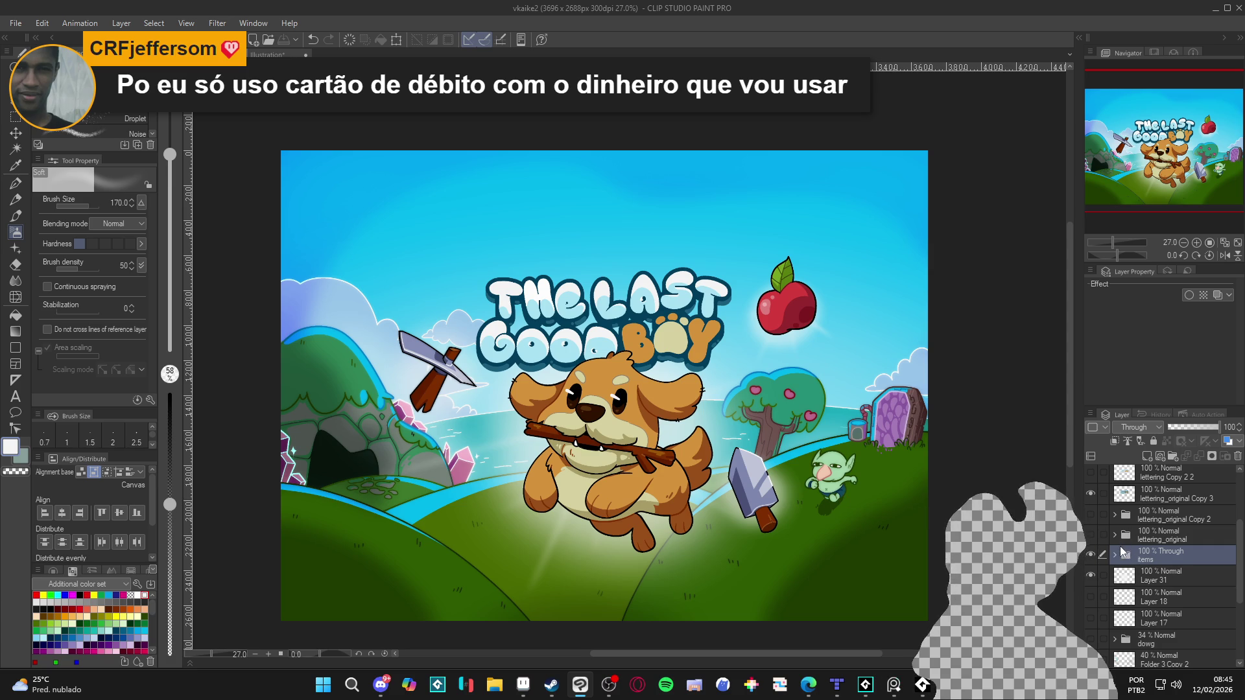
click(1091, 576)
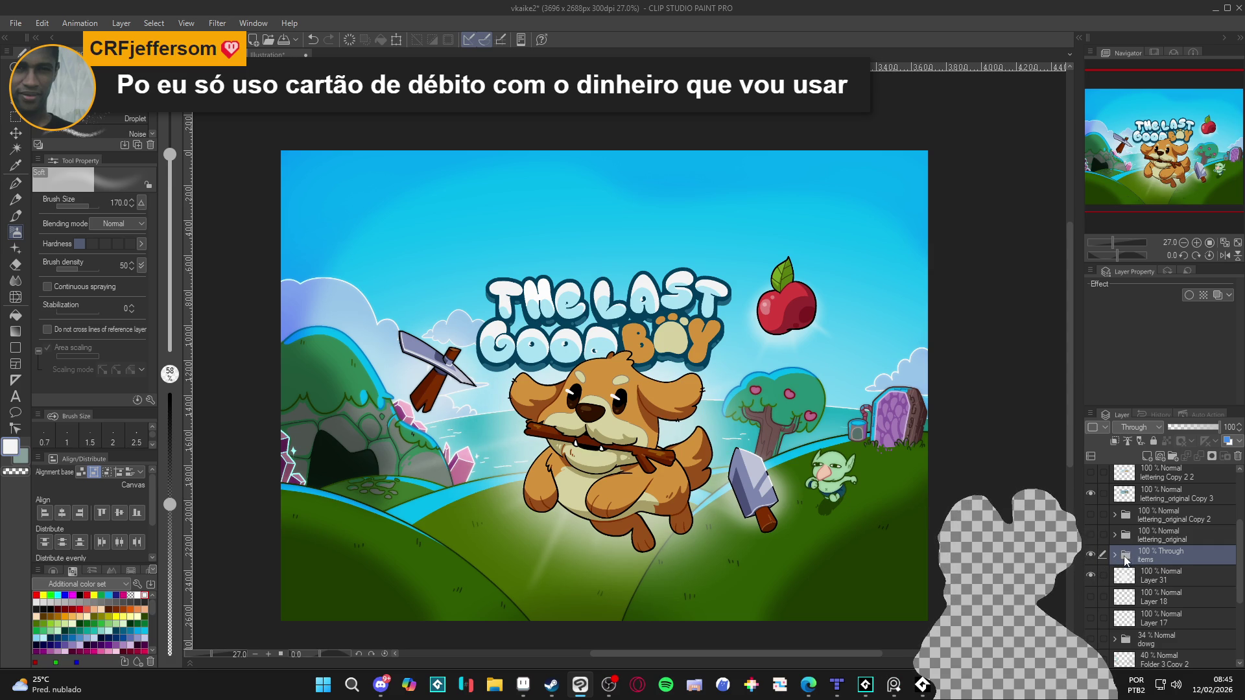
click(1115, 556)
click(1124, 596)
scroll(1127, 603, down, 1)
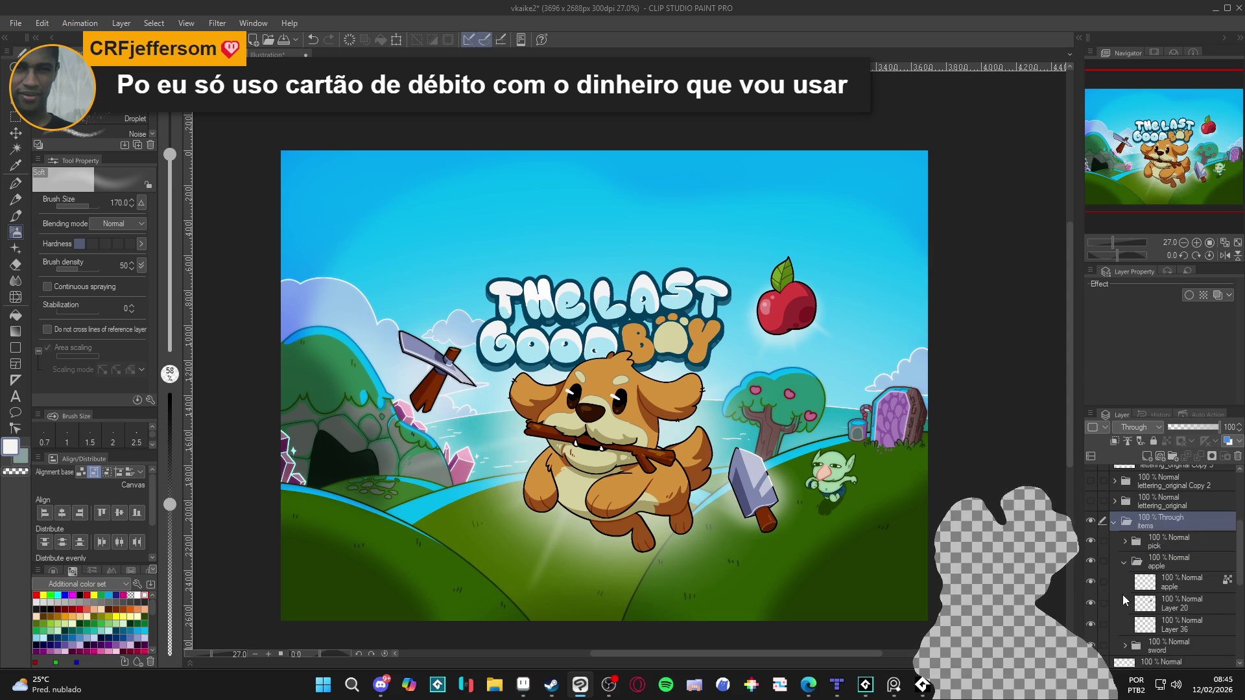
click(1094, 586)
click(1093, 586)
click(1139, 590)
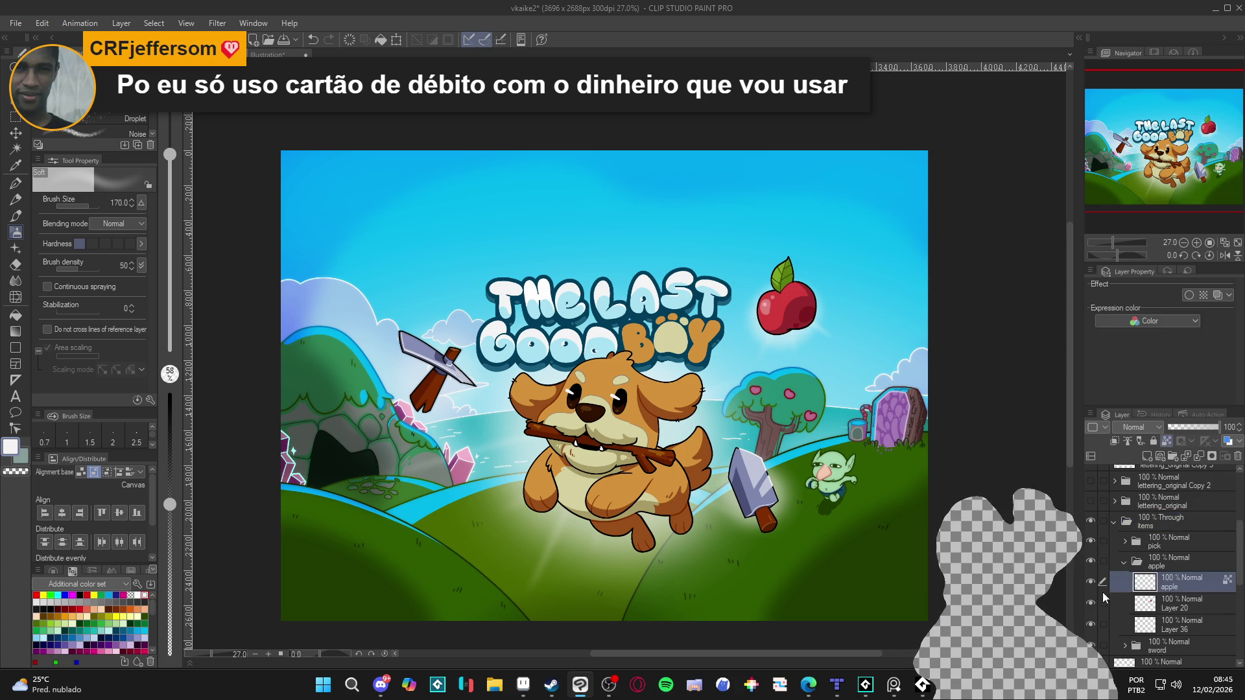
Duplicate the apple layer.
right_click(1166, 588)
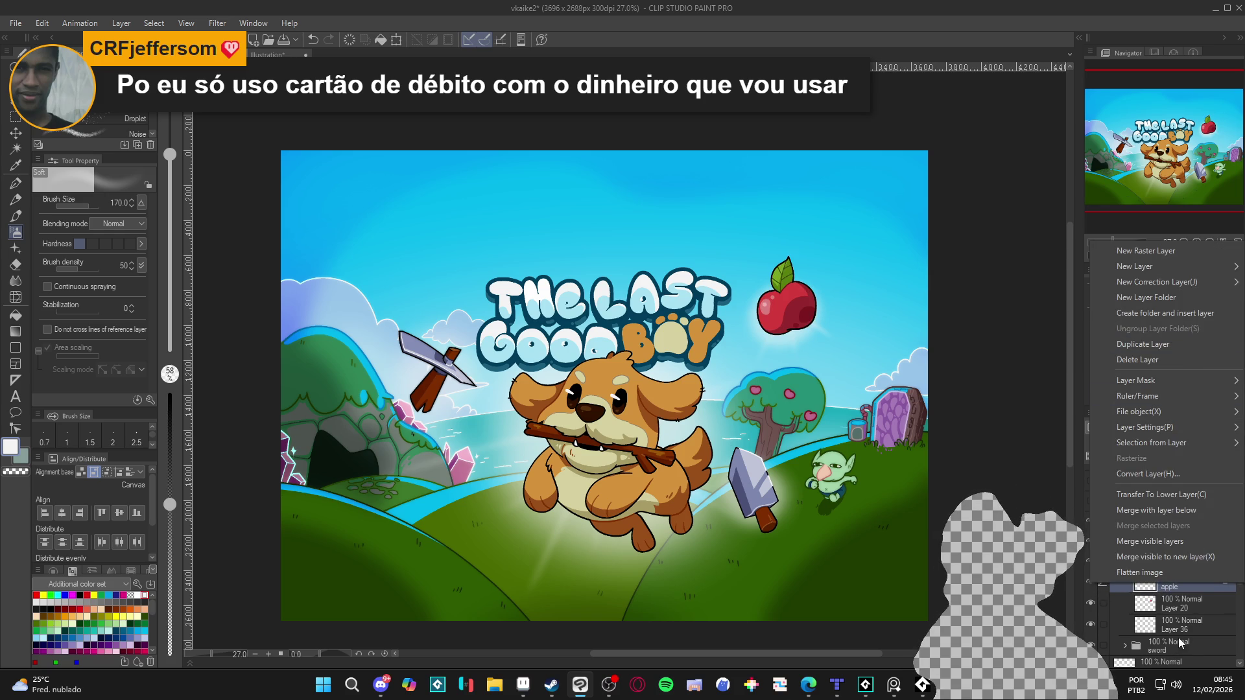
click(1185, 598)
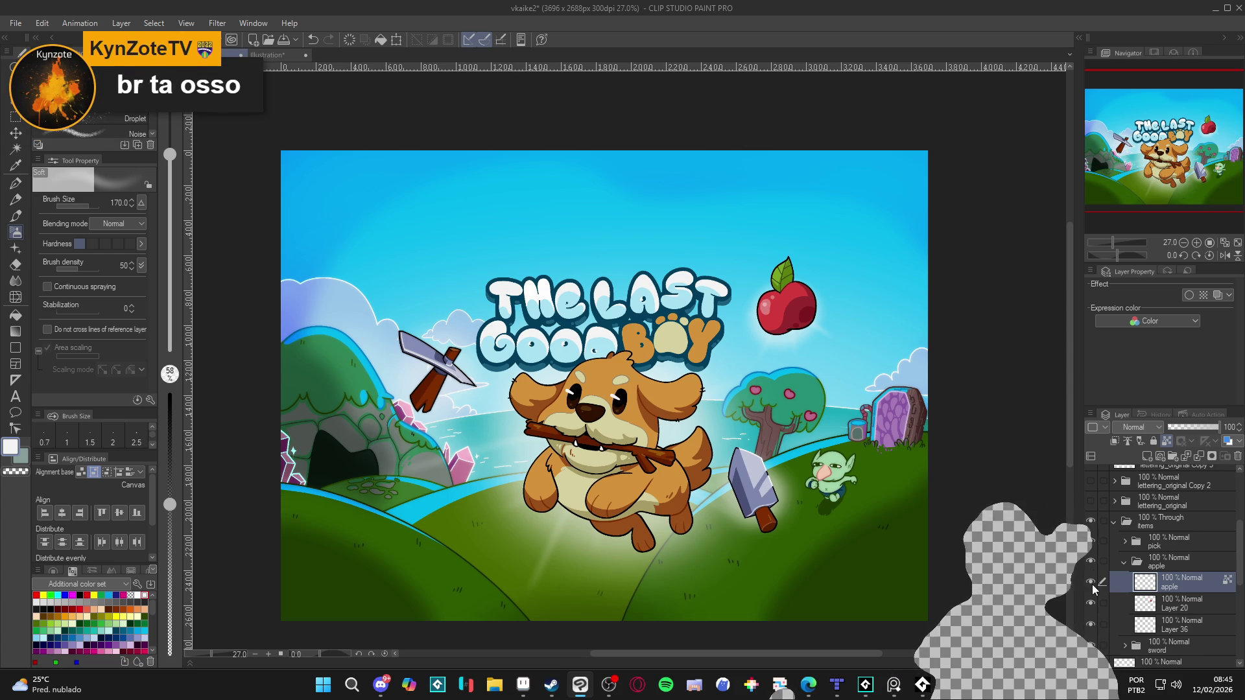
right_click(1200, 585)
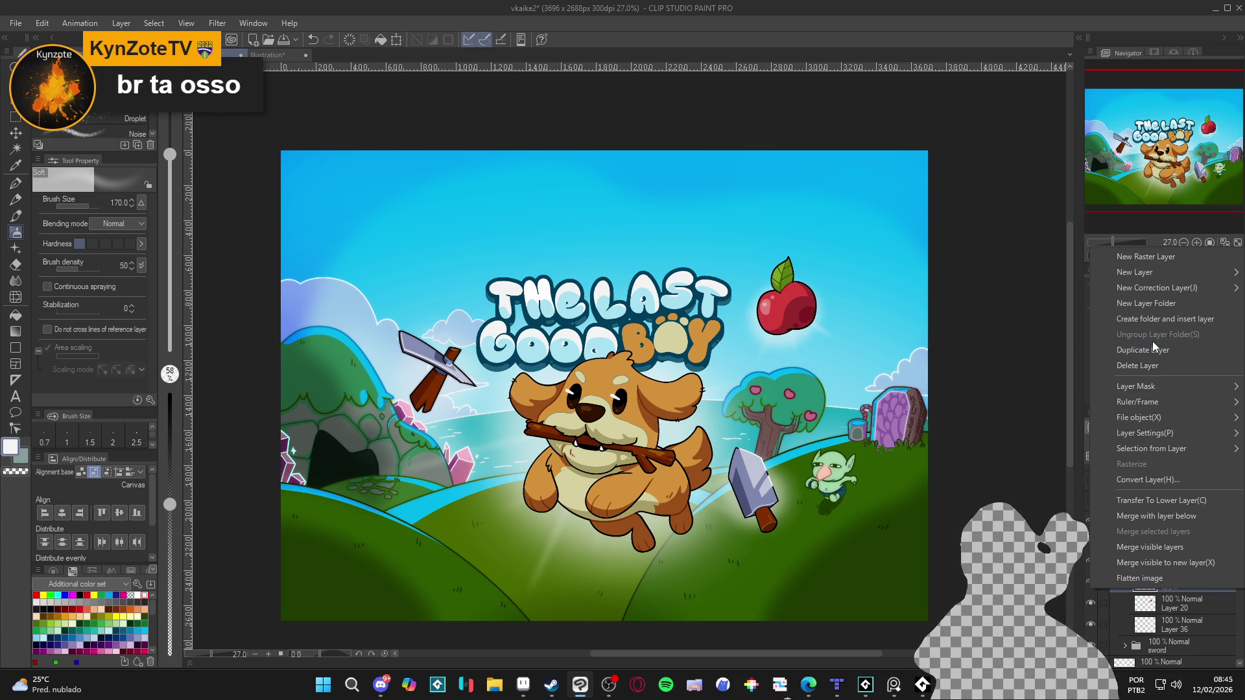
click(1178, 350)
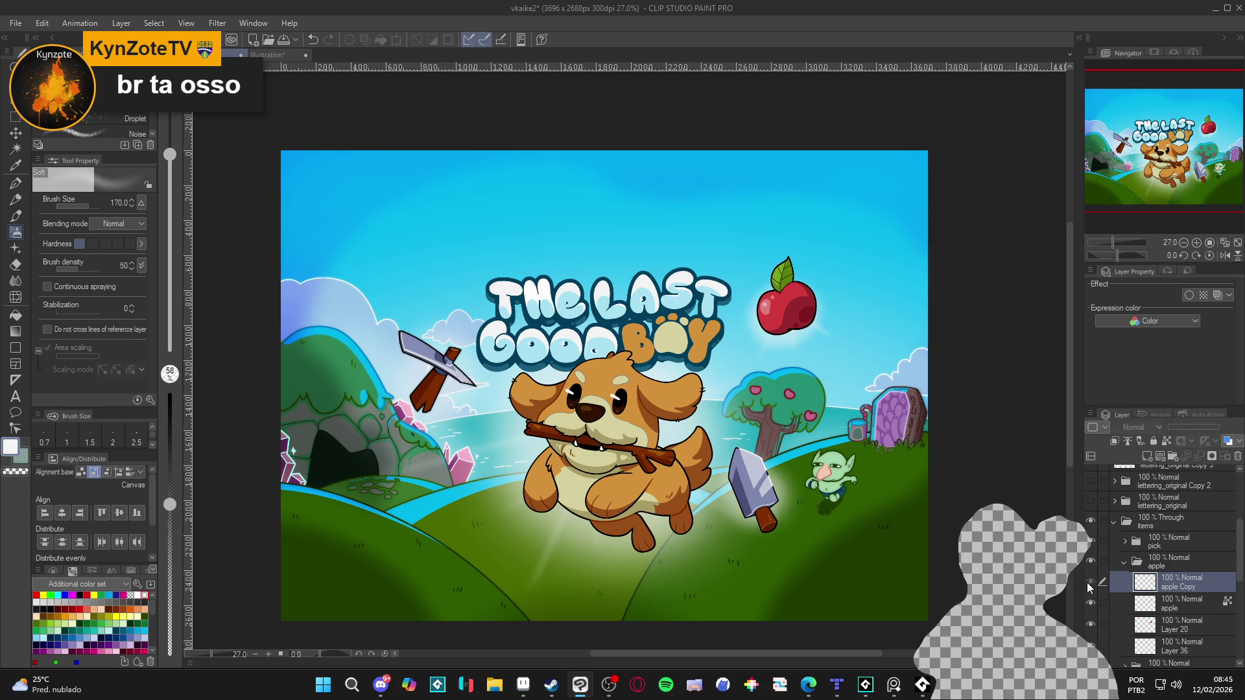
scroll(613, 208, up, 1)
Gaussian-blur the apple Copy at 26.75, lower it to about 55% opacity, then move on to the sword folder.
click(217, 23)
mouse_move(236, 76)
click(350, 110)
drag(403, 130, 420, 135)
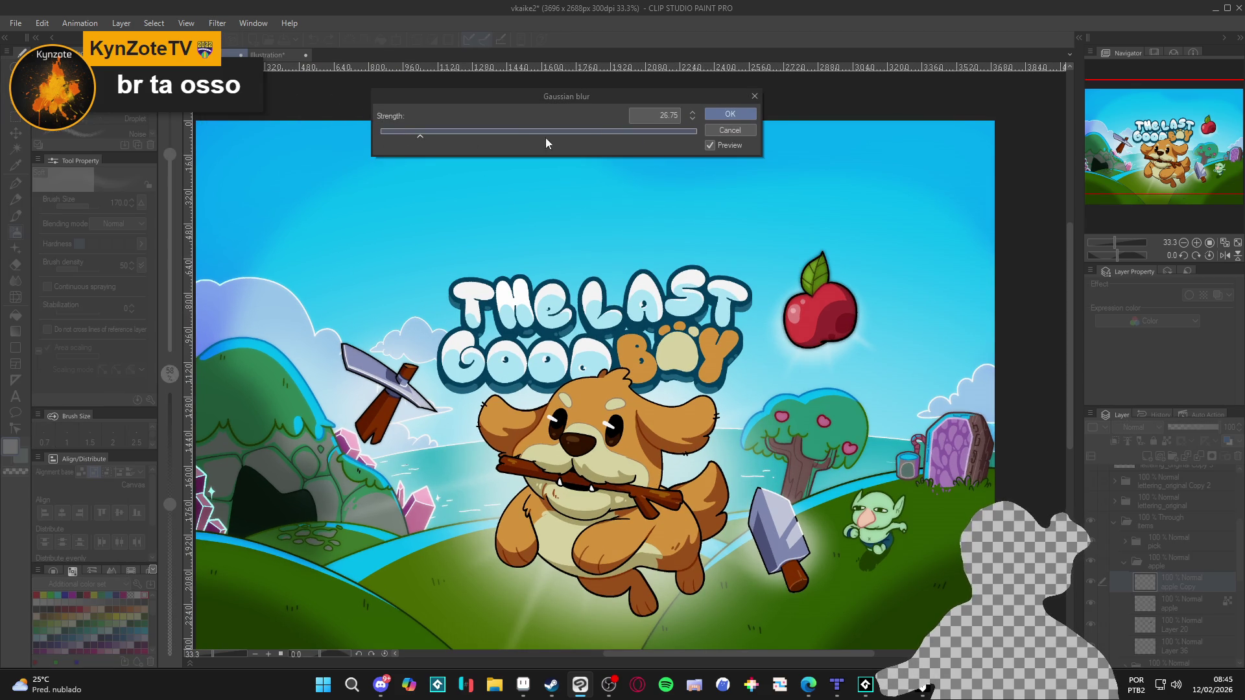
click(734, 117)
click(1194, 430)
scroll(756, 466, down, 2)
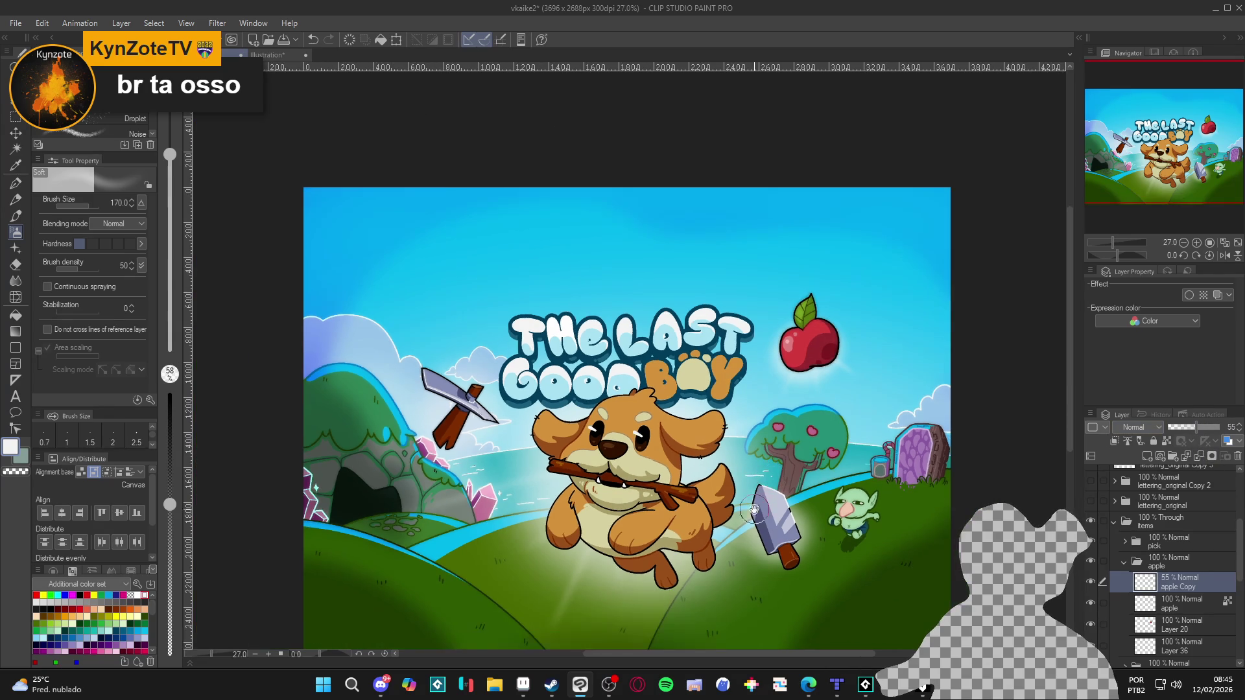
click(1126, 560)
click(1122, 583)
Duplicate the sword layer and apply a Gaussian blur of about 25 to the copy.
right_click(1163, 609)
click(1143, 367)
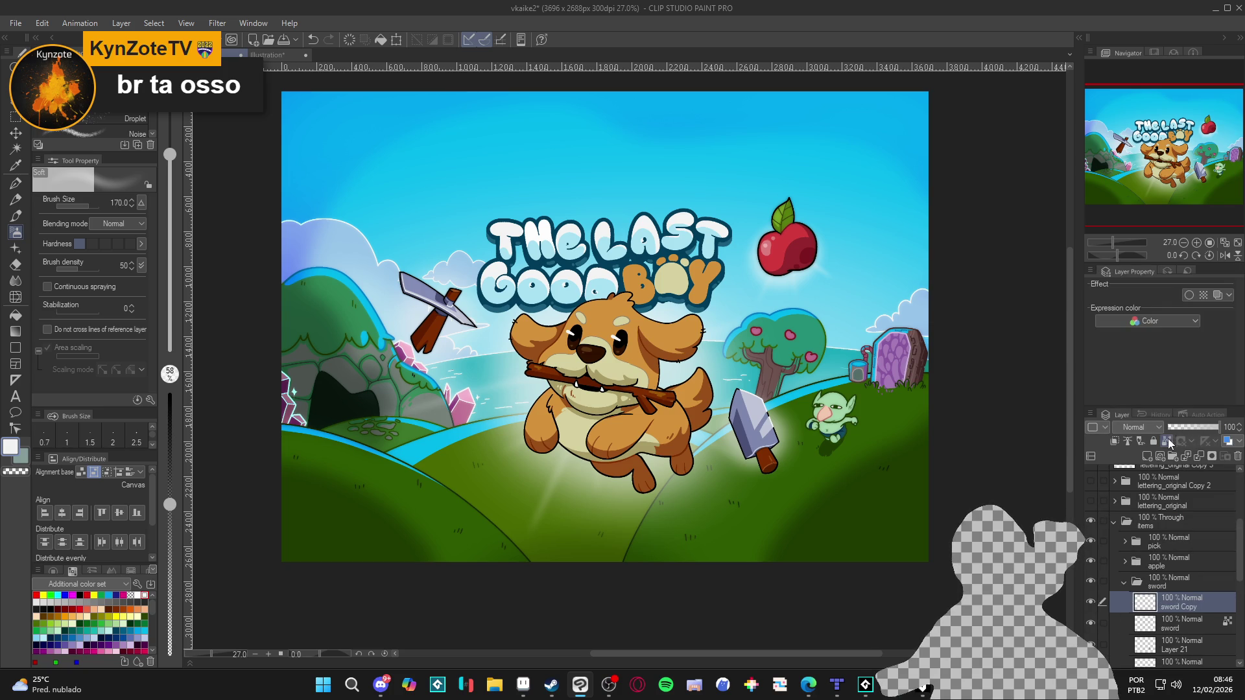
scroll(775, 454, up, 3)
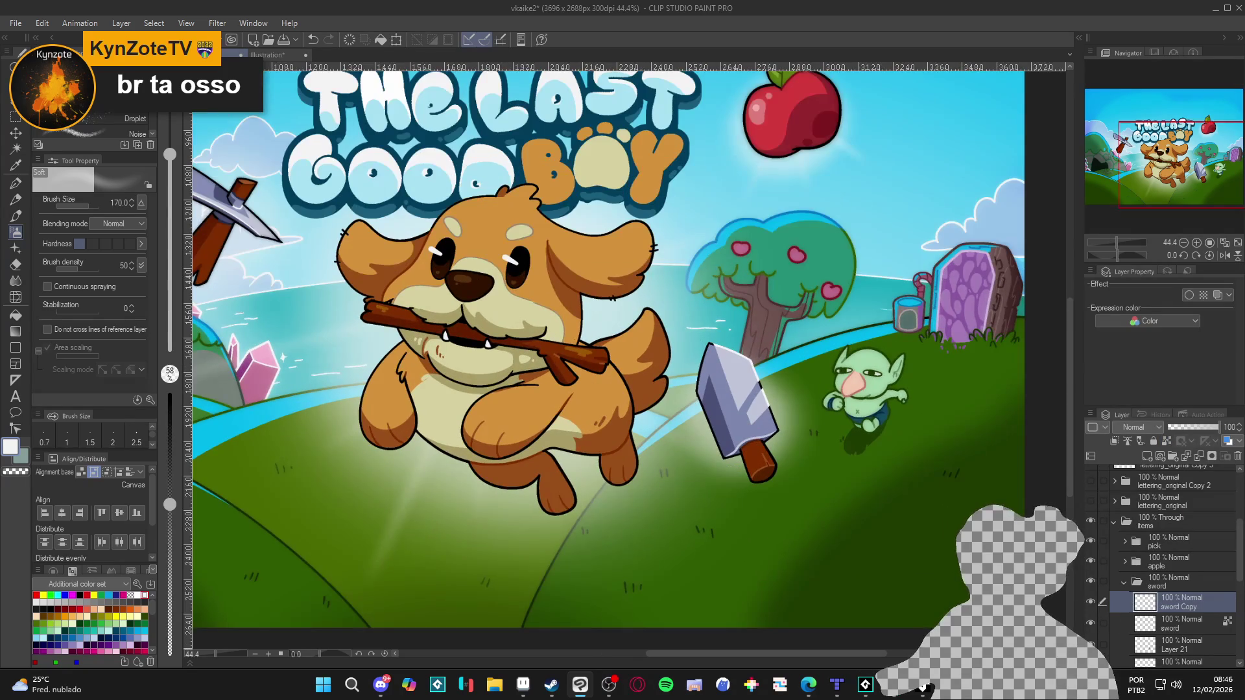
click(217, 23)
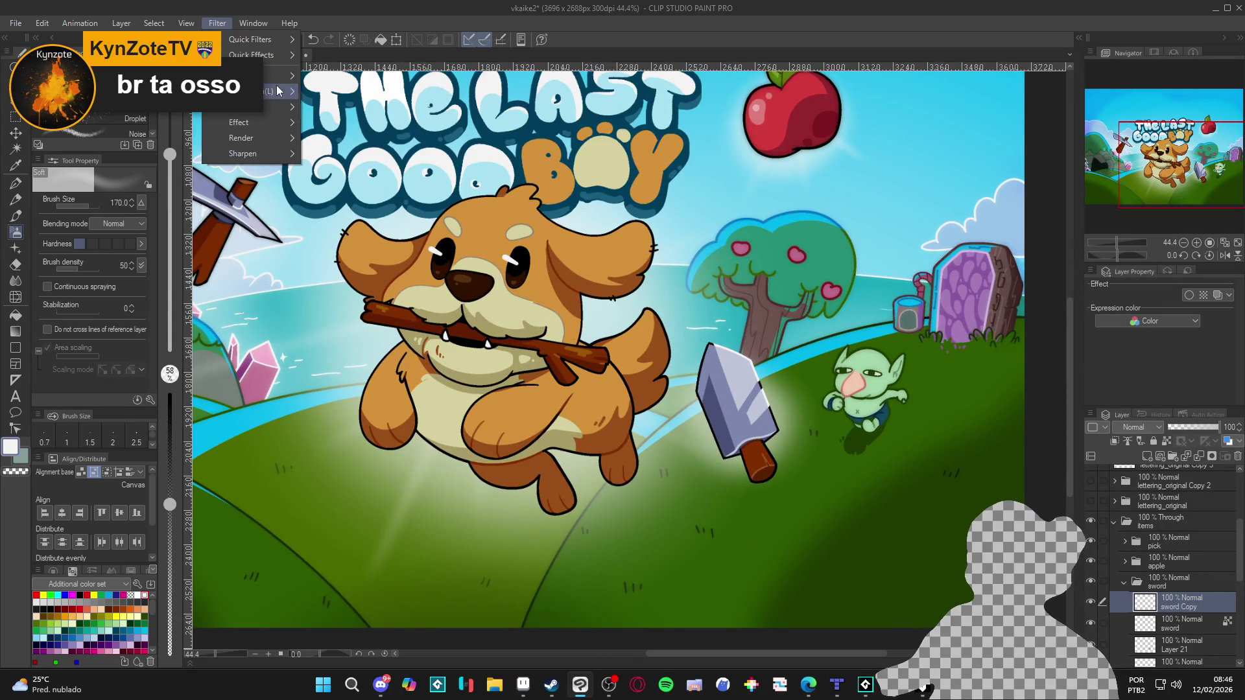
mouse_move(279, 76)
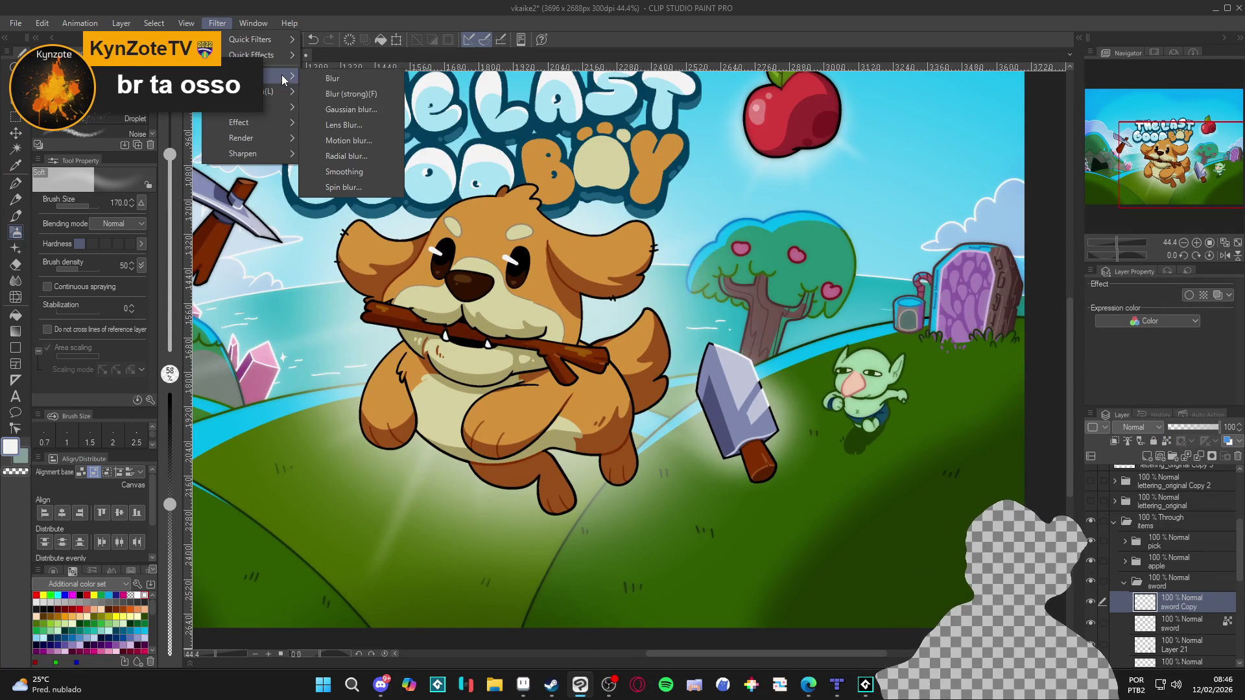
click(372, 110)
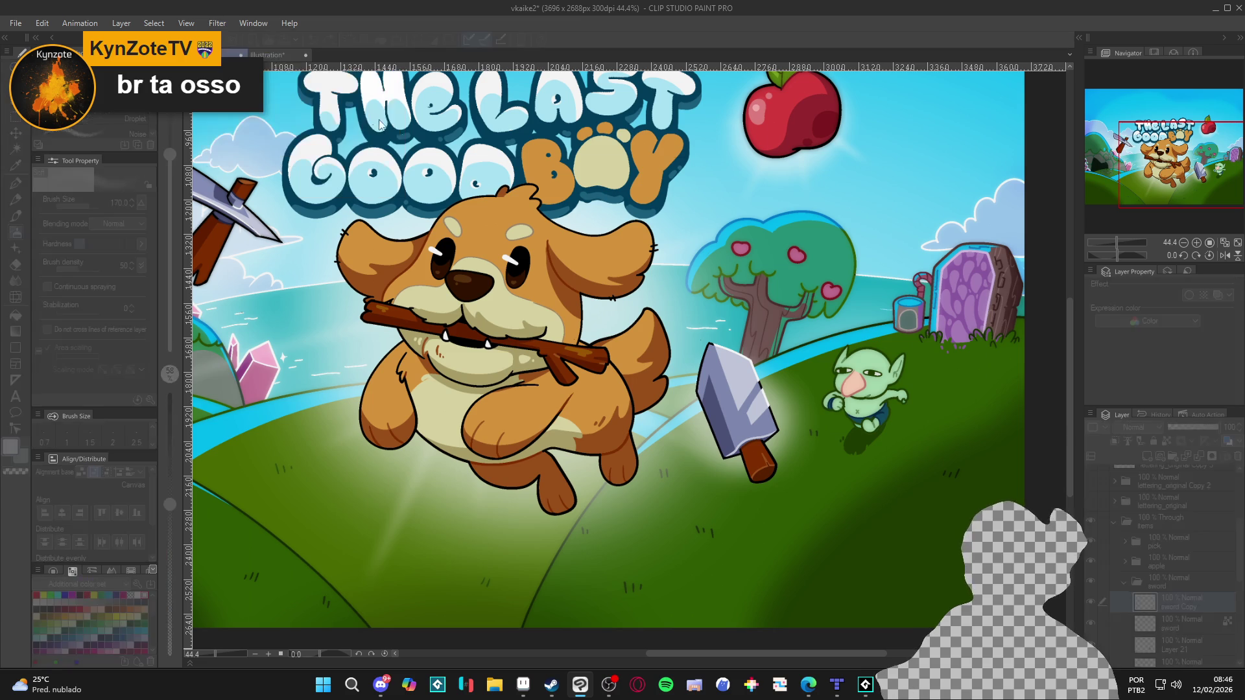
click(418, 134)
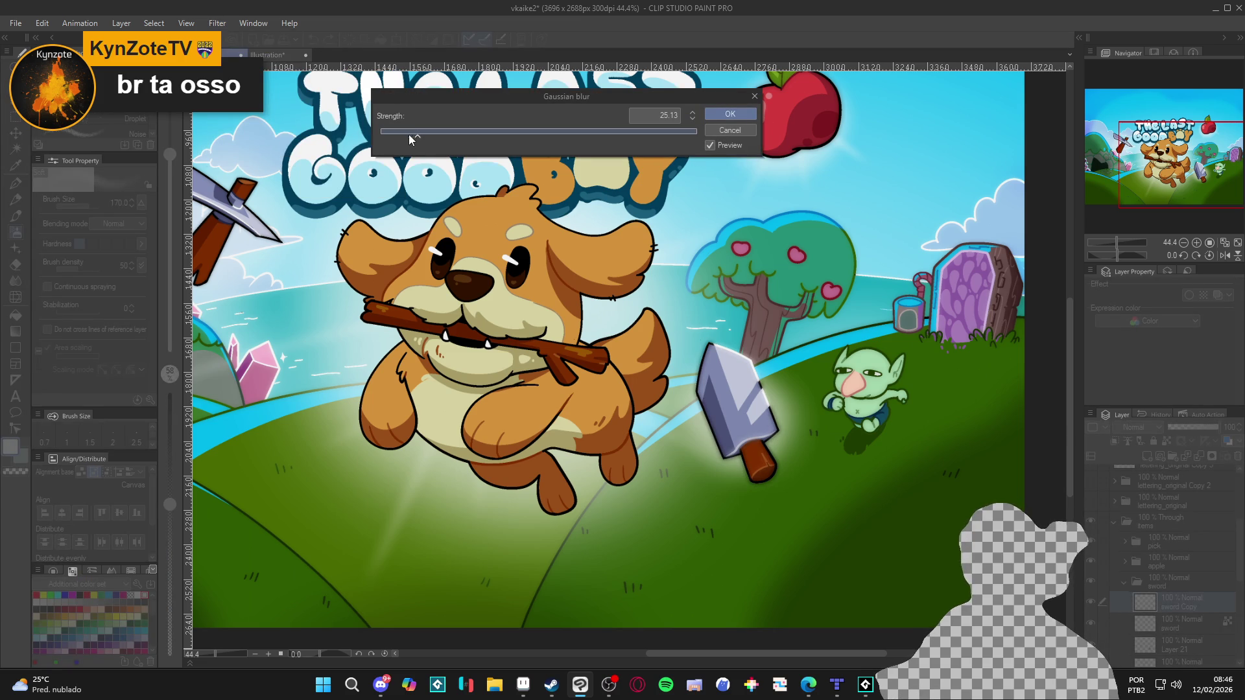
click(732, 115)
Set sword Copy to 56% opacity and collapse the items folder.
drag(1192, 426, 1197, 426)
scroll(692, 480, down, 3)
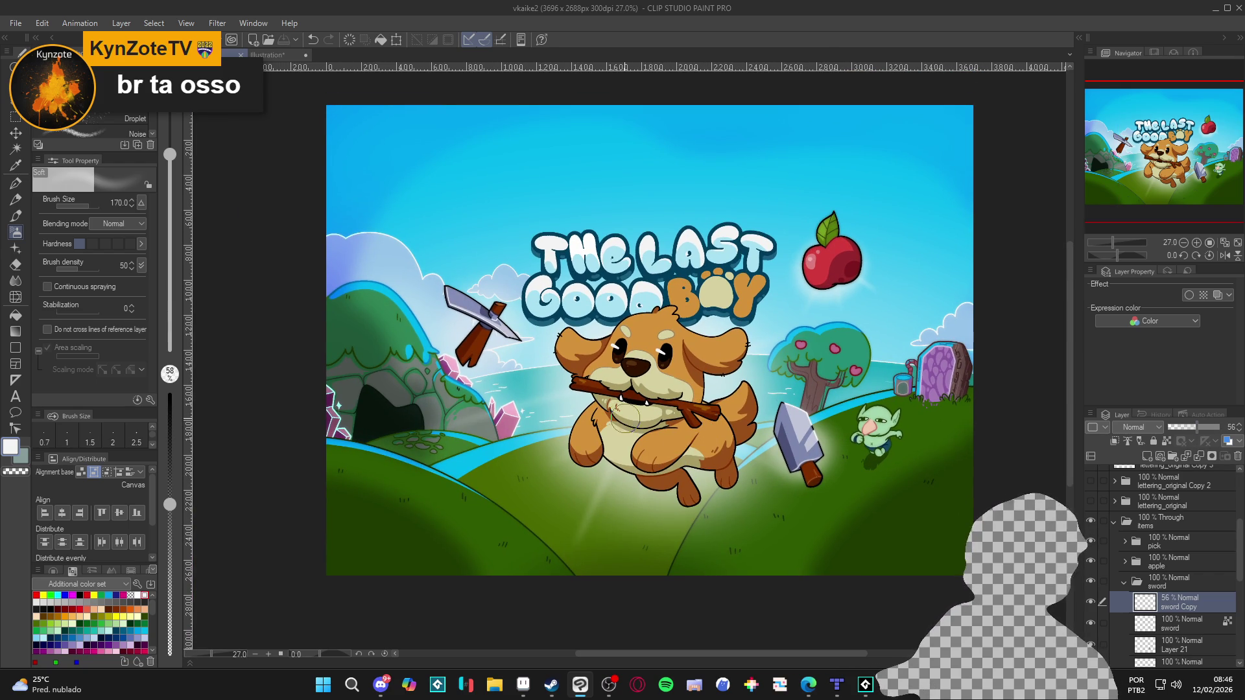
scroll(624, 415, up, 2)
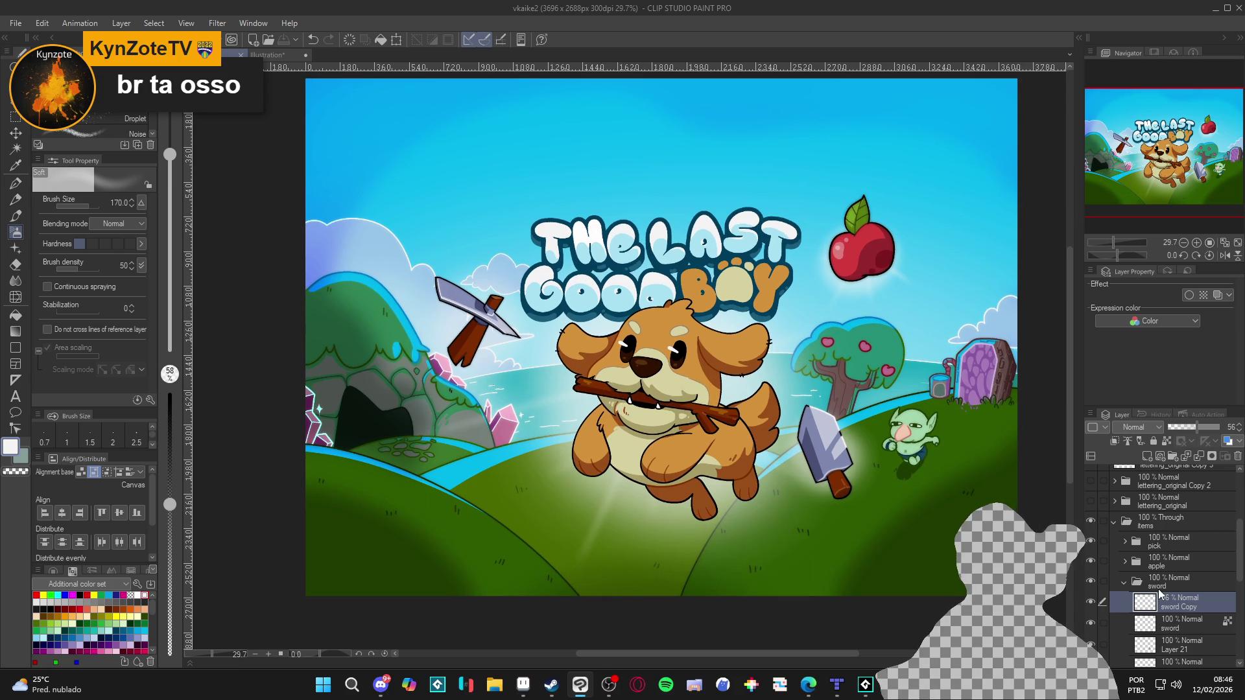
click(1141, 522)
click(1114, 523)
Compare the cover with the items and dog hidden, then open dowg_finals to find the line folder.
click(1091, 533)
click(1093, 527)
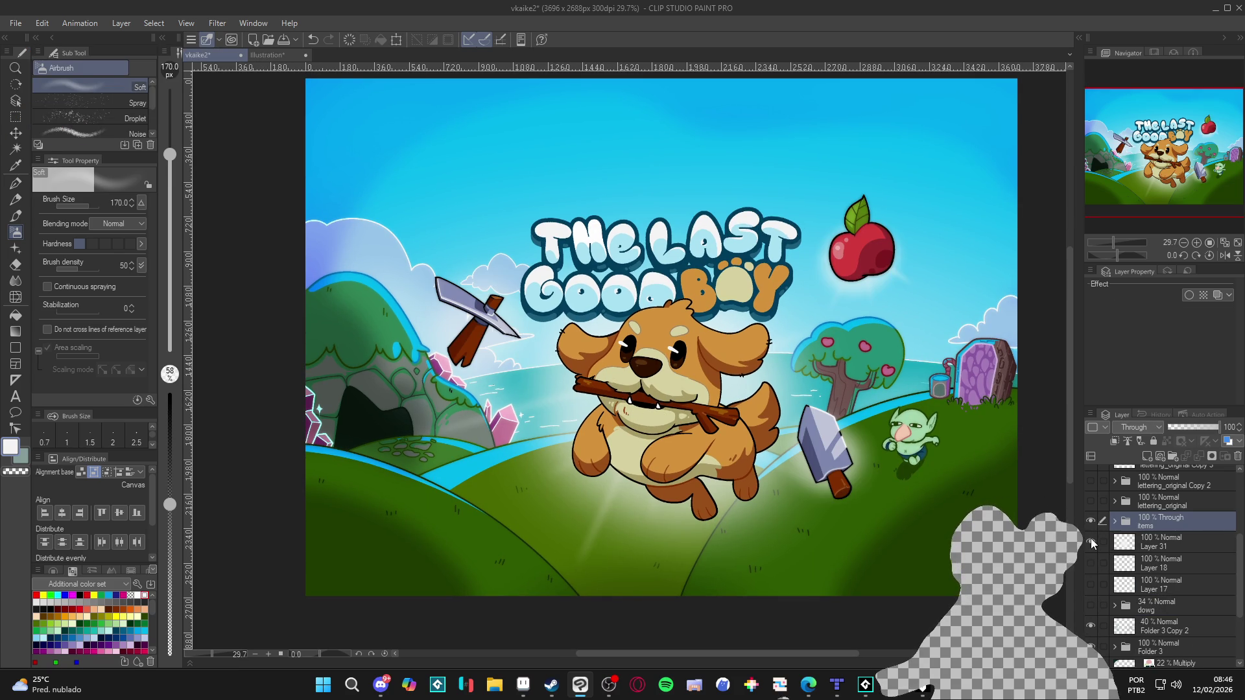
scroll(1107, 549, up, 2)
scroll(1110, 551, up, 2)
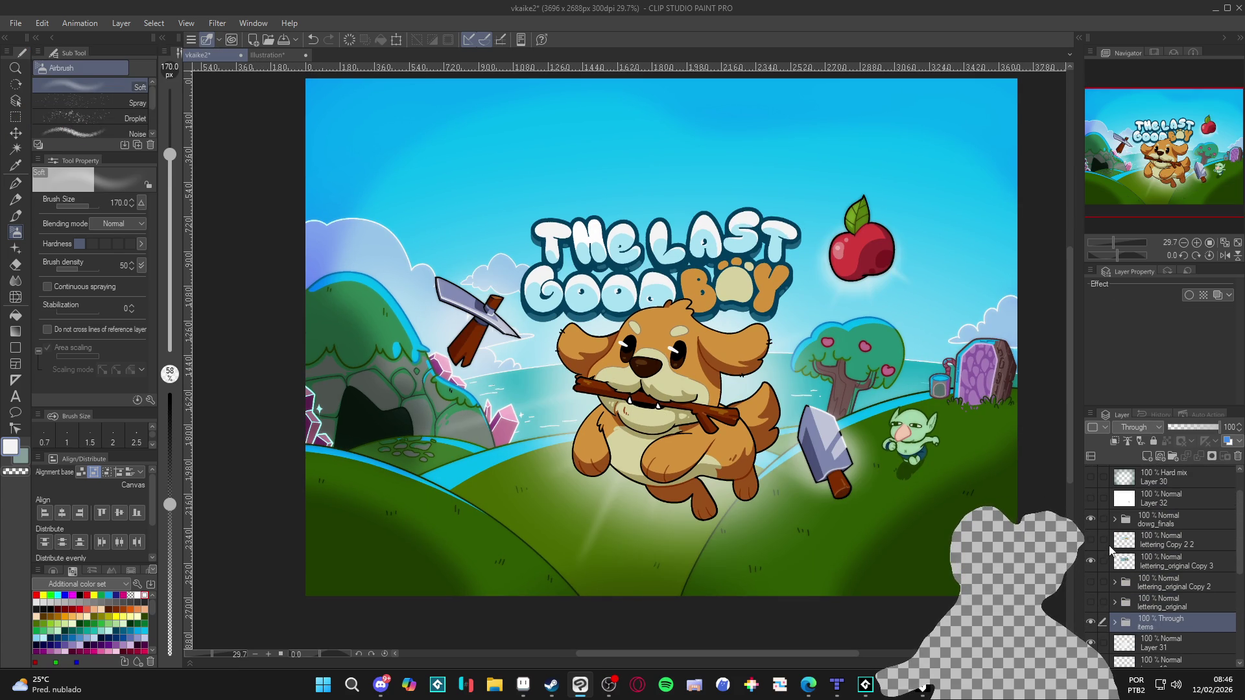
click(1091, 518)
click(1091, 519)
click(1115, 519)
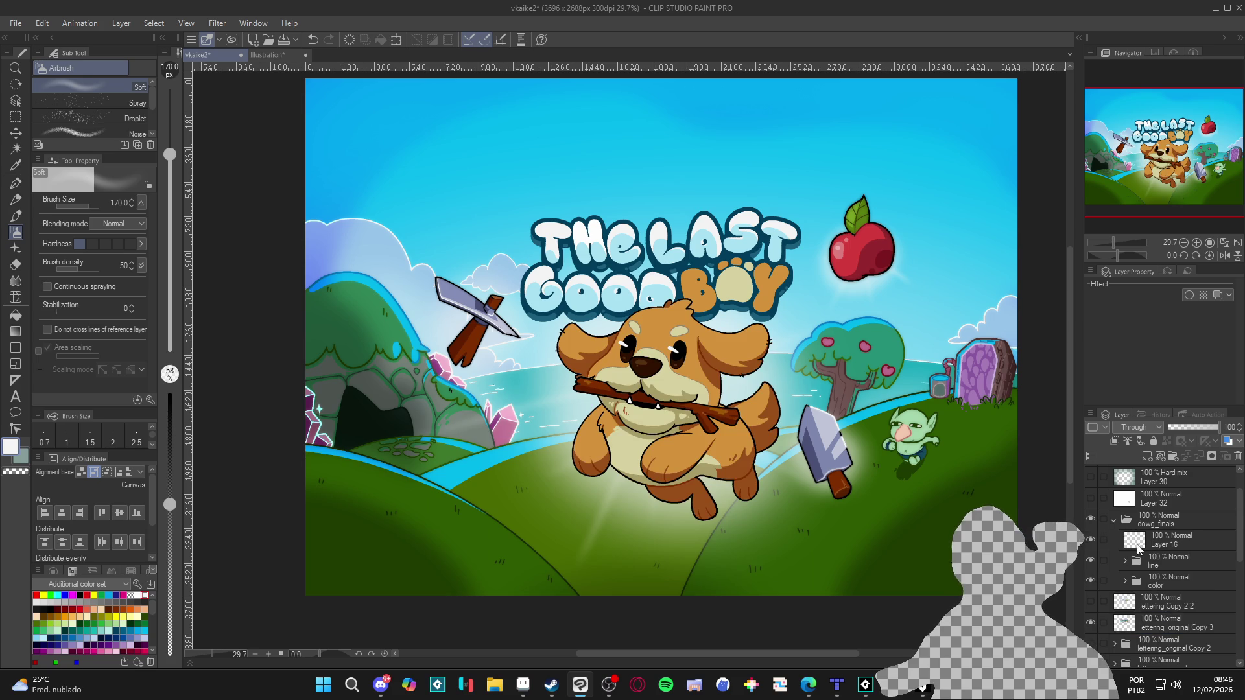
click(1101, 544)
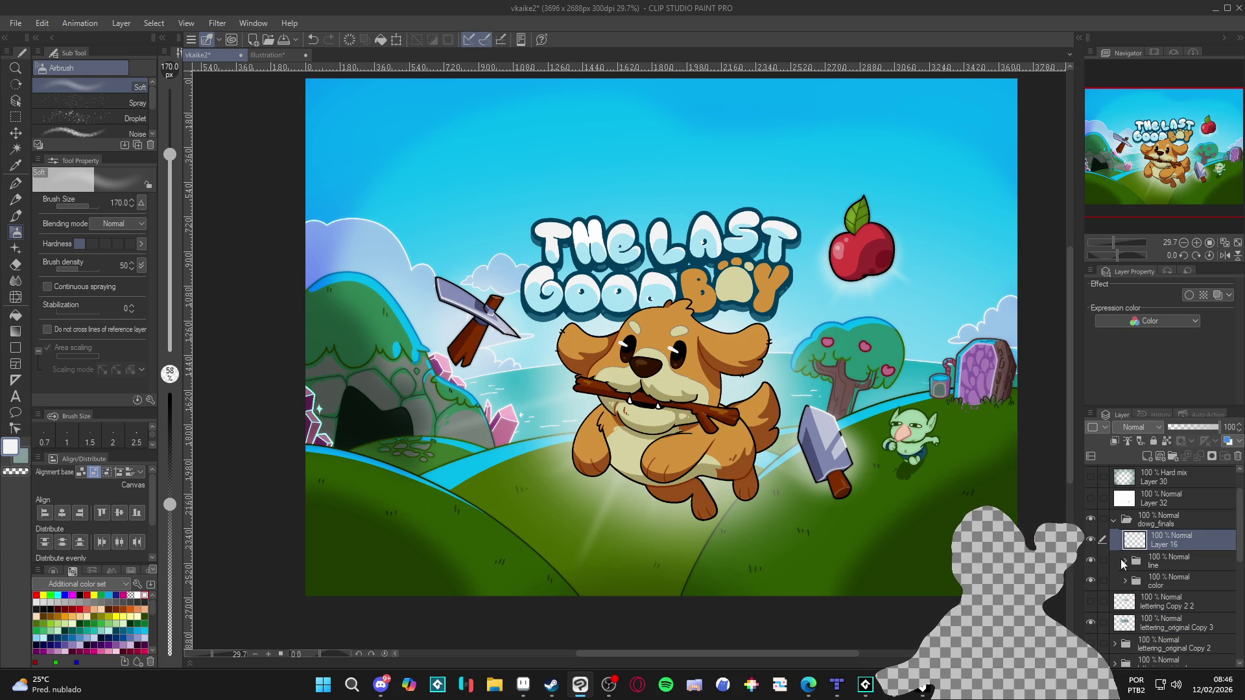
click(1124, 561)
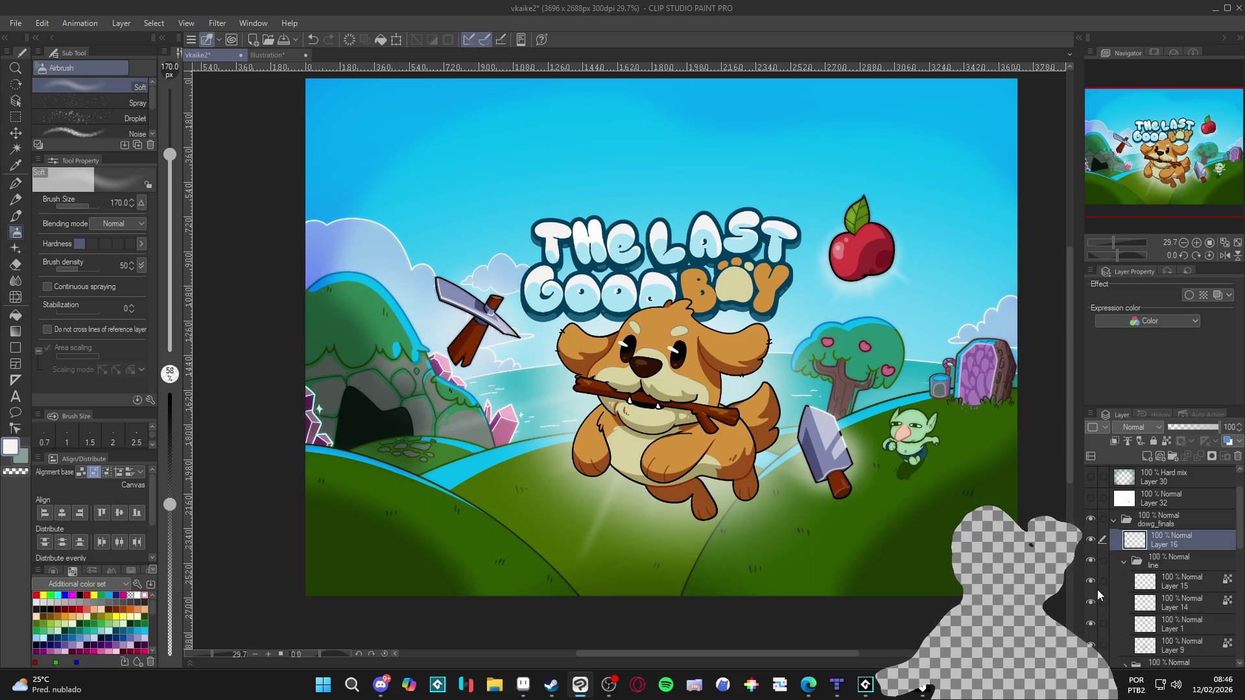
click(1111, 561)
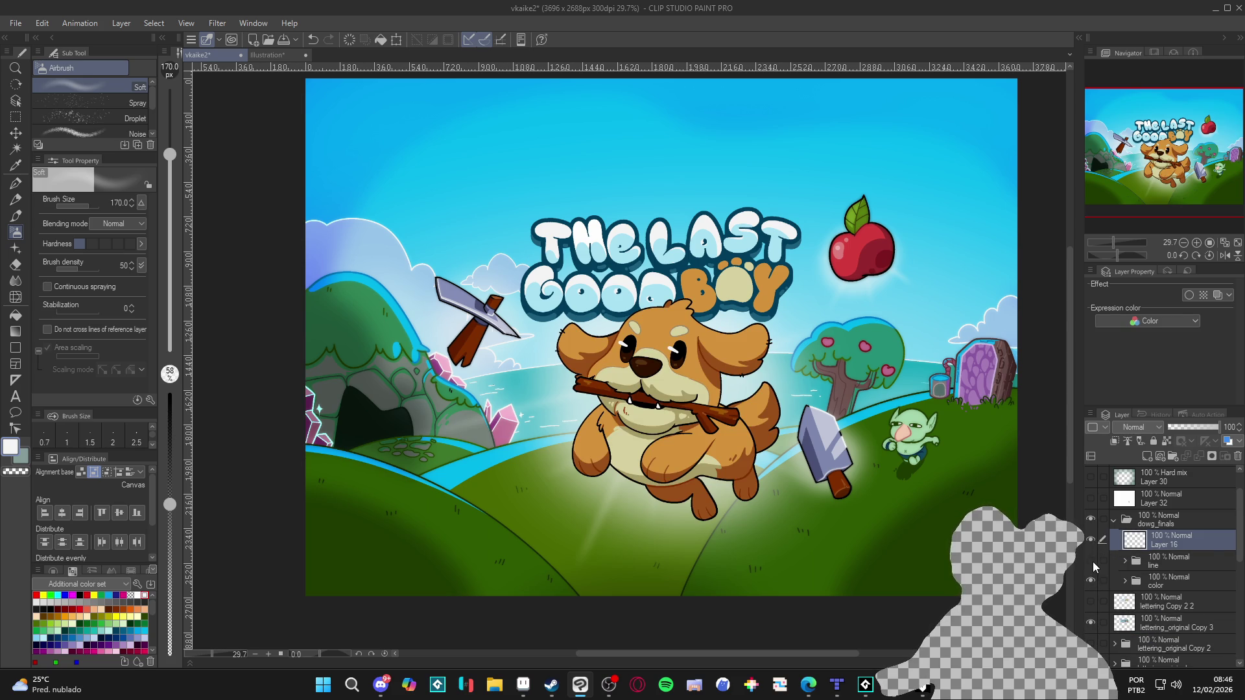
Duplicate the line folder and convert the copy into the raster layer line Copy 2.
right_click(1210, 570)
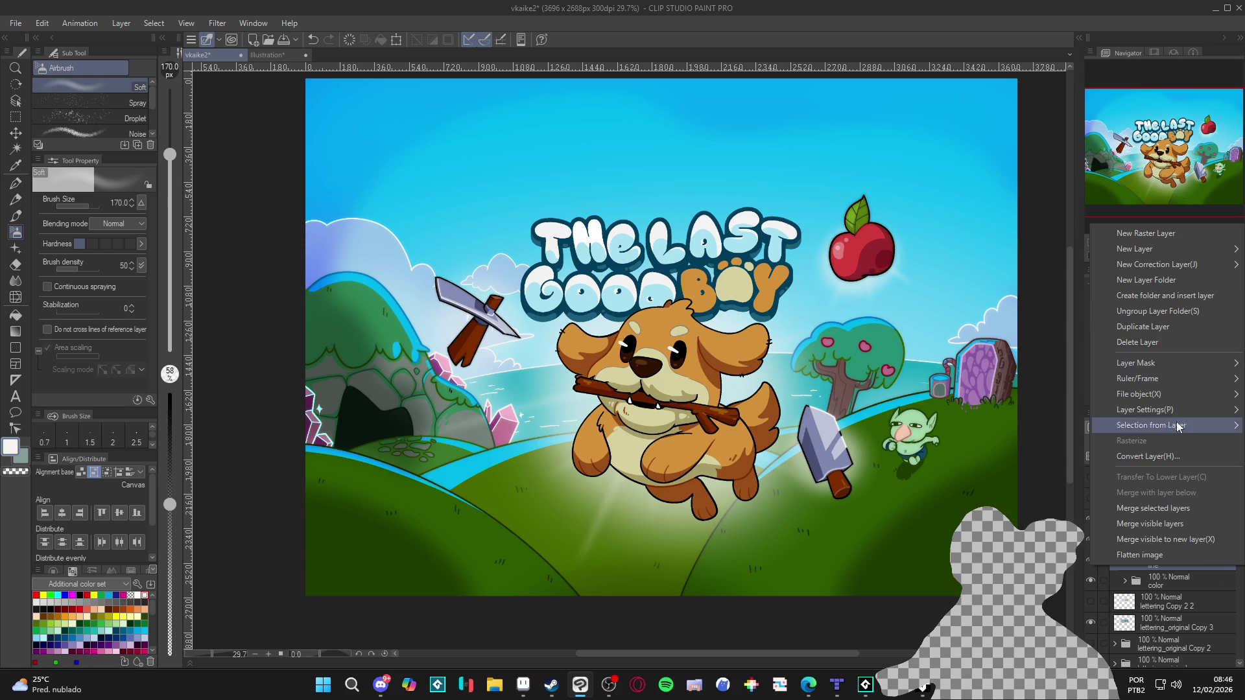
click(1167, 318)
right_click(1181, 561)
click(1148, 447)
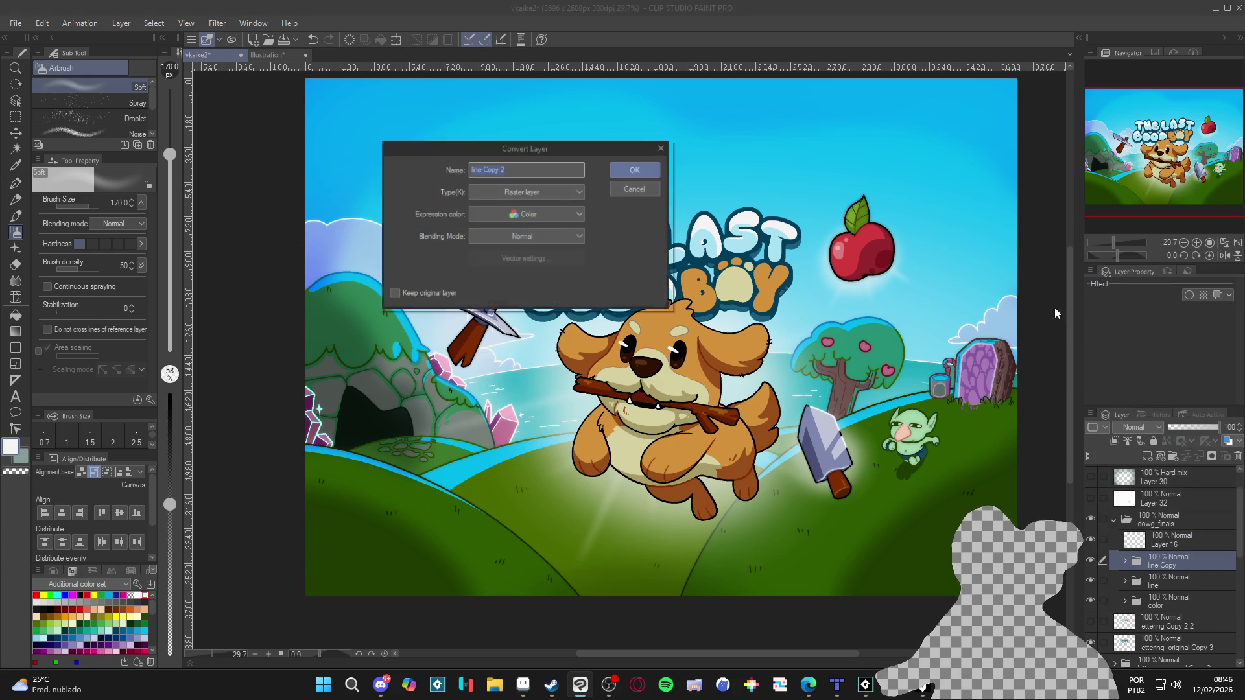
key(Return)
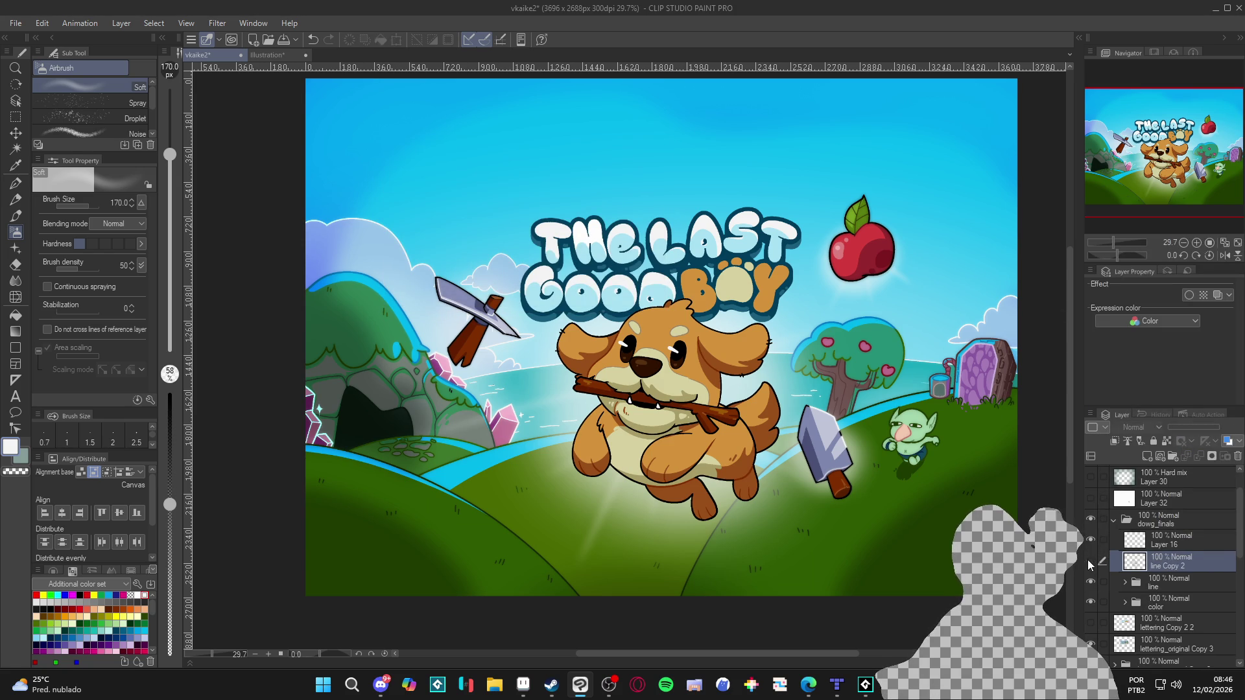
scroll(612, 470, up, 1)
Save, then Gaussian-blur line Copy 2 and set it to 54% opacity.
key(ctrl+s)
click(216, 24)
mouse_move(246, 37)
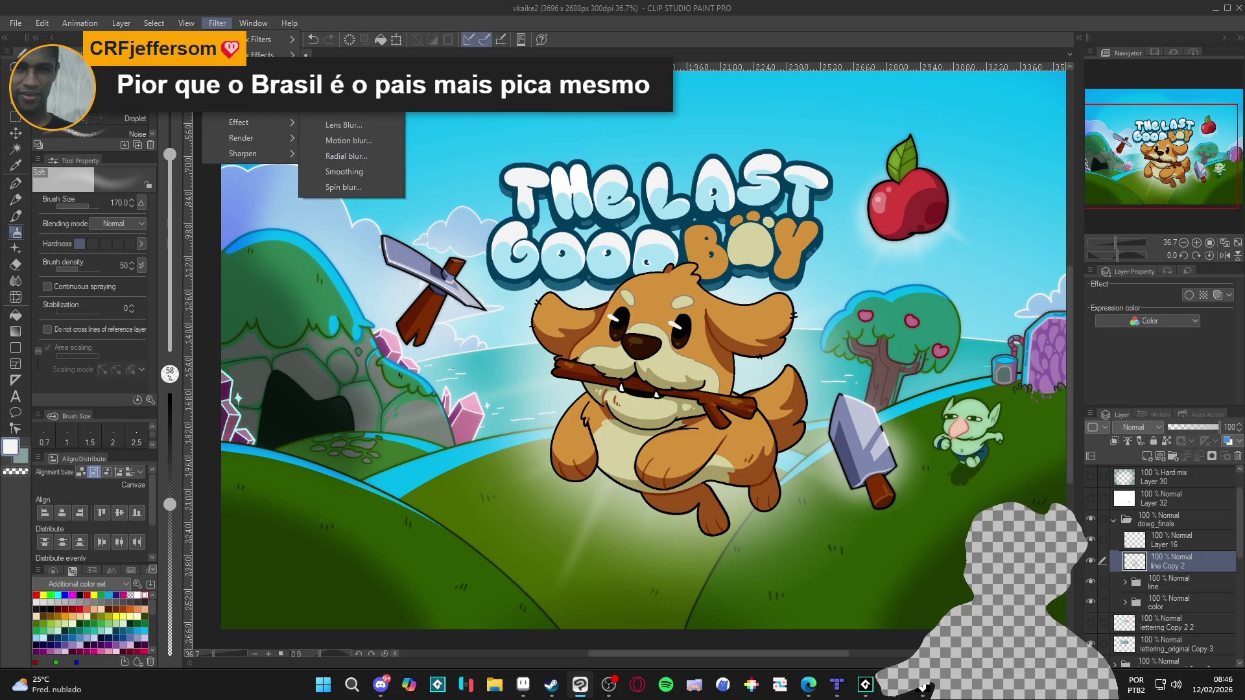
click(370, 115)
click(407, 133)
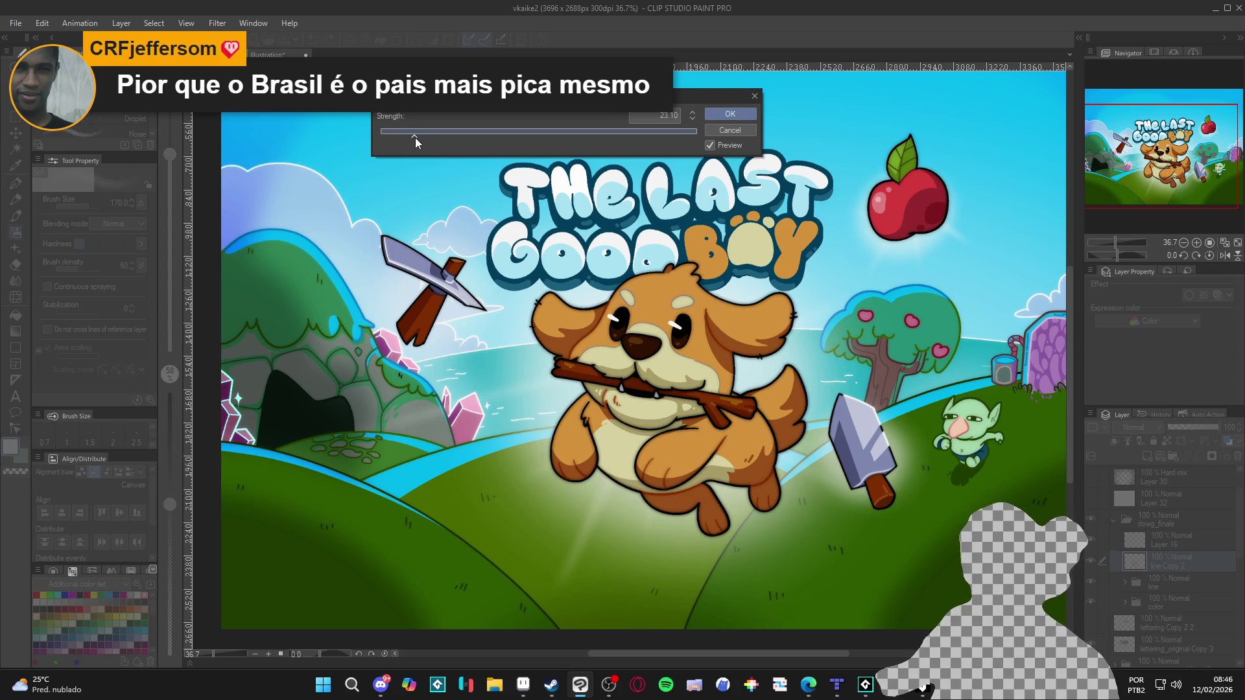
click(714, 134)
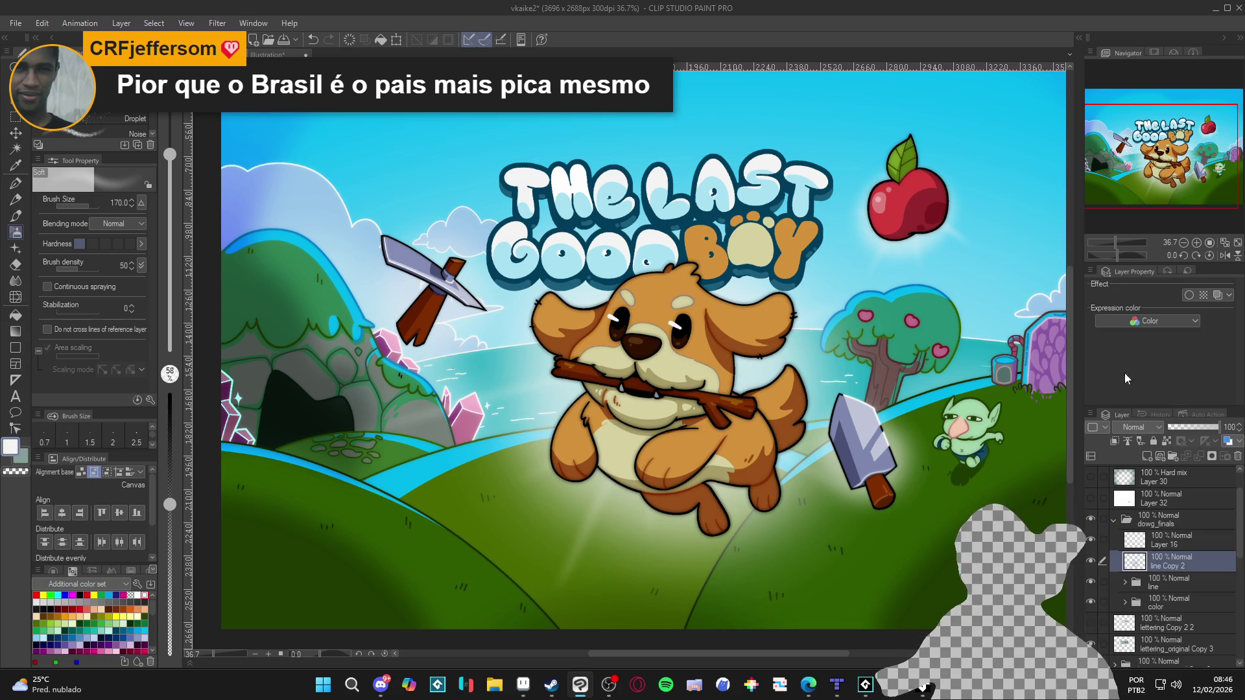
click(1192, 428)
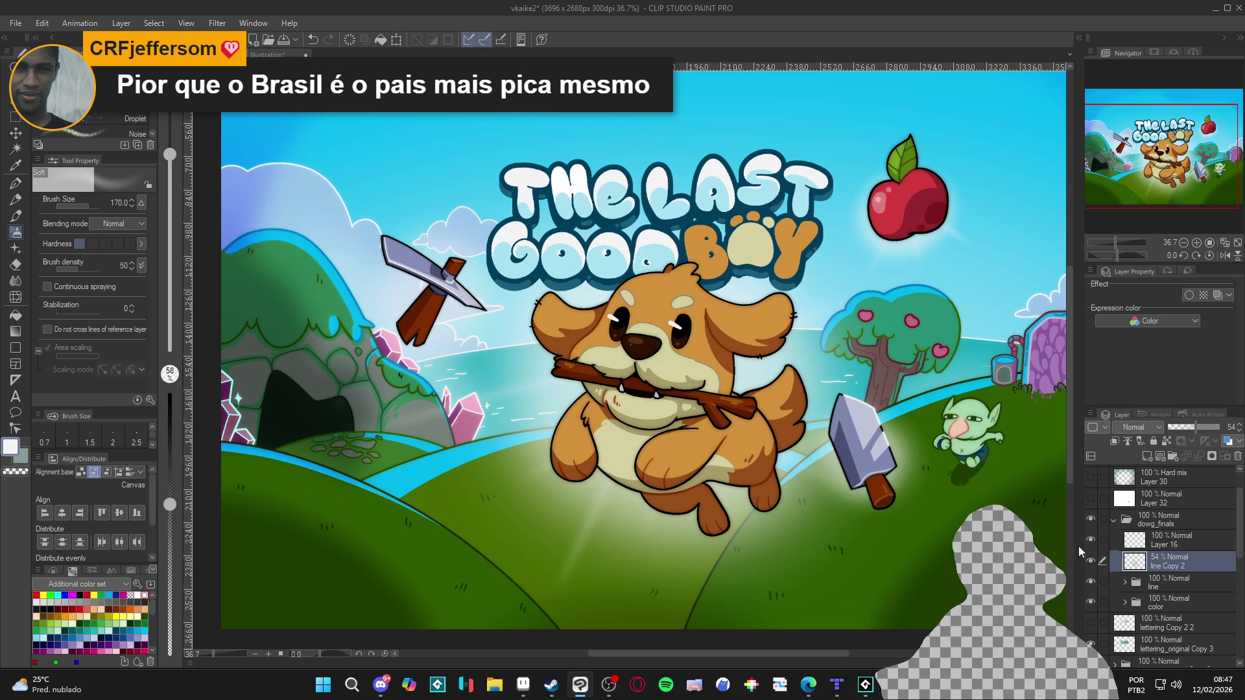
scroll(750, 480, down, 1)
scroll(749, 480, up, 1)
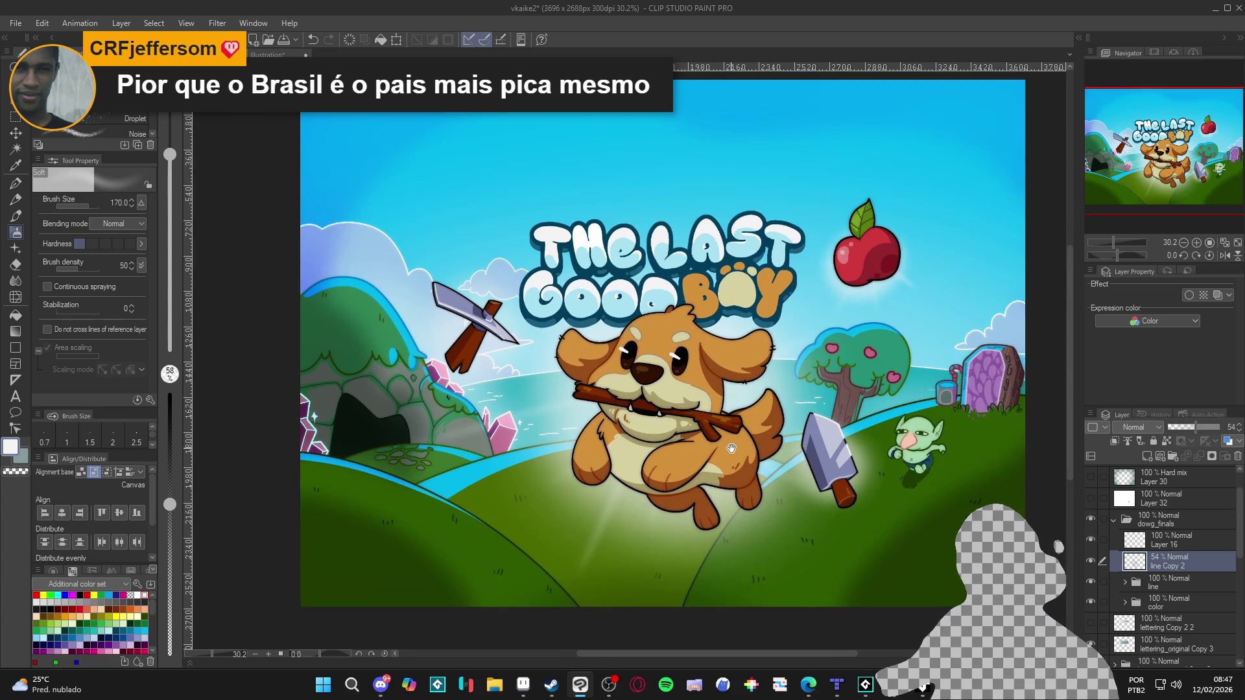
scroll(733, 447, down, 1)
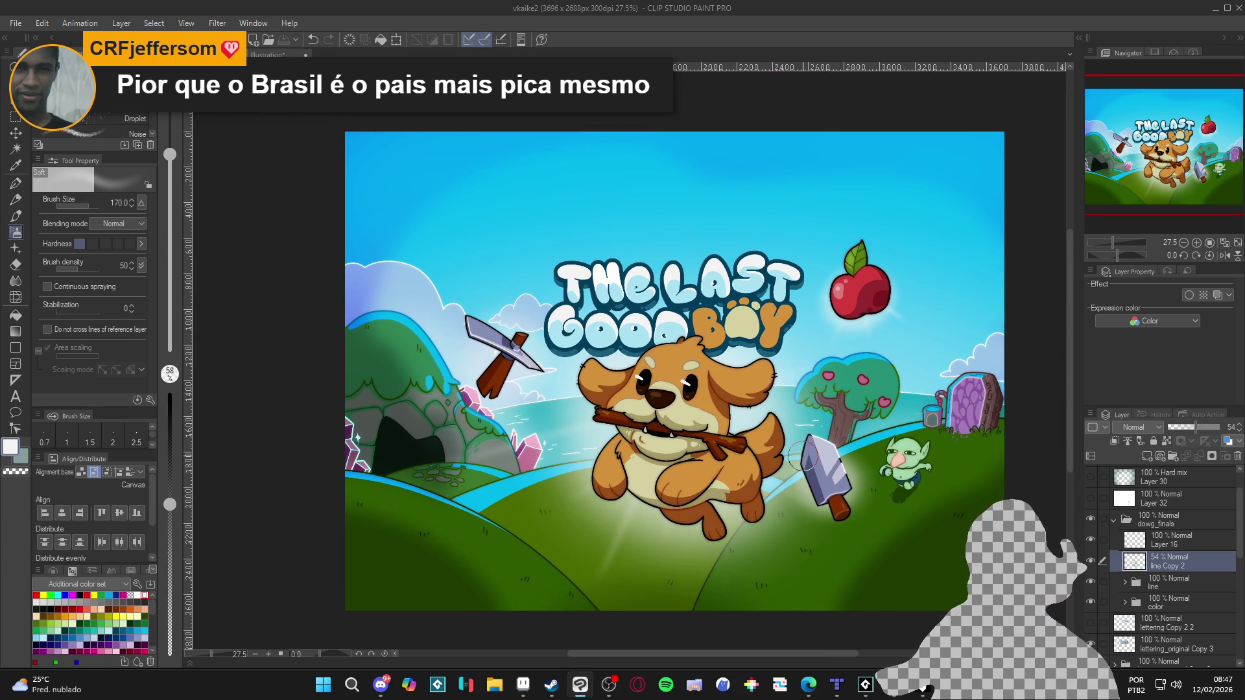
Show the Hard mix Layer 30 and duplicate it into Layer 30 Copy 2.
click(1091, 477)
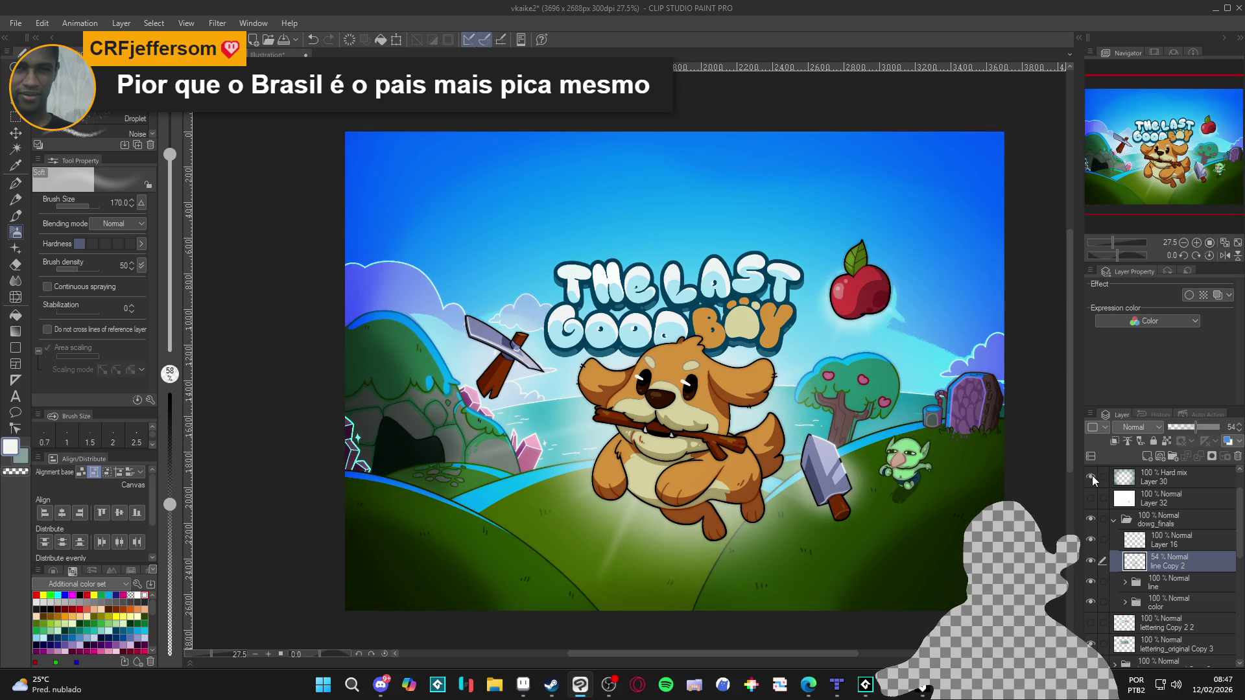
scroll(1119, 510, up, 2)
click(1091, 497)
click(1091, 497)
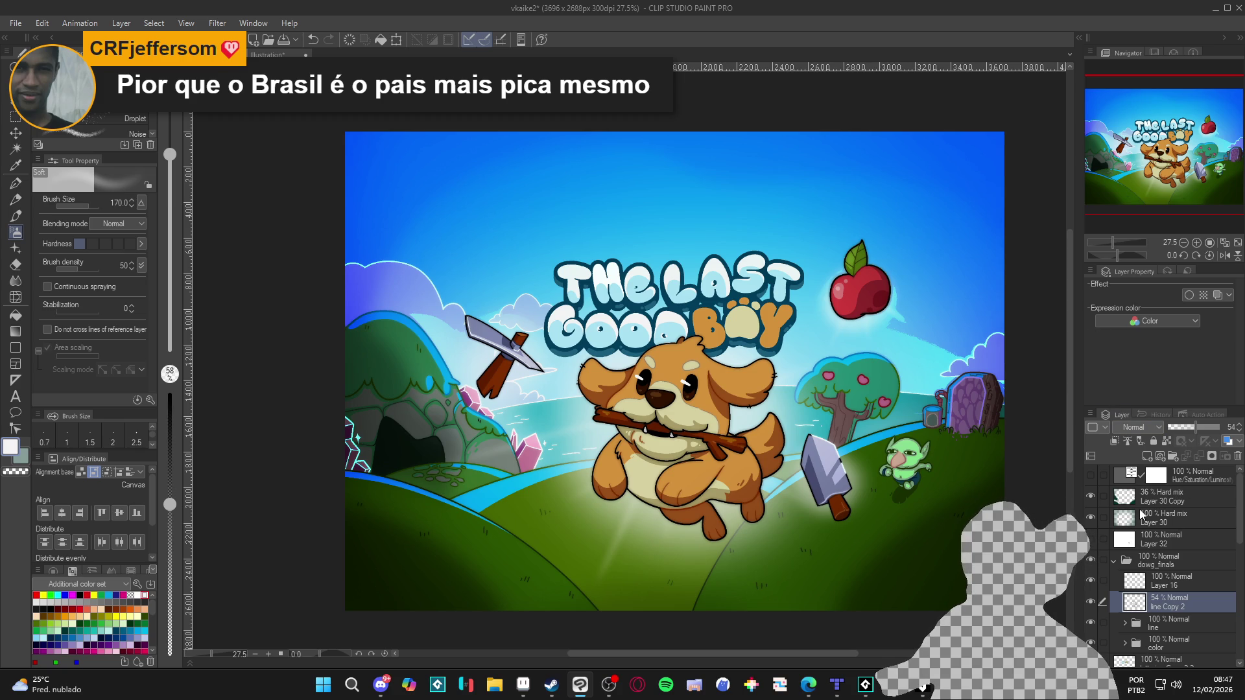
click(1161, 518)
right_click(1161, 518)
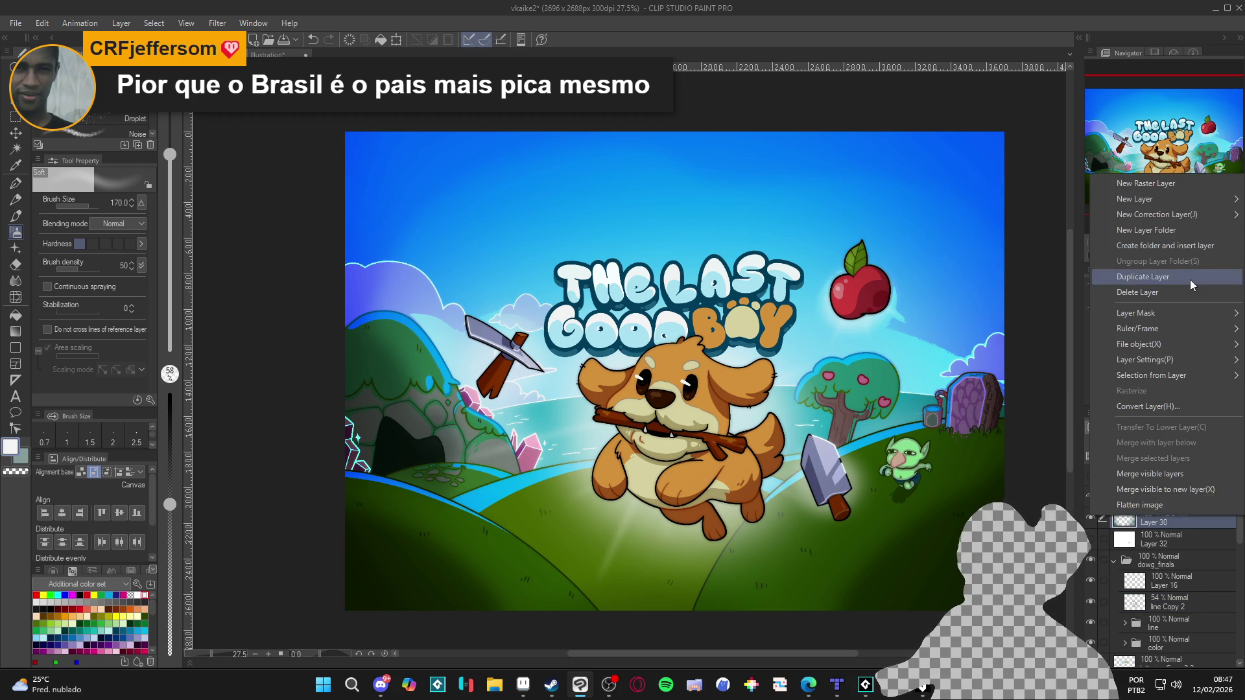
click(1168, 276)
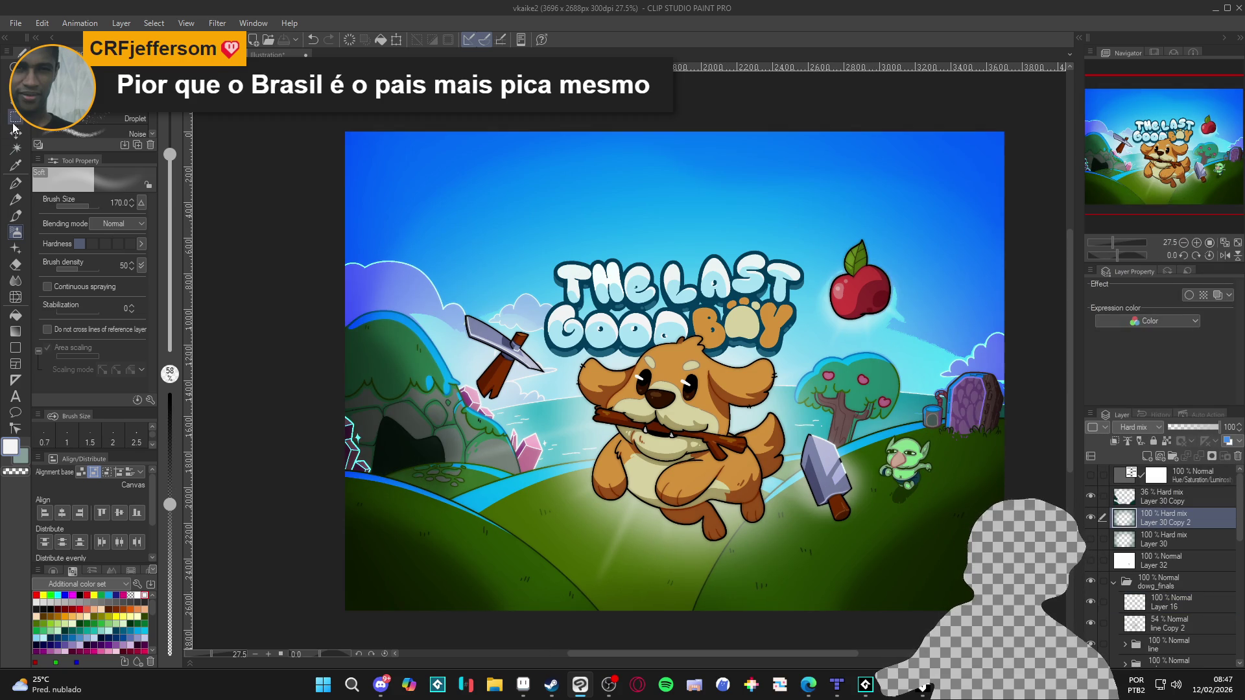
Draw a rectangular selection over the artwork, then clear it.
key(m)
scroll(384, 475, down, 2)
mouse_move(318, 606)
mouse_down()
mouse_move(1046, 390)
mouse_move(1038, 357)
mouse_move(1023, 352)
mouse_move(919, 356)
mouse_move(916, 370)
mouse_up()
click(804, 482)
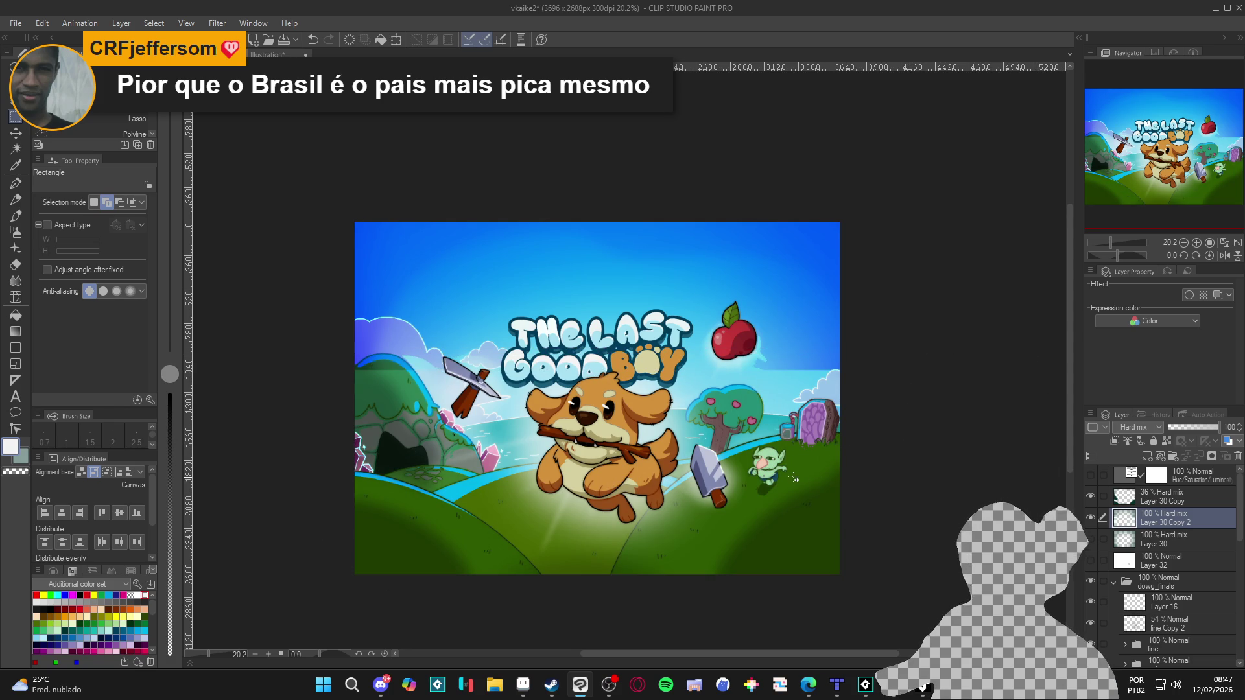
Paint soft light over the cave with a 1500-size soft airbrush, then resize the brush to 600.
key(b)
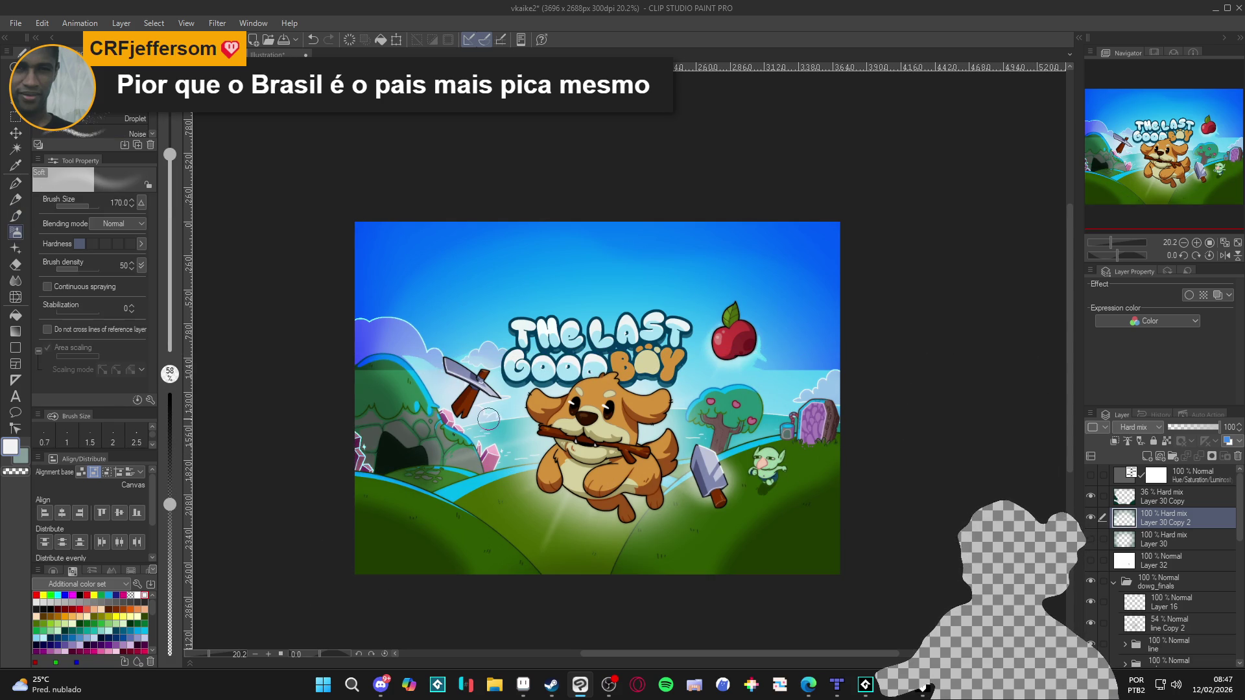
drag(533, 402, 431, 447)
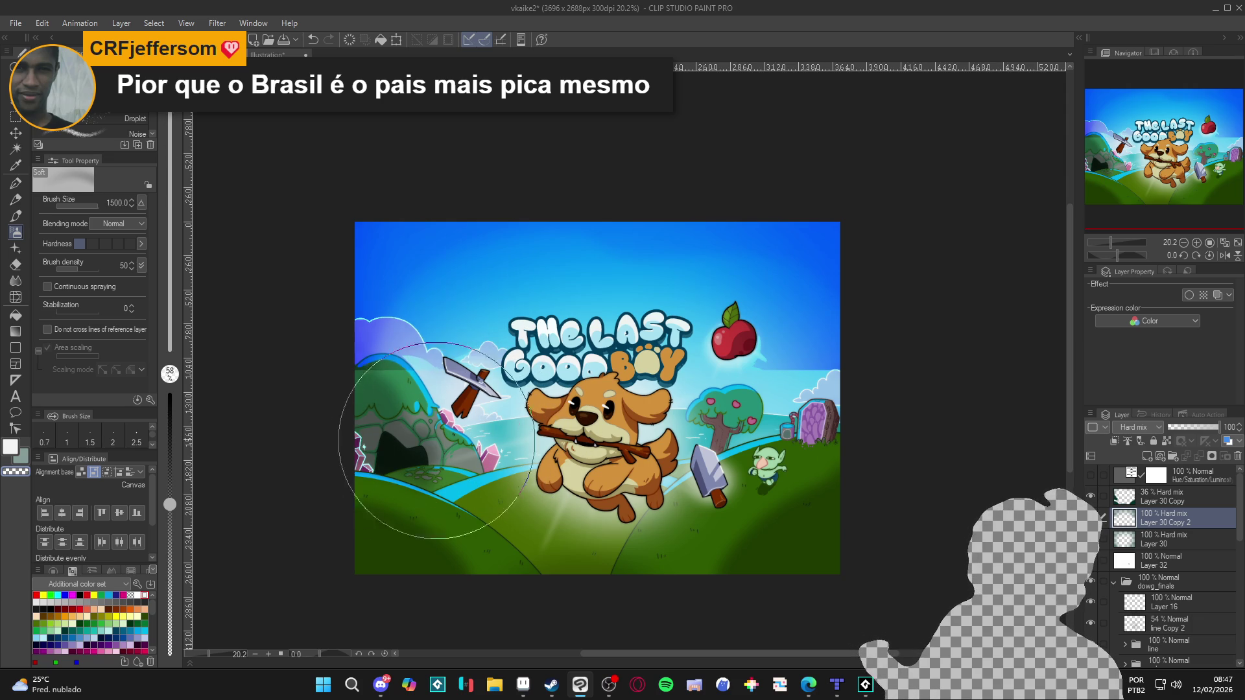
drag(361, 465, 363, 469)
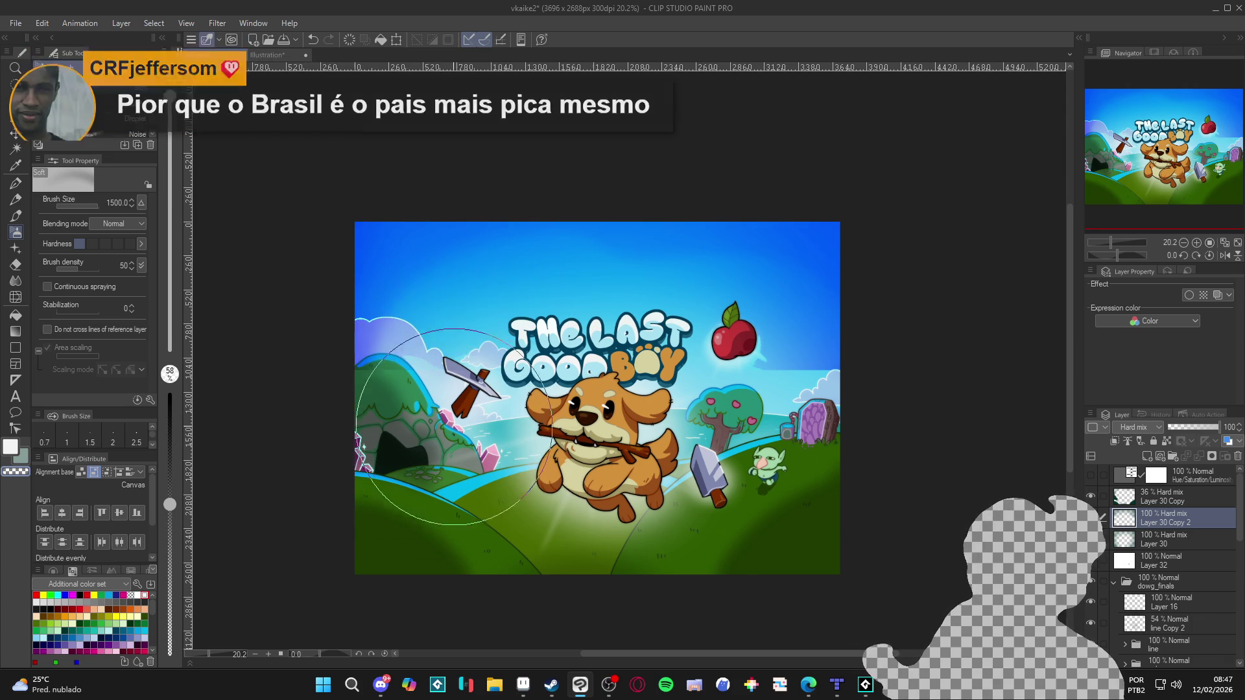
key(bracketleft)
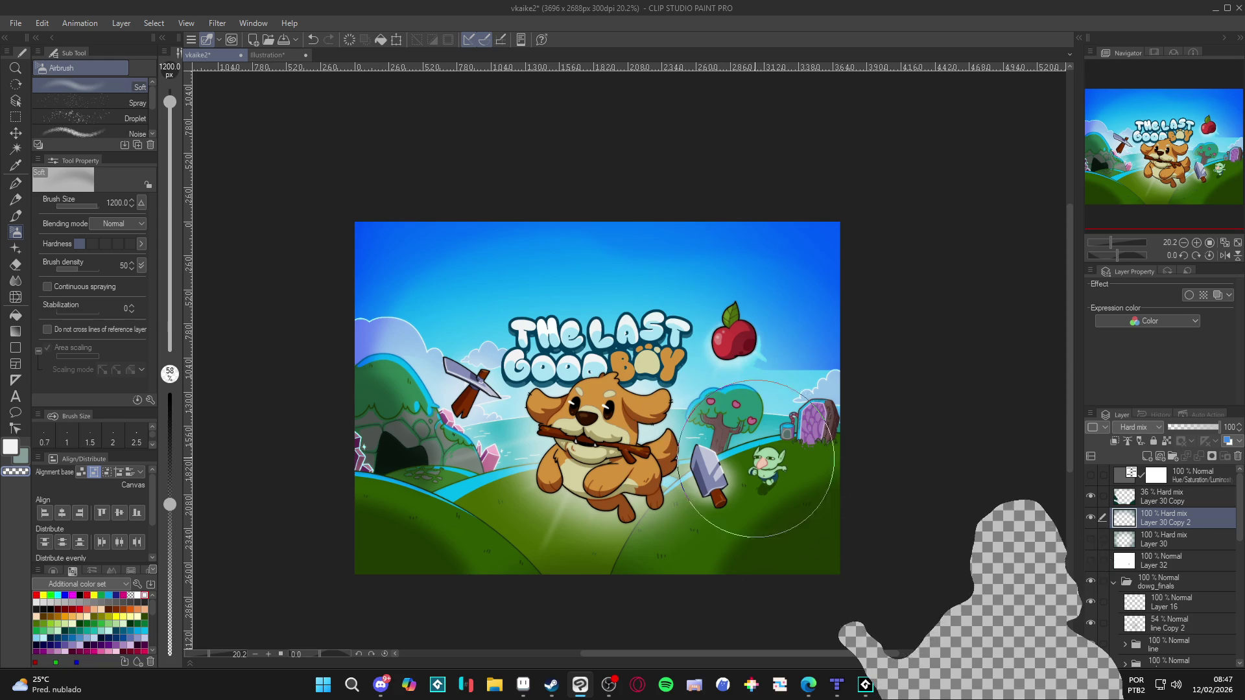
key(bracketleft)
key(bracketleft)
key(bracketleft)
key(bracketright)
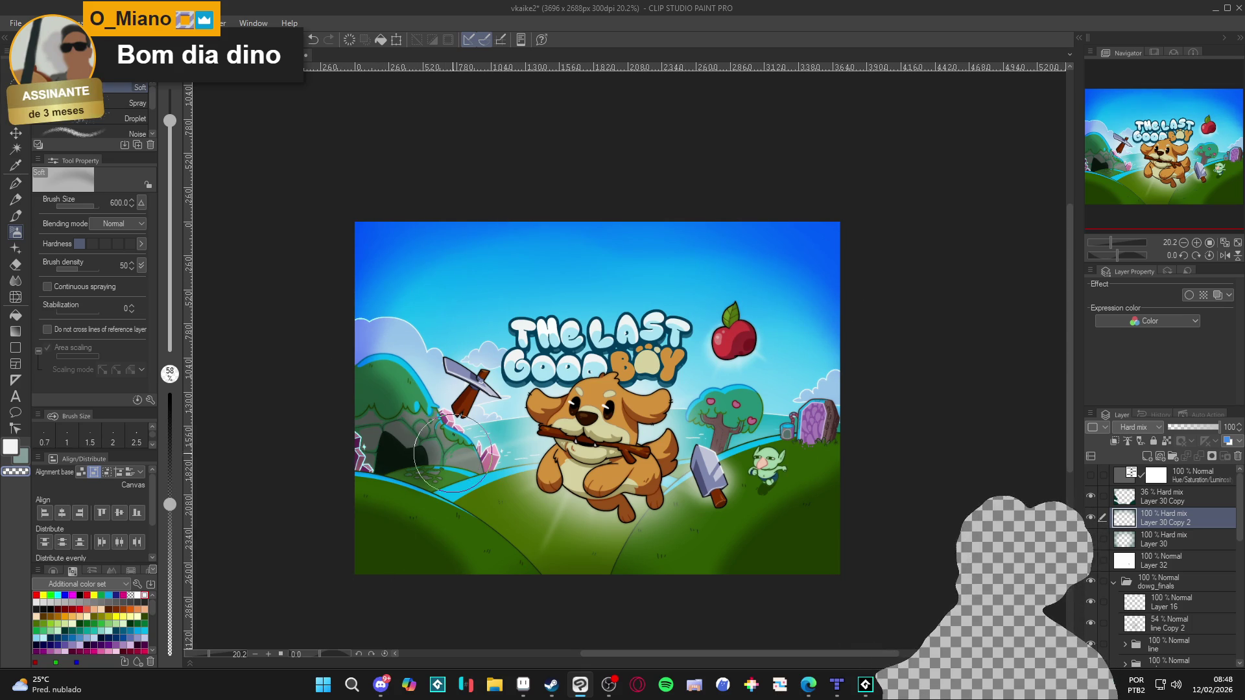
Pan and zoom around the artwork to inspect the painted light.
scroll(459, 458, down, 1)
scroll(691, 514, up, 2)
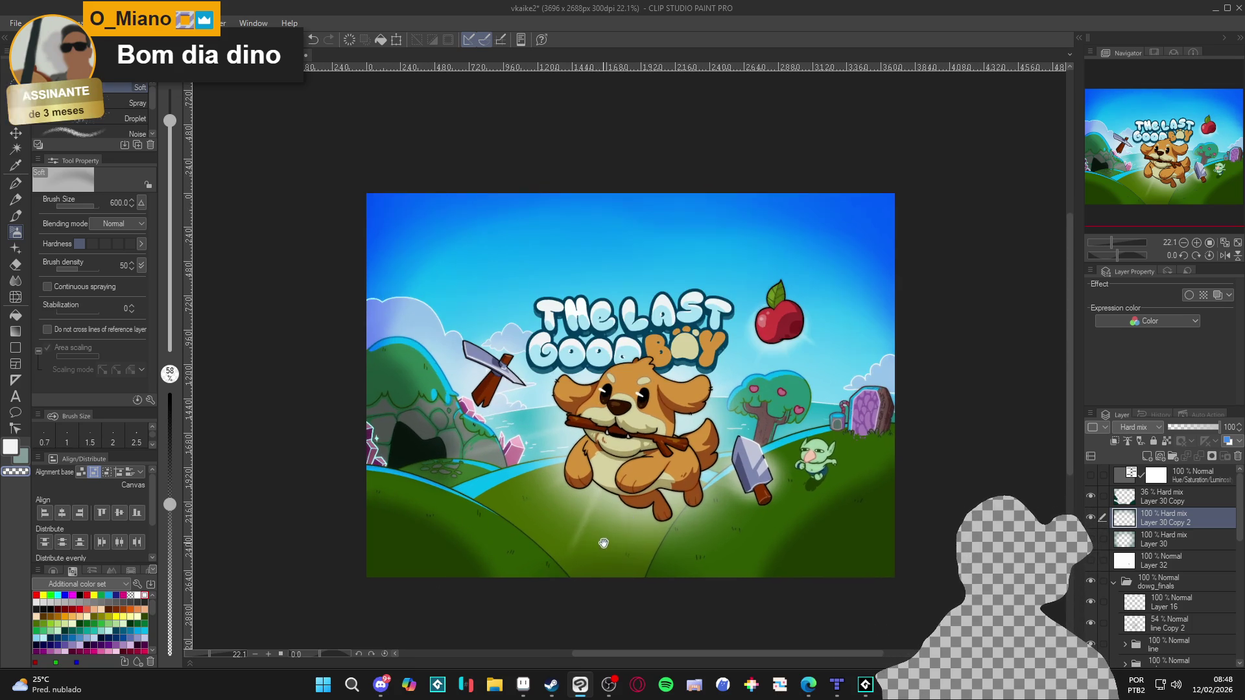
drag(637, 537, 643, 541)
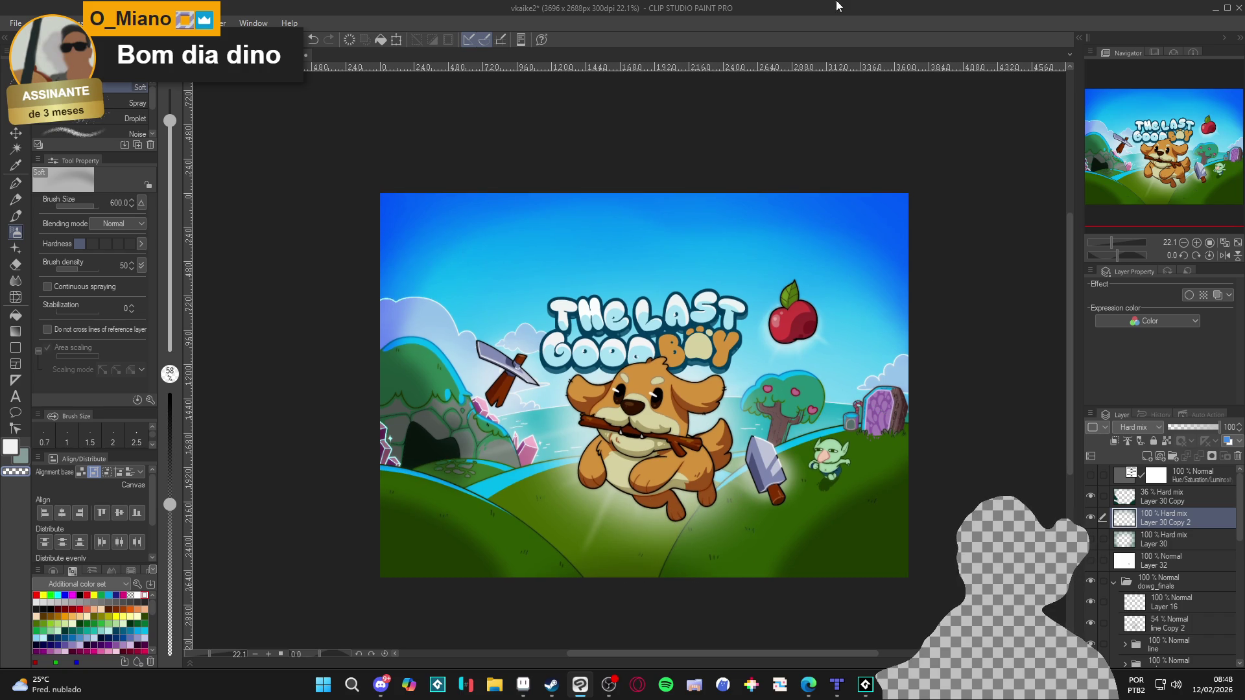
scroll(914, 263, up, 1)
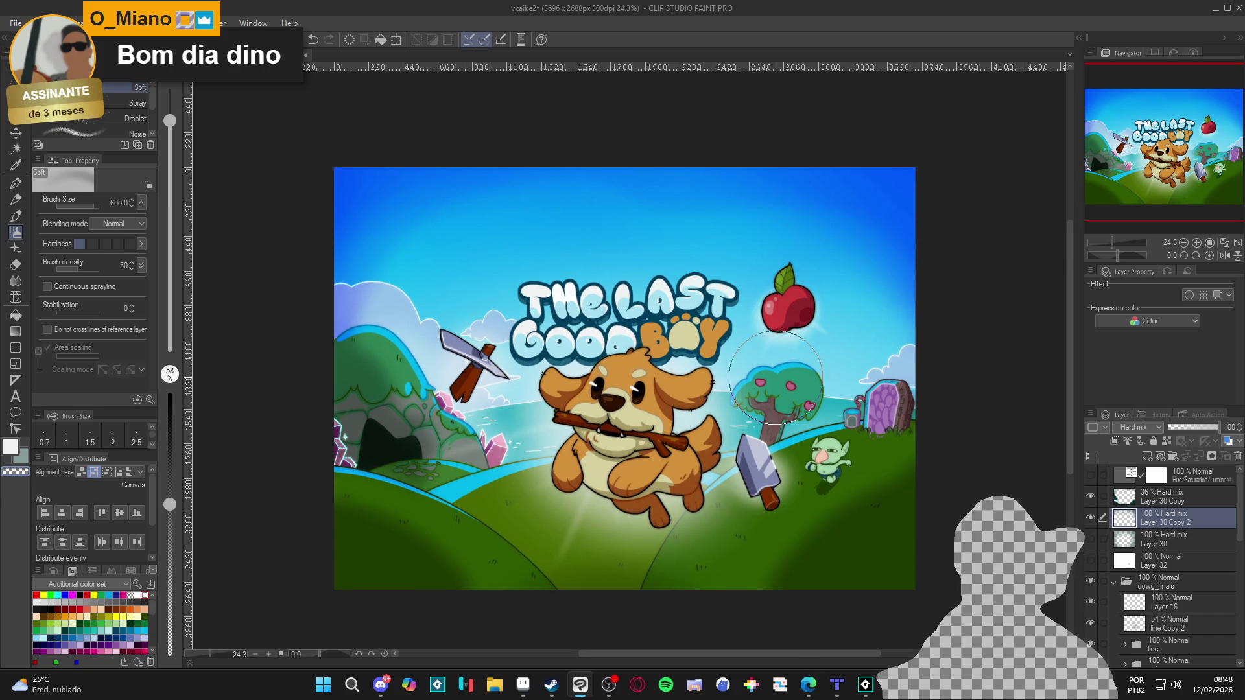
scroll(723, 376, up, 1)
scroll(723, 376, up, 1)
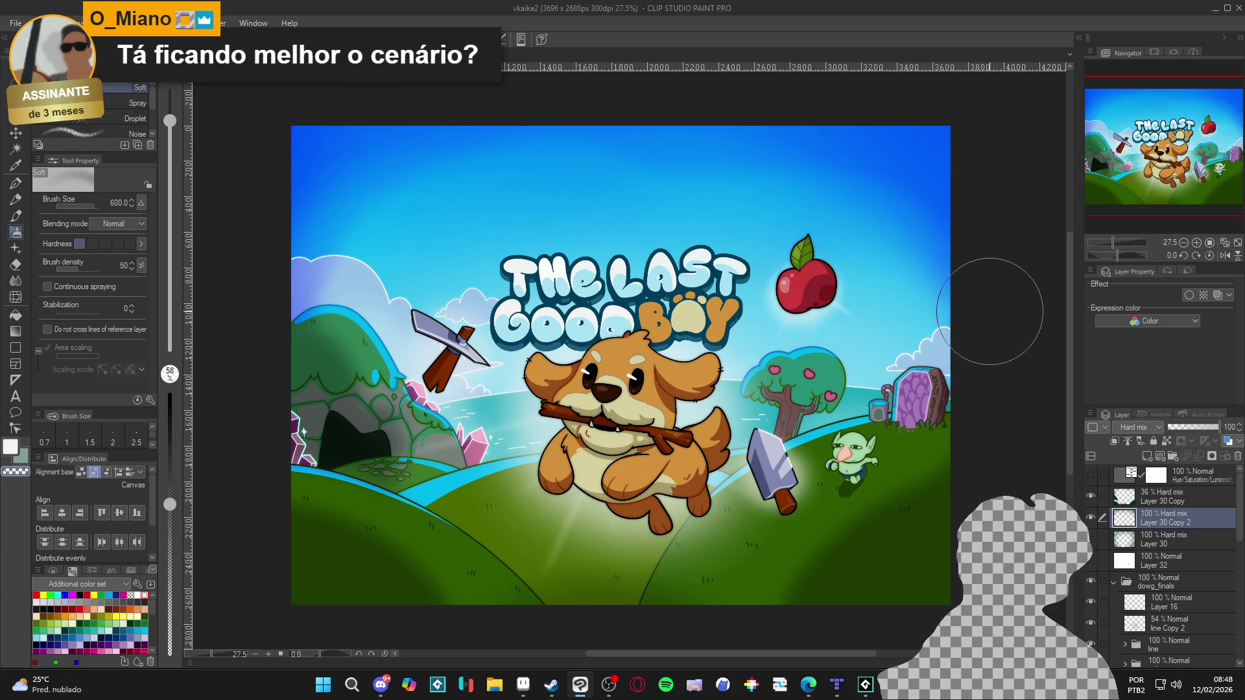
scroll(743, 310, up, 1)
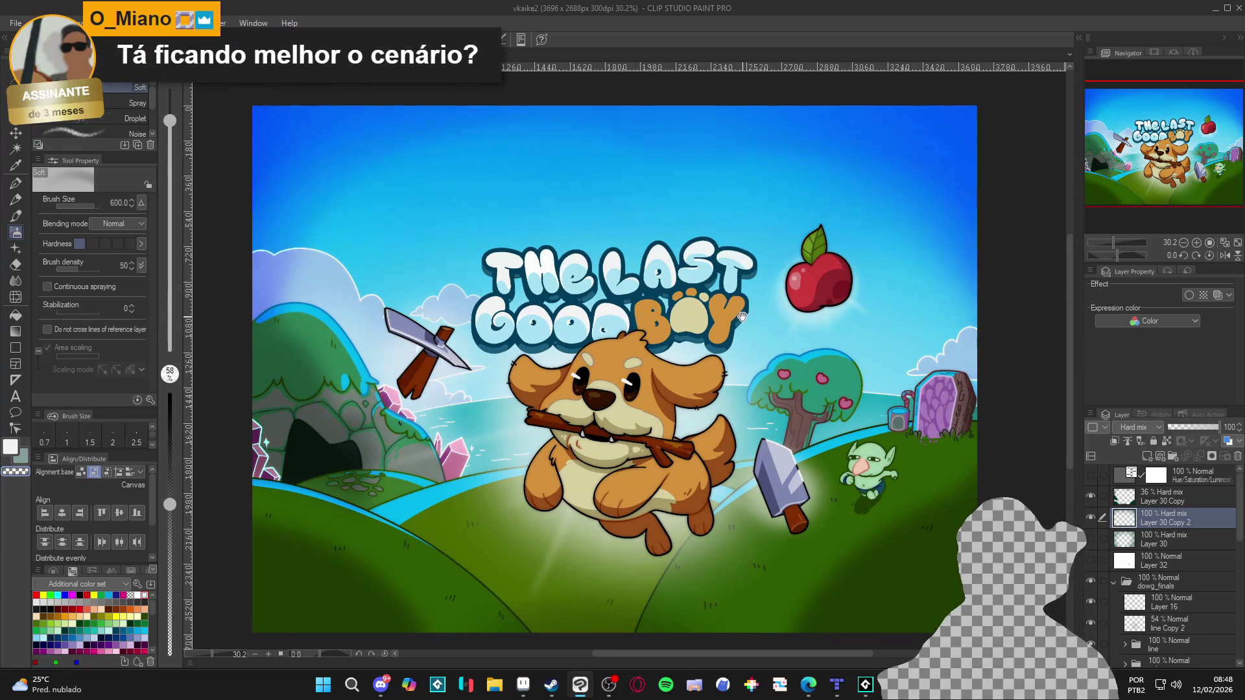
scroll(744, 310, down, 1)
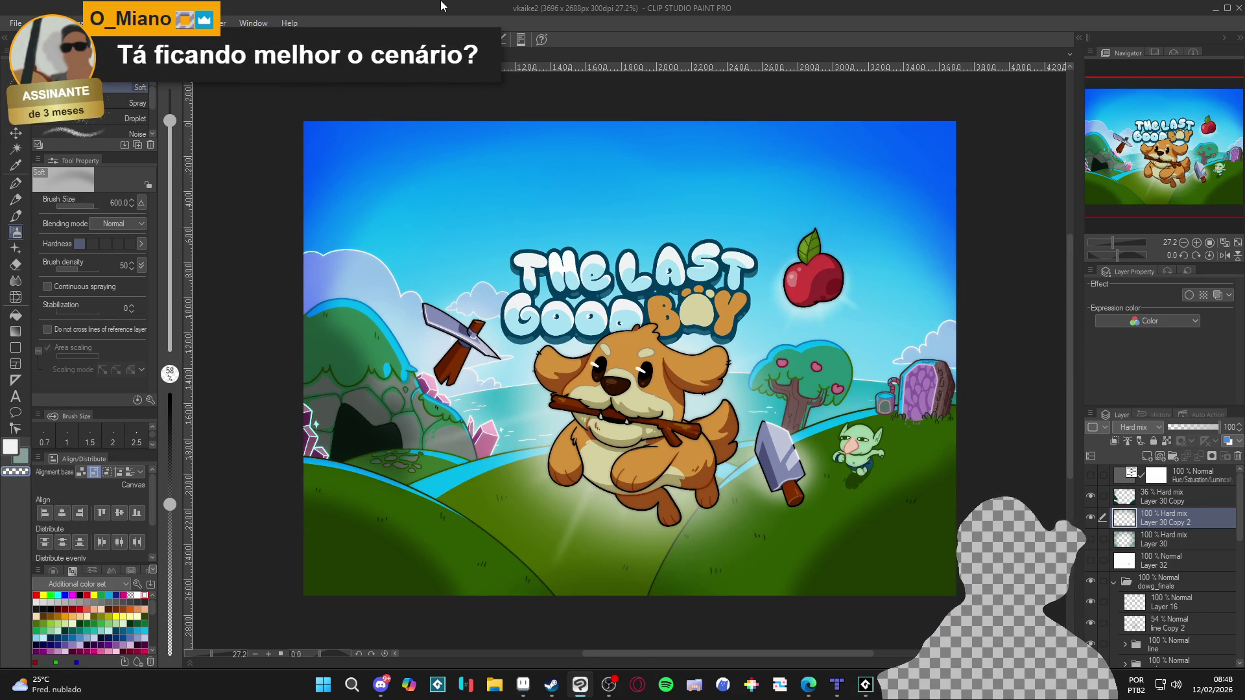
Capture the whole cover artwork with Win+Shift+S after one cancelled attempt.
key(super+shift+s)
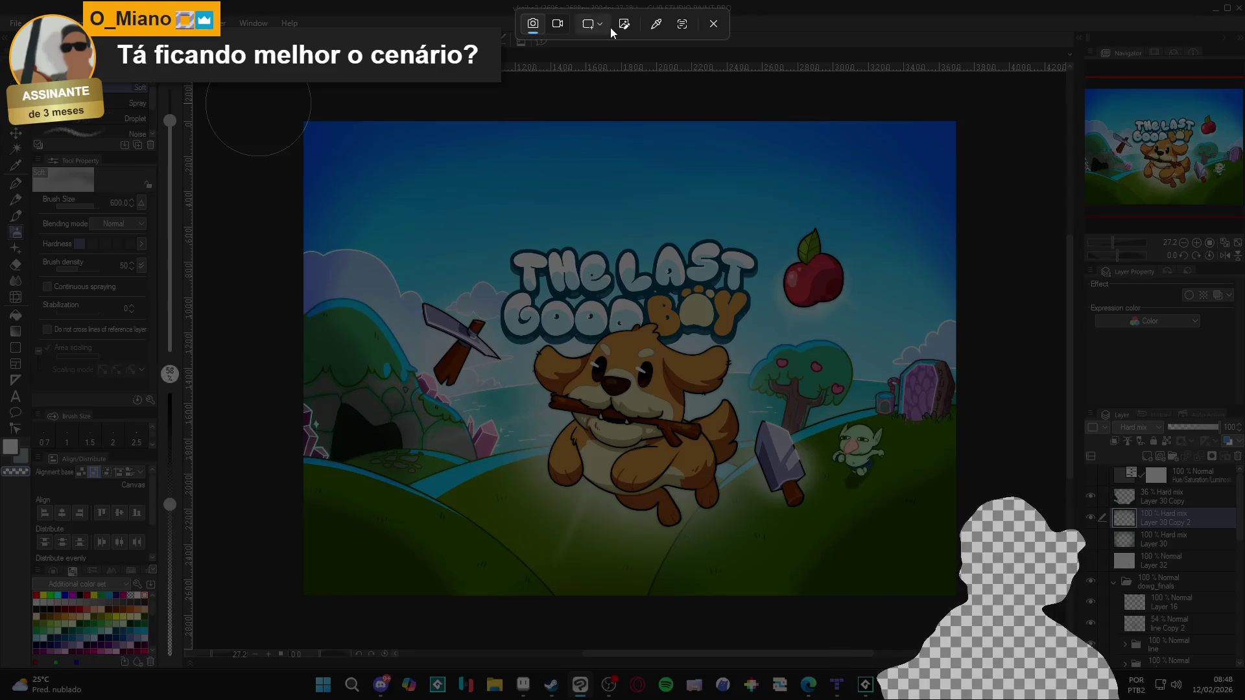
click(716, 27)
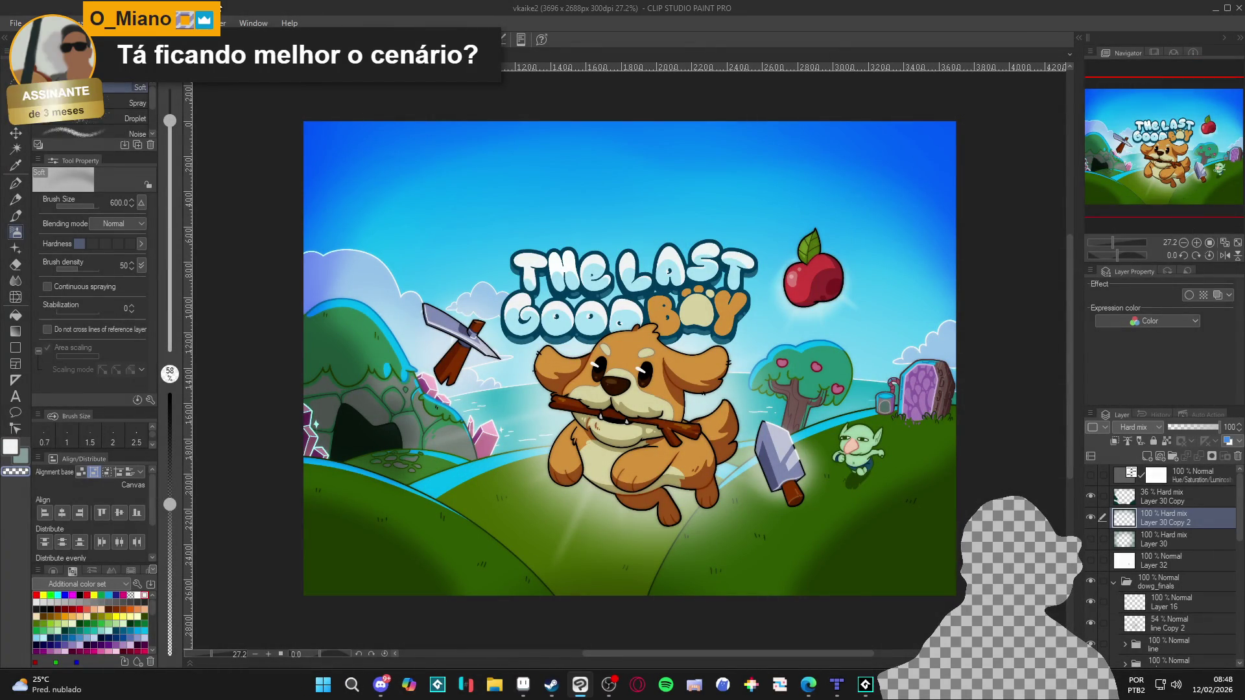
key(super+shift+s)
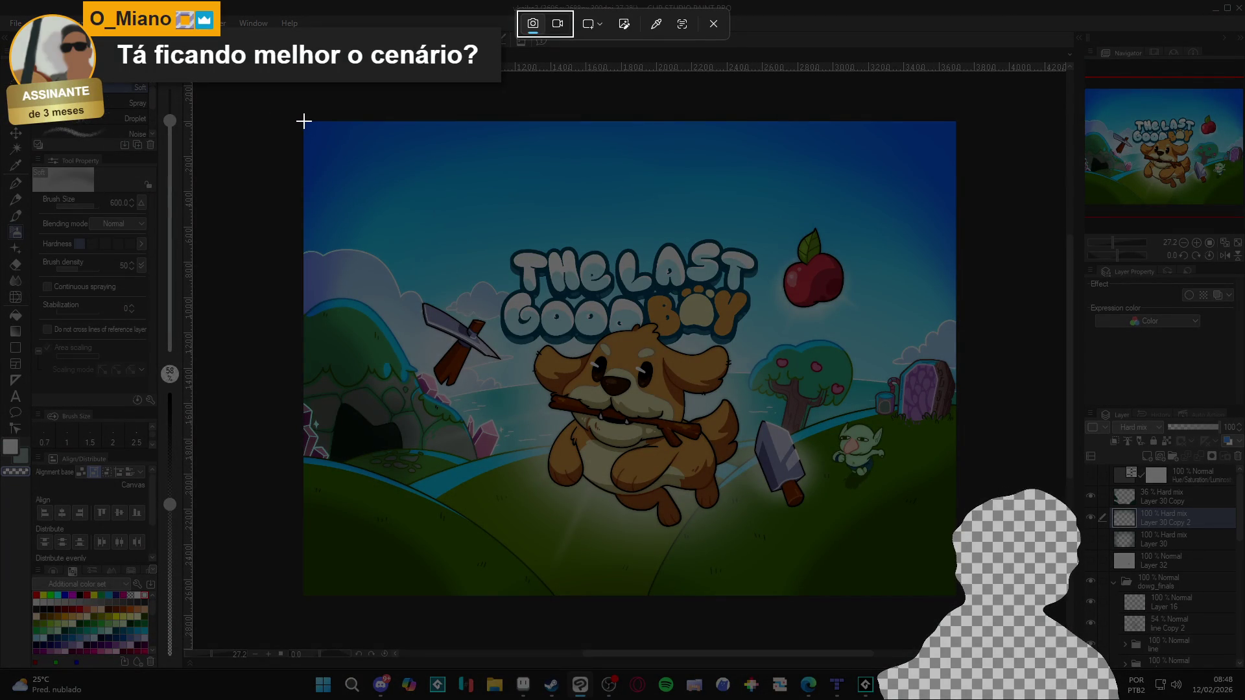
mouse_move(304, 120)
mouse_down()
mouse_move(967, 606)
mouse_move(956, 595)
mouse_up()
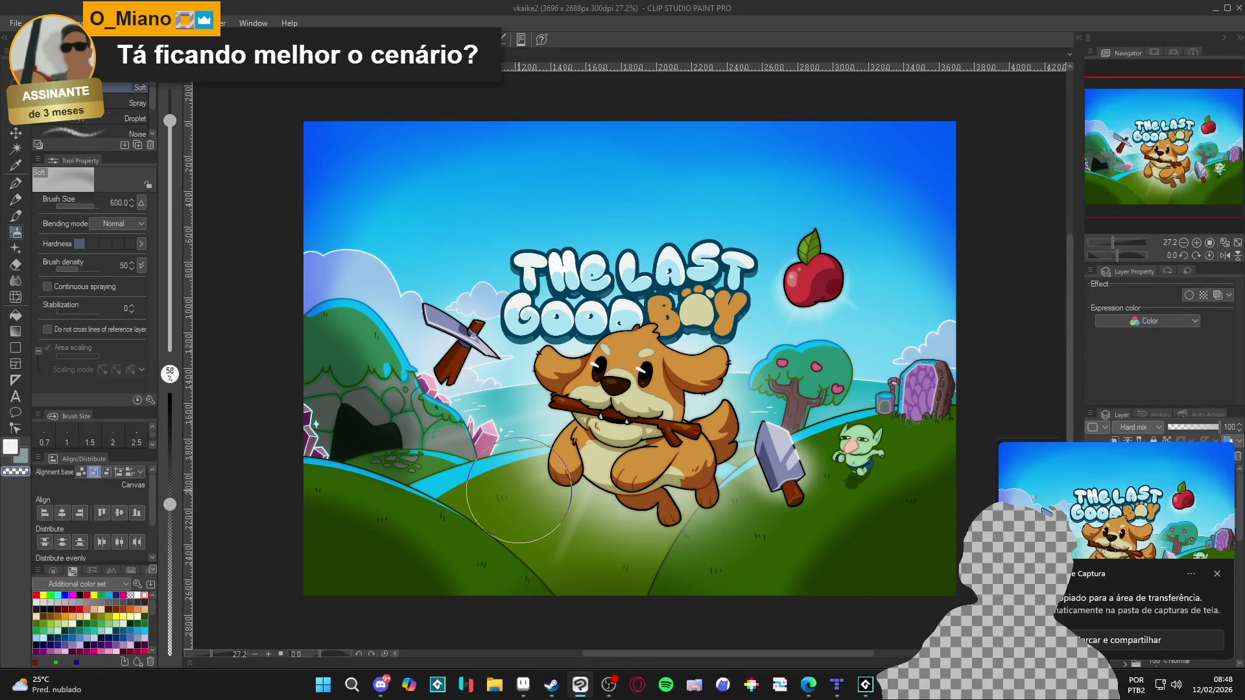
click(1219, 575)
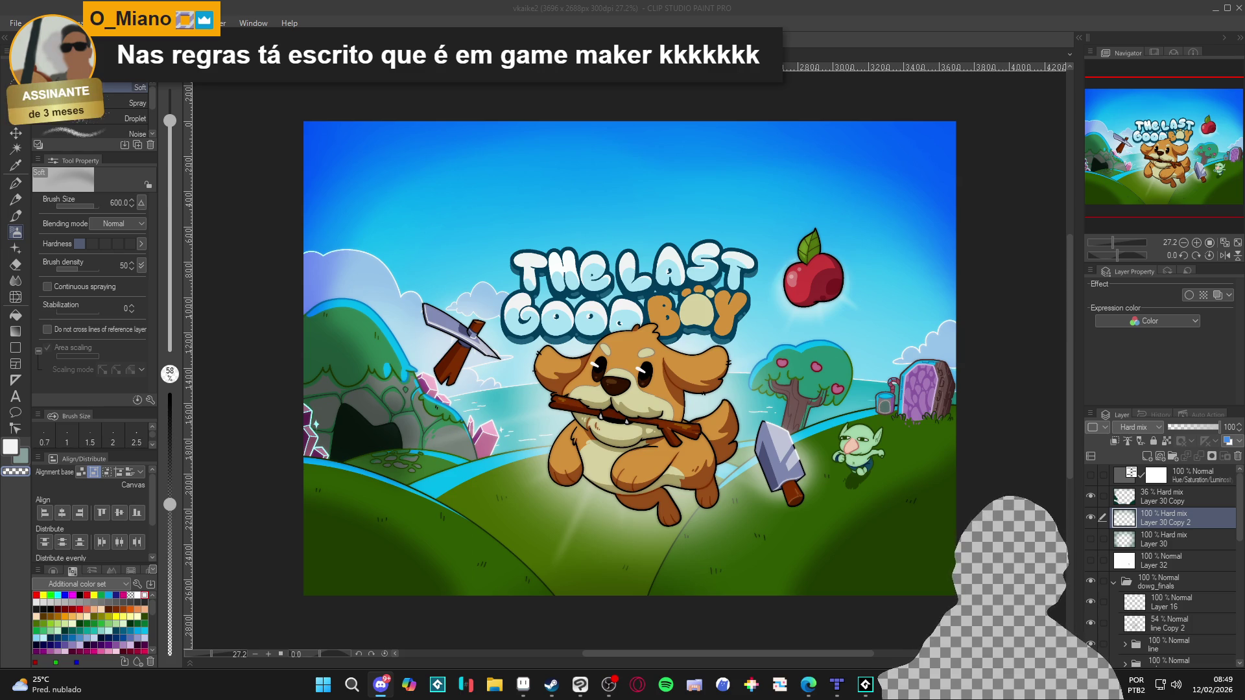
key(alt+Tab)
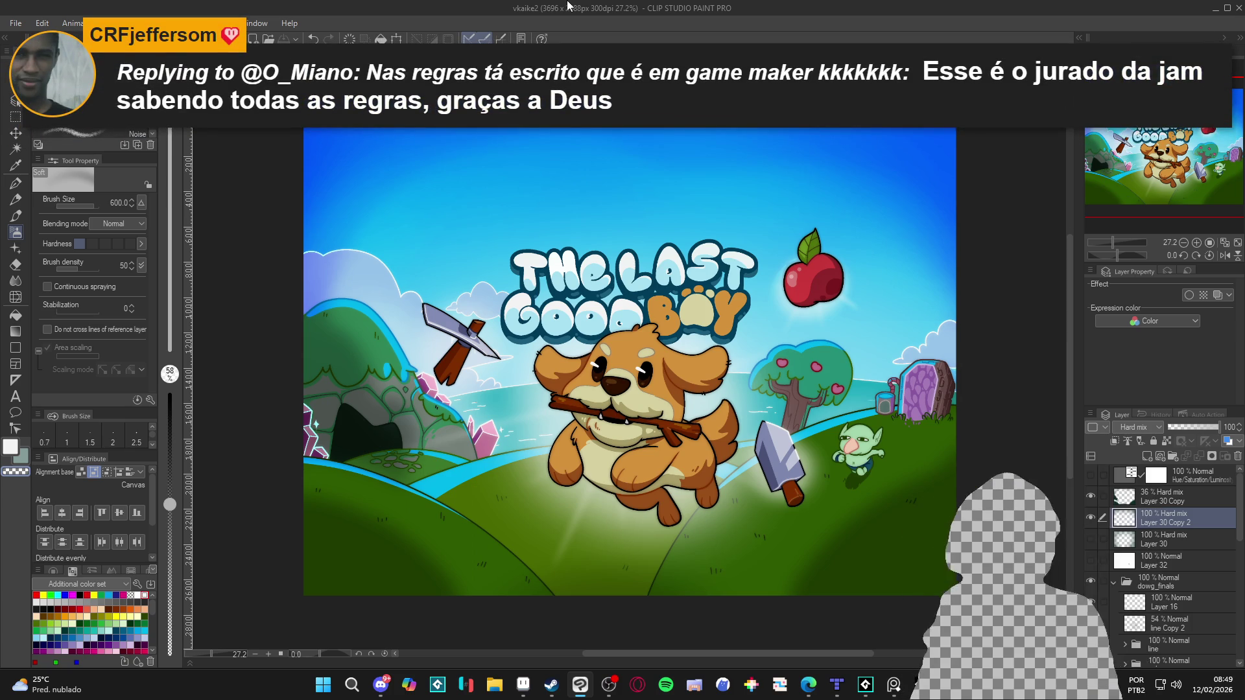
click(385, 690)
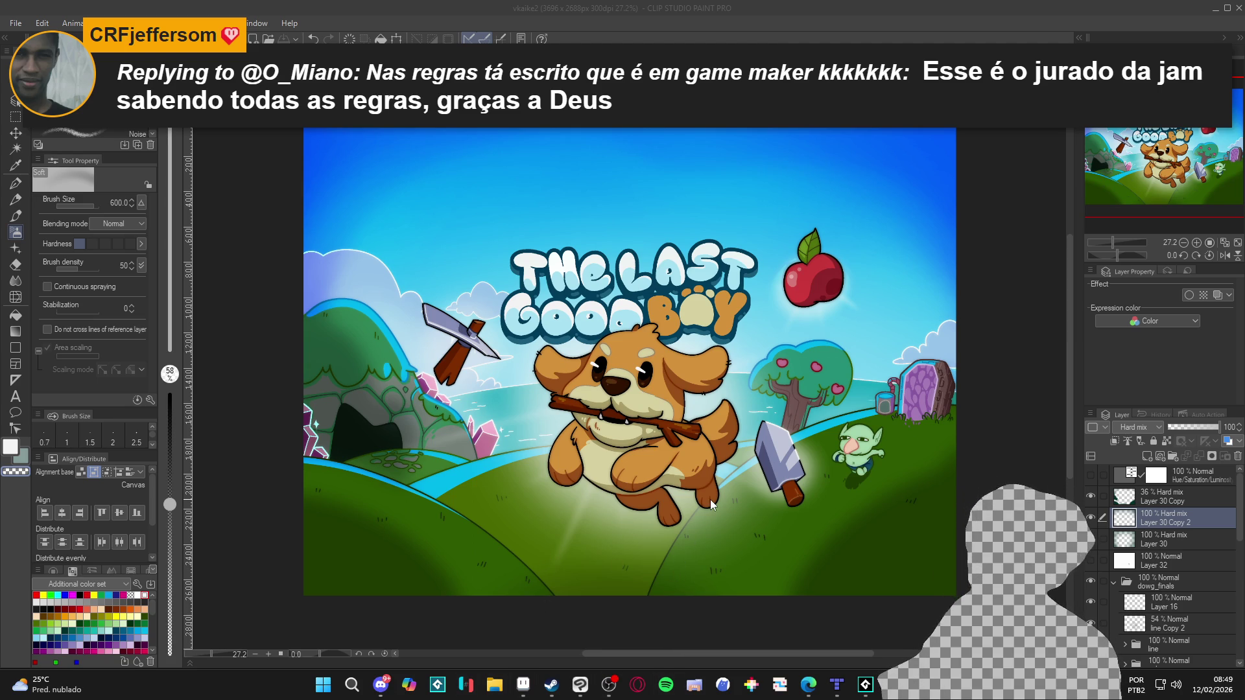
scroll(714, 484, up, 1)
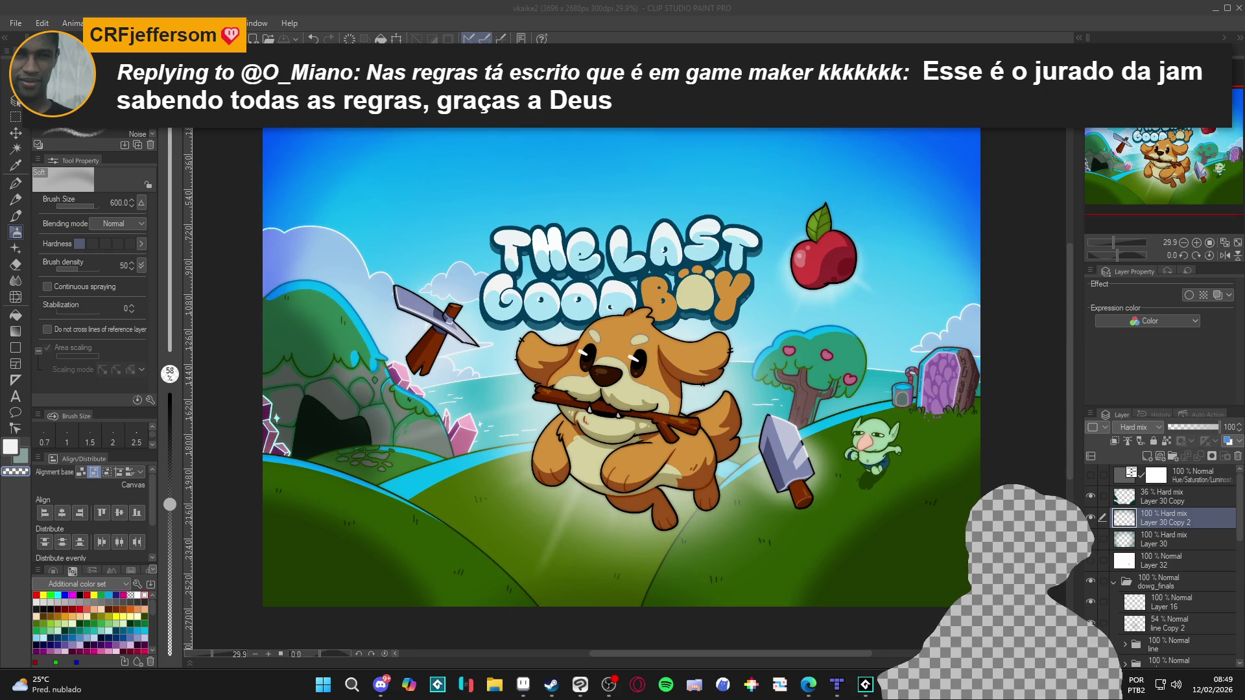
scroll(328, 104, down, 1)
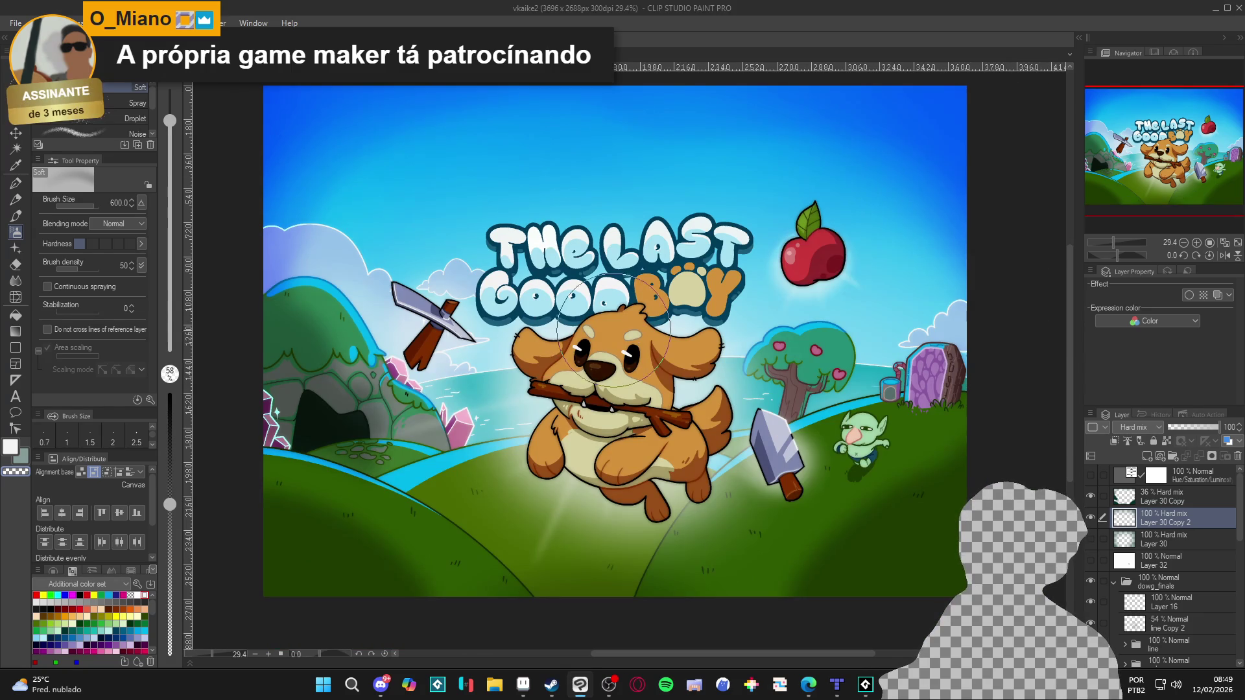
mouse_move(608, 328)
mouse_down()
mouse_move(632, 354)
mouse_move(621, 348)
mouse_up()
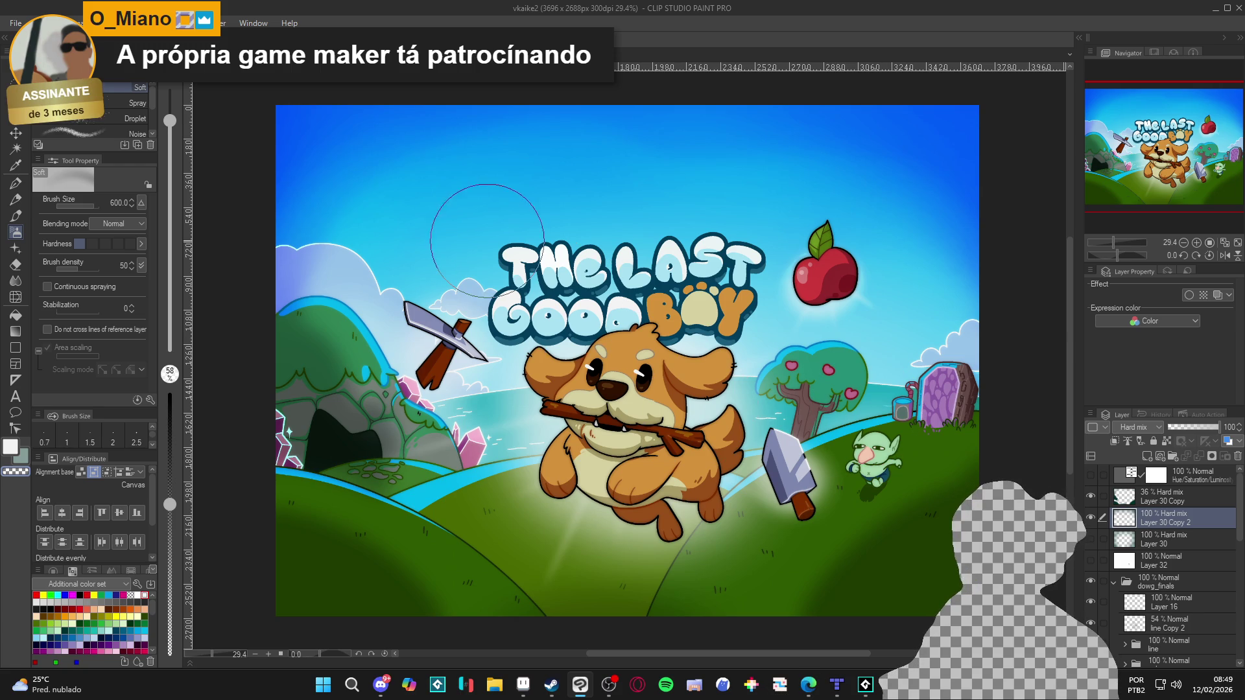
mouse_move(567, 267)
mouse_down()
mouse_move(577, 277)
mouse_move(583, 264)
mouse_up()
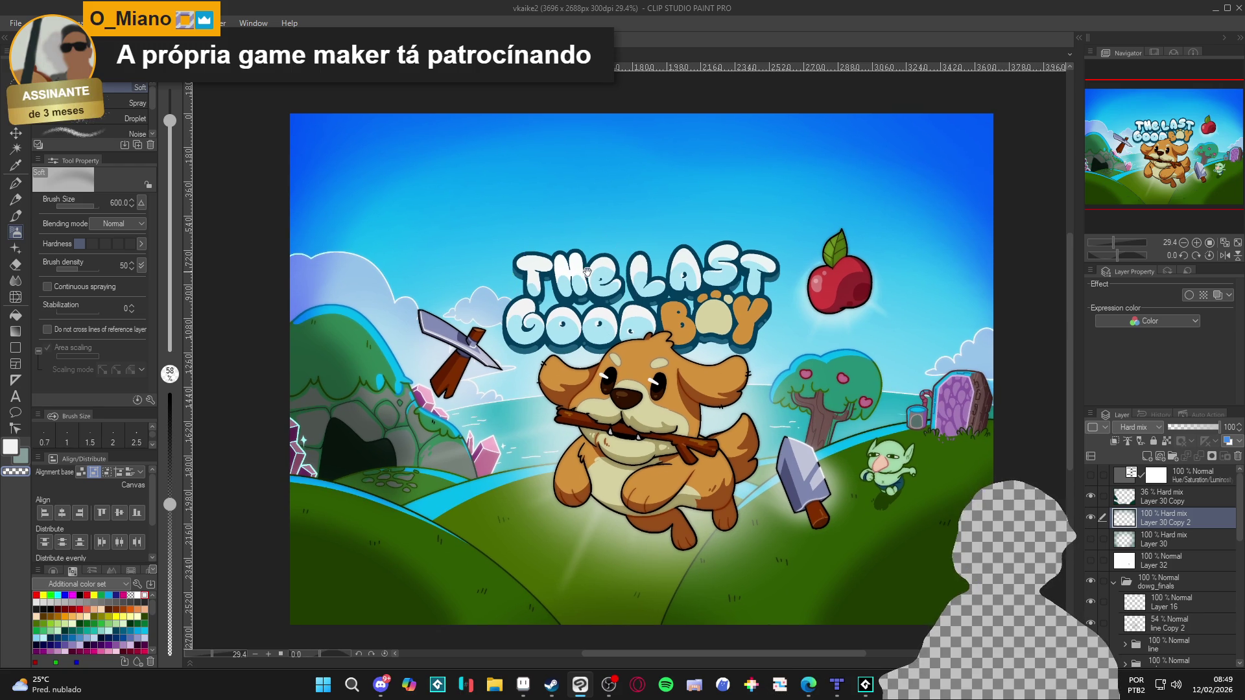
drag(651, 303, 644, 292)
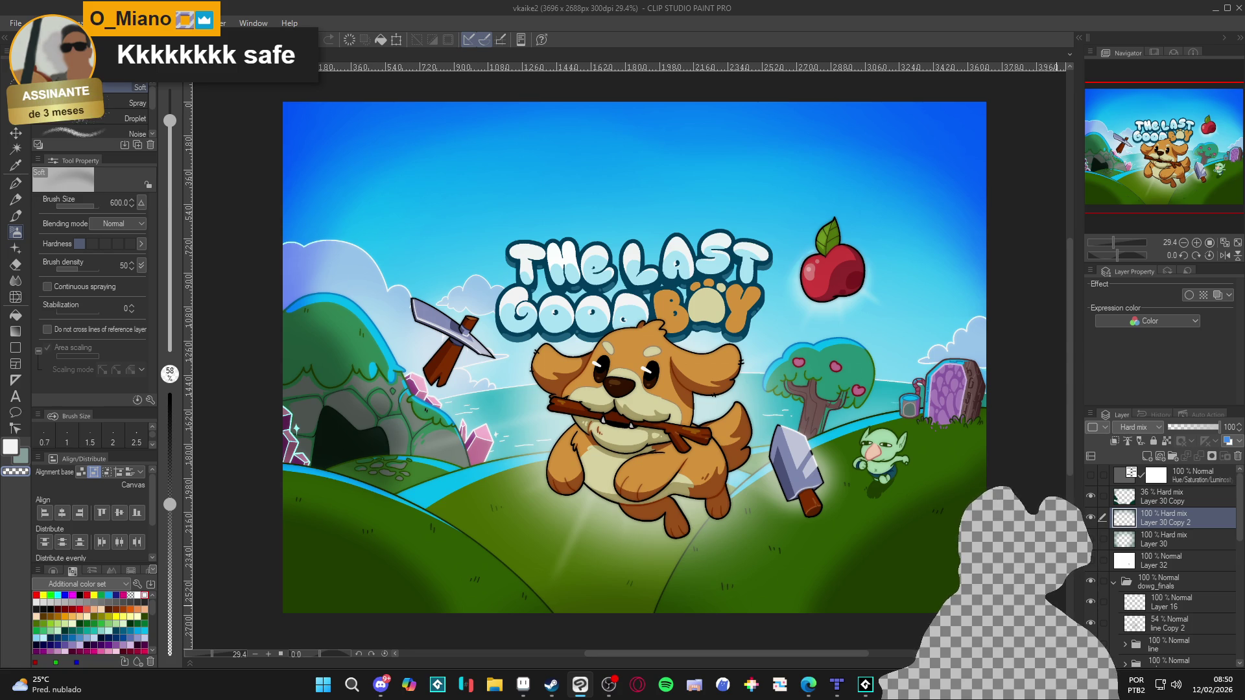
scroll(842, 592, right, 1)
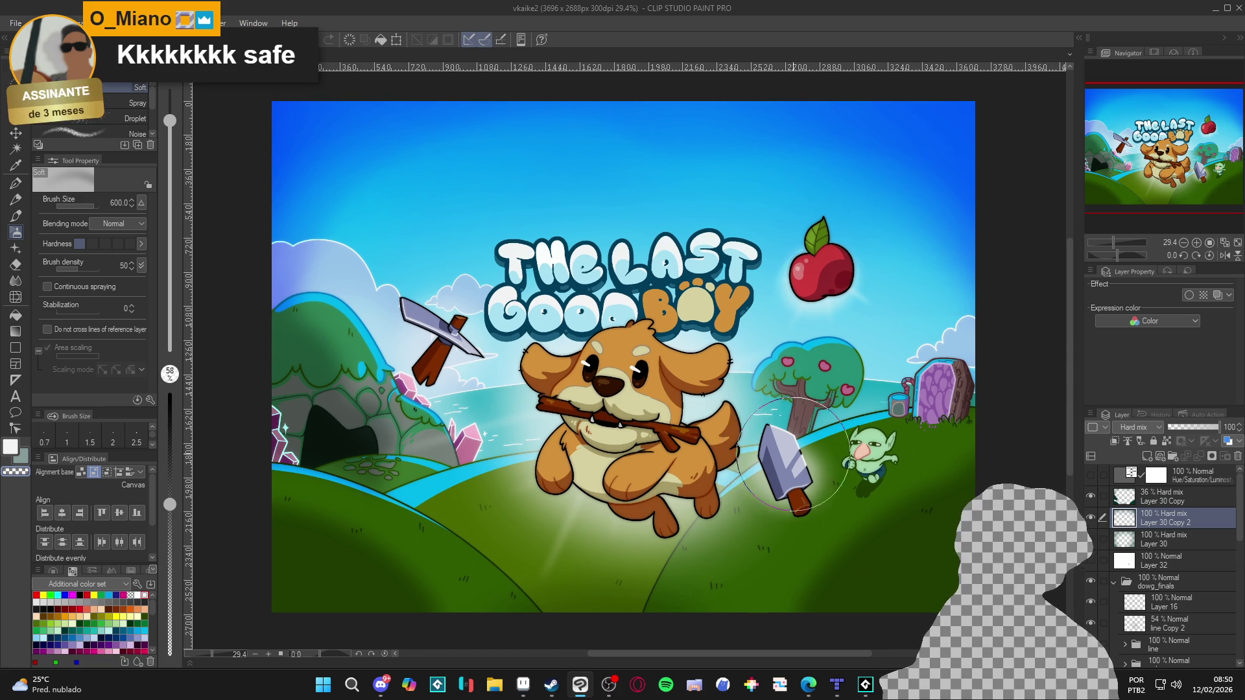
scroll(713, 519, up, 1)
scroll(584, 617, down, 1)
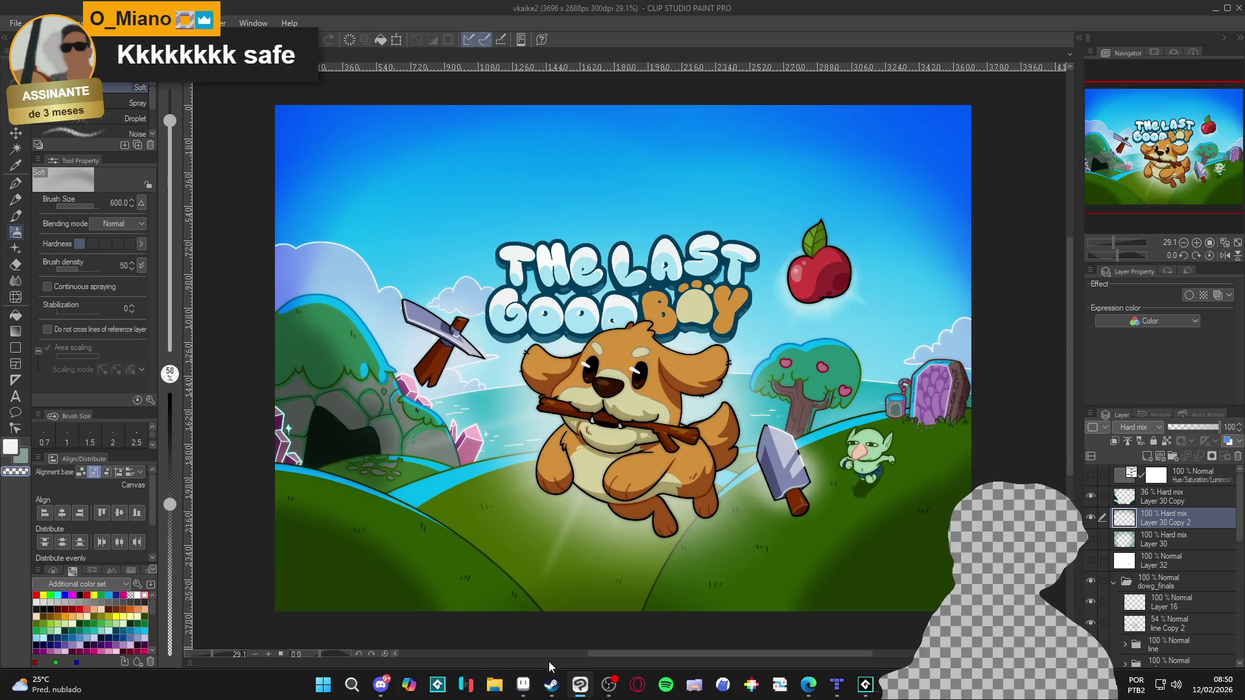
click(375, 690)
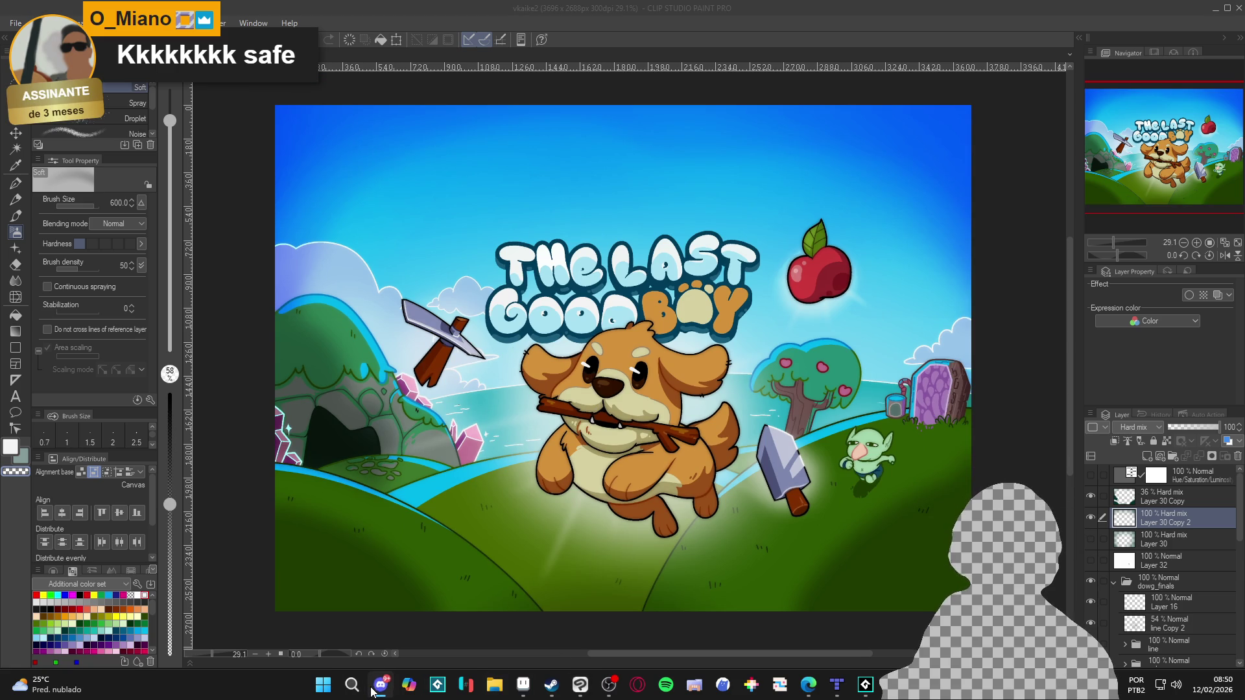
click(626, 397)
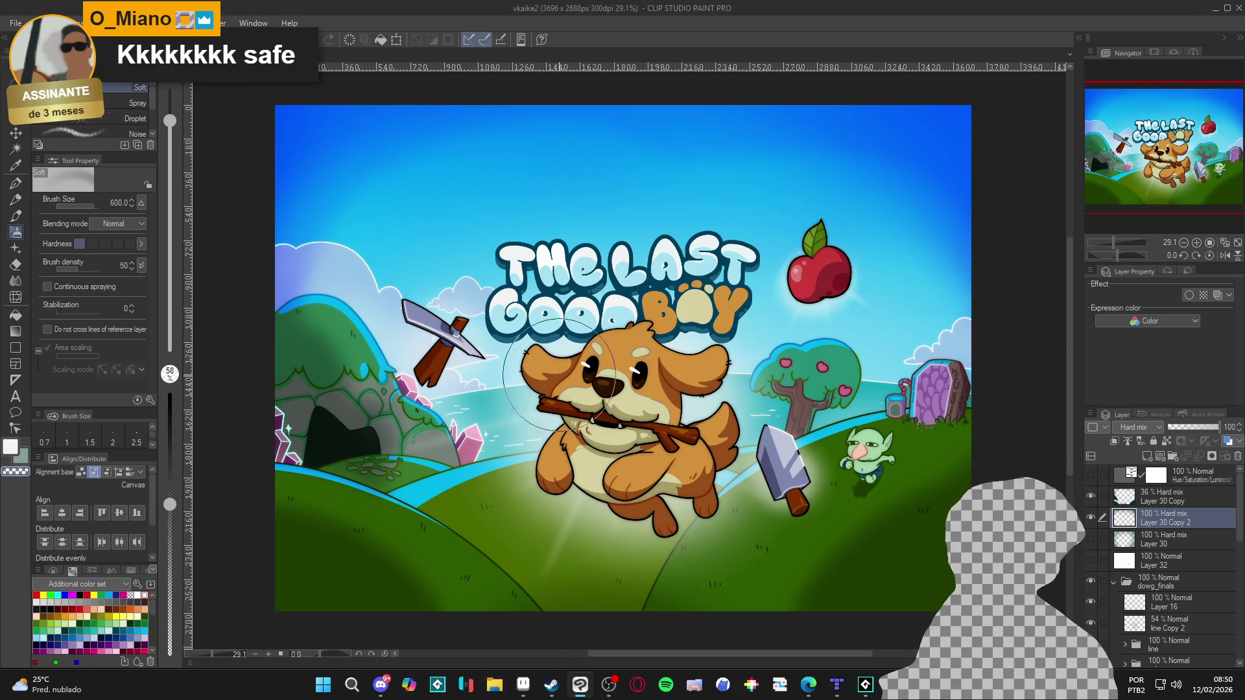
scroll(555, 397, up, 1)
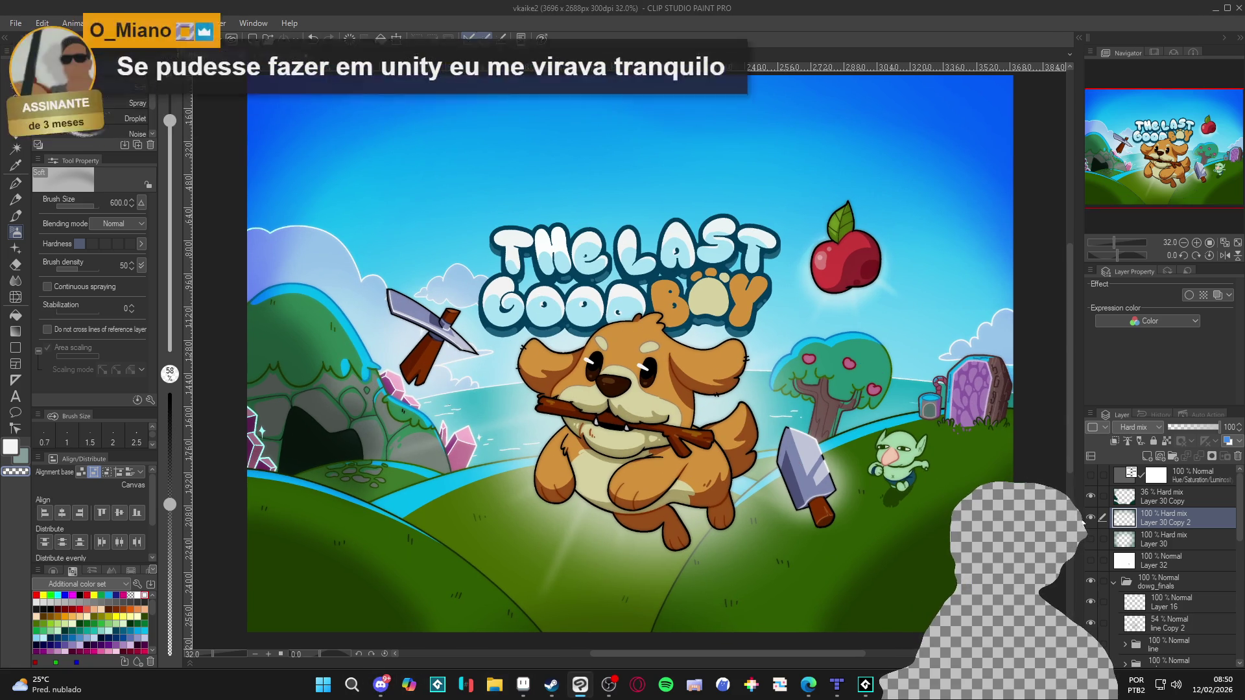
scroll(1162, 538, down, 5)
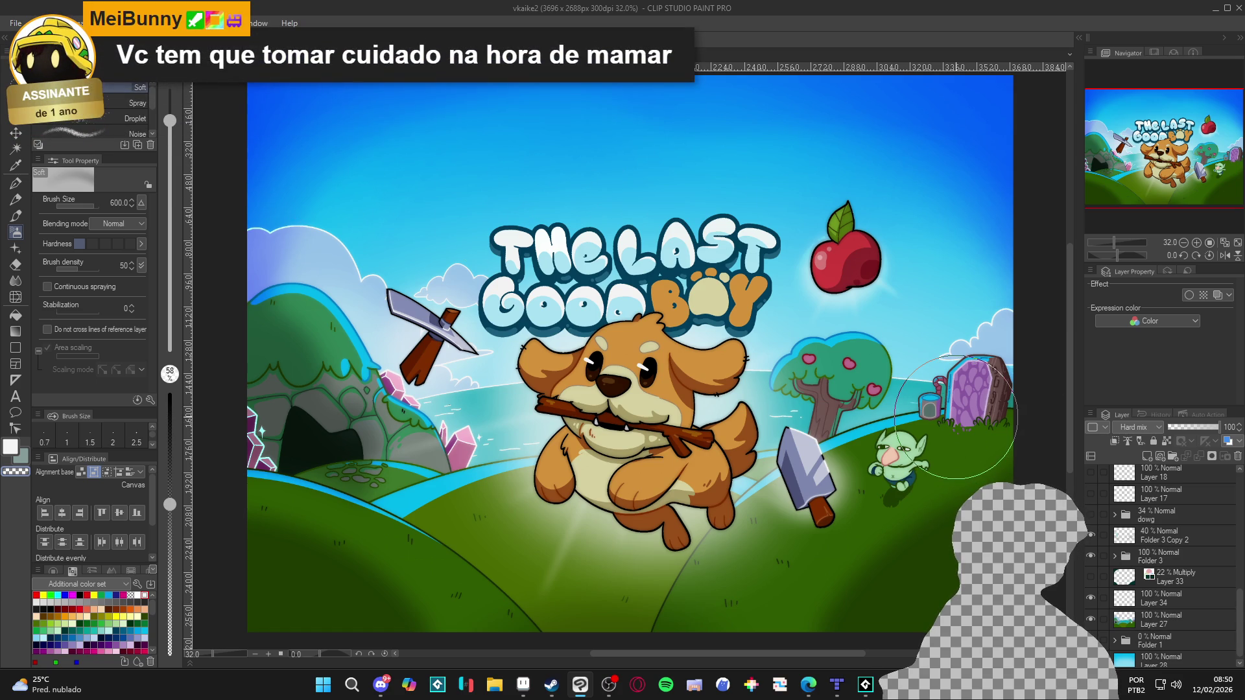
Turn on the grid over the cover canvas with Ctrl+@.
scroll(1174, 564, down, 1)
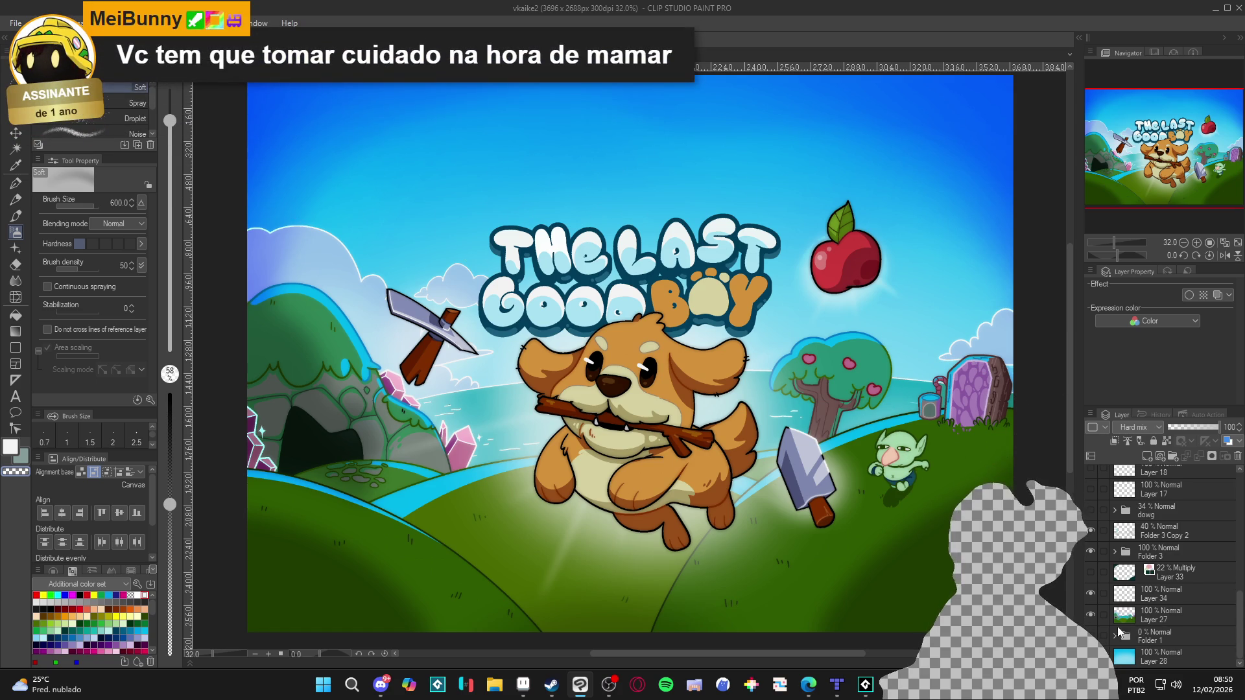
key(ctrl+at)
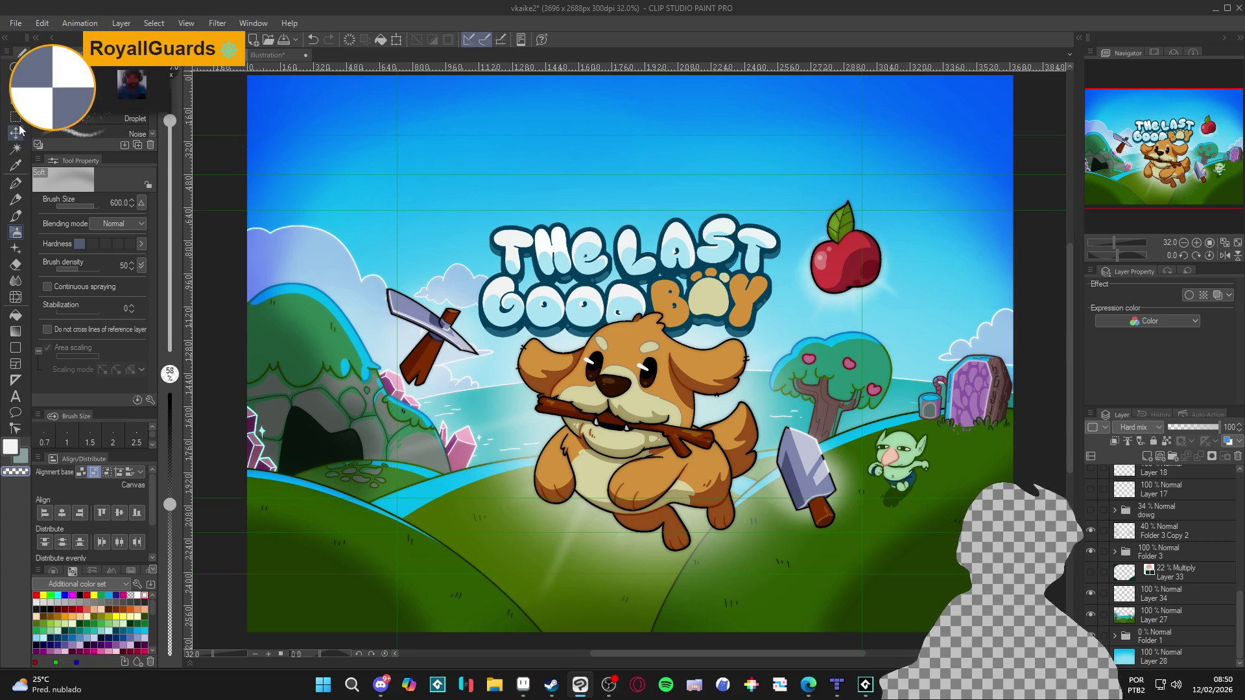
Save the cover, then save a PNG copy as vkaike2.png in the Steam_capas vkaike2 folder.
key(ctrl+s)
click(15, 25)
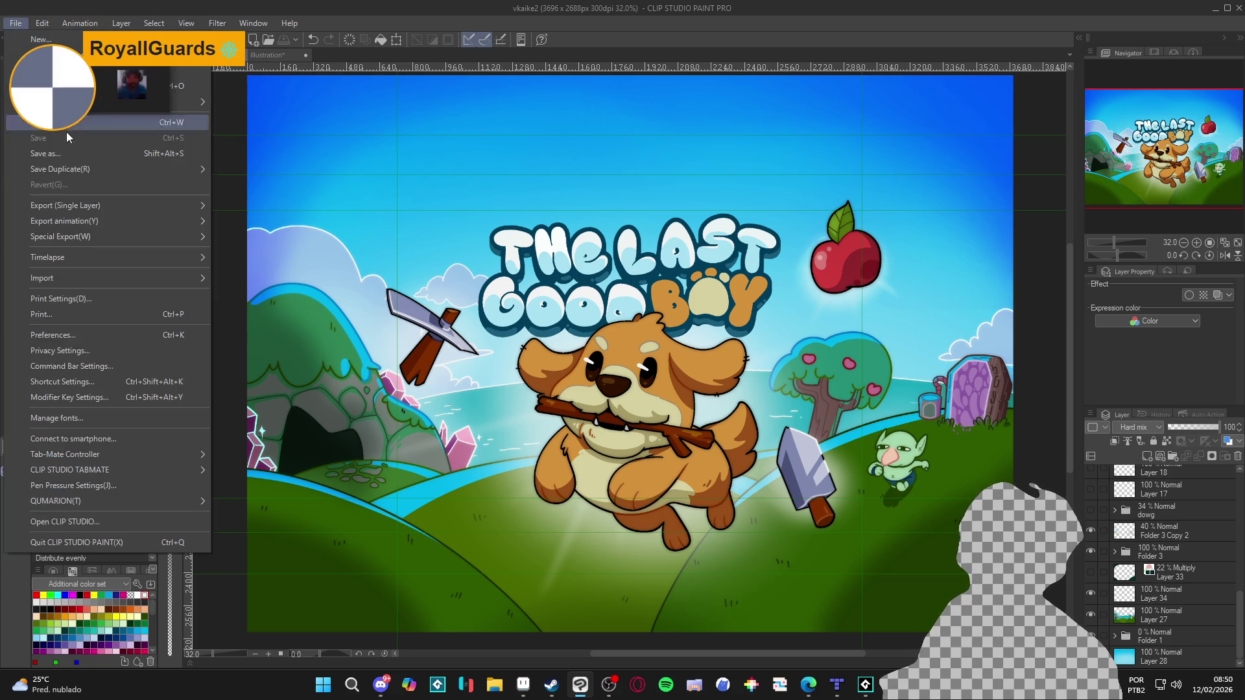
click(93, 155)
click(117, 593)
click(119, 634)
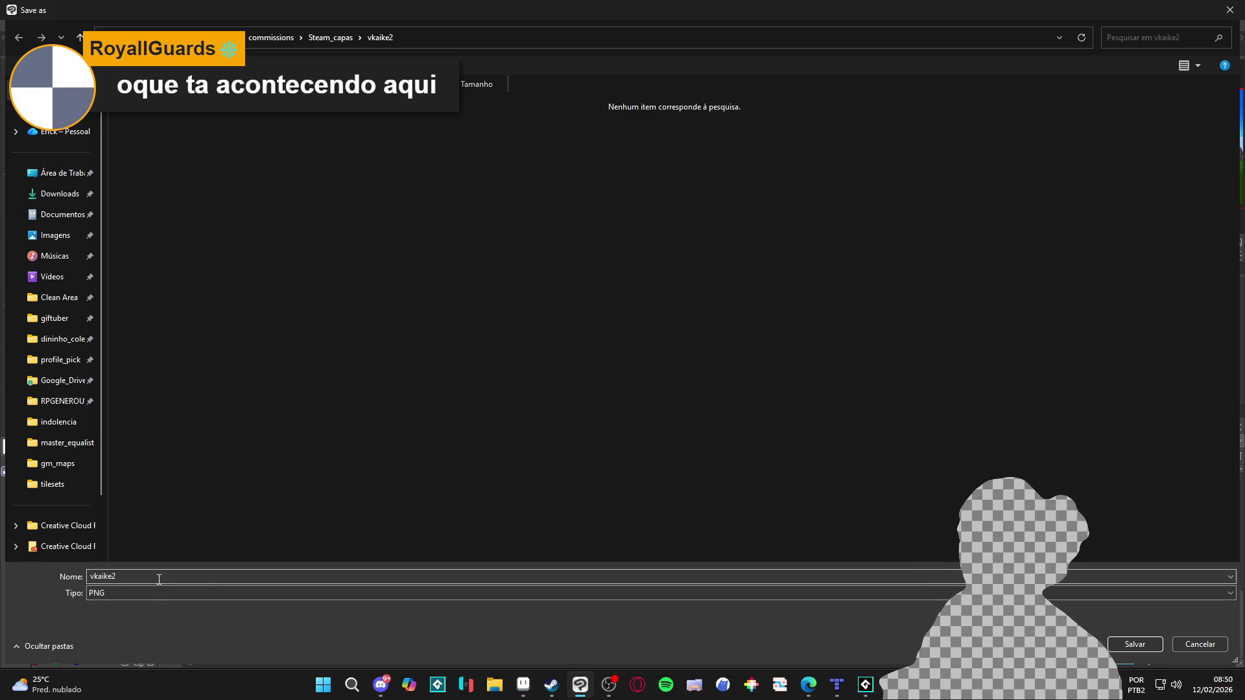
click(1135, 645)
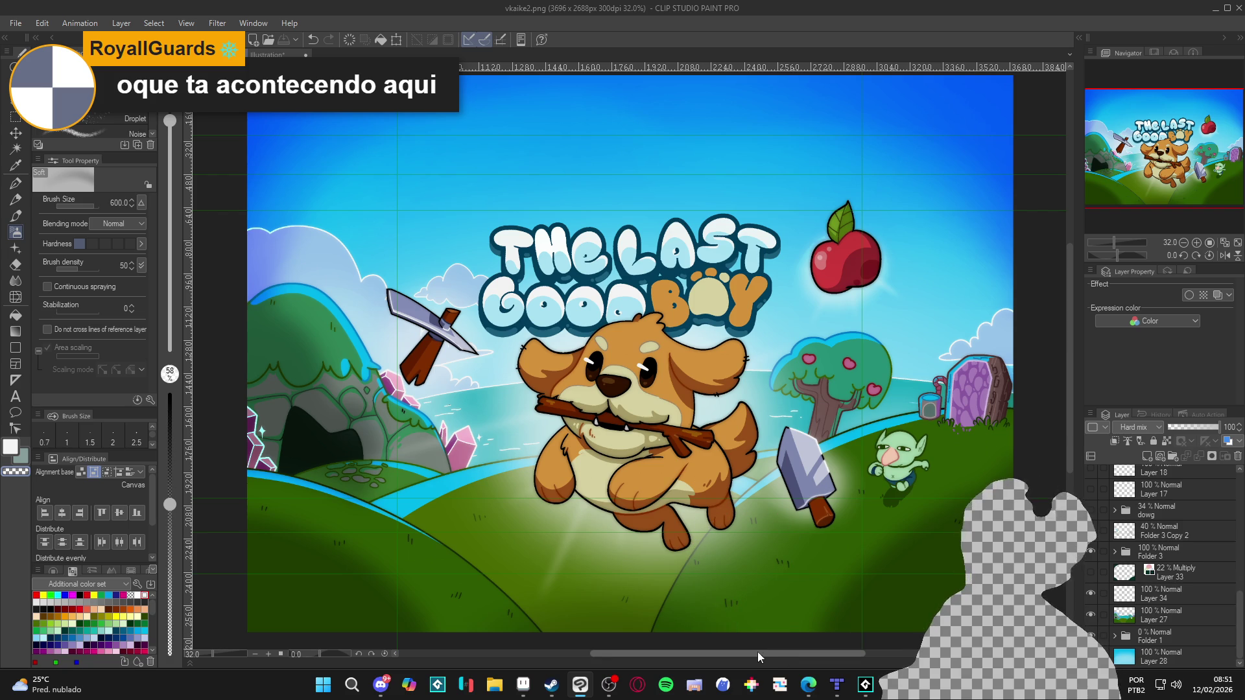
Search the Start menu for 'ligma', replacing an earlier 'tiled' search, to show Ligma (2).
mouse_move(837, 694)
mouse_move(895, 685)
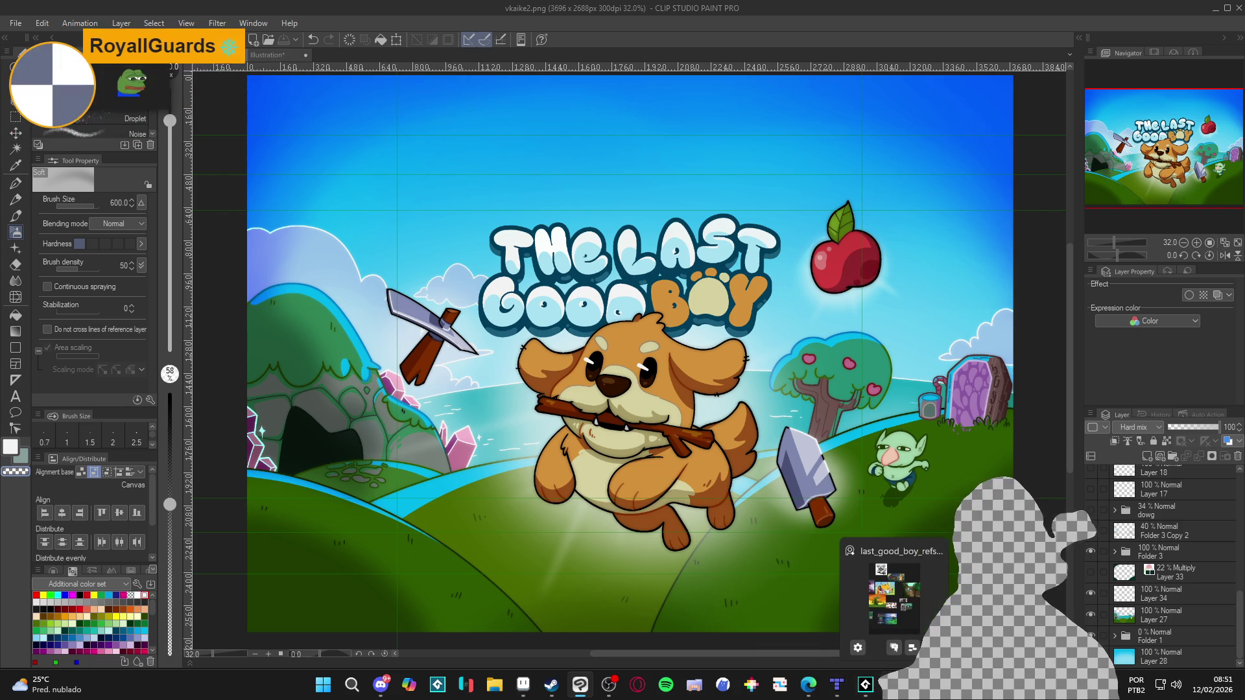
click(323, 684)
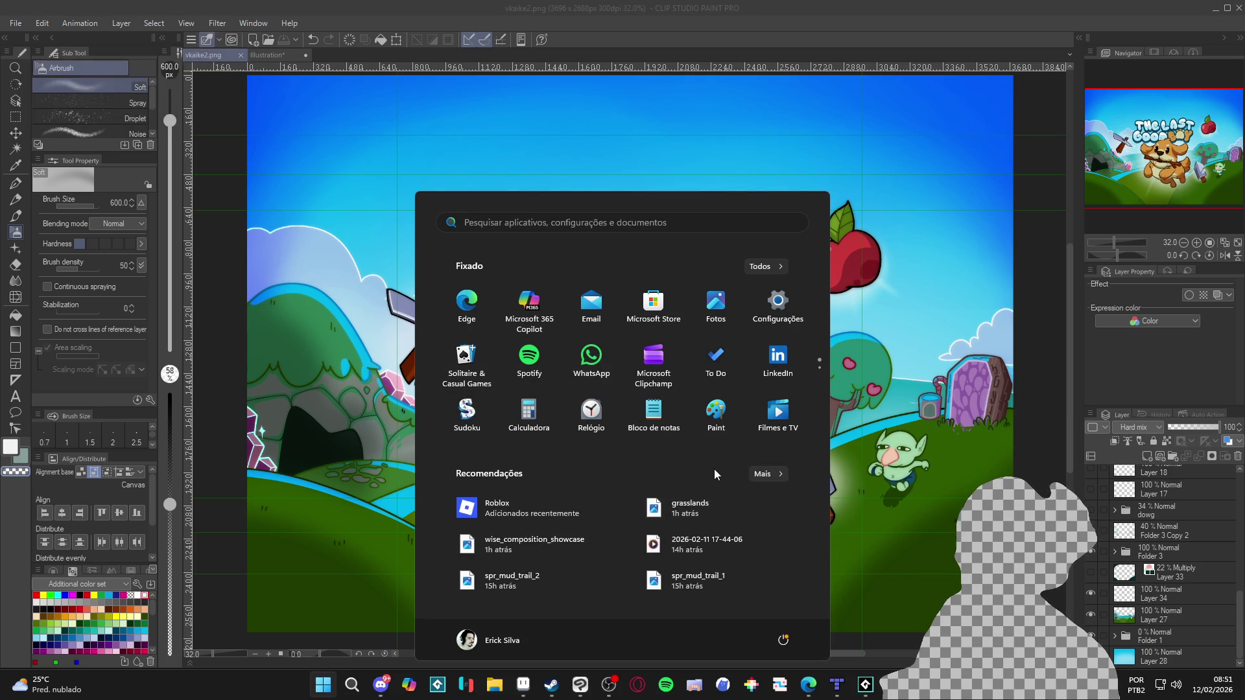
text(tiled)
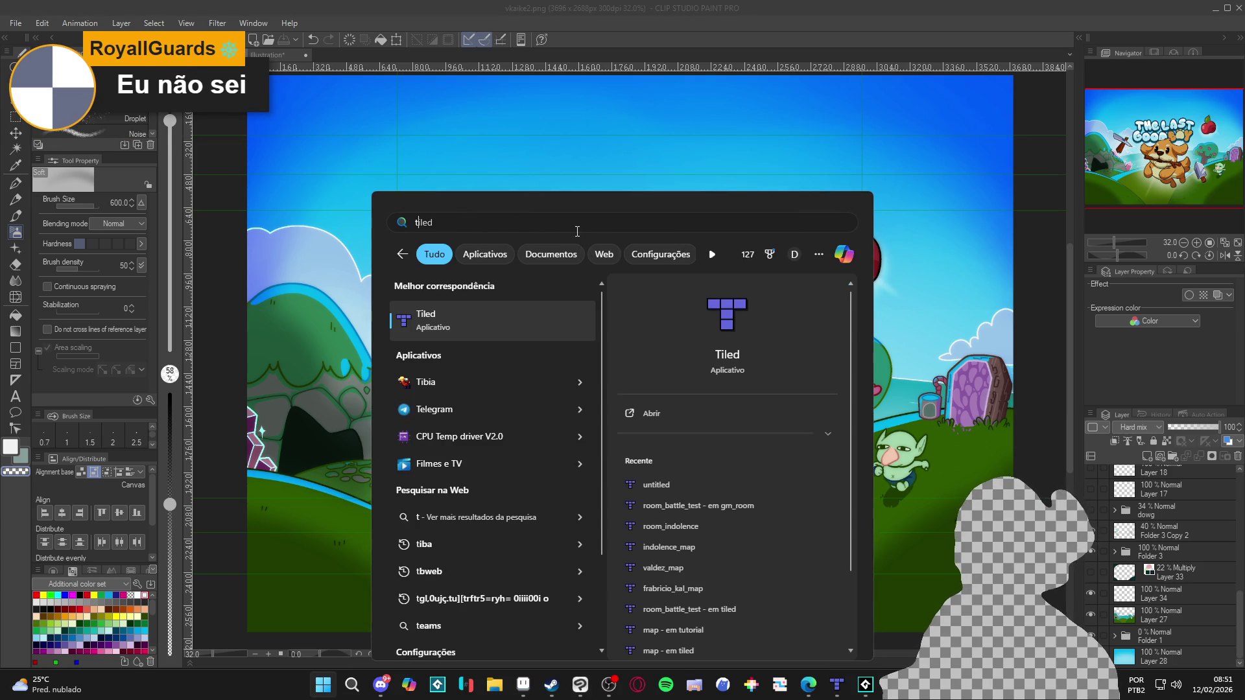
key(BackSpace)
key(BackSpace)
key(BackSpace)
text(ligma)
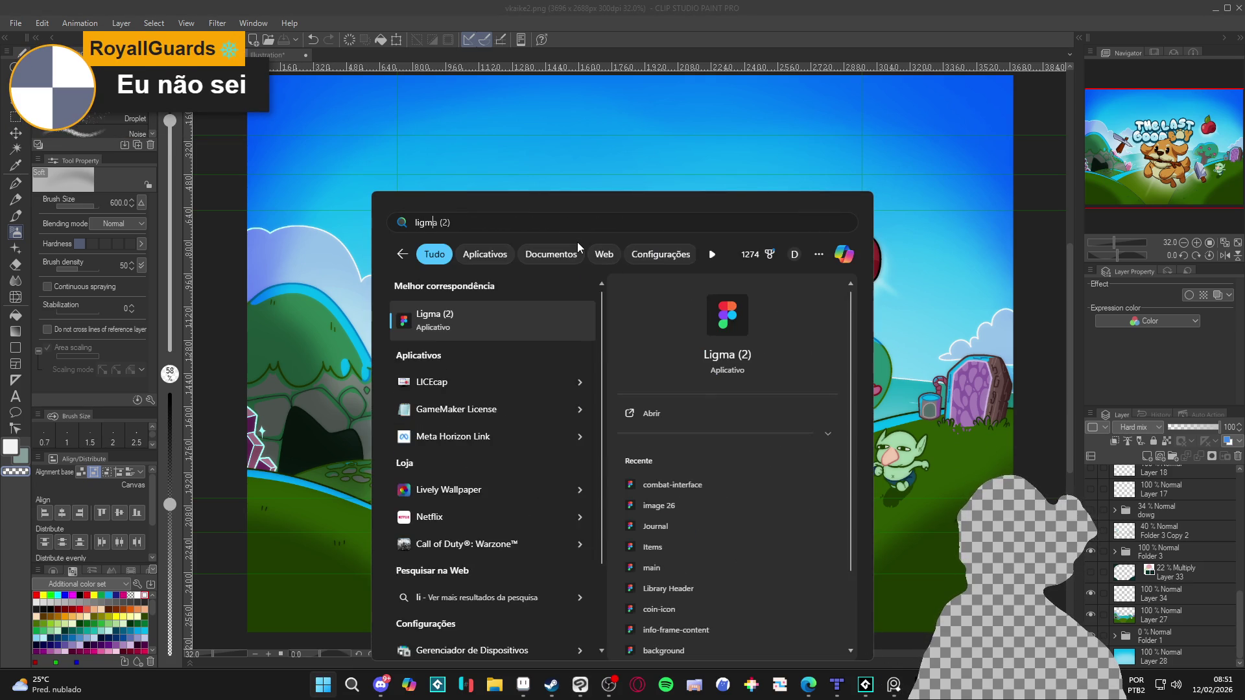